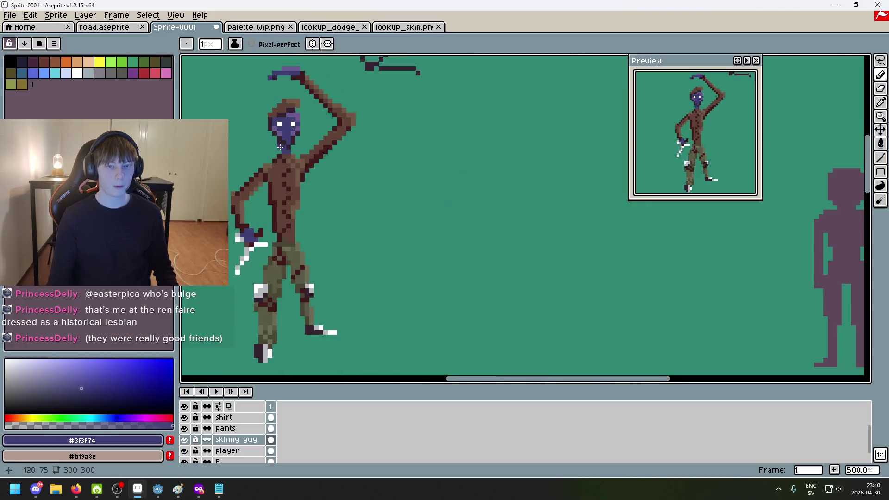
Show the palette wip.png image zoomed in and open the Bounty Hunters character notes in Notepad
left_click(256, 27)
scroll(407, 137, "up", 2)
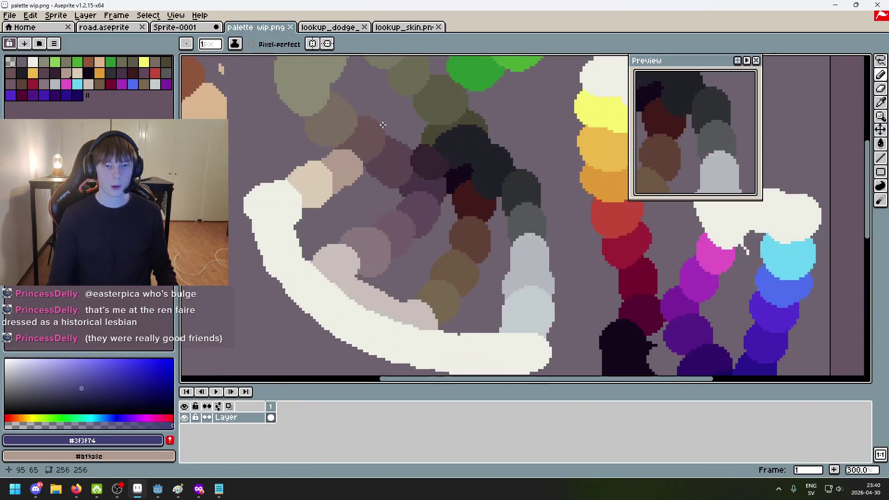
scroll(297, 98, "down", 1)
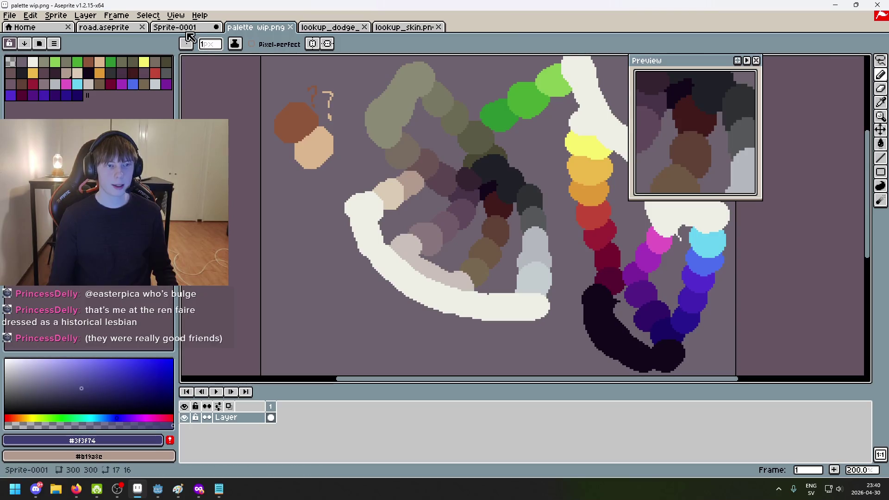
left_click(219, 489)
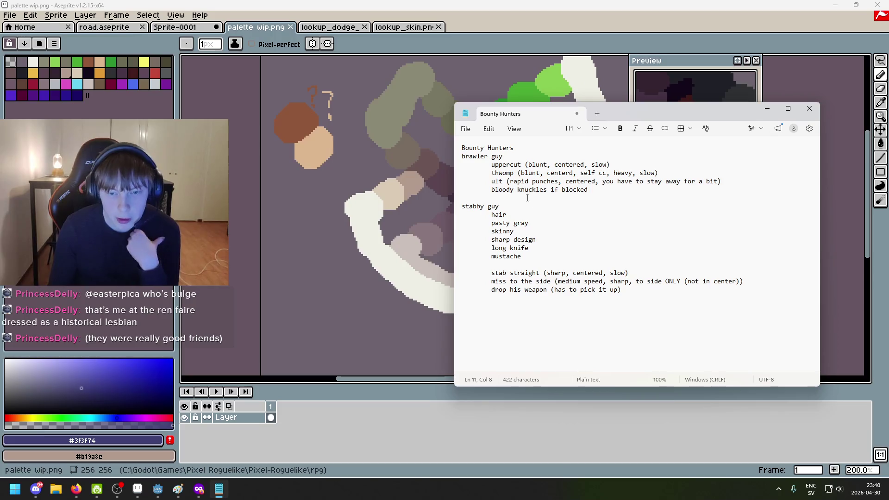
left_click_drag(466, 211, 509, 216)
mouse_move(463, 160)
left_mouse_down()
mouse_move(612, 174)
mouse_move(495, 156)
left_mouse_up()
left_click_drag(620, 191, 419, 165)
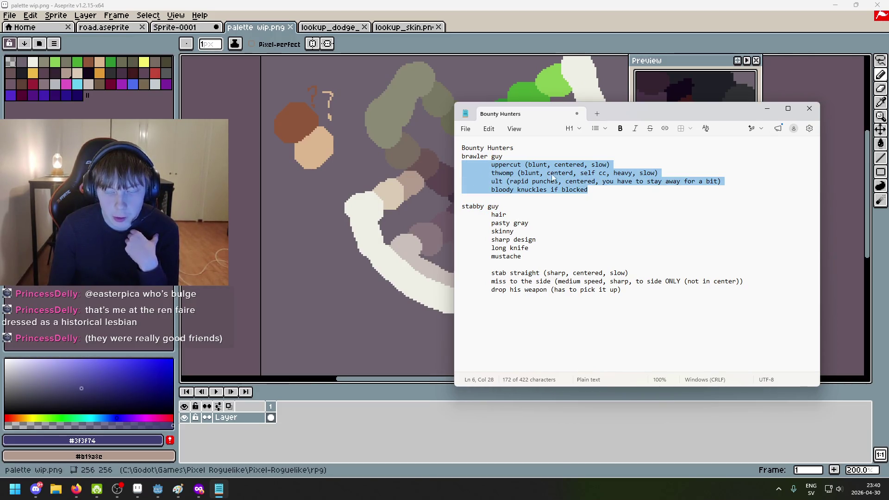
left_click(577, 173)
mouse_move(477, 156)
left_mouse_down()
mouse_move(598, 183)
mouse_move(613, 196)
left_mouse_up()
left_click(613, 196)
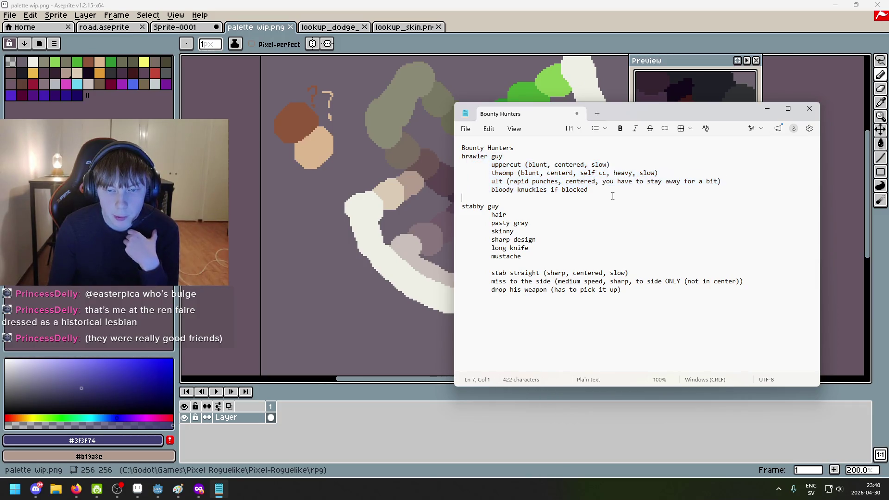
left_click_drag(492, 165, 662, 183)
mouse_move(588, 190)
left_mouse_down()
mouse_move(463, 173)
mouse_move(444, 155)
left_mouse_up()
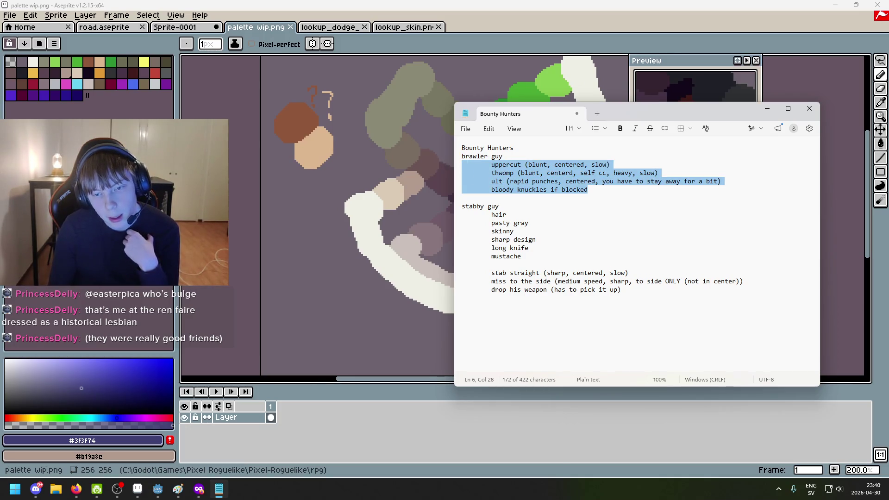
left_click(620, 191)
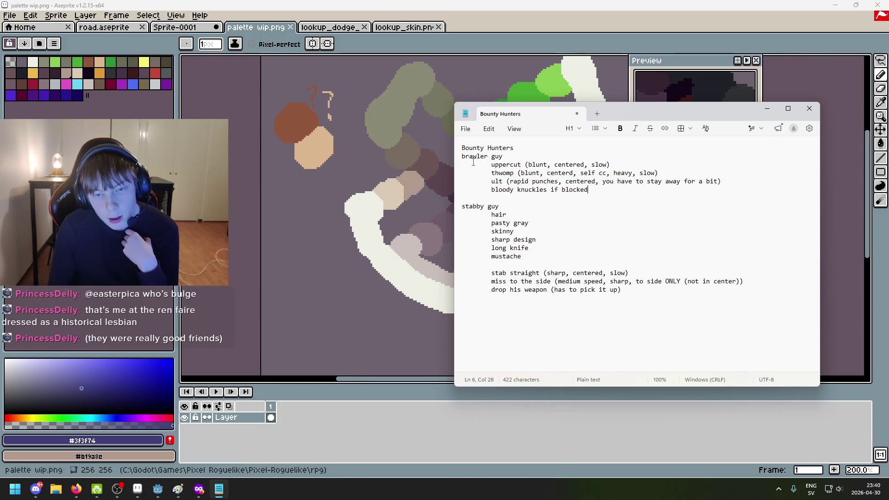
left_click_drag(463, 205, 507, 213)
left_click(508, 216)
left_click(557, 229)
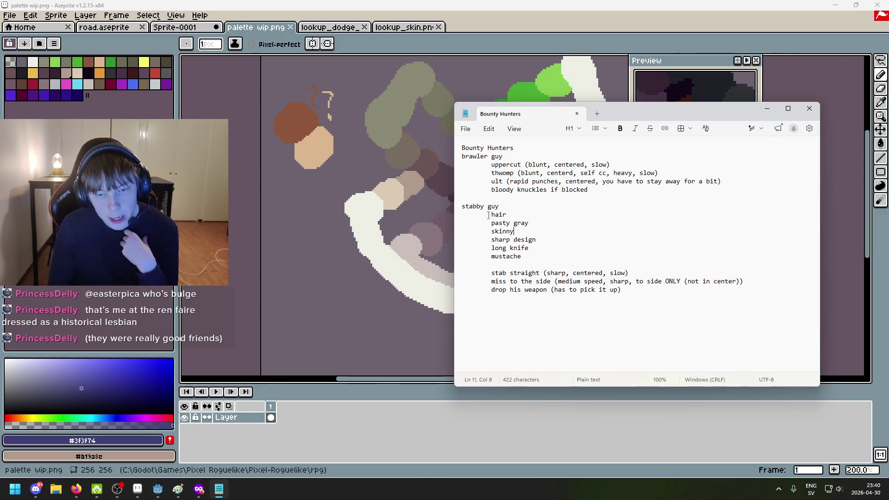
left_click_drag(503, 223, 536, 226)
left_click(503, 232)
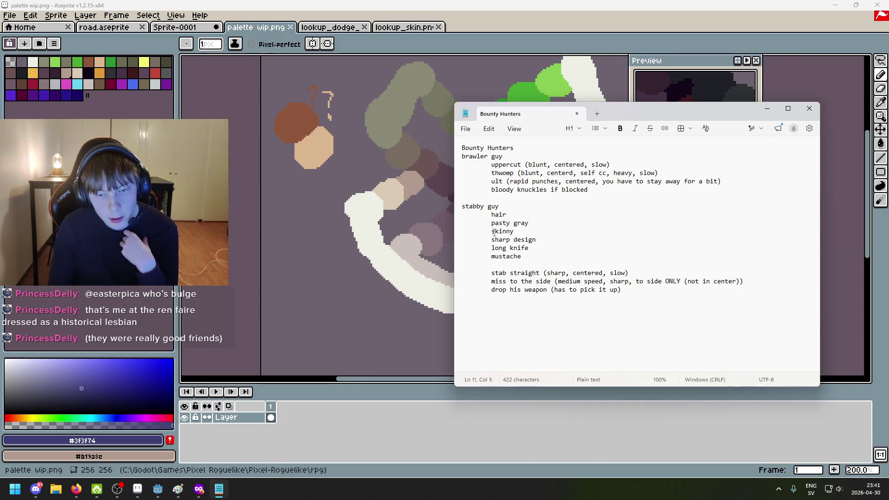
triple_click(493, 232)
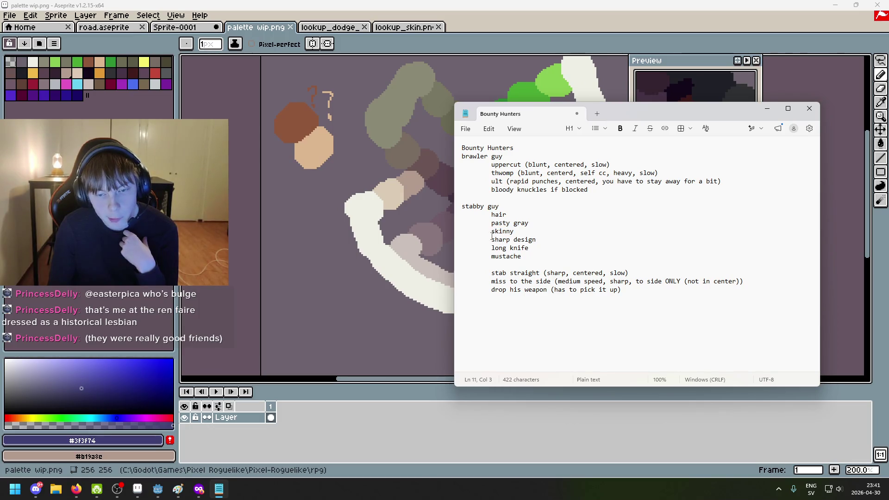
mouse_move(542, 242)
left_mouse_down()
mouse_move(491, 240)
mouse_move(530, 249)
left_mouse_up()
left_click(528, 248)
left_click(529, 248)
left_click(529, 249)
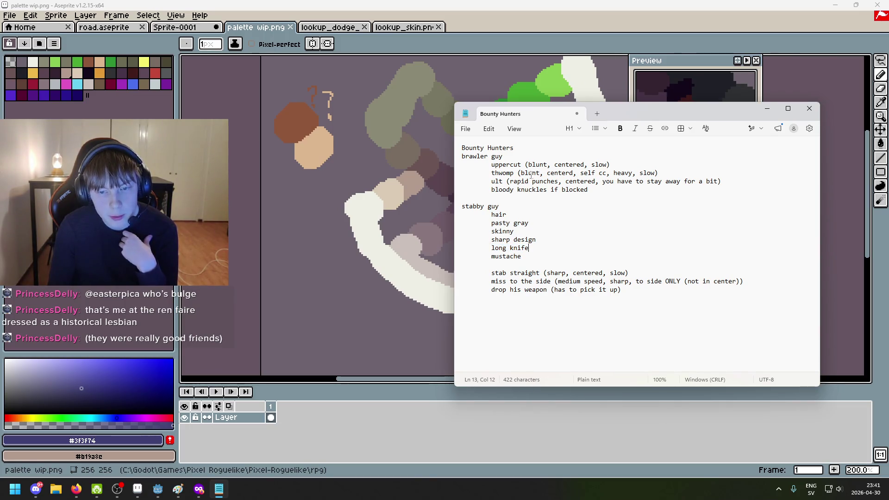
left_click(499, 247)
mouse_move(528, 248)
left_mouse_down()
mouse_move(499, 249)
mouse_move(527, 258)
left_mouse_up()
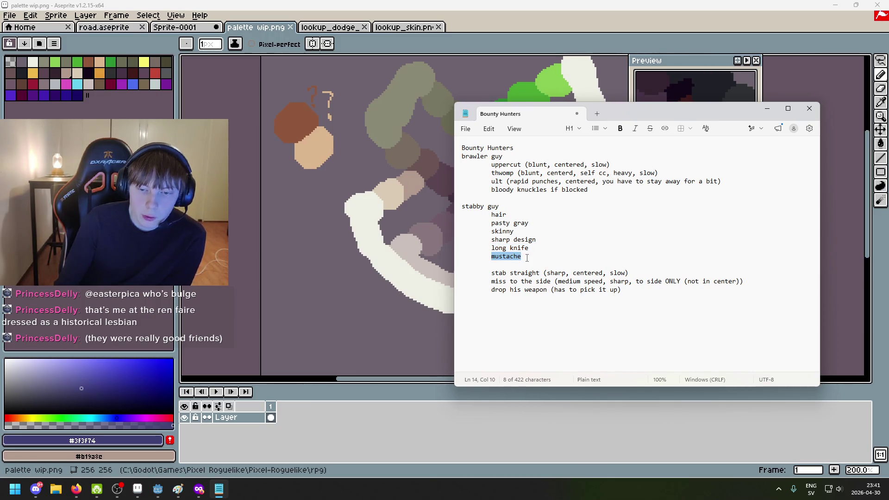
left_click(175, 27)
Sample the dark red #411b1b and pencil a mouth below the skinny guy's eyes
scroll(330, 145, "up", 3)
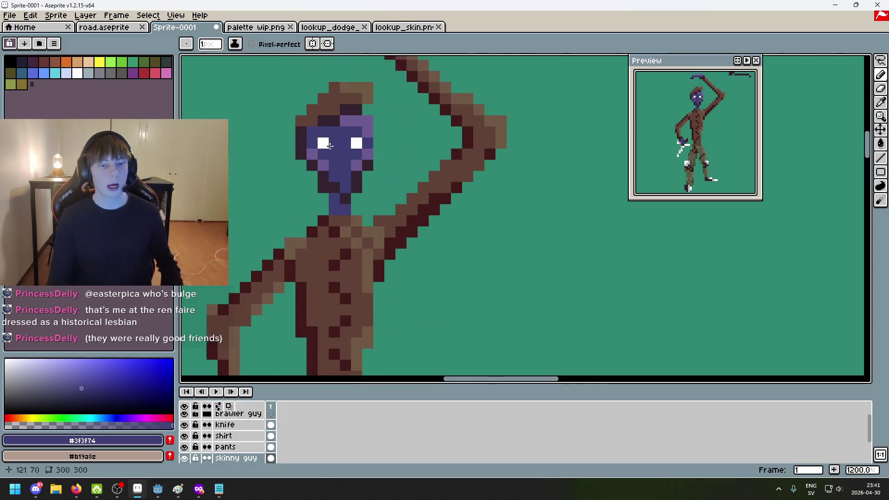
scroll(329, 146, "down", 5)
scroll(329, 146, "up", 4)
left_click(359, 209, "alt")
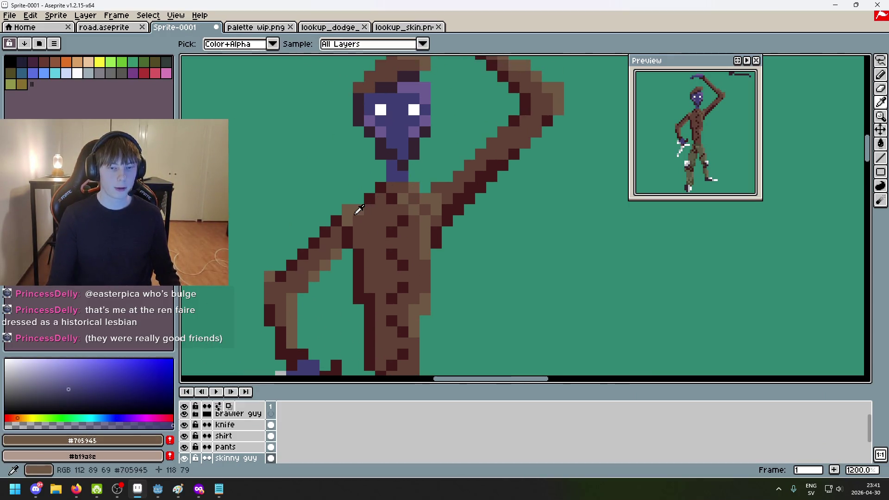
scroll(359, 209, "up", 4)
scroll(379, 199, "down", 3)
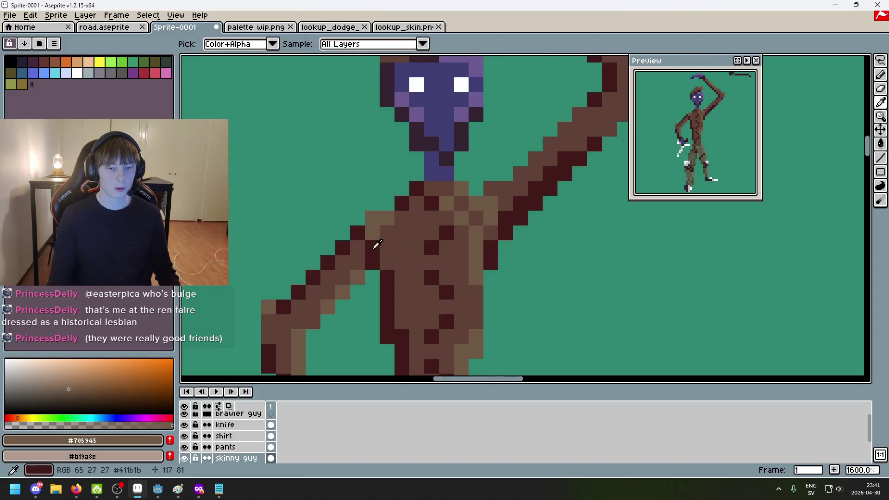
left_click(377, 244, "alt")
scroll(406, 165, "up", 2)
left_click(406, 157)
left_click(448, 165)
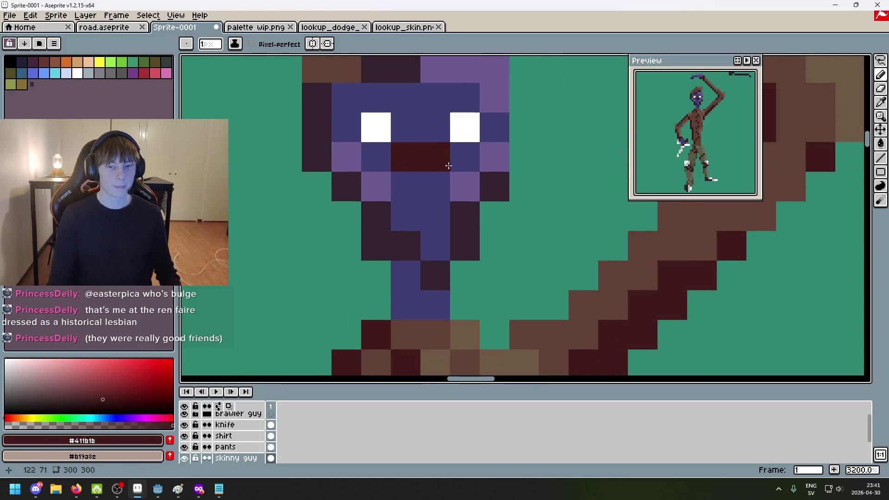
scroll(448, 166, "down", 3)
left_click(479, 177)
Remove the stray dark-red pixel painted beside the right knee
scroll(479, 180, "down", 4)
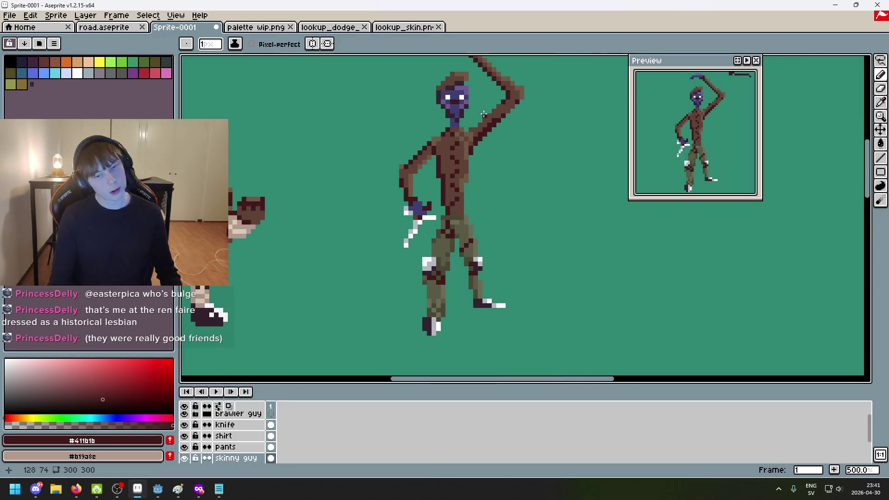
scroll(496, 228, "up", 3)
left_click(496, 228)
scroll(486, 300, "up", 2)
key("ctrl+z")
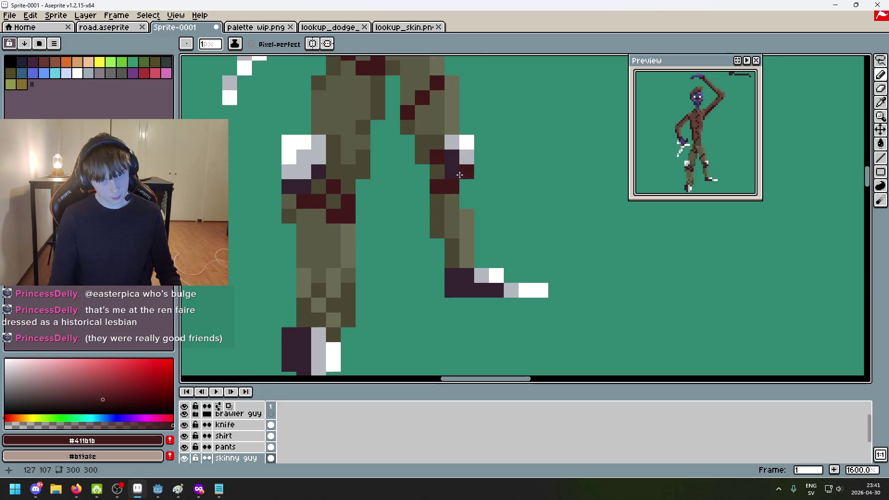
Sample the light grey #b4b8bc from the knee highlight as the drawing colour
key("alt")
left_click(458, 158, "alt")
scroll(458, 159, "down", 5)
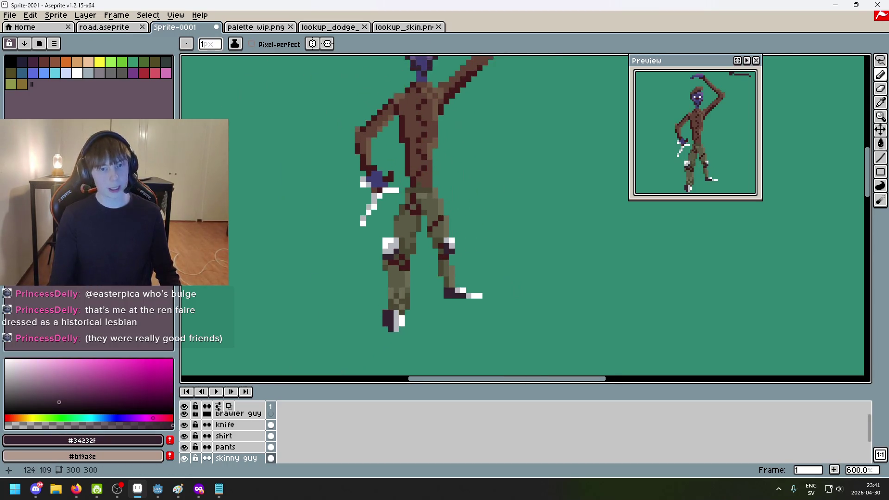
scroll(437, 112, "up", 7)
scroll(420, 207, "down", 3)
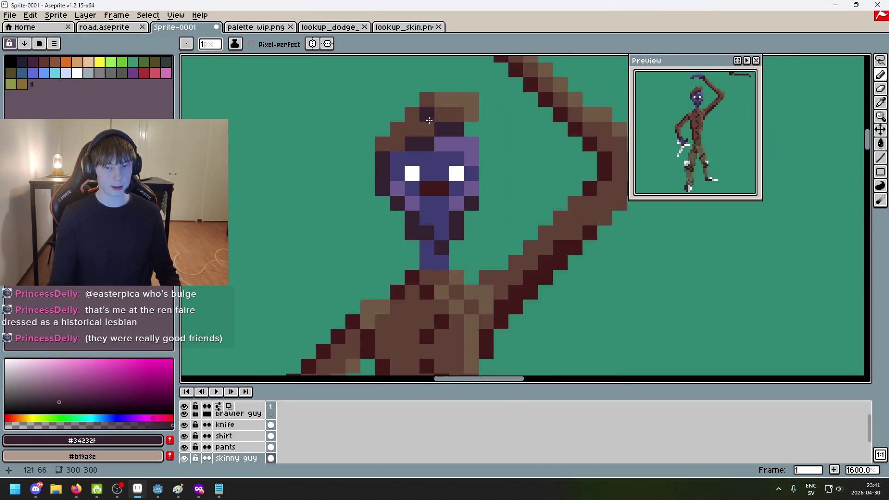
scroll(483, 147, "down", 3)
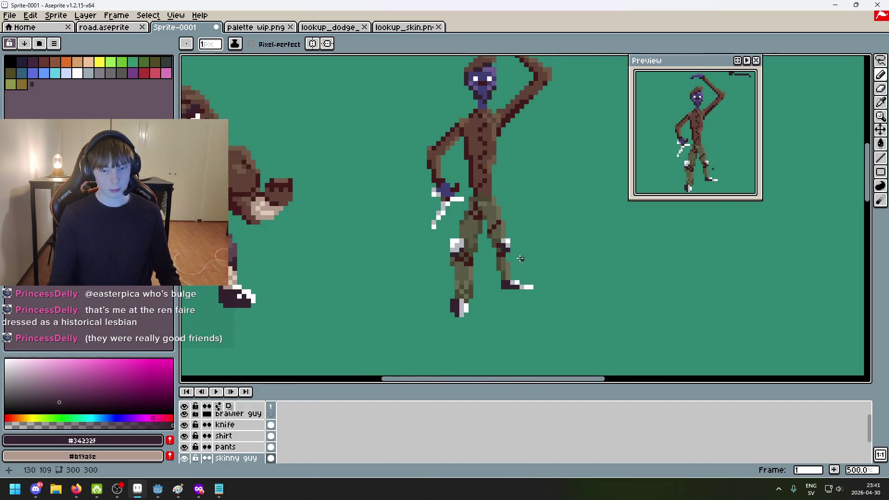
scroll(496, 228, "up", 8)
left_click(485, 159, "alt")
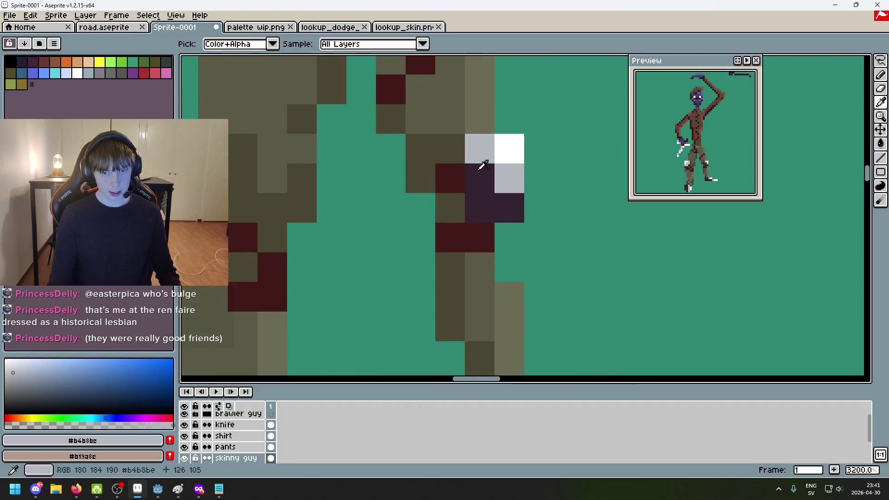
scroll(482, 163, "down", 3)
scroll(440, 102, "up", 2)
Paint light-gray hair pixels across the top of the head
left_click_drag(440, 101, 445, 260)
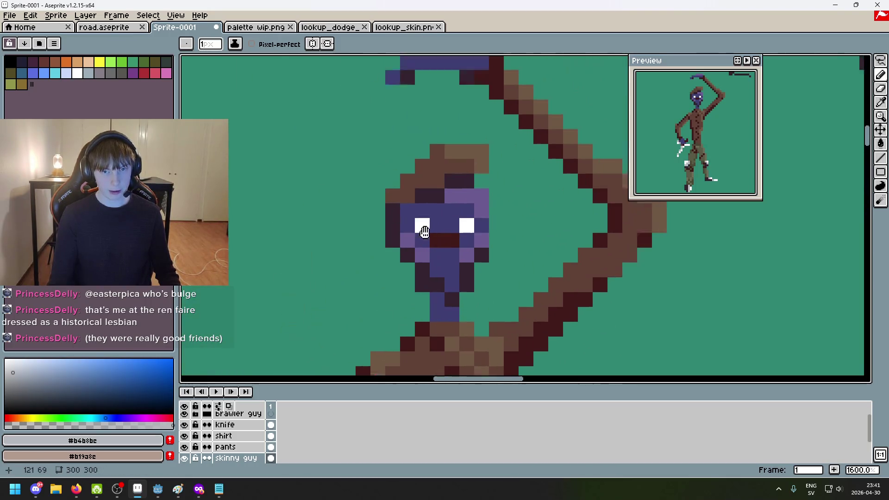
scroll(463, 195, "up", 2)
left_click_drag(456, 175, 479, 198)
scroll(478, 197, "down", 7)
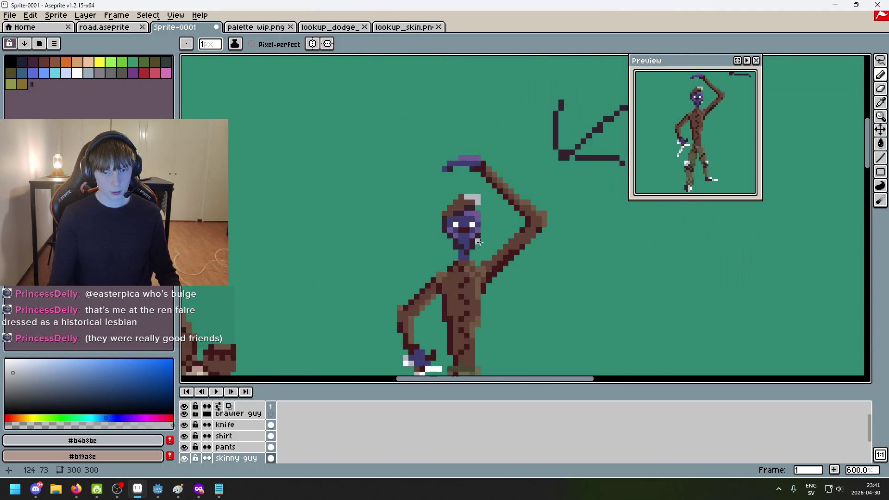
scroll(571, 175, "up", 2)
scroll(451, 269, "up", 4)
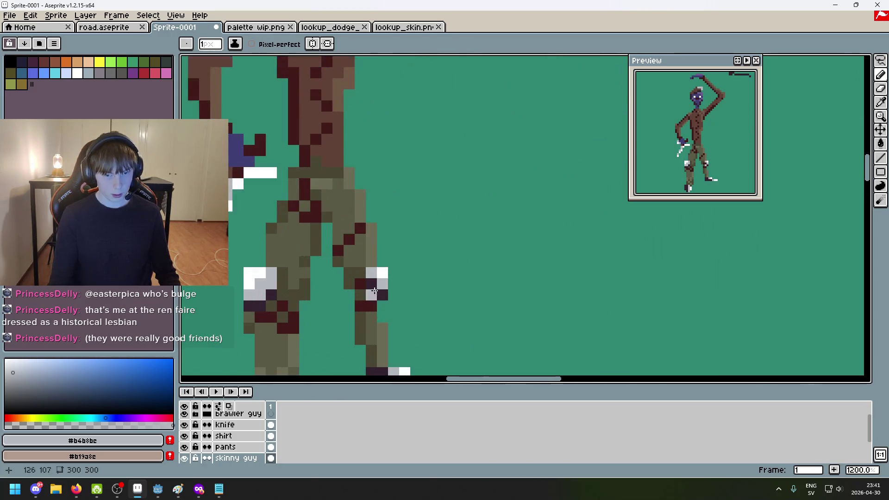
left_click(375, 280, "alt")
scroll(484, 194, "down", 2)
scroll(449, 199, "up", 4)
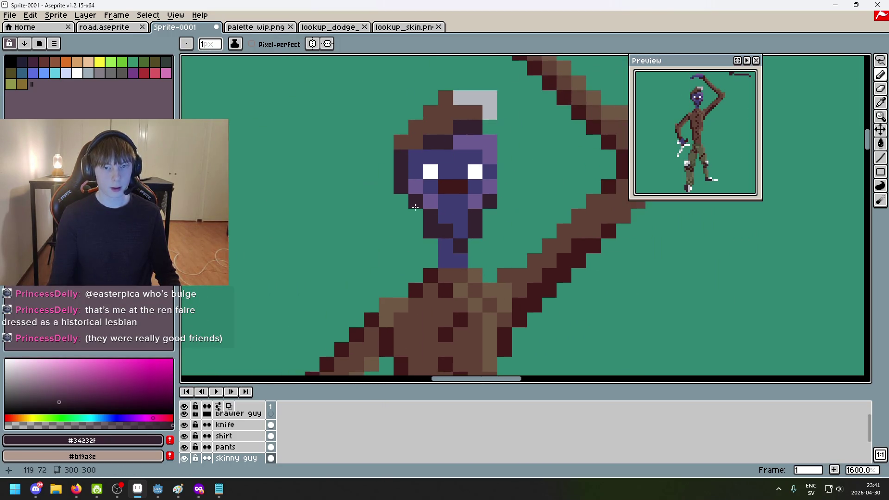
Sample grey and white, then paint white highlight pixels on top of the hair
key("alt")
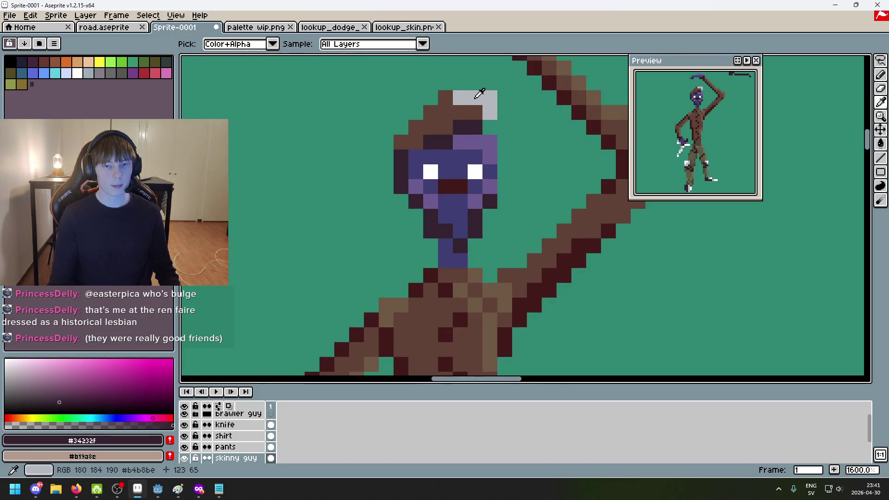
scroll(480, 93, "down", 3)
left_click(414, 167, "alt")
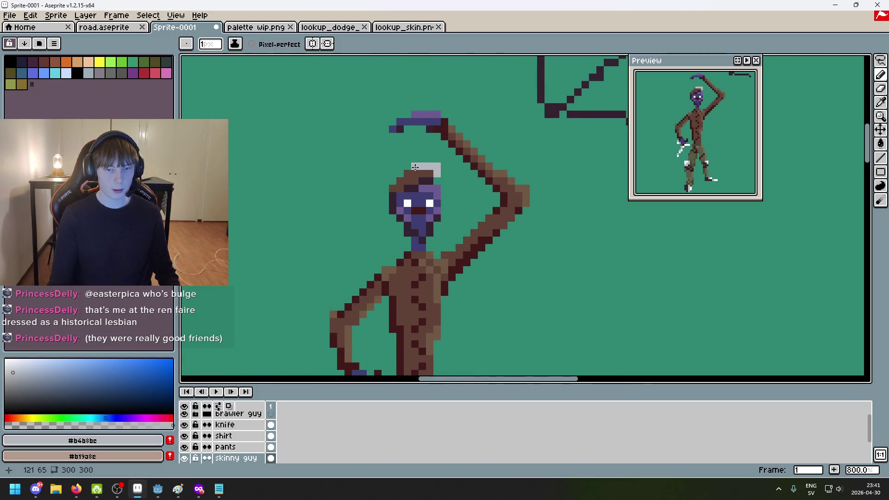
scroll(452, 228, "down", 3)
left_click(432, 278, "alt")
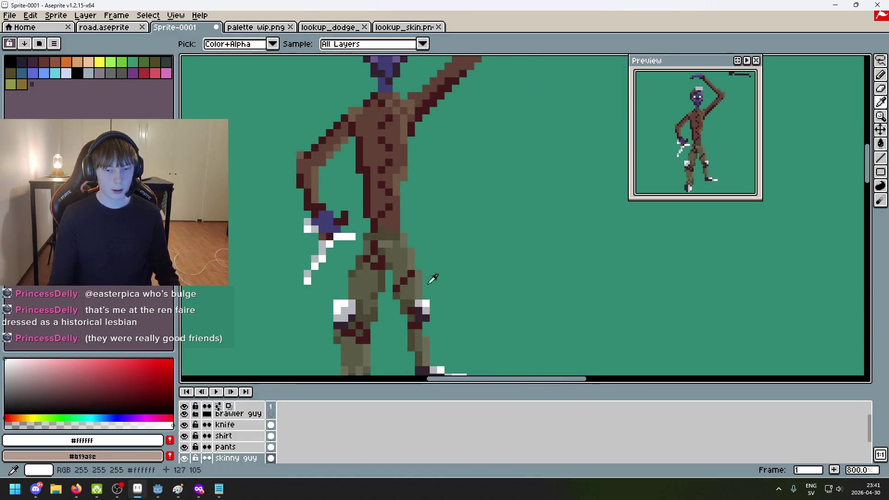
scroll(406, 161, "up", 3)
scroll(406, 162, "up", 1)
left_click(395, 126)
left_click(420, 146)
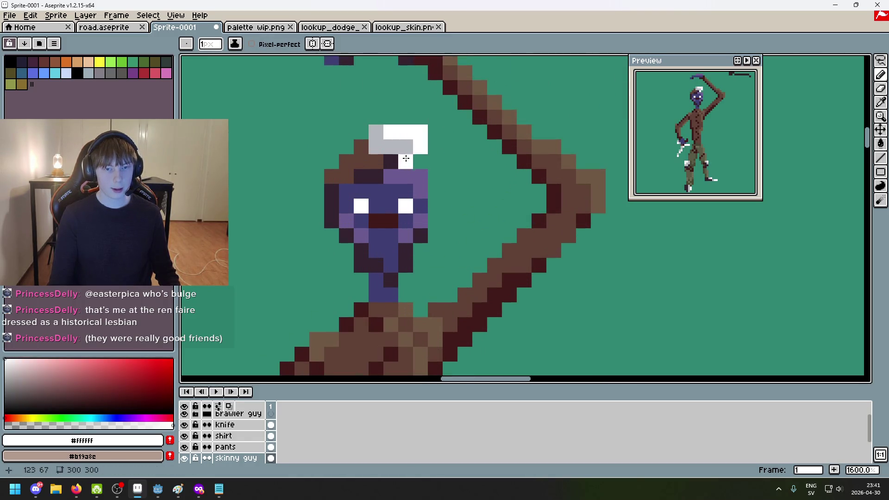
Paint grey hair down the left side of the head and above the left eye
left_click(376, 146, "alt")
left_click_drag(361, 147, 420, 191)
left_click(331, 176)
left_click(361, 191)
scroll(421, 191, "down", 3)
scroll(430, 209, "up", 3)
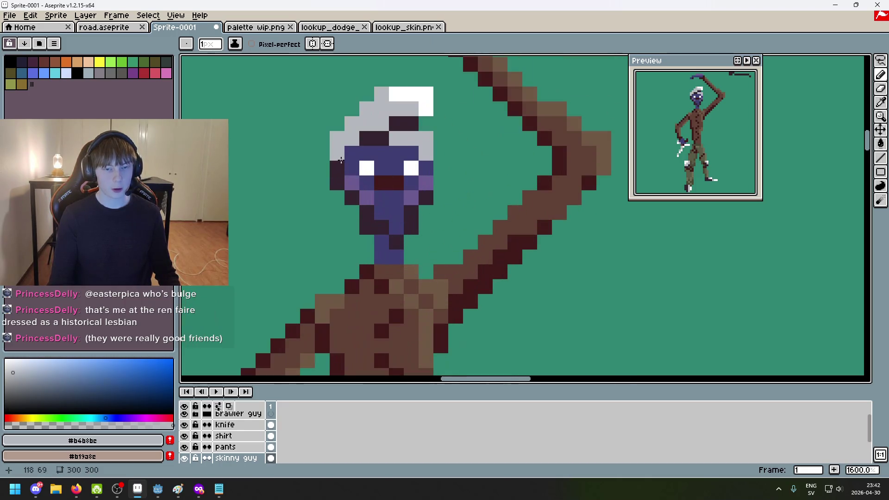
scroll(336, 155, "down", 3)
scroll(407, 122, "up", 3)
left_click(407, 121)
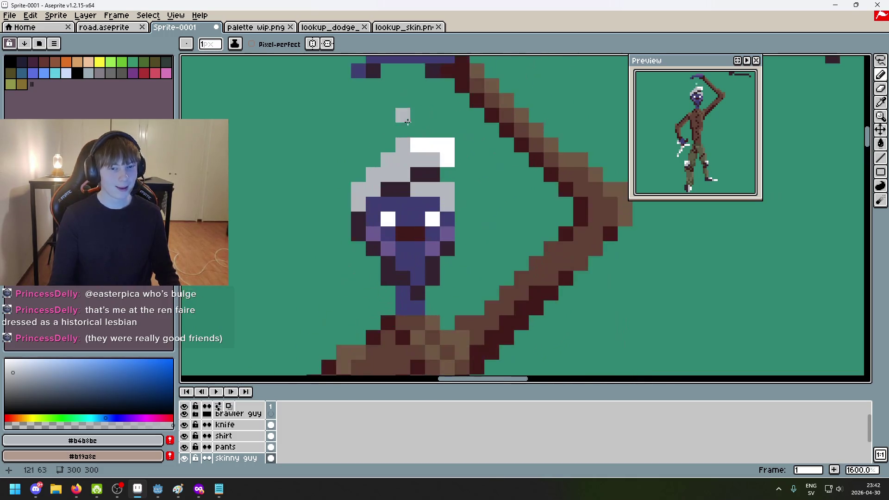
Remove the stray grey cheek pixel and add a grey pixel left of the face
scroll(417, 229, "up", 1)
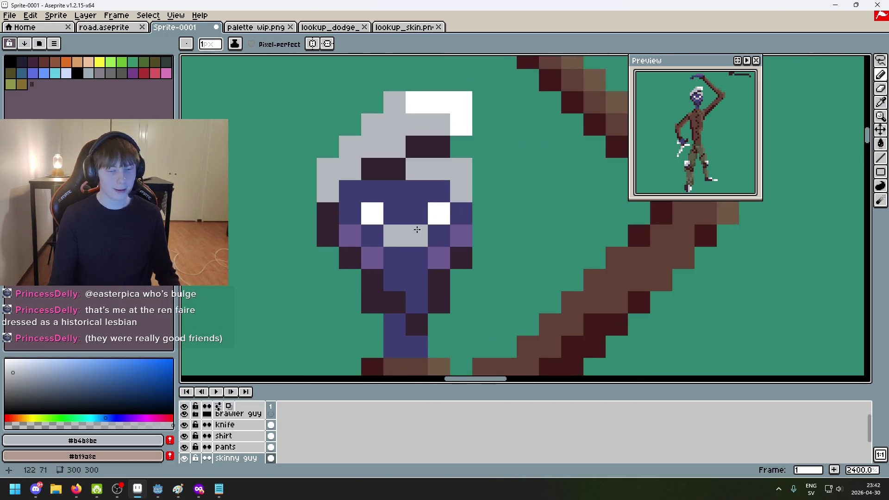
scroll(378, 243, "down", 3)
scroll(379, 243, "up", 3)
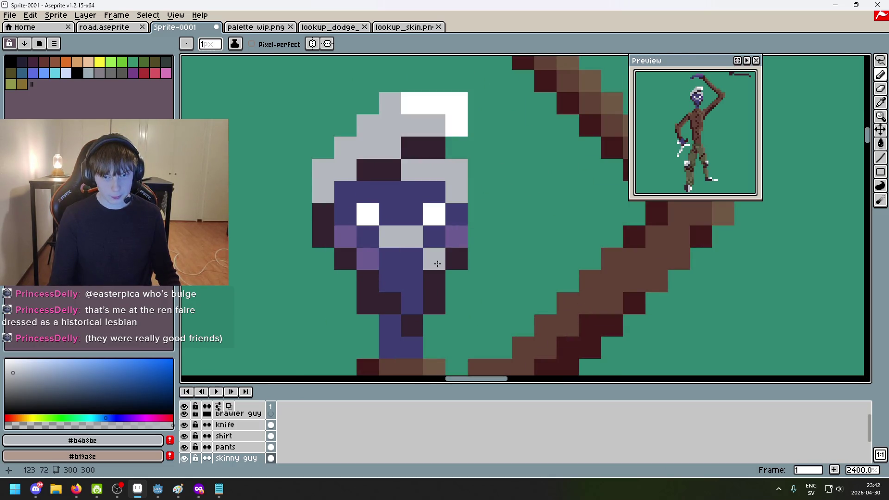
scroll(387, 264, "down", 5)
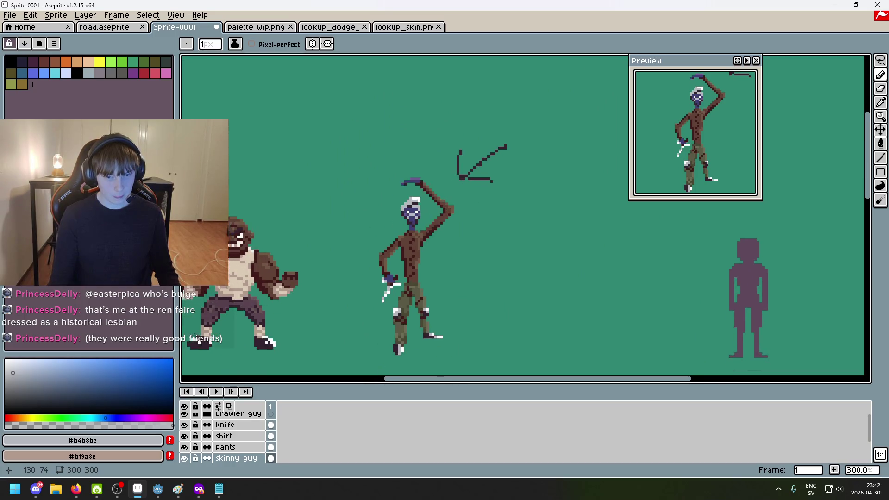
scroll(412, 214, "up", 6)
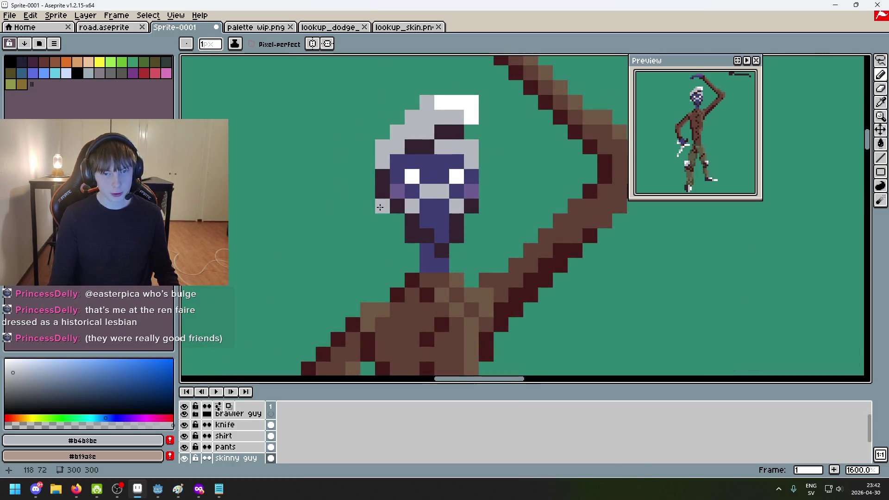
key("ctrl+z")
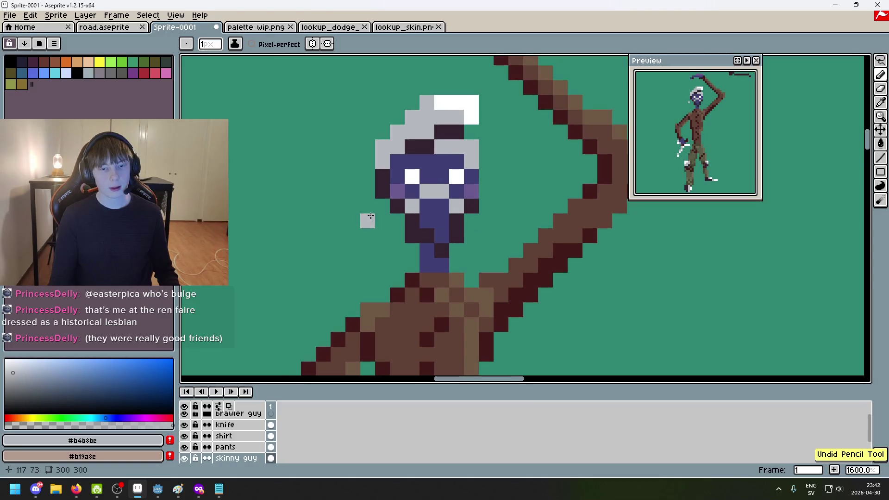
left_click(387, 219)
scroll(476, 217, "down", 7)
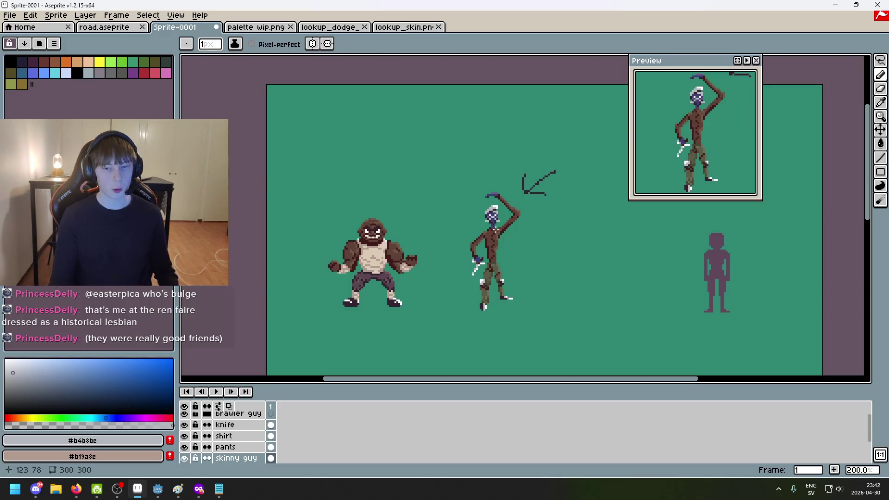
scroll(494, 228, "up", 7)
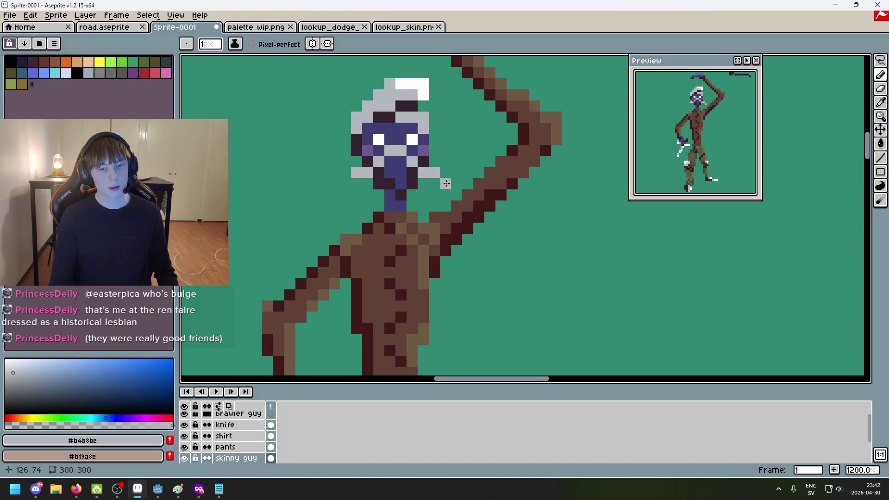
Remove the stray grey pixels left of the face
scroll(395, 158, "down", 5)
key("ctrl+z")
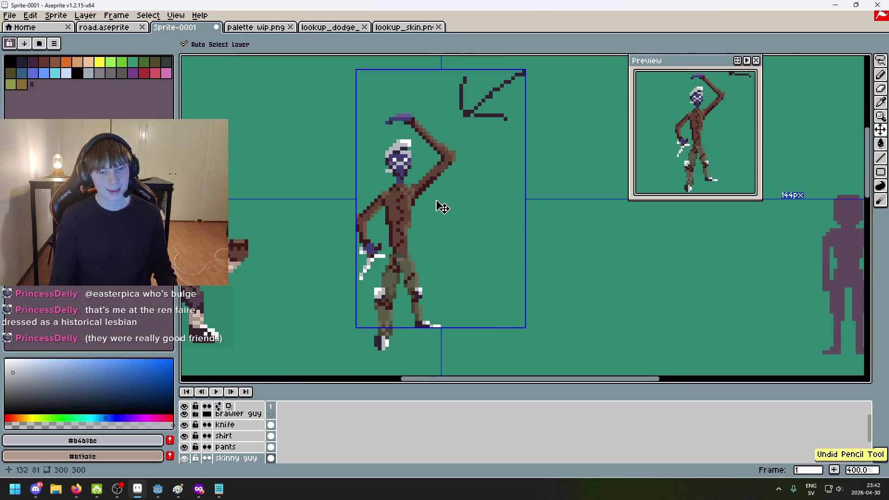
scroll(395, 173, "up", 5)
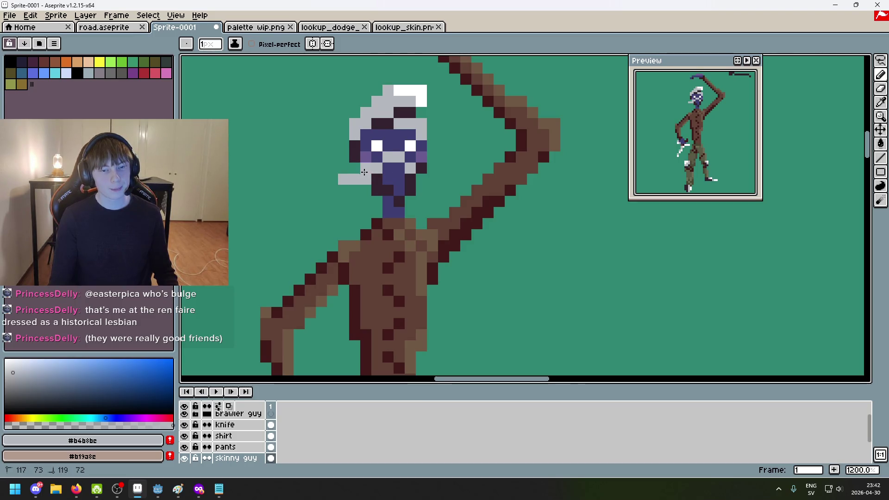
key("ctrl+z")
key("ctrl+z")
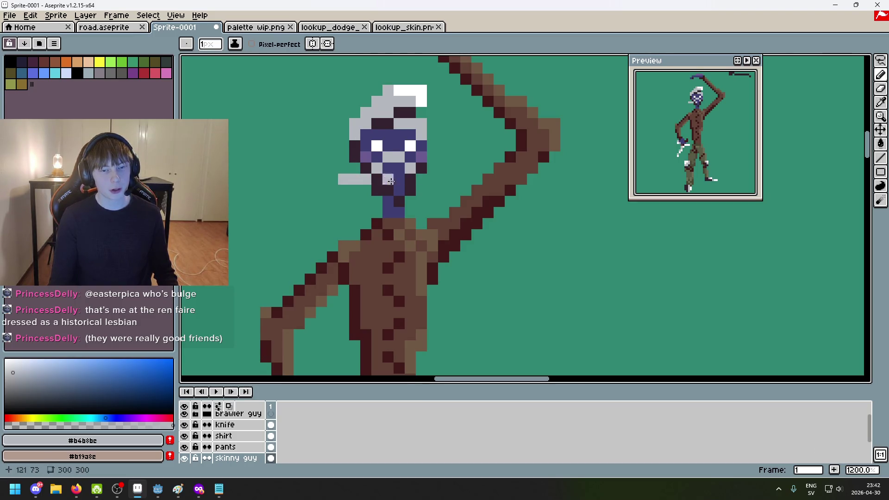
Try grey moustache lines on both sides of the face, then undo them
left_click(369, 180, "shift")
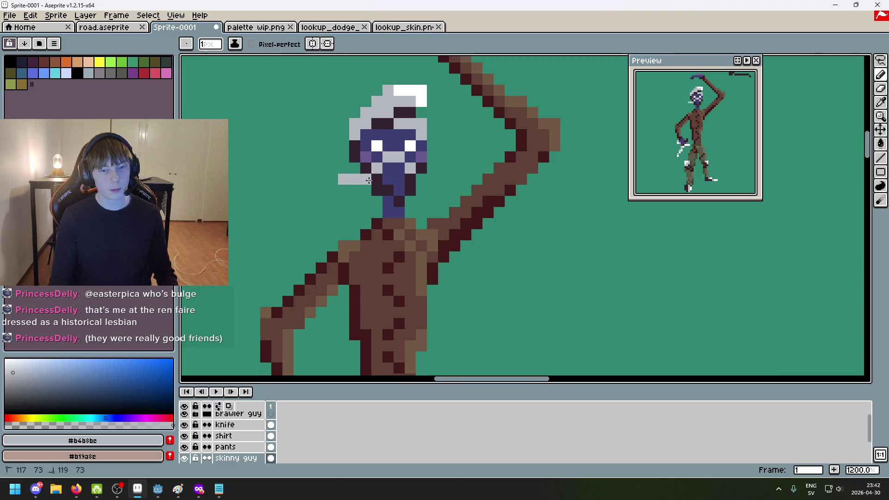
left_click(424, 171)
scroll(444, 178, "down", 3)
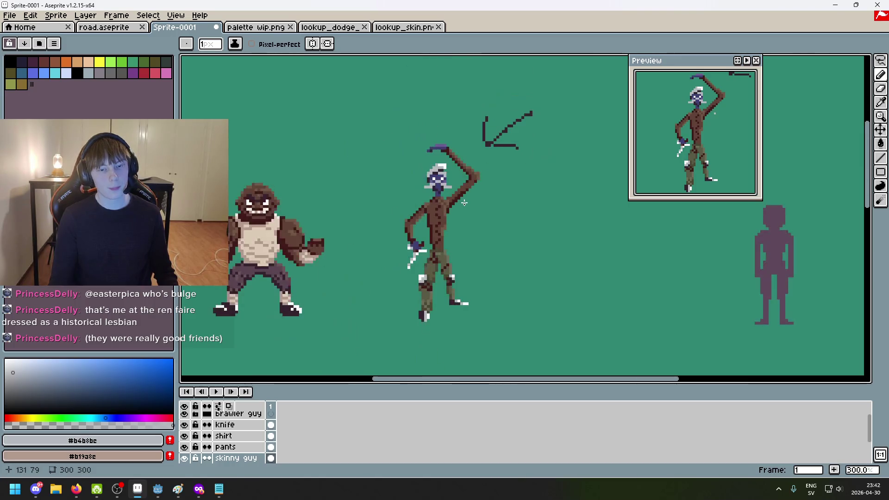
scroll(442, 183, "down", 2)
scroll(439, 188, "up", 2)
scroll(439, 191, "up", 6)
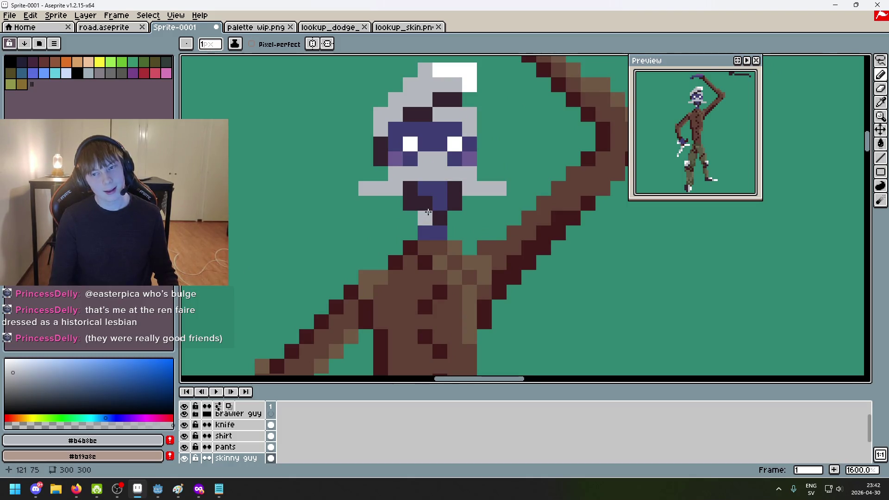
scroll(472, 225, "down", 5)
key("v")
key("ctrl+z")
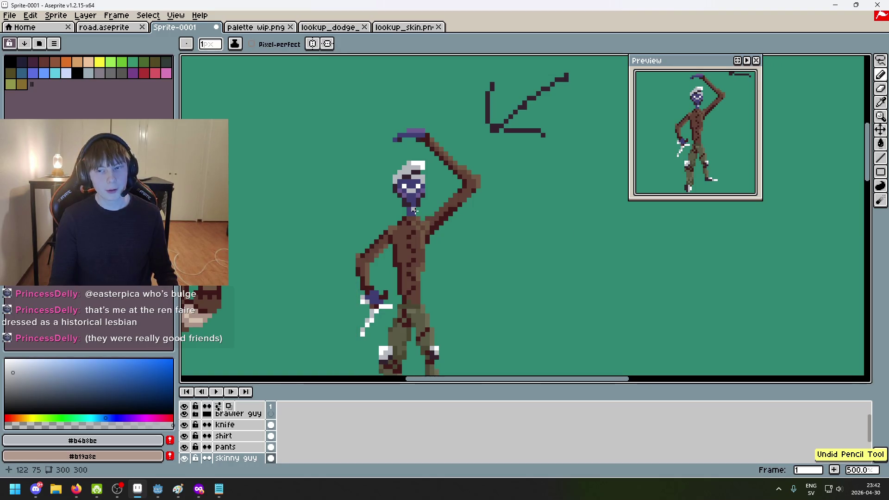
Sample the dark outline colour from the skinny guy's face
scroll(416, 202, "down", 2)
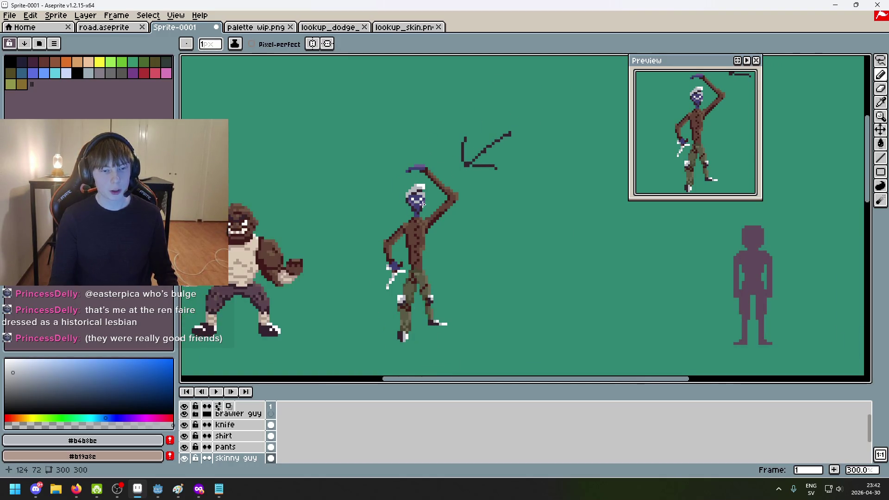
scroll(422, 204, "up", 8)
scroll(408, 208, "down", 4)
scroll(394, 213, "up", 2)
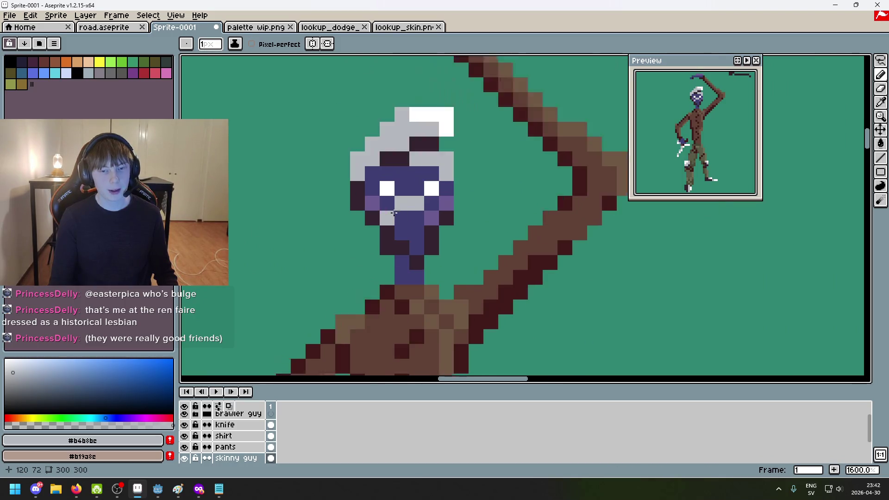
scroll(394, 213, "down", 2)
scroll(417, 219, "down", 3)
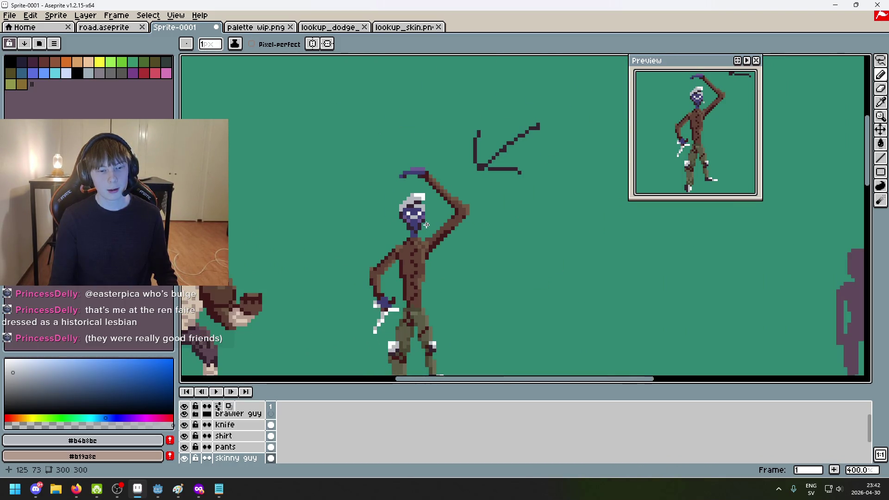
scroll(427, 224, "up", 6)
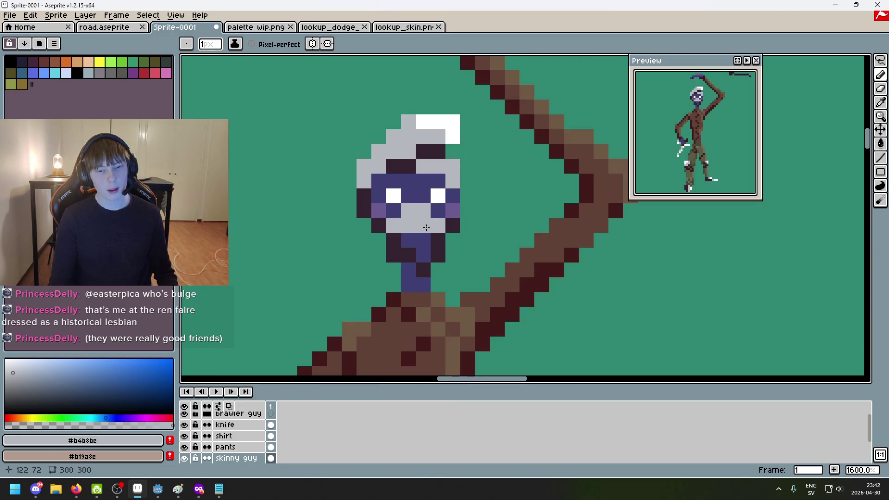
scroll(426, 228, "down", 4)
scroll(417, 231, "up", 2)
left_click(409, 234, "alt")
Sample white from the hair highlight and remove a stray white background pixel
scroll(409, 234, "up", 5)
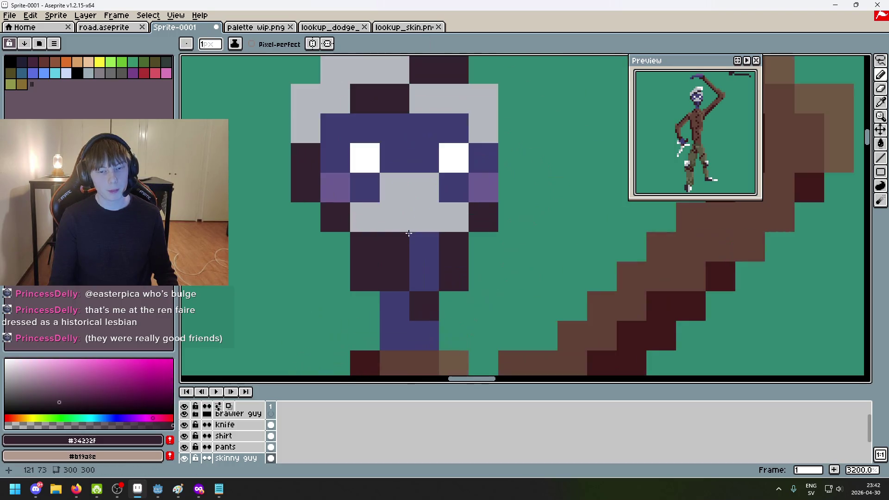
scroll(456, 234, "down", 4)
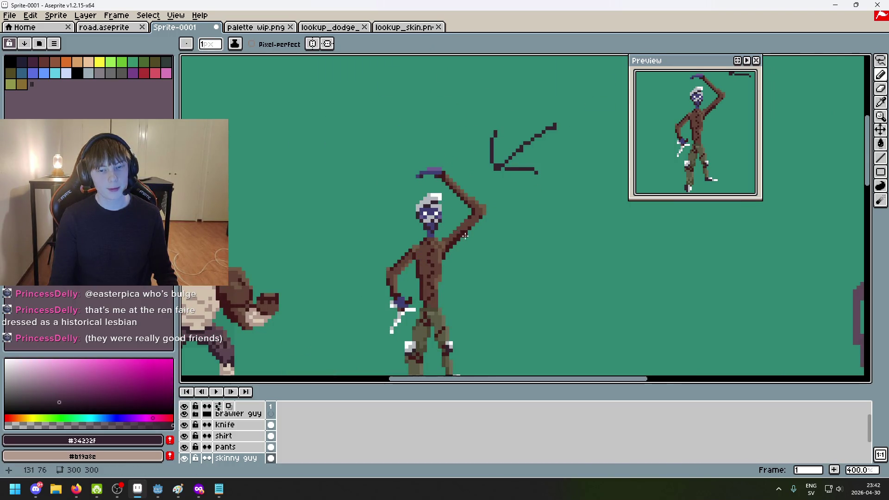
scroll(465, 236, "up", 3)
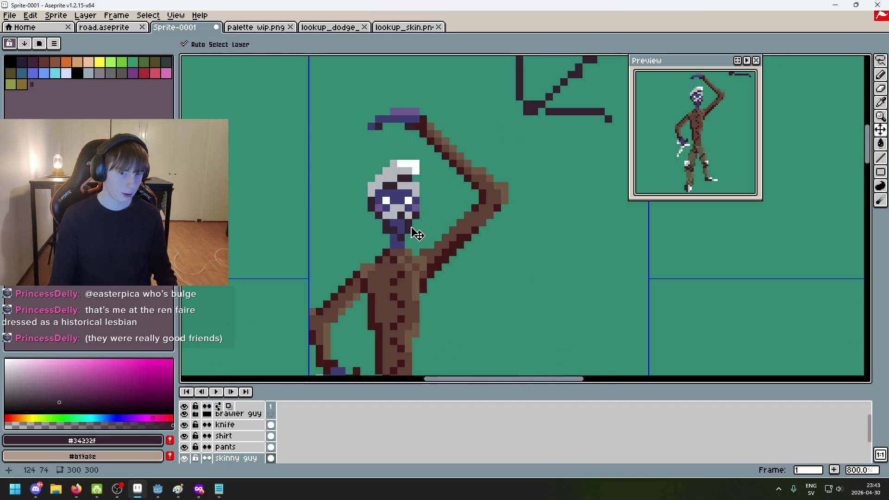
scroll(413, 224, "down", 4)
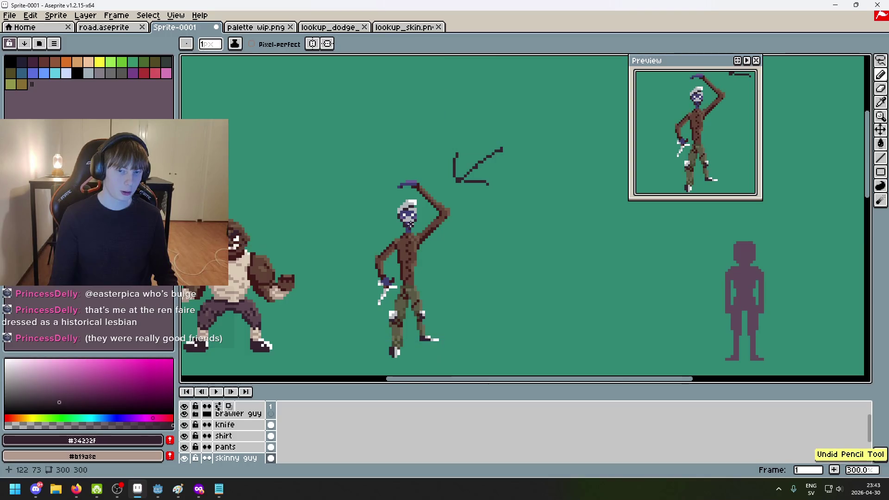
scroll(418, 228, "up", 3)
scroll(405, 212, "down", 3)
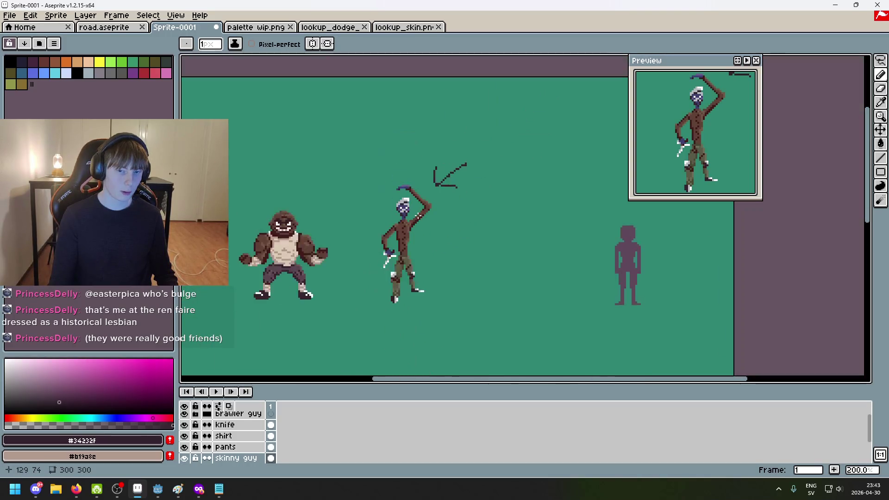
scroll(421, 203, "up", 6)
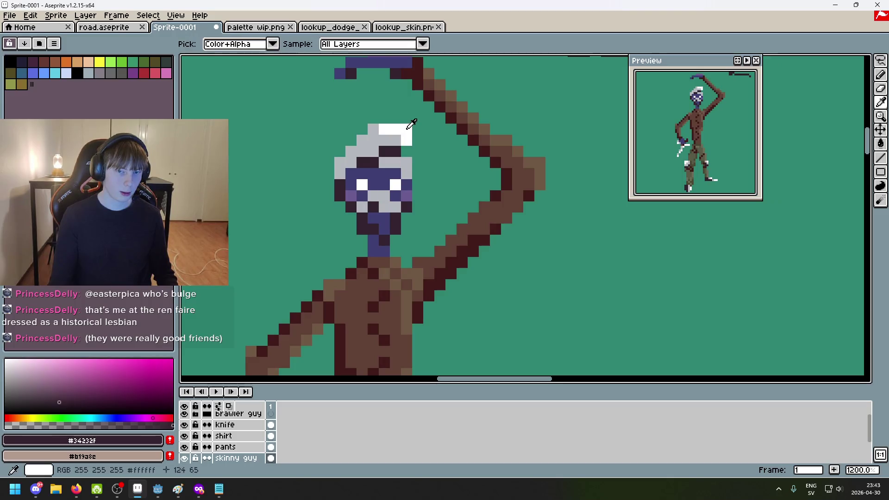
left_click(383, 193, "alt")
scroll(398, 205, "down", 6)
left_click(429, 219)
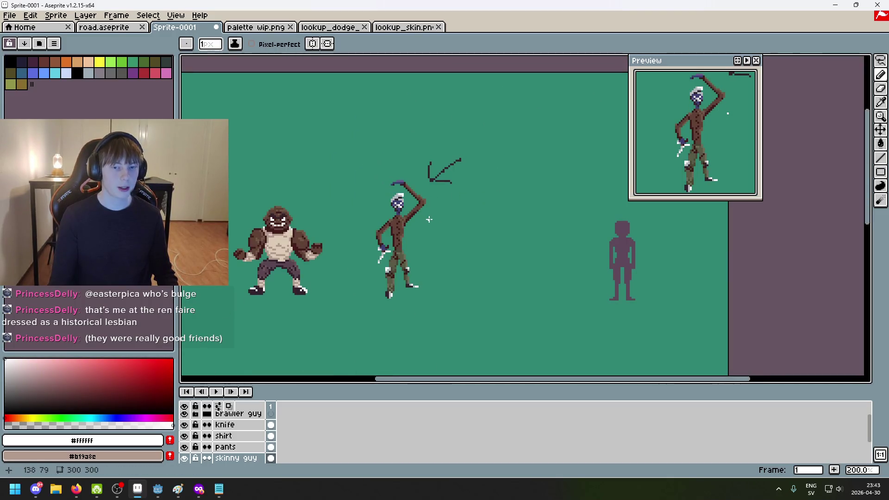
scroll(424, 219, "up", 4)
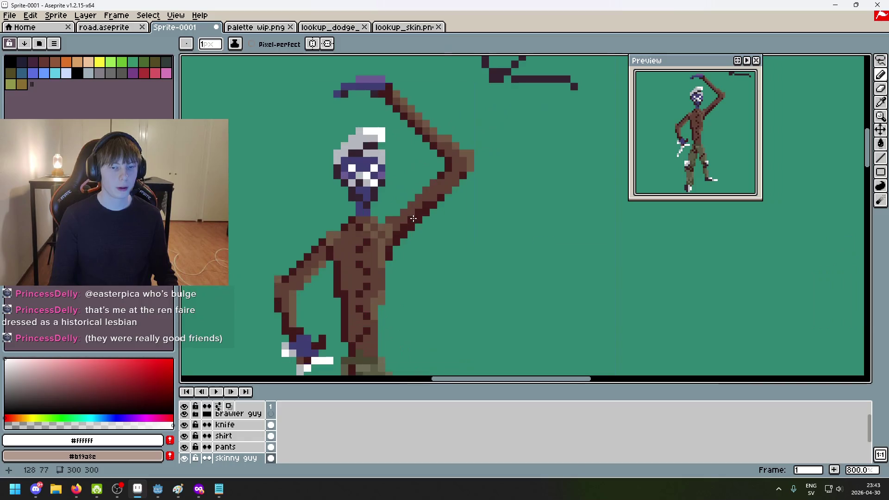
key("ctrl+z")
Inspect the whole figure, then return to the palette wip.png image
scroll(383, 167, "up", 5)
scroll(388, 194, "down", 4)
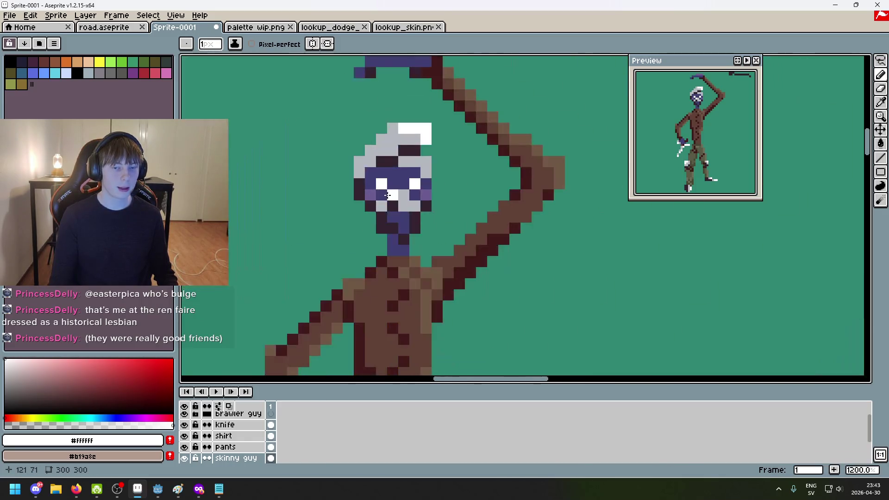
scroll(407, 202, "down", 3)
scroll(474, 208, "up", 3)
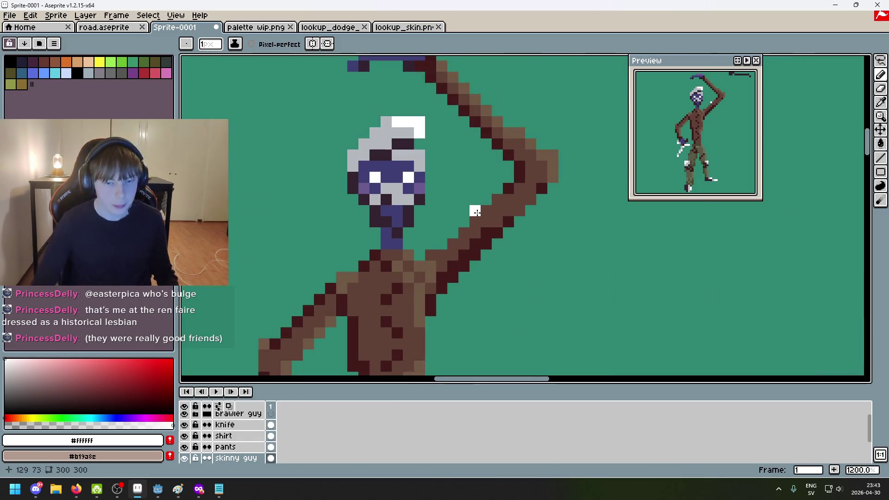
scroll(457, 190, "up", 4)
scroll(458, 190, "down", 4)
scroll(472, 214, "down", 2)
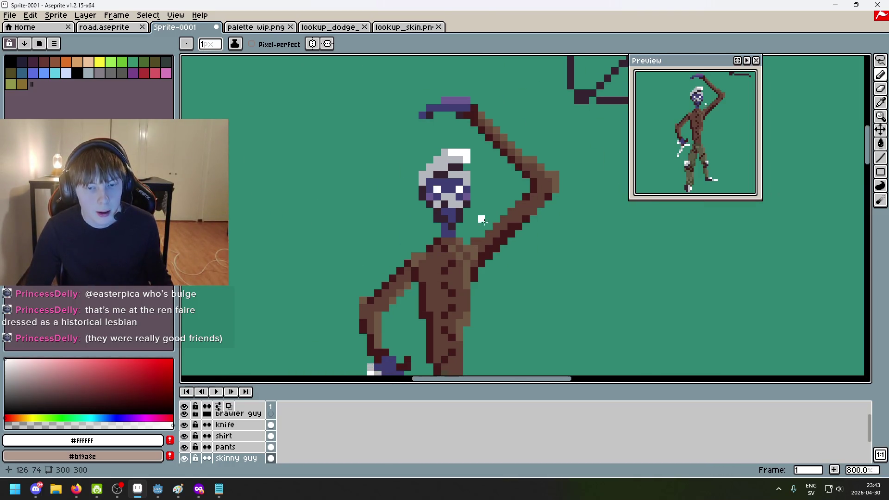
scroll(469, 213, "down", 1)
scroll(468, 215, "up", 1)
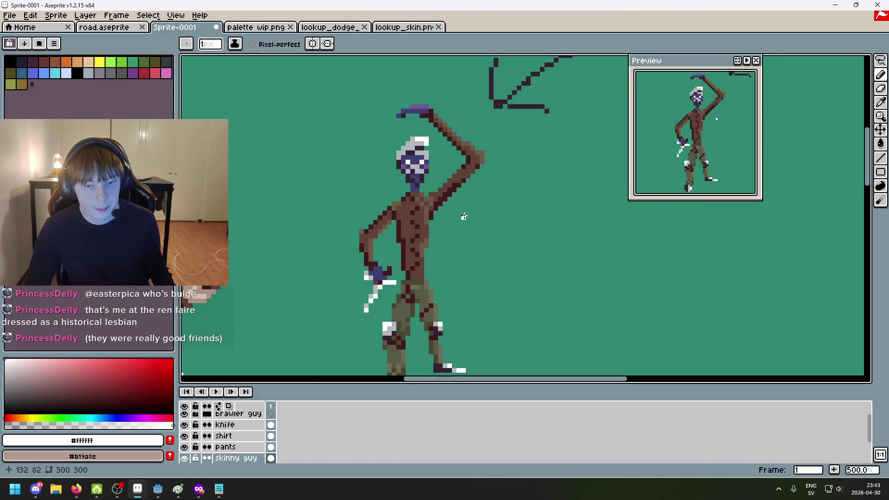
scroll(467, 219, "down", 1)
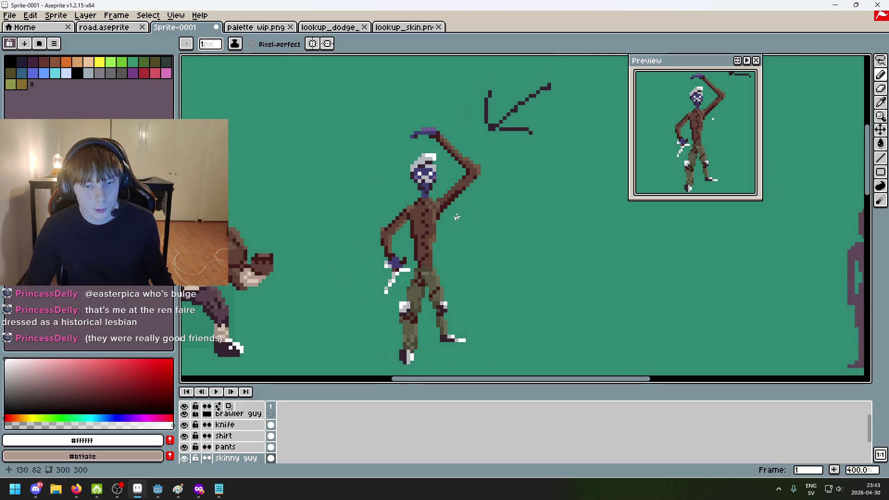
left_click_drag(449, 236, 421, 190)
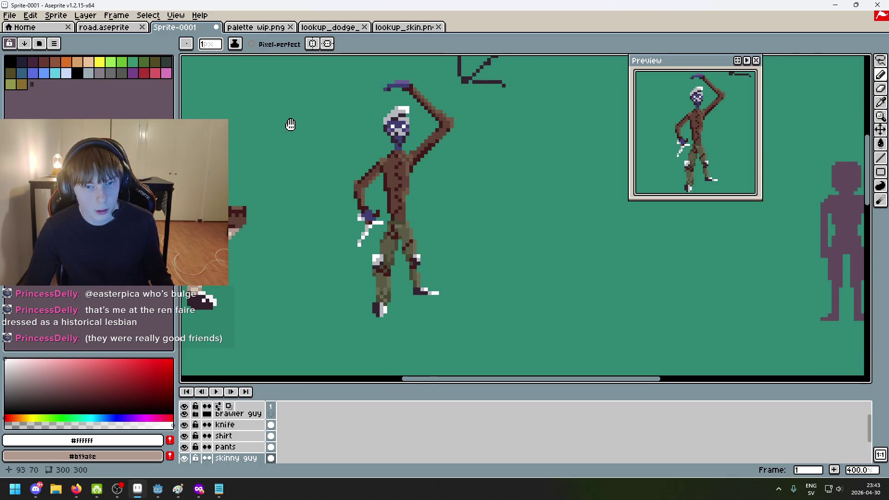
left_click(252, 27)
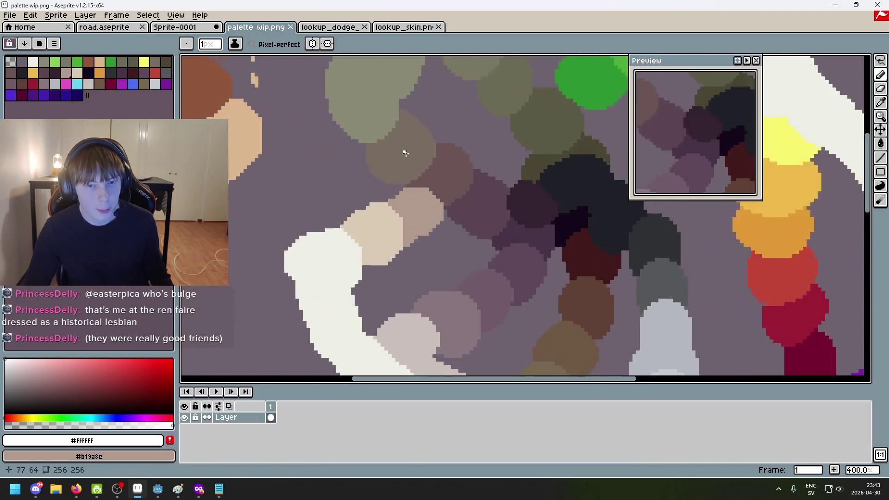
Sample the light grey #cbbfba from the palette image as the drawing colour
scroll(405, 152, "down", 2)
scroll(372, 230, "up", 1)
key("alt")
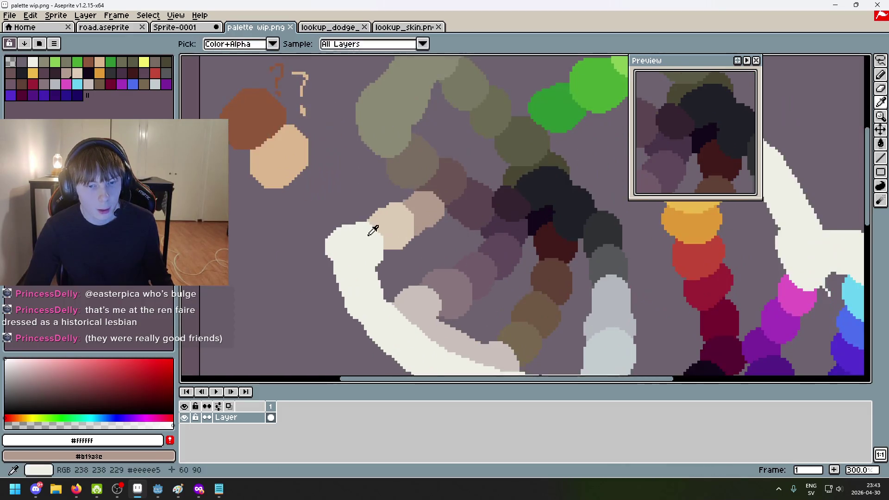
left_click(373, 230)
mouse_move(351, 272)
left_mouse_down()
mouse_move(343, 294)
mouse_move(346, 210)
left_mouse_up()
left_click(405, 246, "alt")
Switch between palette wip.png and the Sprite-0001 sprite, ending on Sprite-0001
left_click(175, 27)
scroll(394, 150, "up", 3)
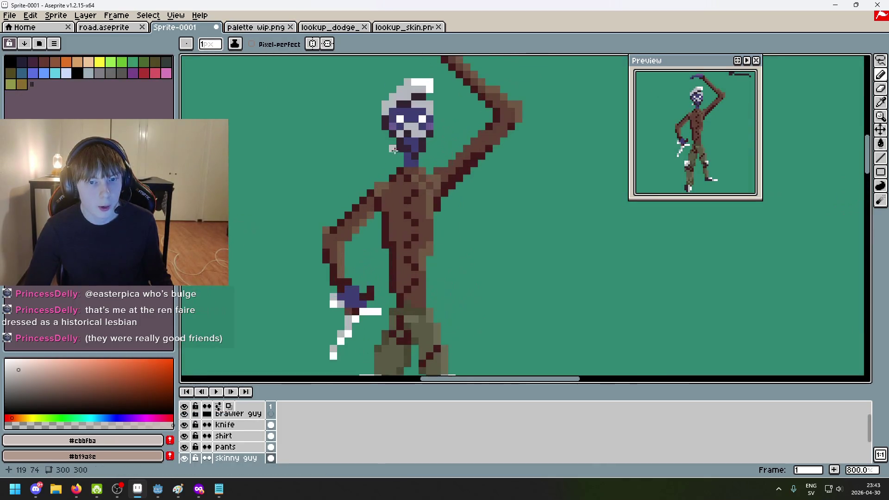
left_click(261, 28)
key("alt")
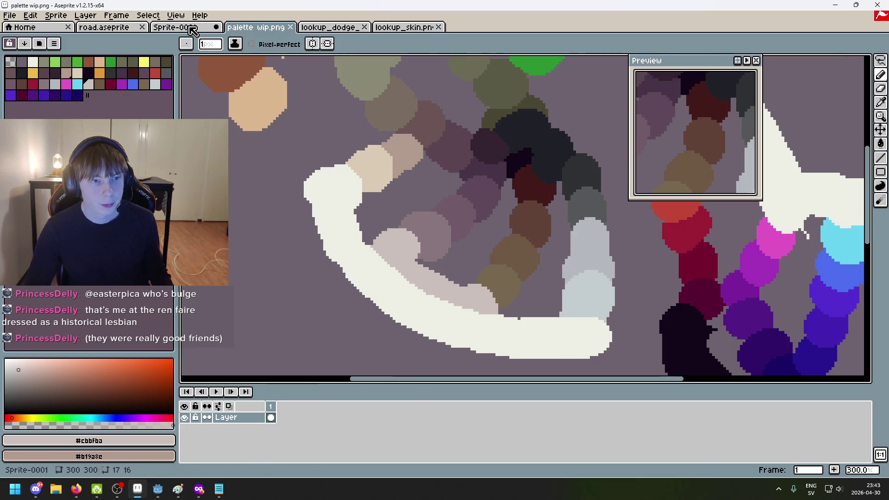
key("ctrl+shift+Tab")
scroll(398, 111, "up", 4)
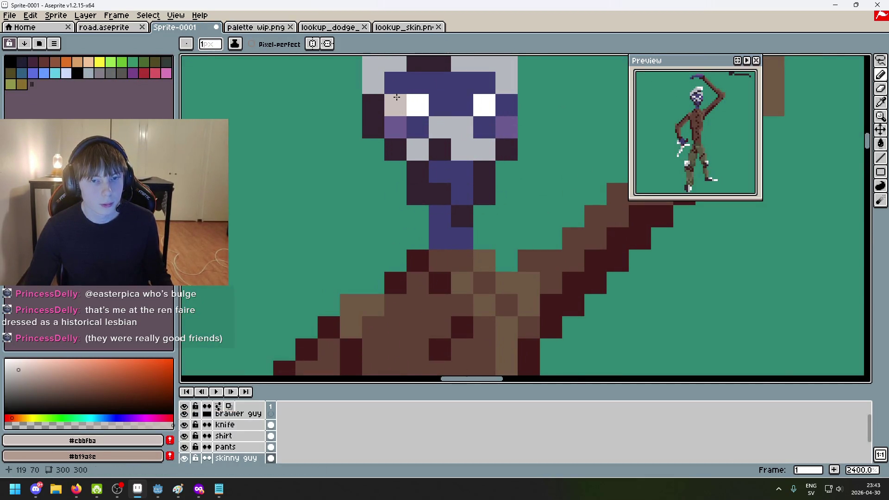
scroll(397, 97, "down", 4)
Trial a light grey bucket fill on the face, comparing via undo/redo, and leave it undone
key("g")
left_click(406, 115)
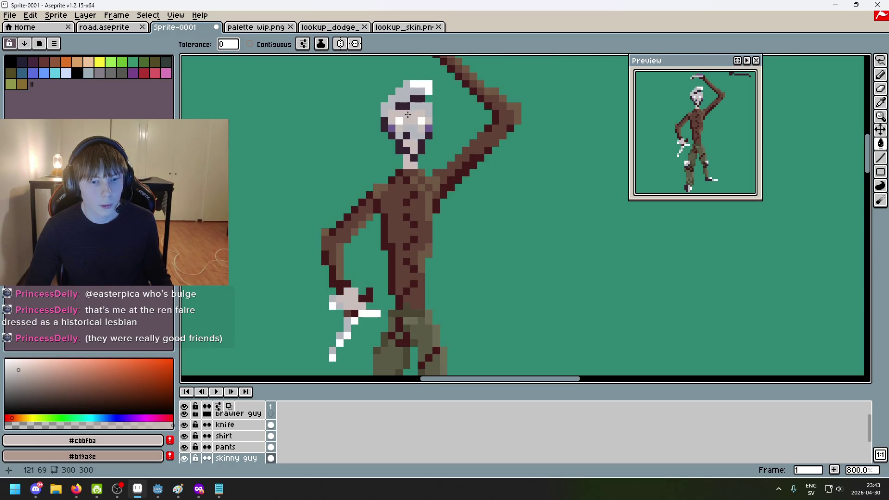
scroll(490, 181, "down", 2)
key("v")
key("ctrl+z")
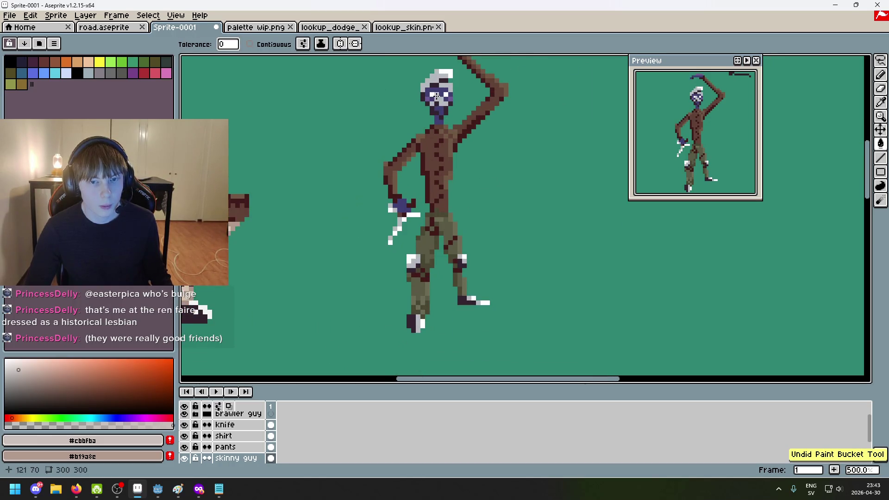
key("ctrl+y")
scroll(436, 95, "down", 2)
key("ctrl+z")
scroll(451, 111, "up", 2)
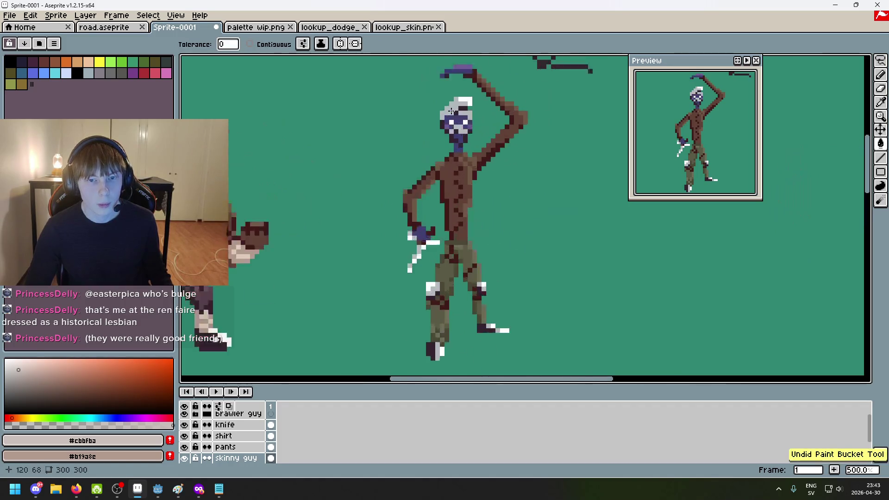
scroll(451, 111, "up", 5)
key("ctrl+y")
key("ctrl+z")
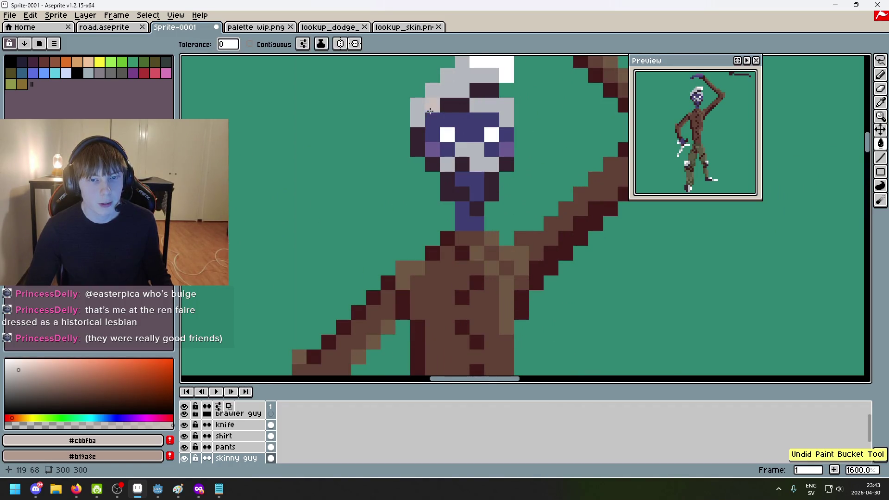
key("ctrl+Tab")
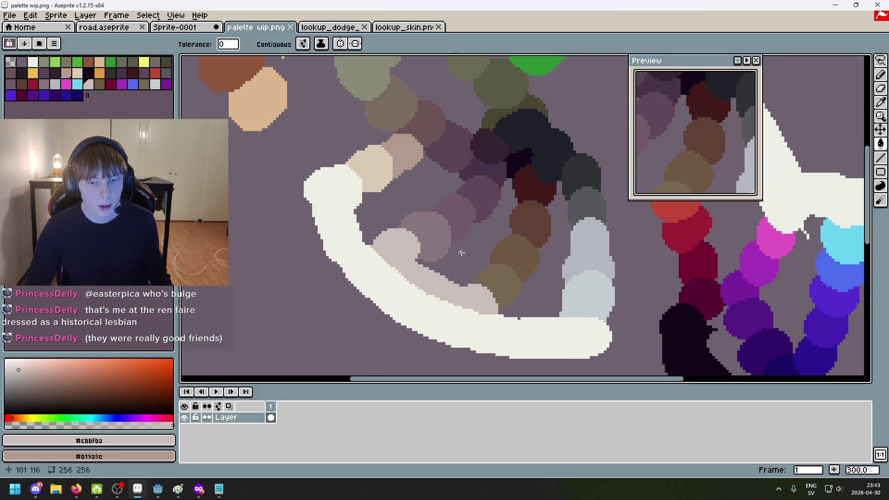
Sample beige #dccbb5 from the palette image and fill an eye pixel on Sprite-0001
scroll(393, 213, "up", 2)
key("b")
left_click(394, 218)
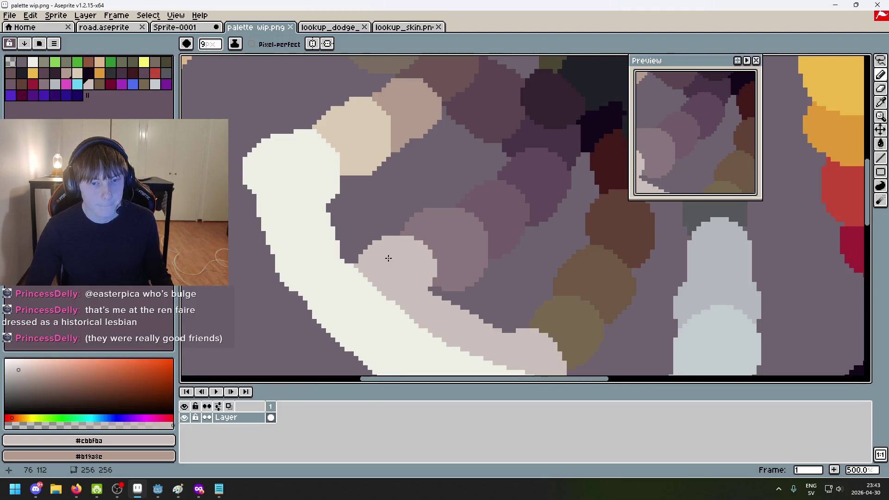
scroll(376, 183, "up", 3)
left_click(361, 277, "alt")
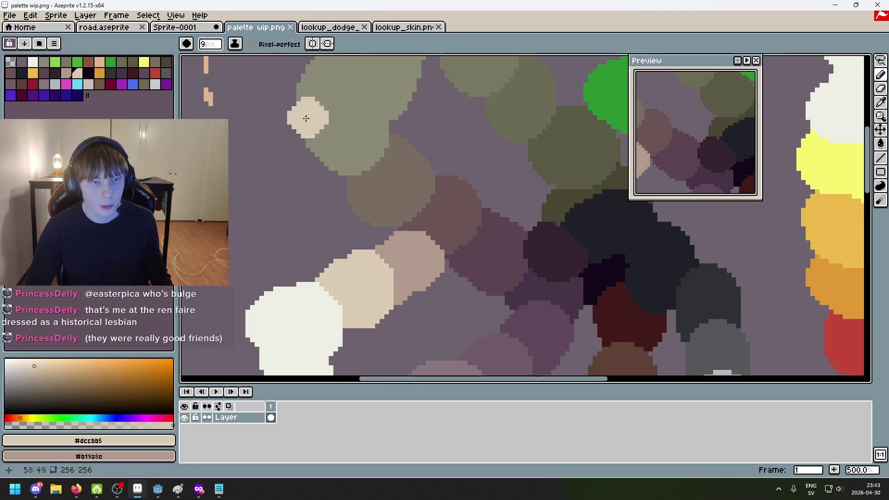
key("ctrl+shift+Tab")
key("g")
left_click(463, 130)
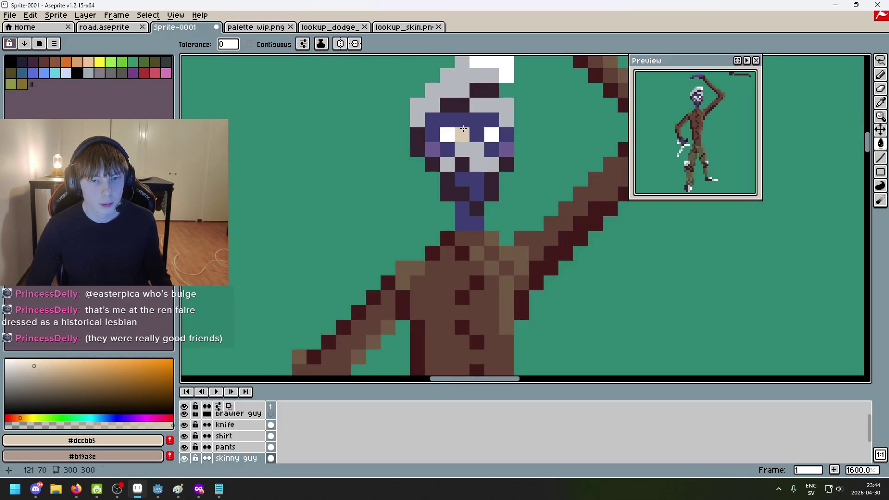
scroll(463, 129, "down", 6)
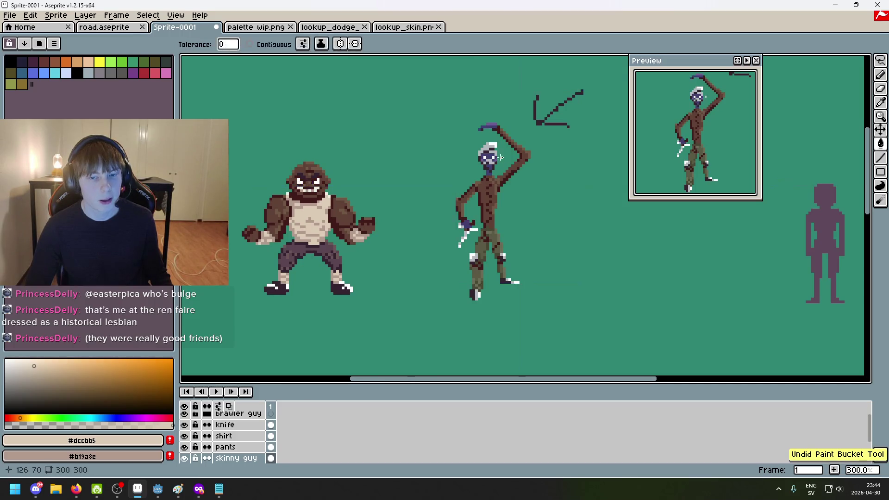
scroll(491, 153, "up", 4)
Sample mauve #b19a8c from palette wip.png and bucket-fill the blue face and knife hand
left_click(260, 28)
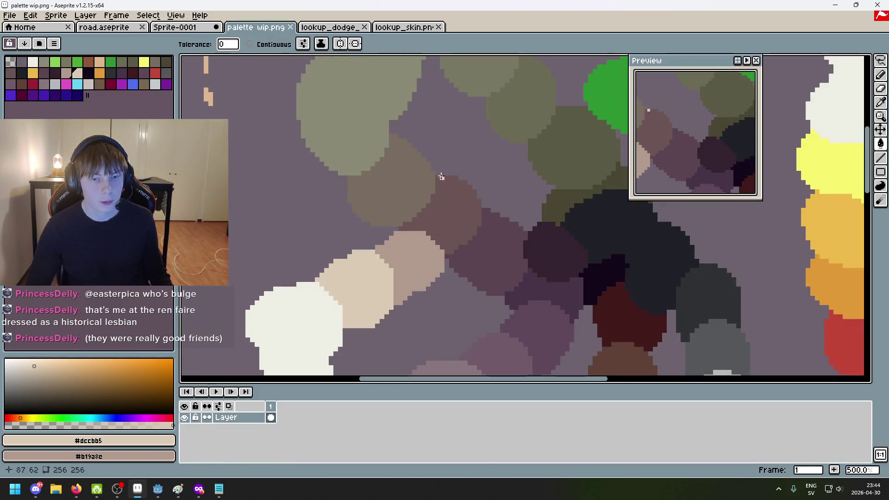
left_click(321, 135, "alt")
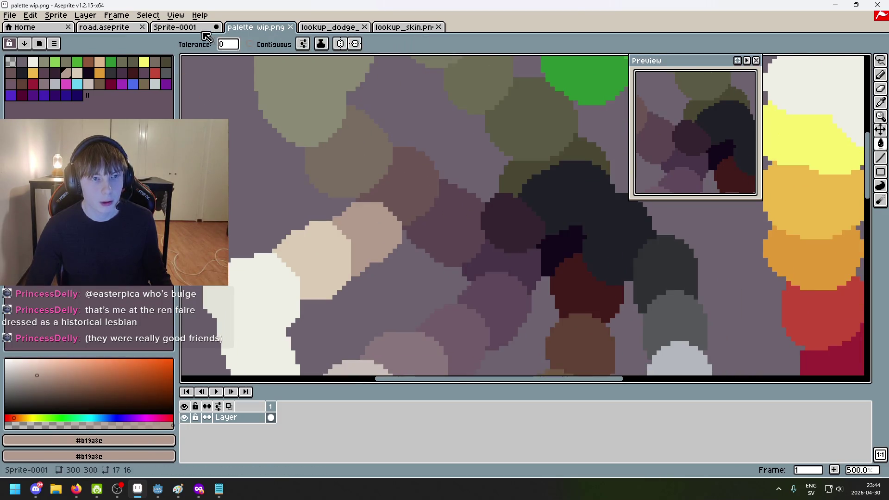
key("ctrl+shift+Tab")
left_click(467, 153)
scroll(469, 155, "down", 3)
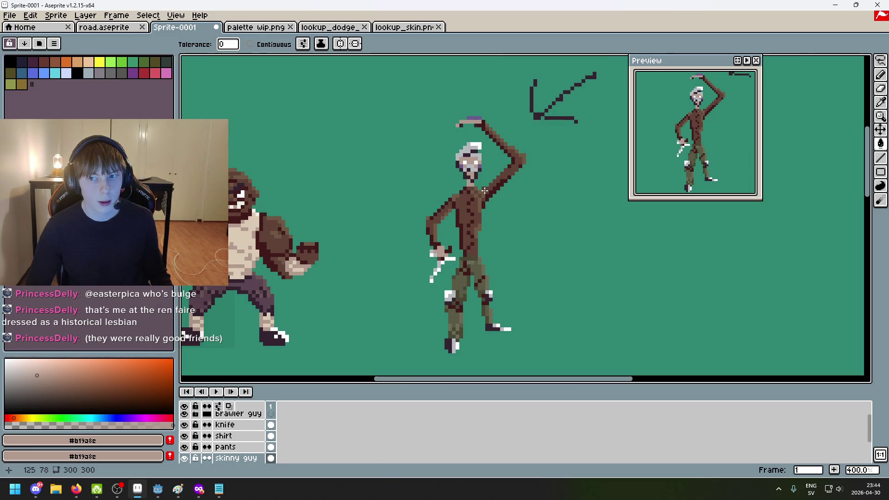
Pick the darker mauve #8a767d from the palette and bring the skinny guy into view
key("ctrl+Tab")
scroll(463, 255, "down", 5)
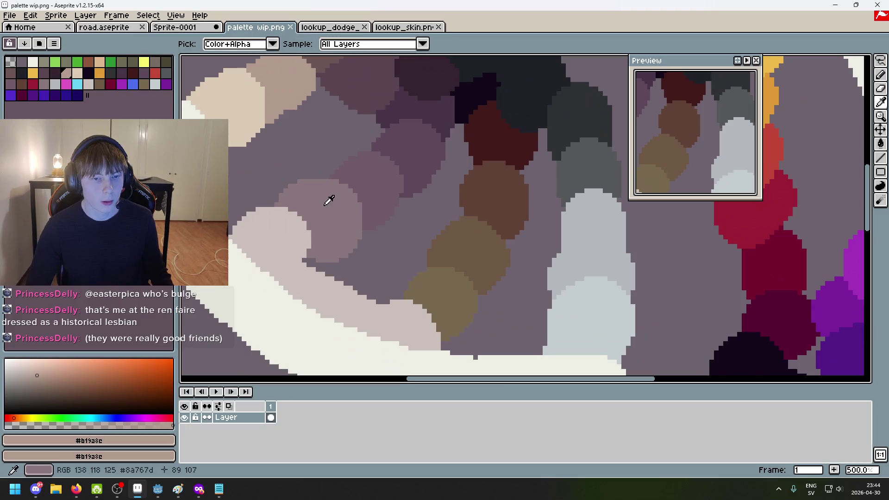
left_click(330, 199, "alt")
key("ctrl+shift+Tab")
scroll(451, 335, "up", 1)
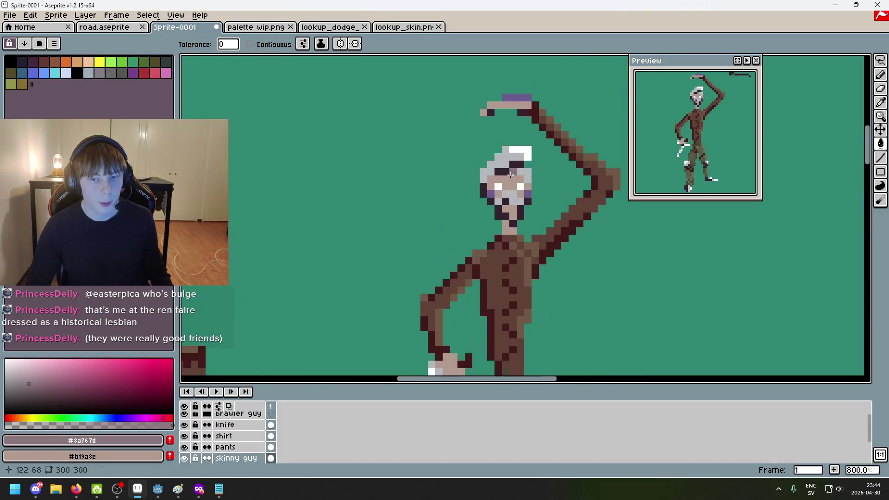
scroll(542, 207, "down", 1)
left_click_drag(568, 220, 462, 151)
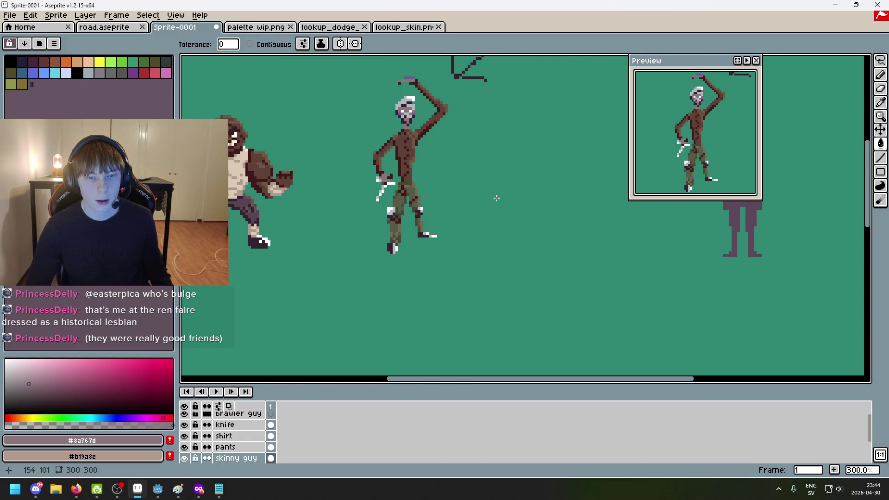
Pick dark mauve #705b68 from palette wip.png and pencil a face pixel with it
left_click(256, 27)
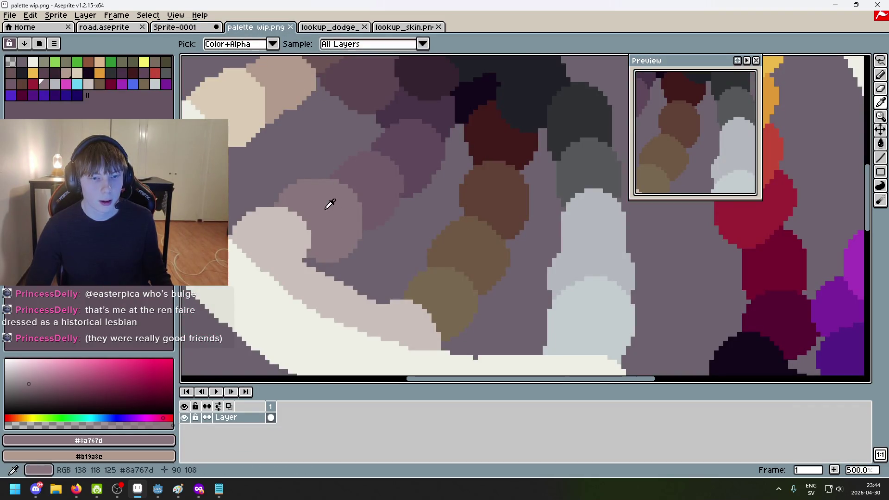
left_click(376, 177, "alt")
left_click(188, 28)
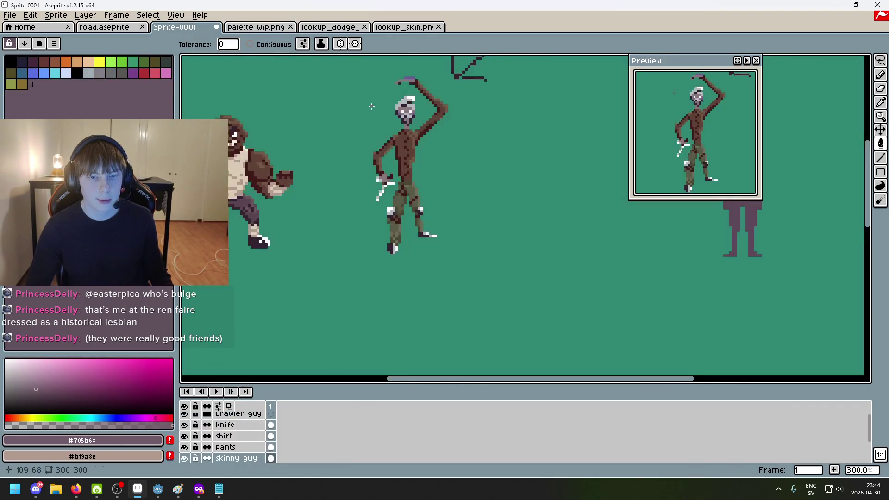
scroll(425, 119, "up", 2)
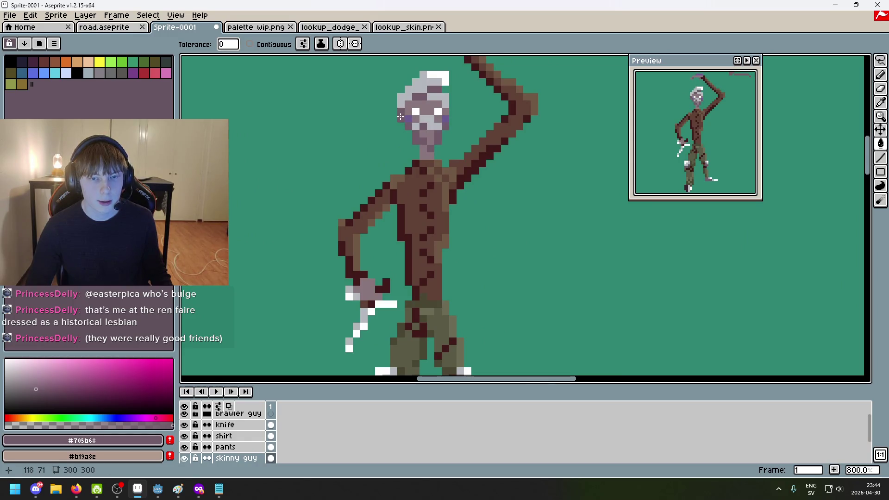
scroll(400, 121, "up", 6)
key("b")
left_click(399, 131)
Paint the dark pixels left of the face mauve, undoing and redoing to compare
scroll(399, 130, "down", 5)
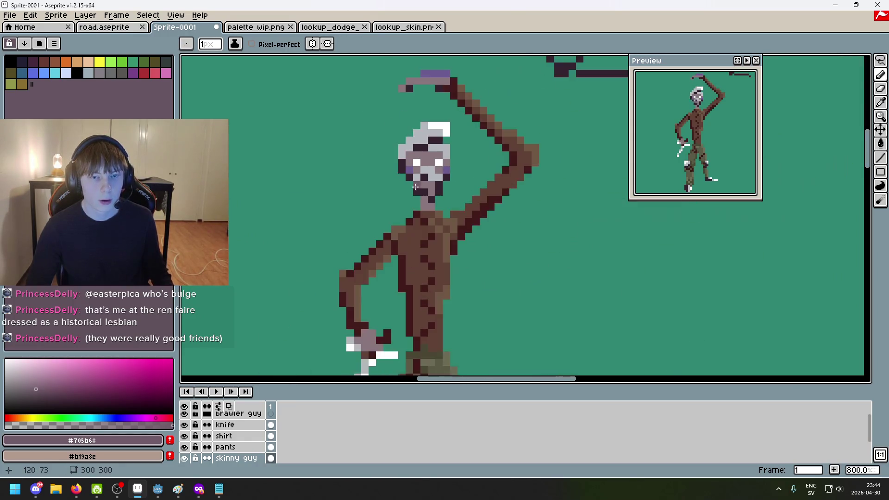
scroll(350, 125, "up", 4)
left_click_drag(351, 113, 349, 126)
scroll(349, 127, "down", 3)
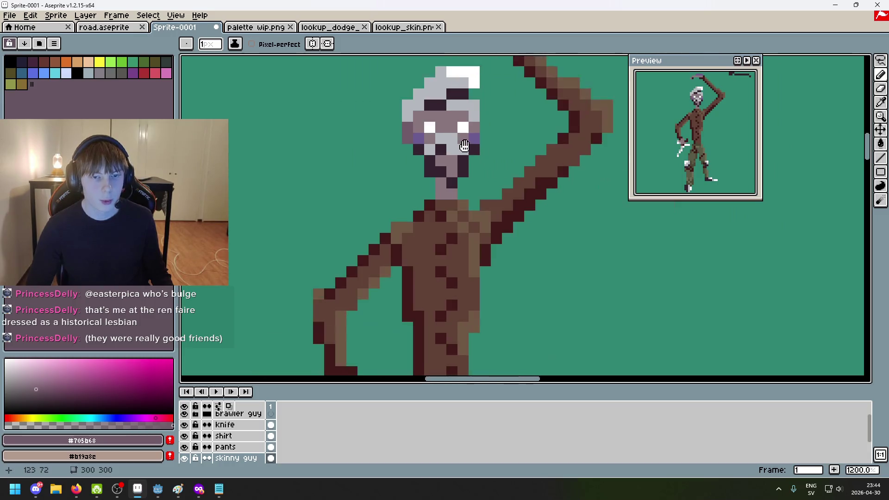
key("v")
key("ctrl+z")
key("ctrl+z")
key("ctrl+y")
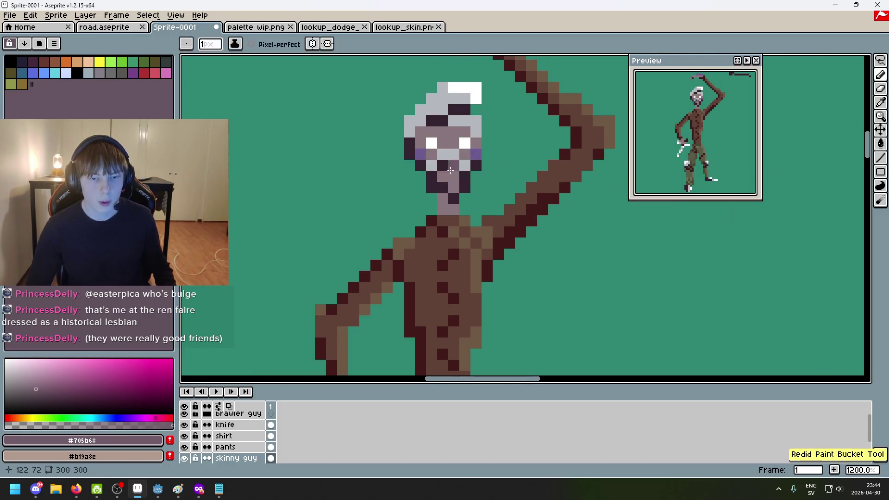
scroll(468, 171, "up", 4)
key("b")
key("ctrl+y")
key("ctrl+y")
Try mauve below the nose, undo it, and sample the grey-mauve face colour
mouse_move(483, 195)
left_mouse_down()
mouse_move(456, 220)
mouse_move(472, 241)
mouse_move(540, 250)
mouse_move(566, 207)
left_mouse_up()
key("ctrl+z")
key("ctrl+z")
key("ctrl+z")
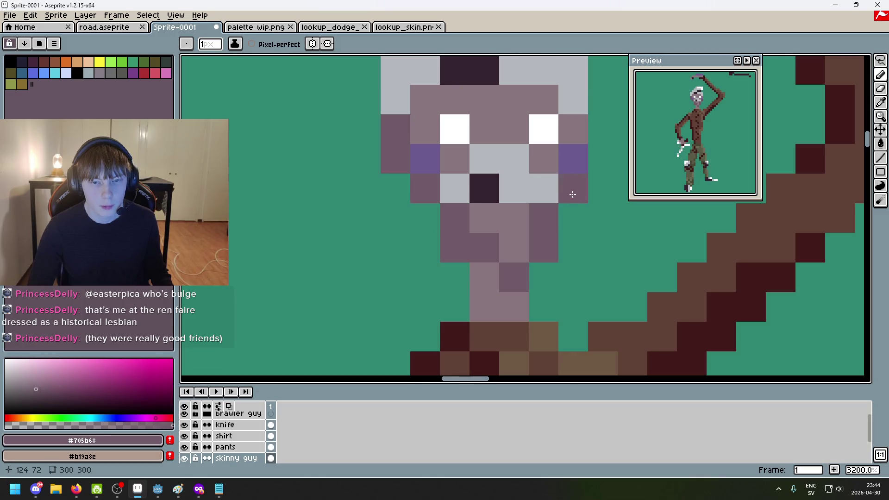
scroll(562, 203, "down", 5)
scroll(577, 204, "up", 3)
left_click(512, 135, "alt")
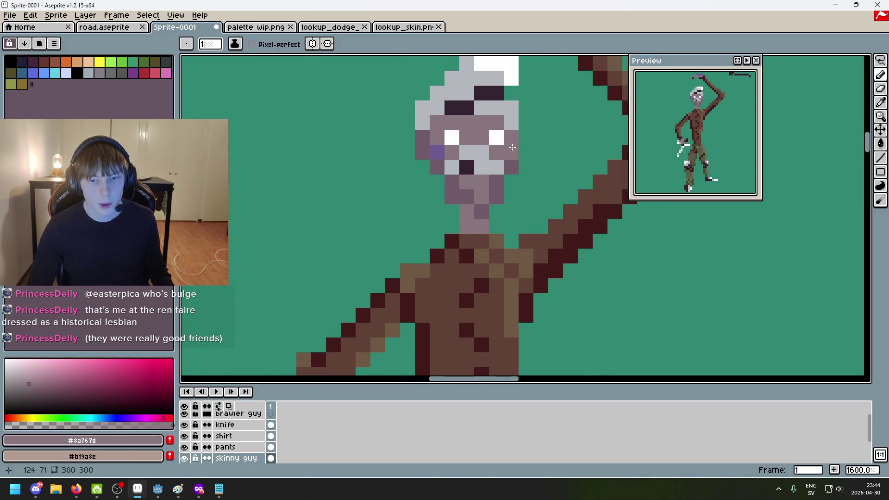
Sample the face's mauve tones and paint a dark pixel on the raised item mauve
scroll(475, 165, "down", 6)
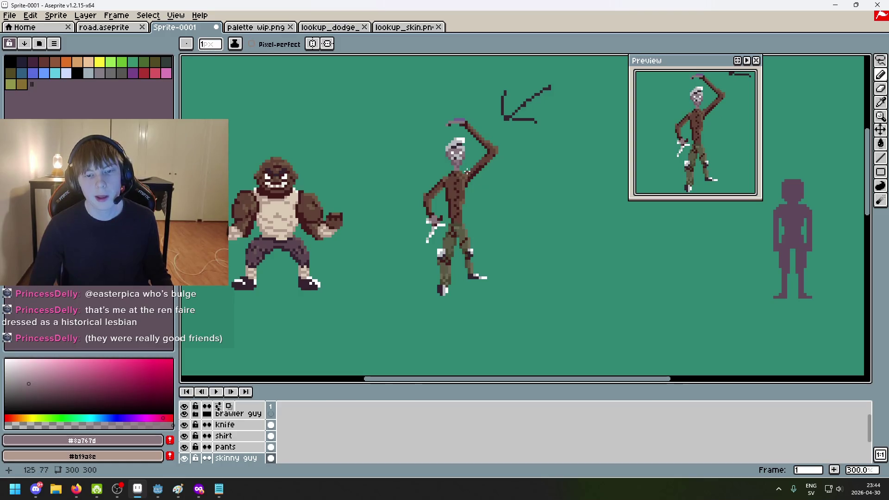
scroll(457, 184, "up", 2)
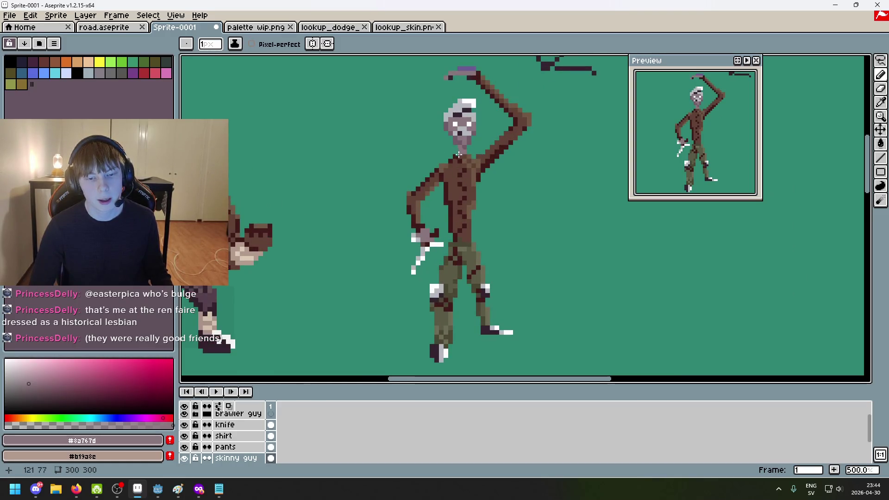
left_click_drag(458, 155, 476, 230)
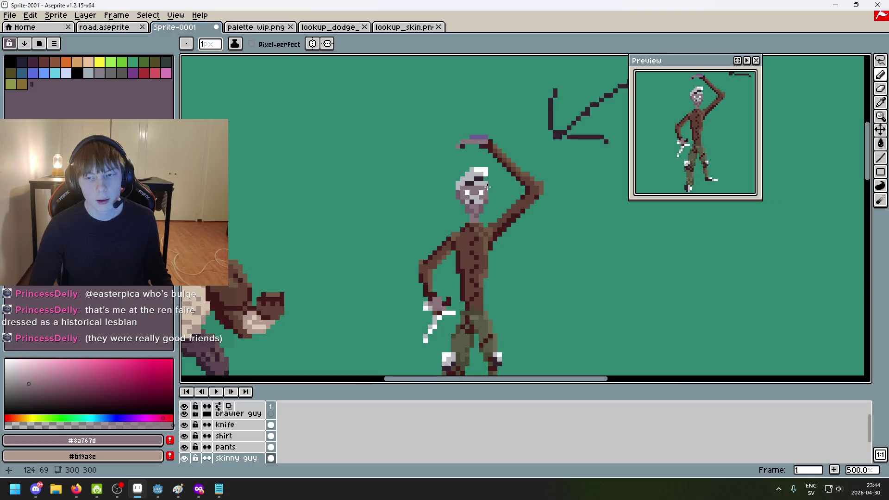
scroll(504, 194, "up", 2)
left_click(456, 198, "alt")
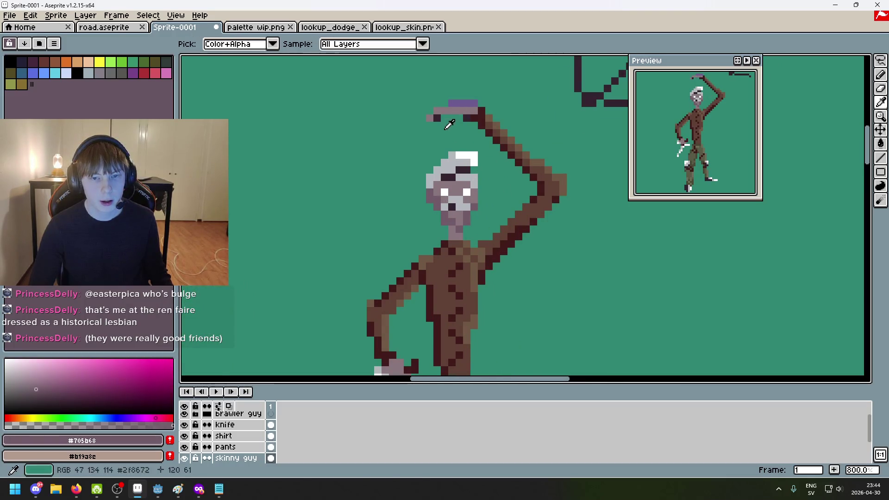
left_click(479, 192, "alt")
scroll(483, 220, "up", 3)
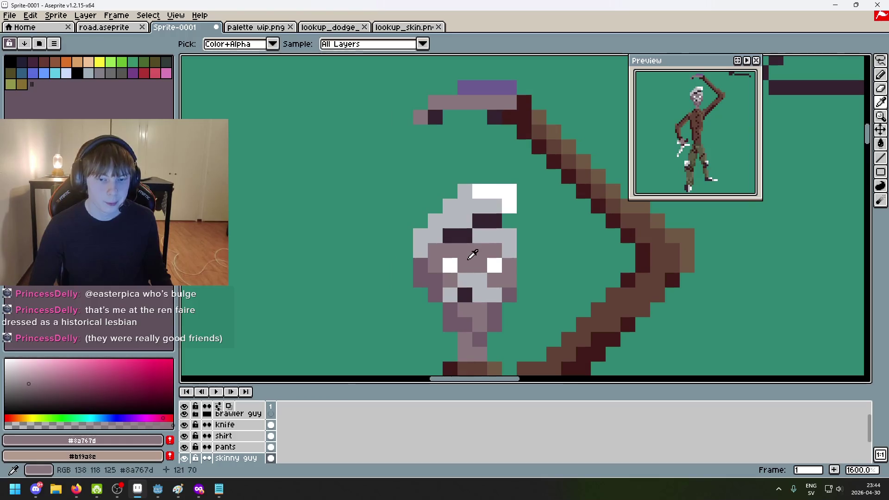
left_click(471, 292, "alt")
left_click(428, 120)
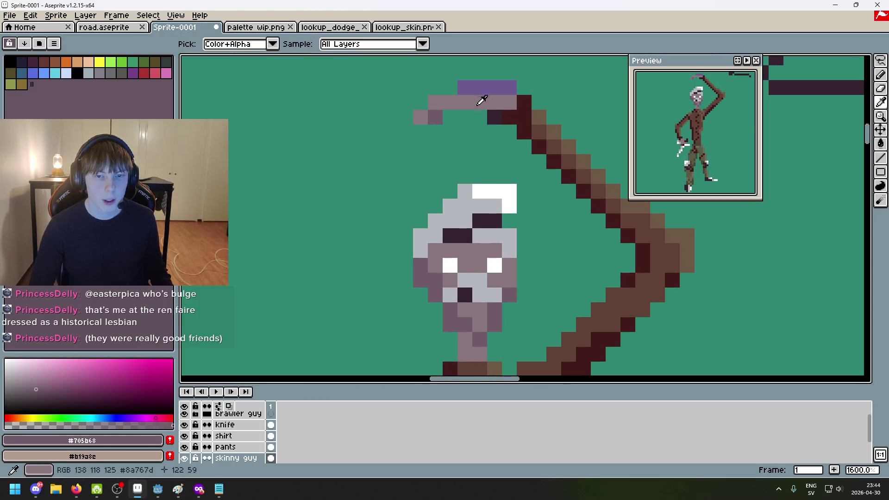
Pick the lighter grey-mauve, compare edits with undo/redo, and zoom out
left_click(481, 102, "alt")
key("ctrl+z")
key("ctrl+z")
key("ctrl+z")
key("ctrl+z")
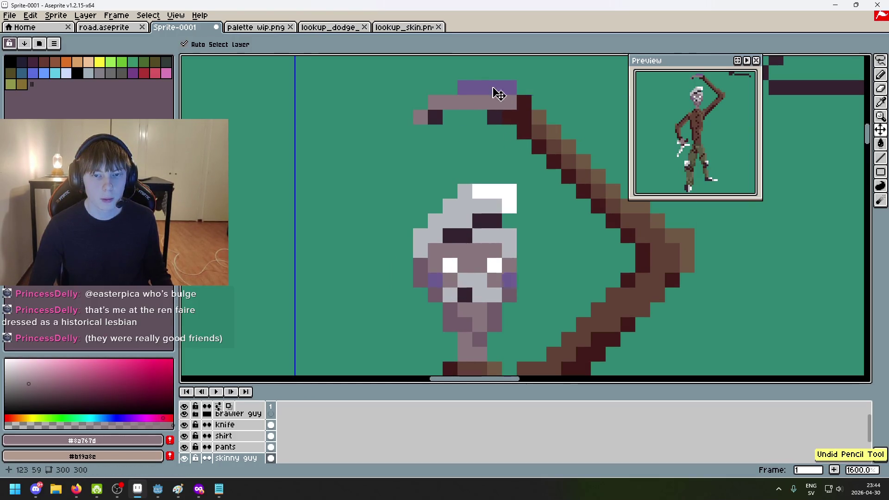
key("ctrl+y")
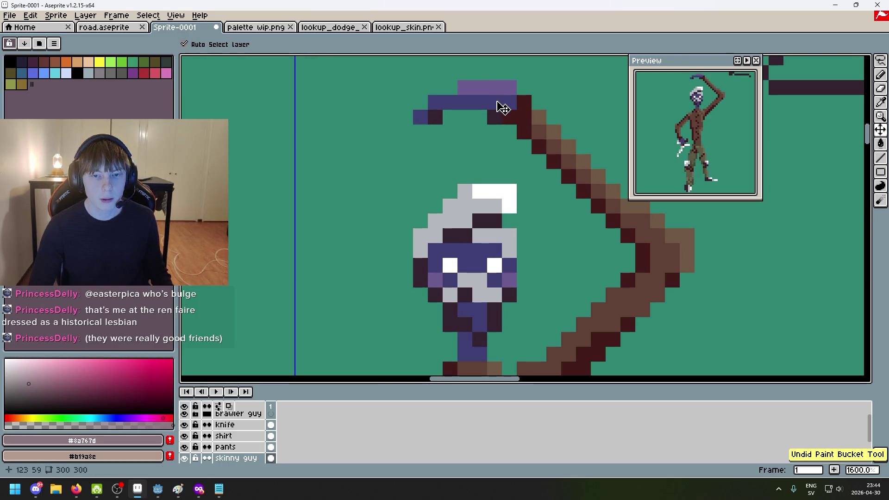
key("ctrl+z")
key("ctrl+y")
key("ctrl+y")
key("ctrl+y")
key("ctrl+y")
key("ctrl+y")
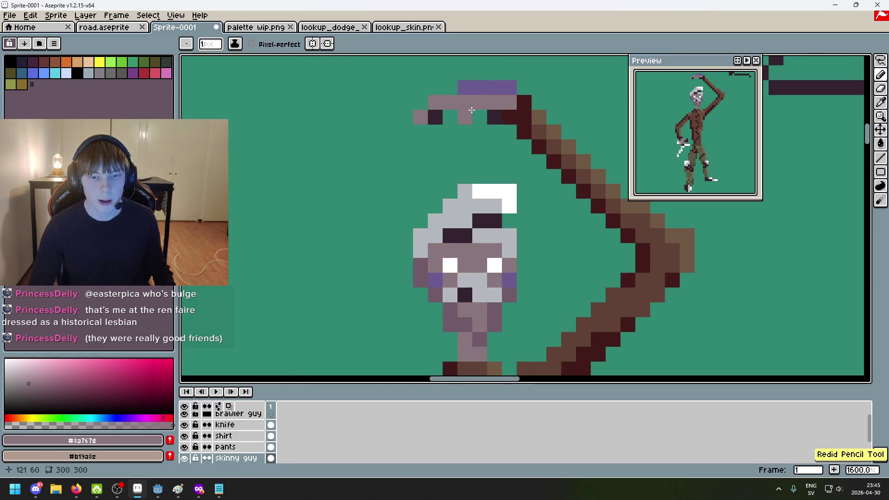
key("ctrl+y")
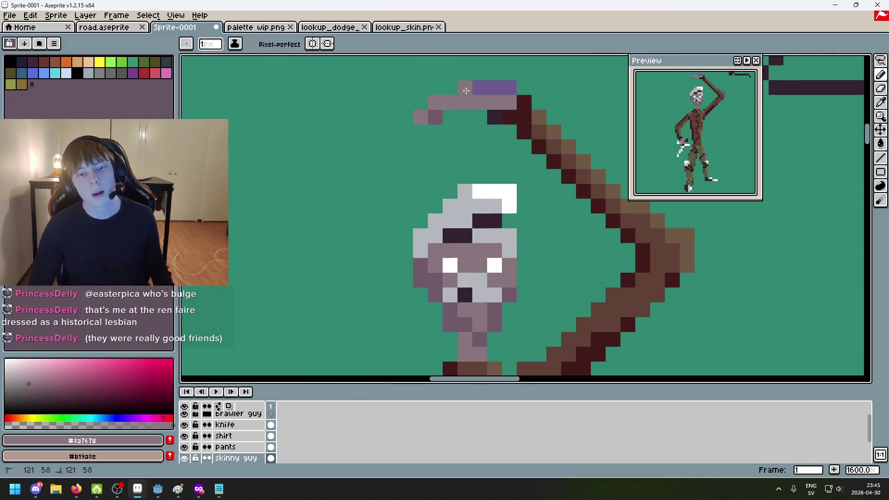
scroll(588, 165, "down", 7)
scroll(528, 116, "down", 2)
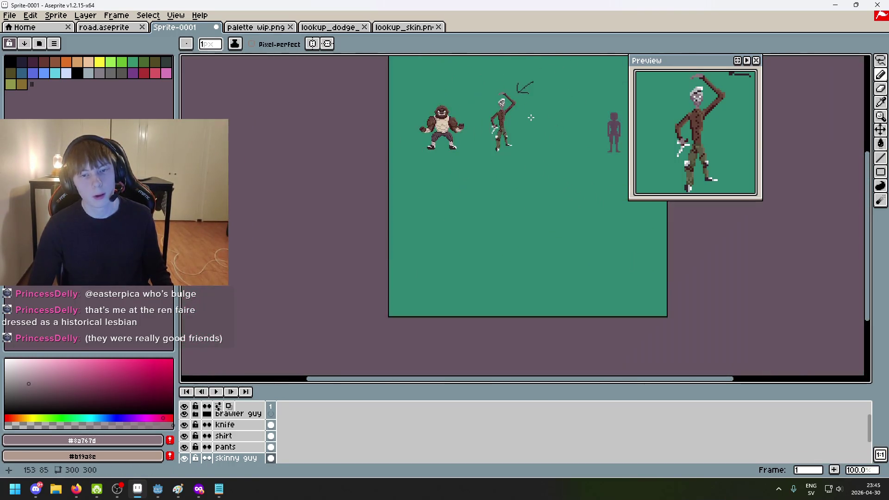
Pick the darker mauve and darken three knife-handle pixels and one hand pixel
scroll(528, 116, "up", 1)
scroll(485, 173, "up", 8)
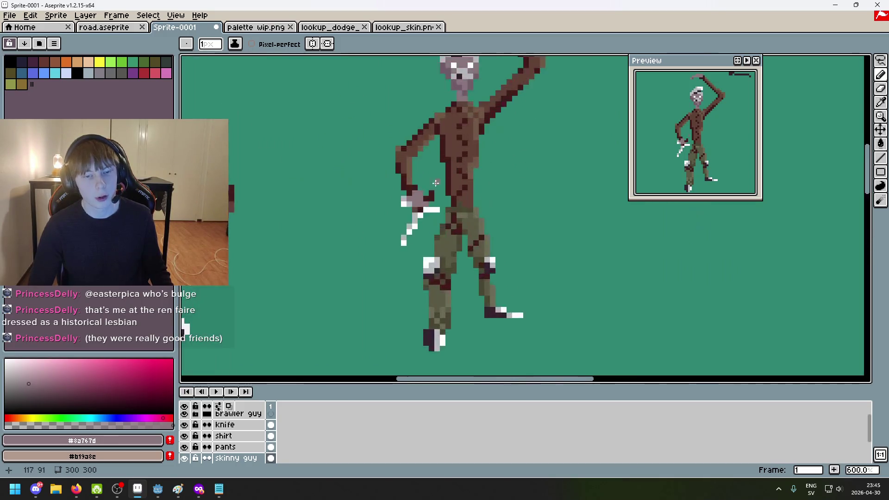
mouse_move(406, 309)
left_mouse_down()
mouse_move(402, 324)
mouse_move(463, 463)
left_mouse_up()
left_click(477, 92, "alt")
mouse_move(477, 92)
left_mouse_down()
mouse_move(479, 246)
mouse_move(458, 221)
left_mouse_up()
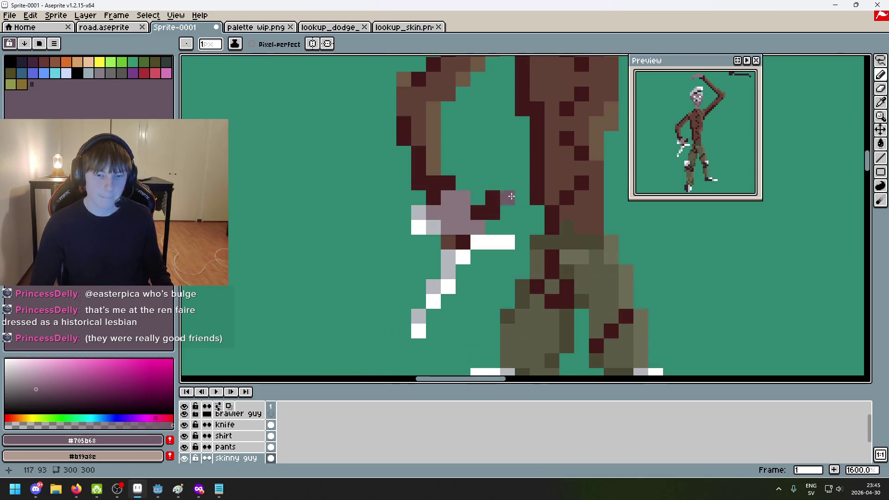
scroll(445, 222, "up", 5)
left_click(418, 190)
left_click(373, 190)
left_click(418, 235)
left_click(458, 268)
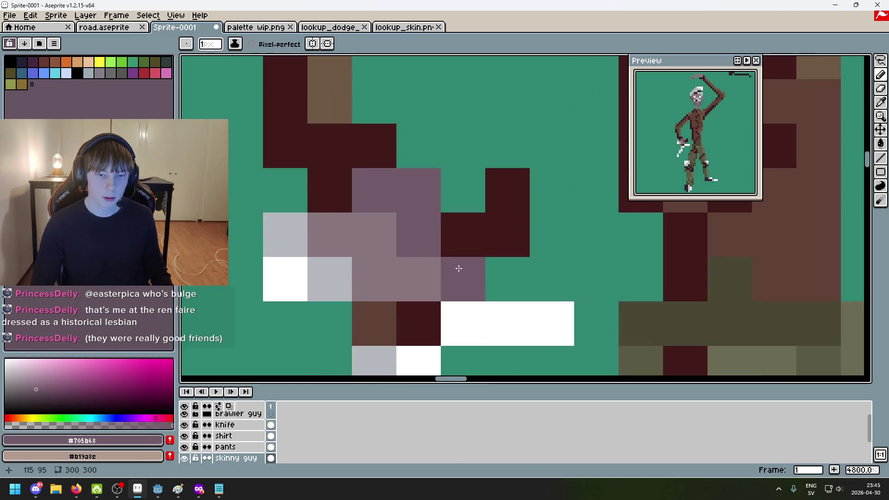
scroll(477, 269, "down", 9)
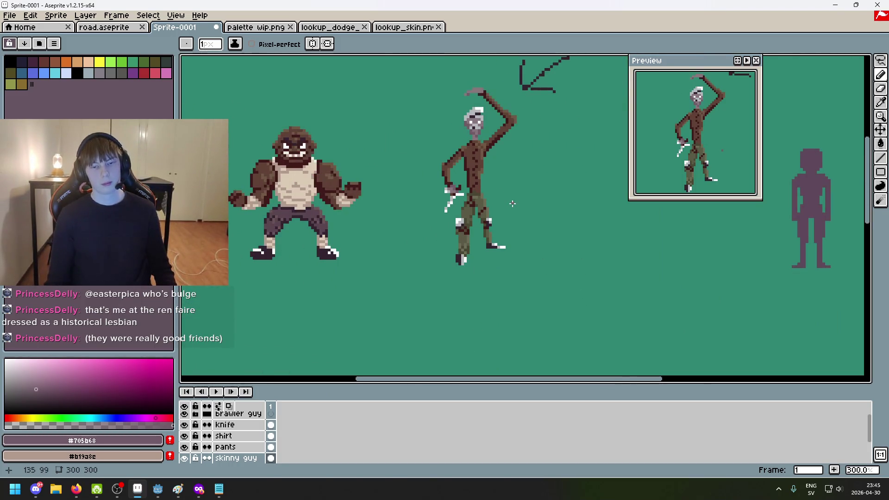
Undo the last few knife-hand pixel edits
key("ctrl+z")
scroll(513, 203, "up", 4)
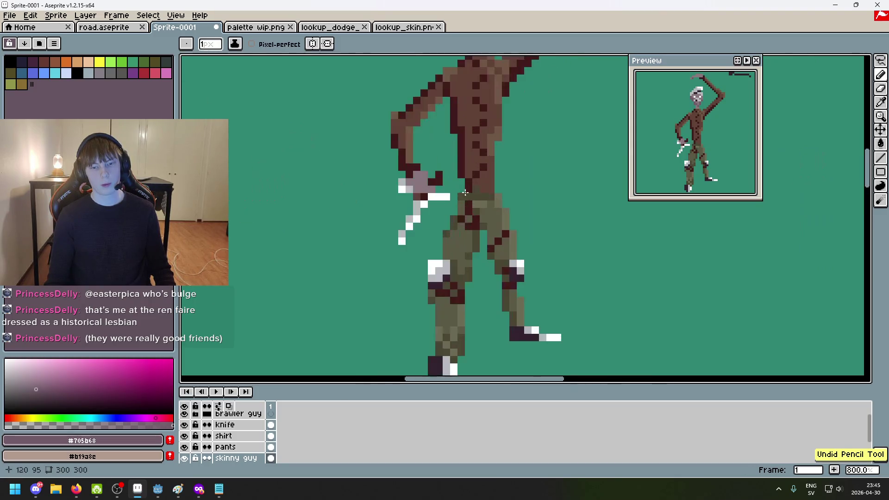
scroll(414, 184, "up", 5)
key("ctrl+z")
key("ctrl+z")
scroll(400, 186, "down", 9)
key("ctrl+z")
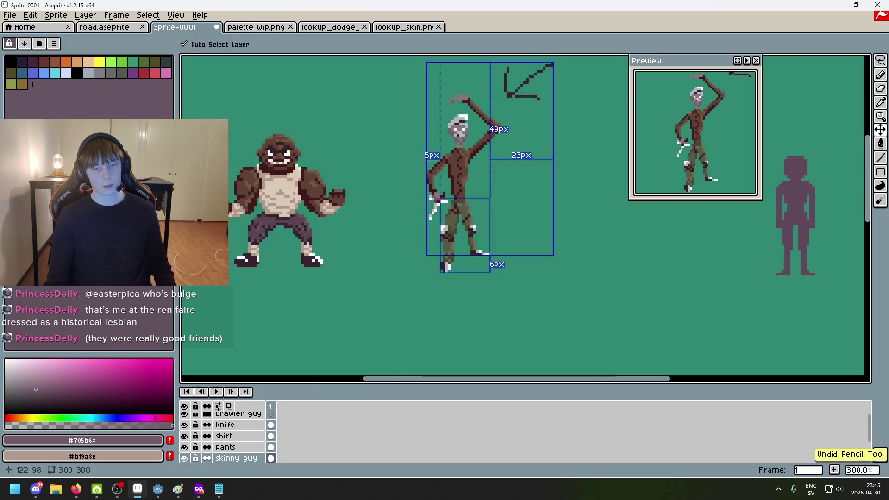
scroll(435, 194, "up", 5)
Add a grey-mauve pixel beside the pants, sample dark red #411b1b, and select the knife layer
key("b")
left_click(435, 193, "alt")
scroll(436, 194, "down", 5)
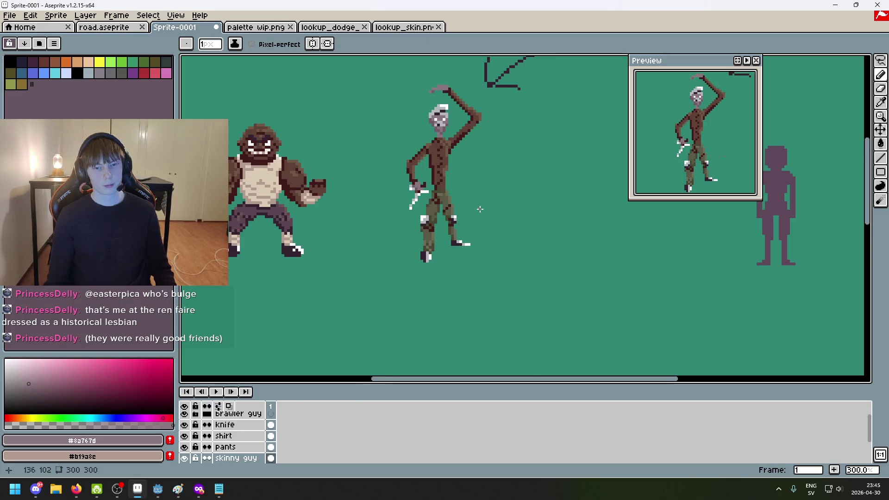
scroll(480, 209, "up", 6)
key("alt")
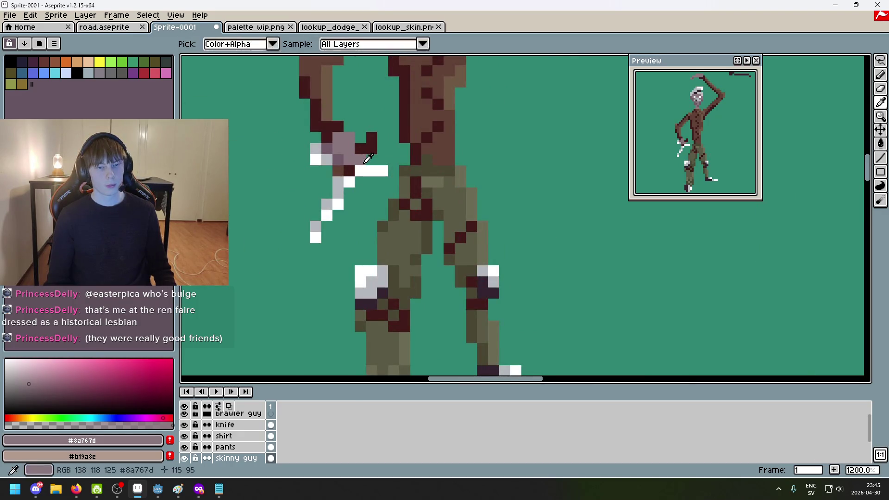
left_click_drag(378, 217, 404, 257)
left_click(404, 258)
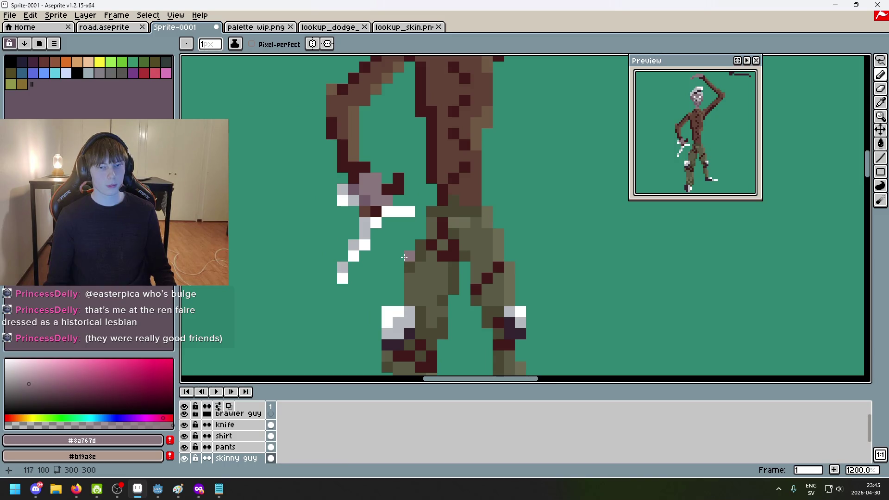
left_click(374, 212, "alt")
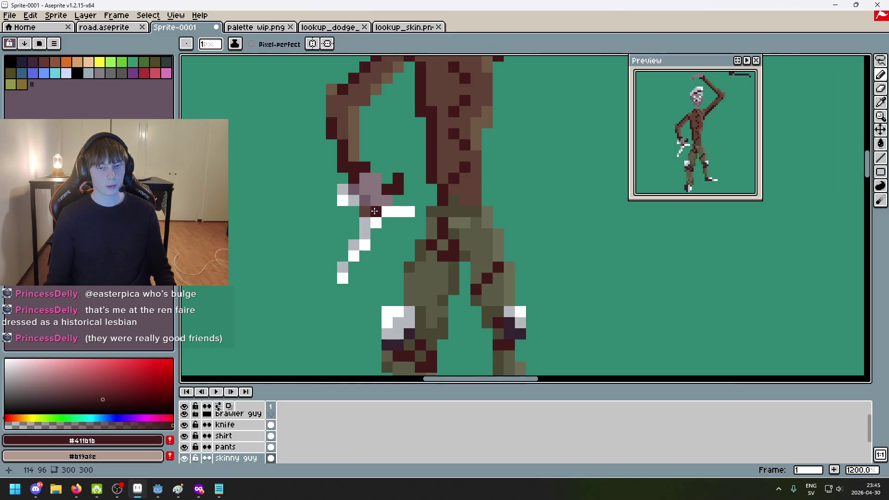
left_click(245, 424)
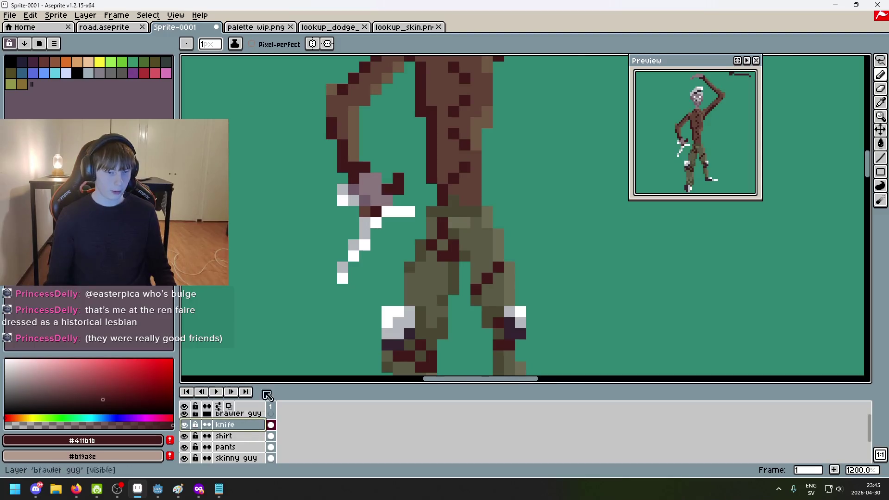
Sample the mauve face colour from the hand and select the skinny guy layer
scroll(366, 211, "down", 6)
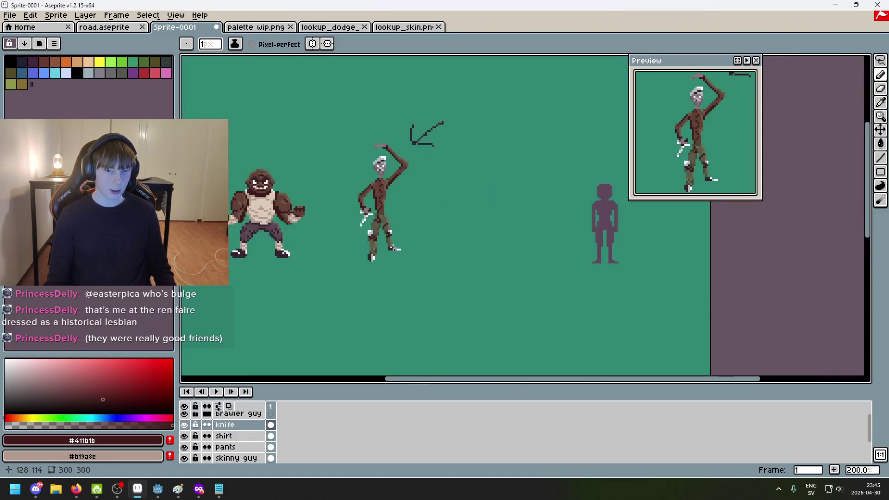
scroll(380, 241, "up", 5)
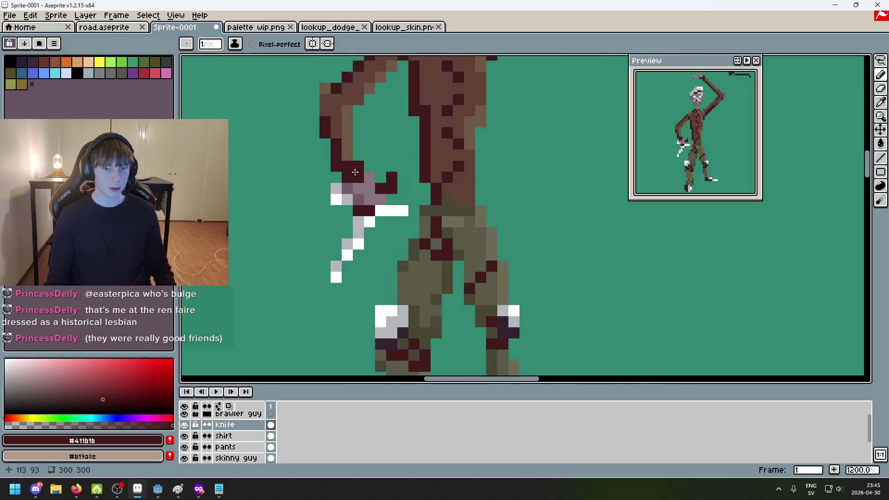
scroll(351, 280, "down", 3)
scroll(350, 279, "up", 3)
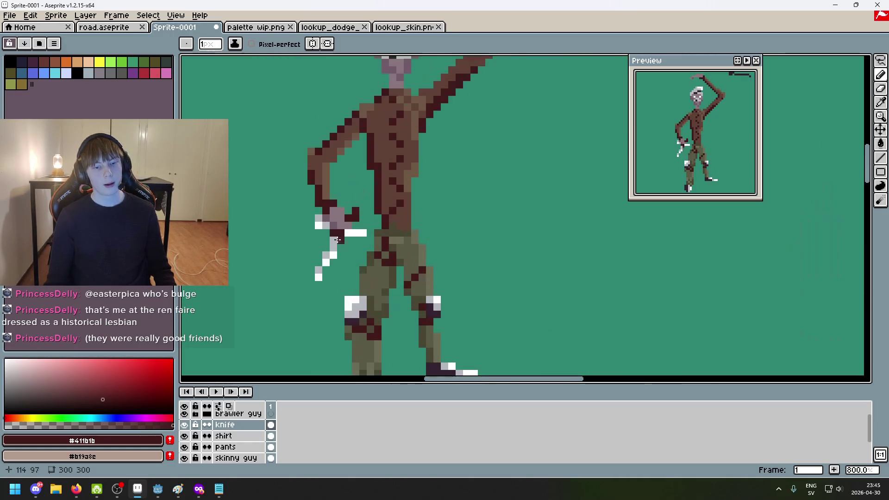
left_click(338, 218, "alt")
scroll(249, 437, "up", 1)
left_click(249, 437)
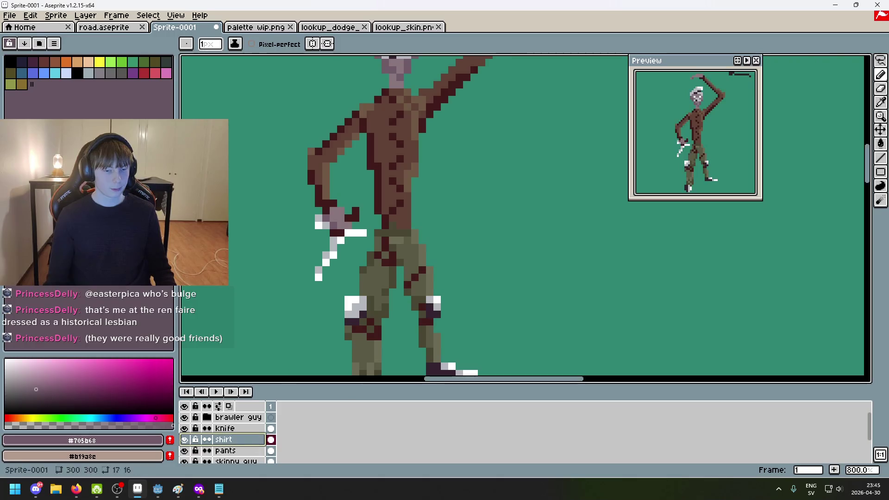
scroll(355, 232, "up", 3)
scroll(246, 457, "down", 2)
left_click(241, 439)
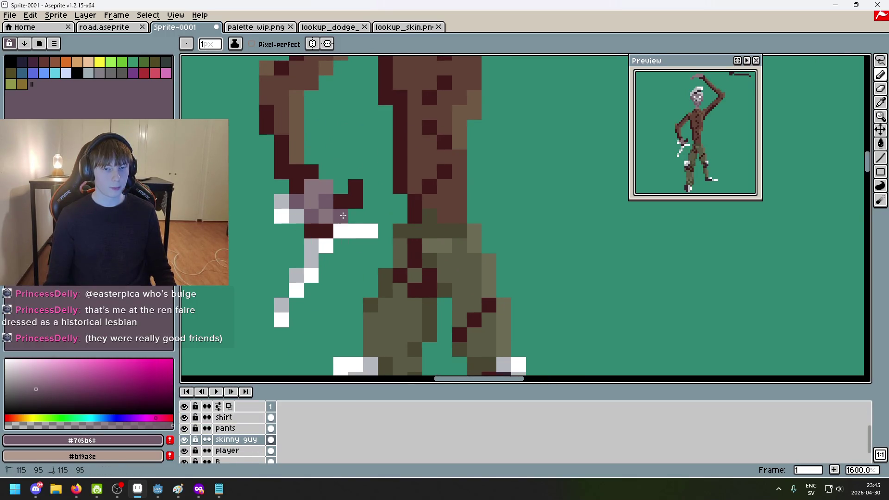
Sample the dark head colour and add a dark pixel at the head's lower-right edge
scroll(343, 216, "down", 6)
mouse_move(401, 247)
left_mouse_down()
mouse_move(431, 242)
mouse_move(426, 195)
left_mouse_up()
scroll(419, 74, "up", 3)
scroll(444, 194, "up", 4)
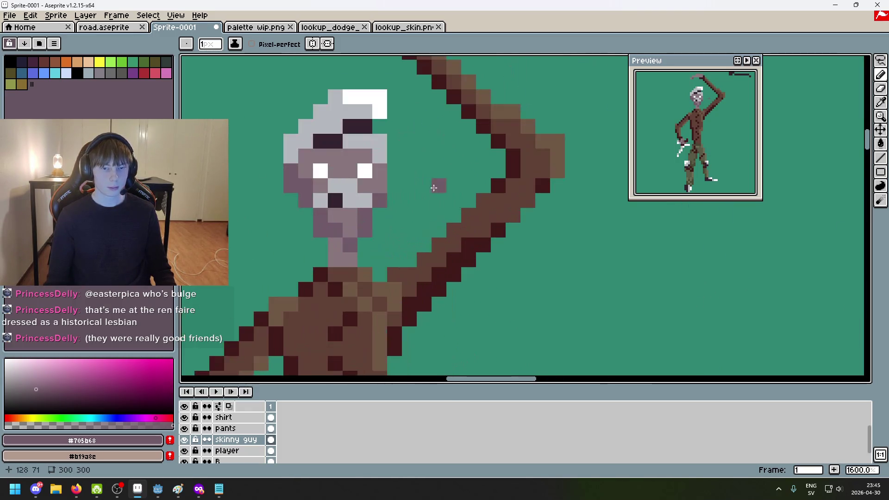
key("alt")
left_click(334, 140, "alt")
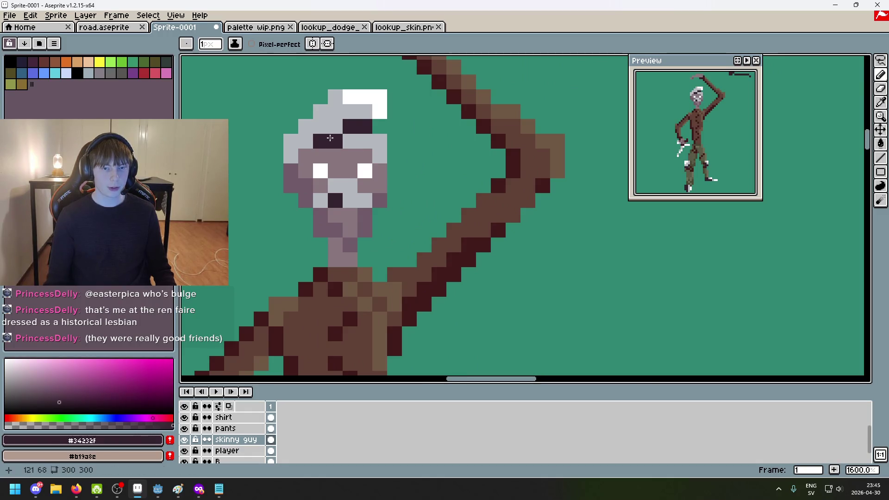
scroll(334, 182, "down", 6)
scroll(334, 182, "up", 2)
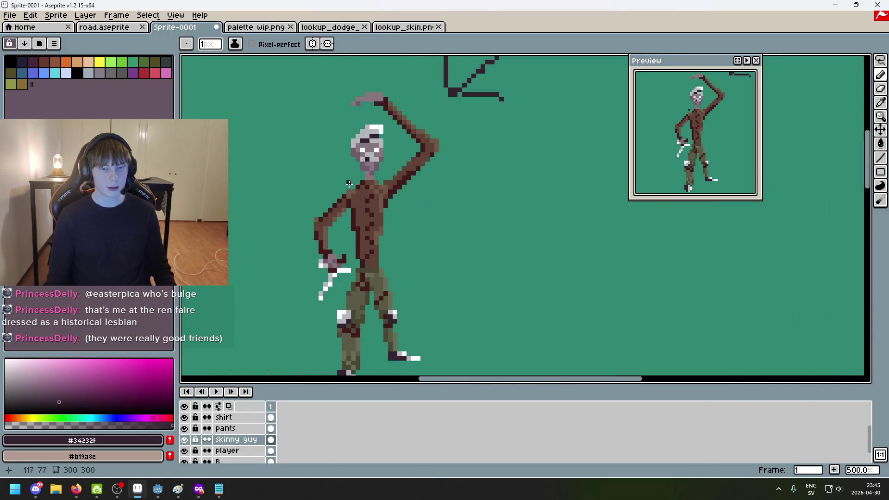
scroll(361, 178, "up", 7)
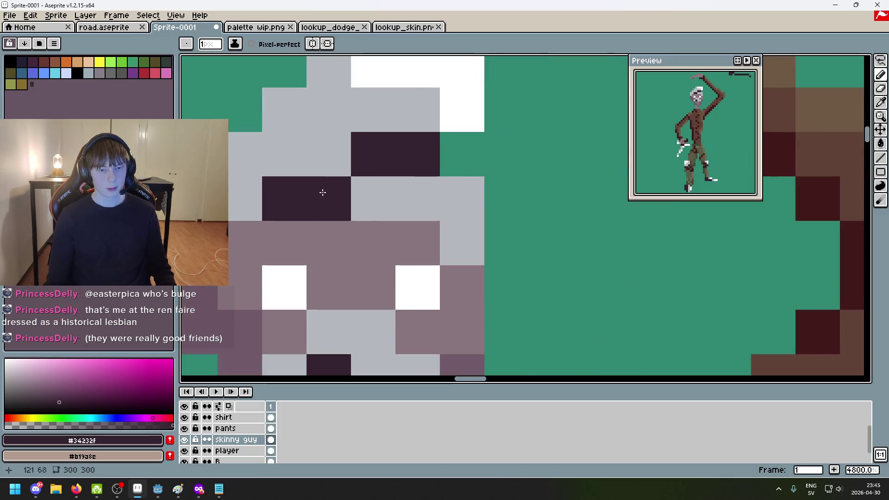
scroll(345, 199, "down", 4)
left_click(361, 238)
Re-pick the mauve face colour and paint over the dark forehead pixels
left_click_drag(362, 238, 402, 149)
left_click(345, 138, "alt")
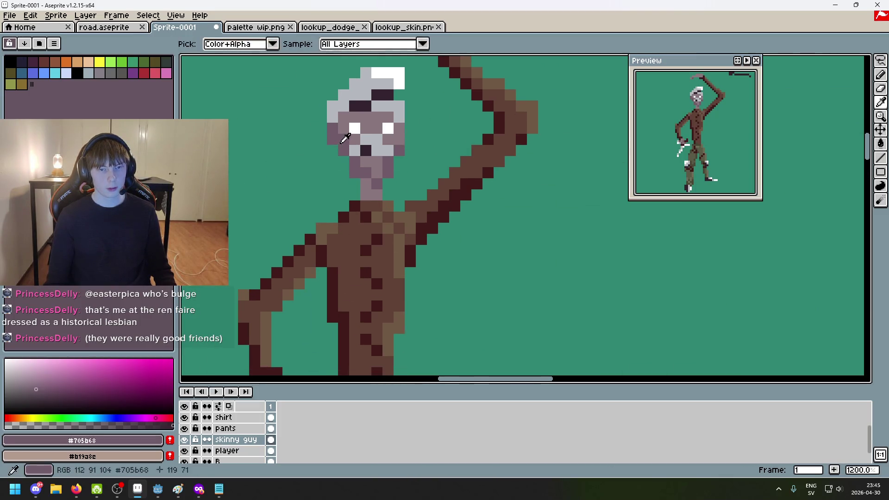
left_click_drag(354, 106, 388, 94)
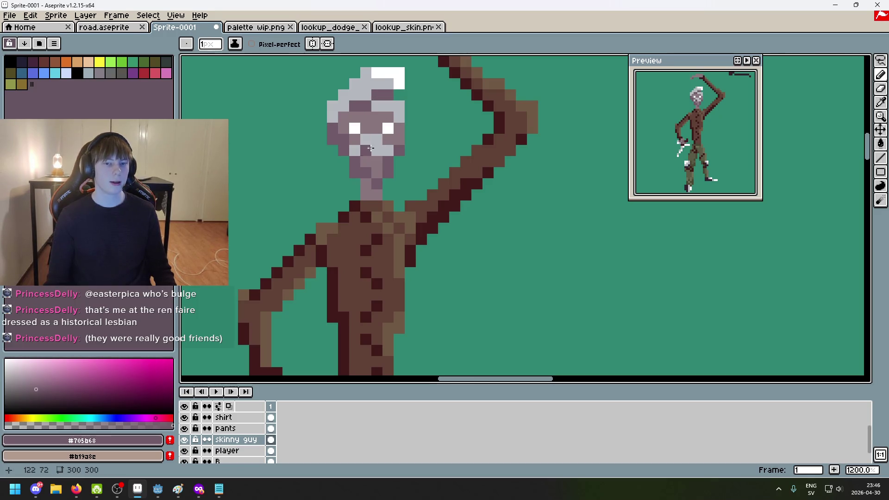
scroll(371, 149, "down", 7)
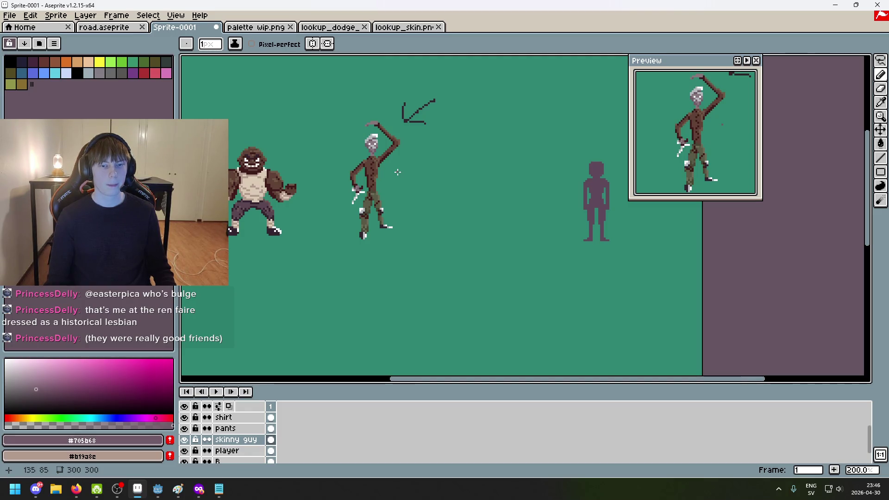
Undo the forehead stroke, sample the dark foot colour, and dab a pixel left of the knee
key("ctrl+z")
scroll(403, 178, "up", 4)
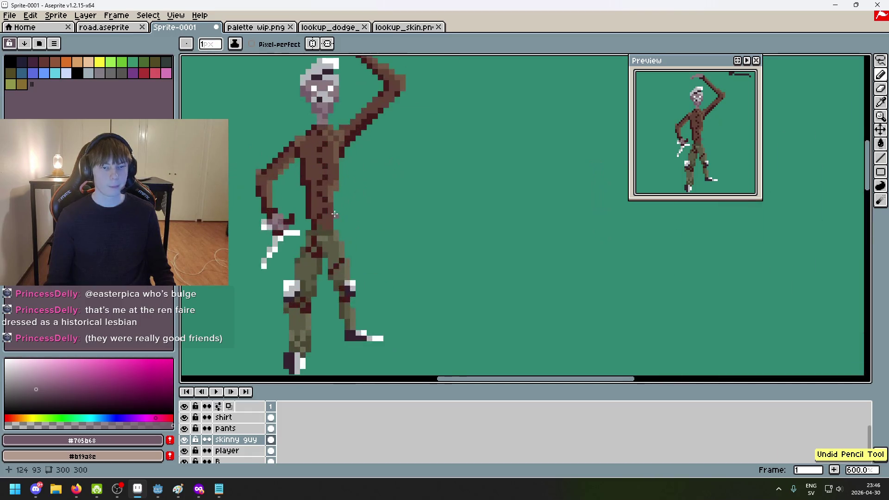
scroll(328, 260, "up", 4)
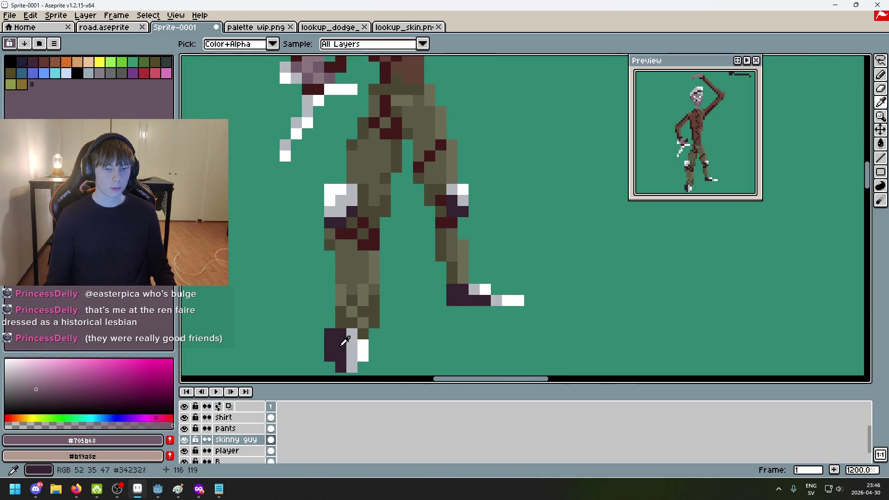
left_click(342, 353, "alt")
scroll(312, 194, "up", 6)
left_click(311, 215)
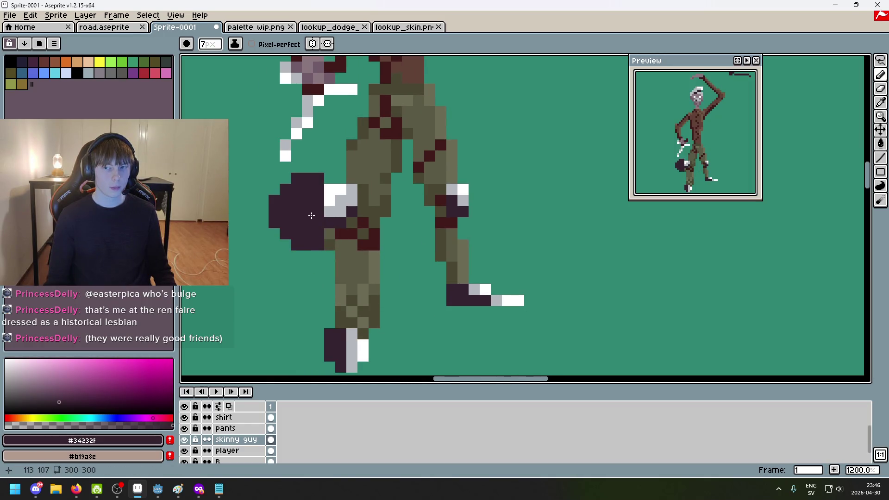
scroll(308, 208, "down", 6)
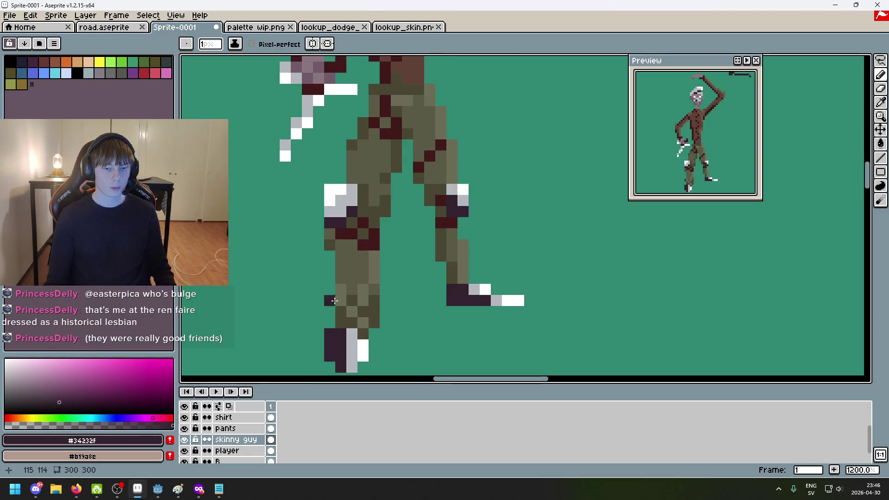
Sample the mauve skin colour #705b68 from the knife hand
left_click_drag(344, 249, 396, 330)
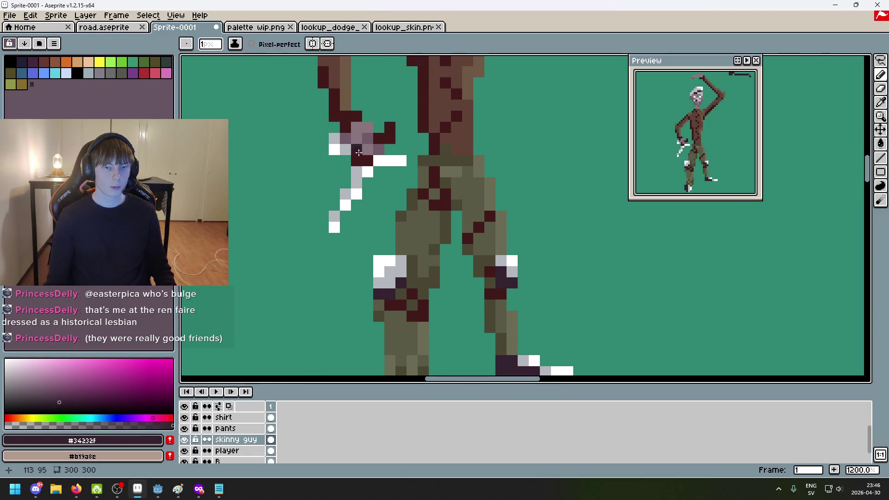
scroll(370, 166, "up", 5)
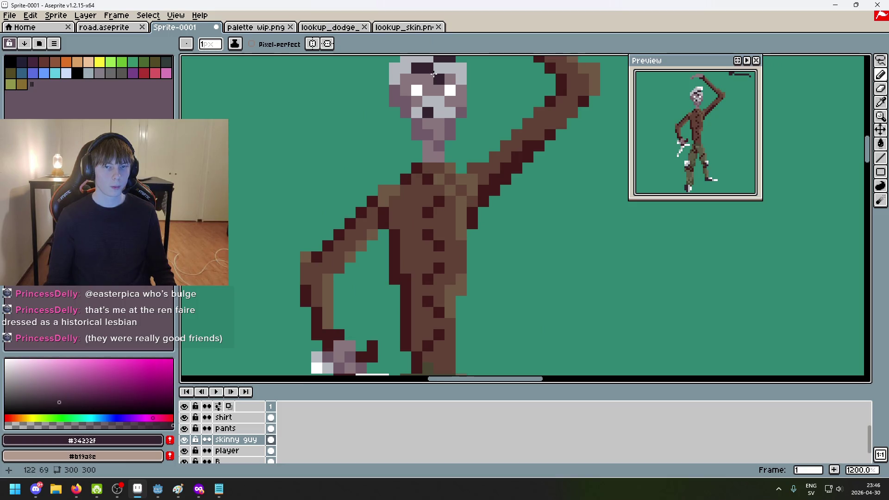
scroll(506, 274, "down", 5)
scroll(452, 182, "up", 6)
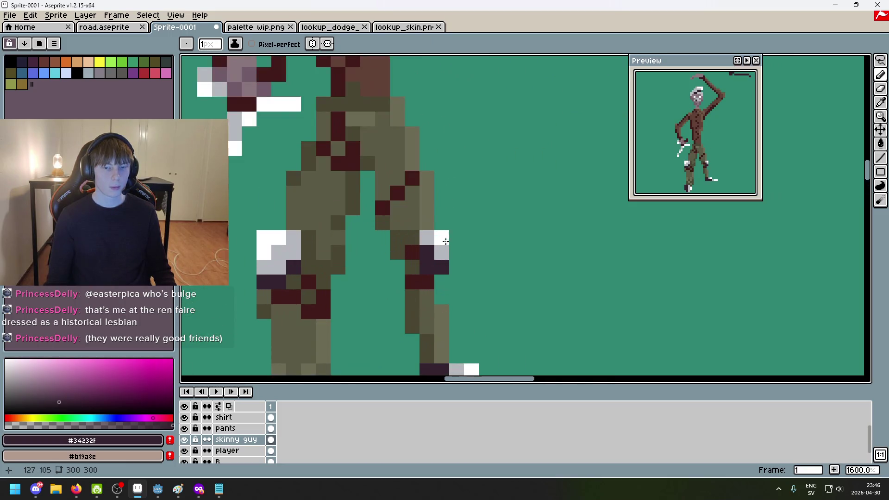
scroll(287, 162, "up", 2)
key("alt")
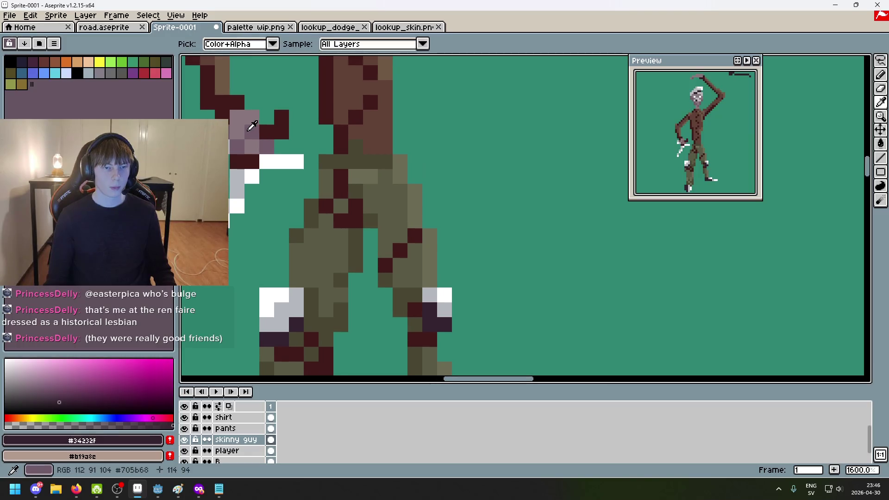
left_click(249, 129, "alt")
scroll(341, 145, "up", 7)
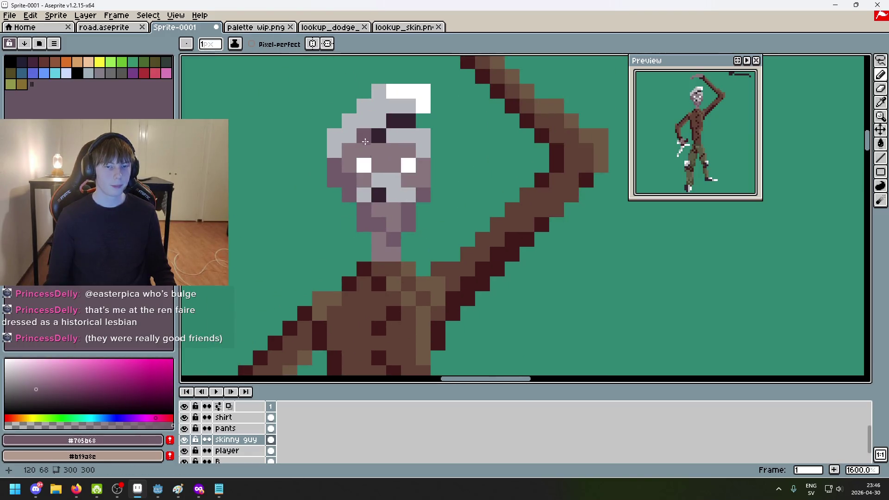
Turn the remaining dark head pixels mauve, then view the whole figure
left_click(386, 125)
left_click(404, 148)
scroll(377, 193, "down", 7, "ctrl")
scroll(440, 203, "down", 2)
mouse_move(458, 215)
left_mouse_down()
mouse_move(500, 180)
mouse_move(460, 237)
left_mouse_up()
scroll(474, 221, "up", 1)
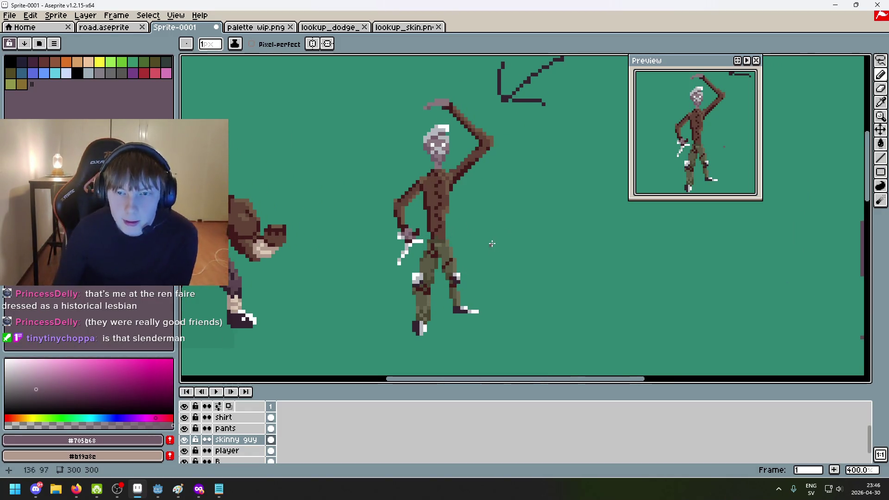
scroll(492, 243, "down", 1)
left_click_drag(467, 176, 476, 175)
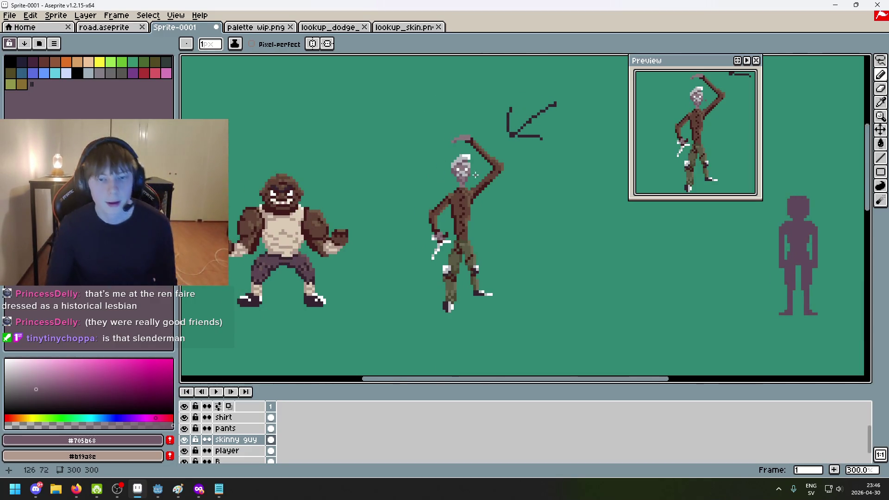
scroll(476, 175, "up", 7)
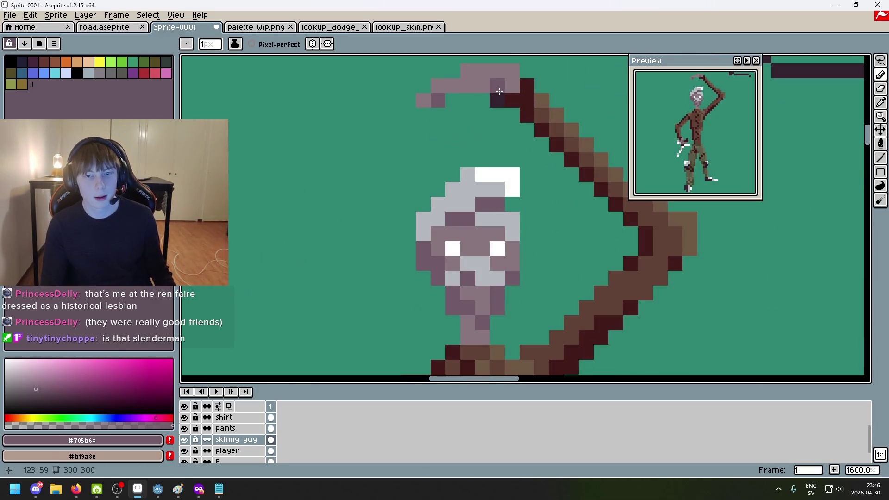
Frame the brawler and skinny guy together, then sample white from the figure's hair
scroll(511, 83, "down", 5)
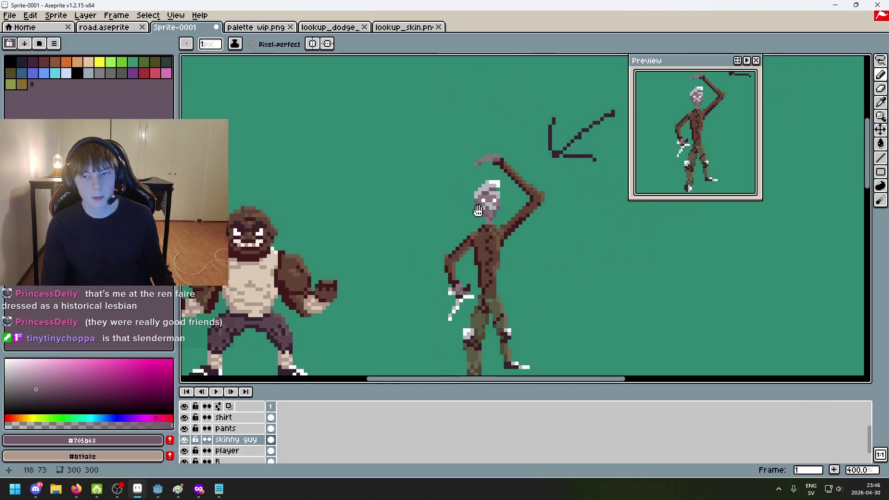
left_click_drag(350, 269, 526, 269)
scroll(525, 270, "up", 2)
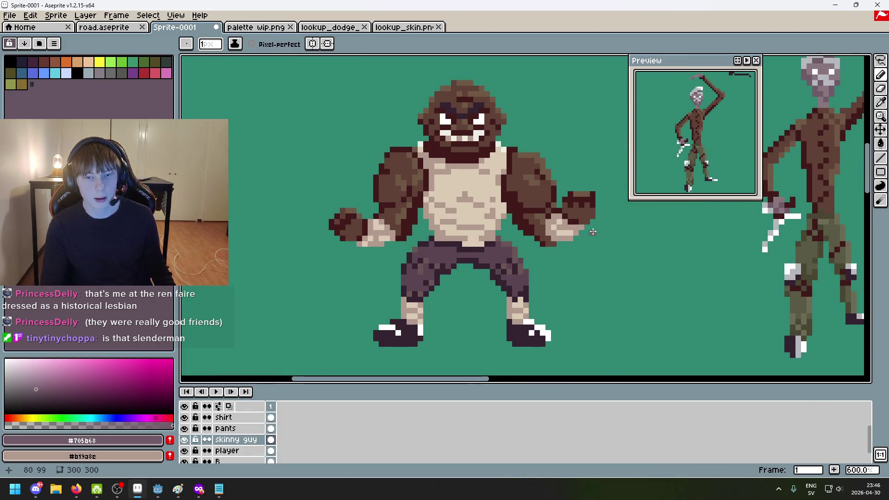
scroll(525, 269, "down", 3)
left_click_drag(588, 190, 456, 190)
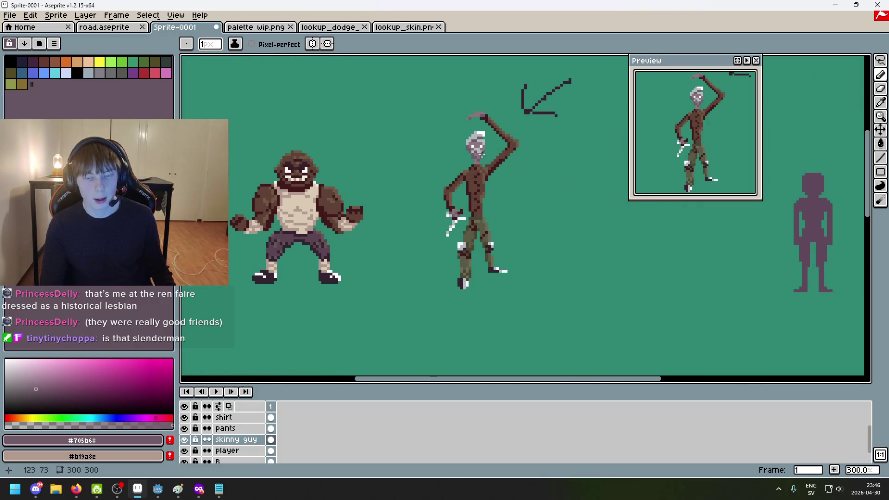
scroll(506, 171, "up", 1)
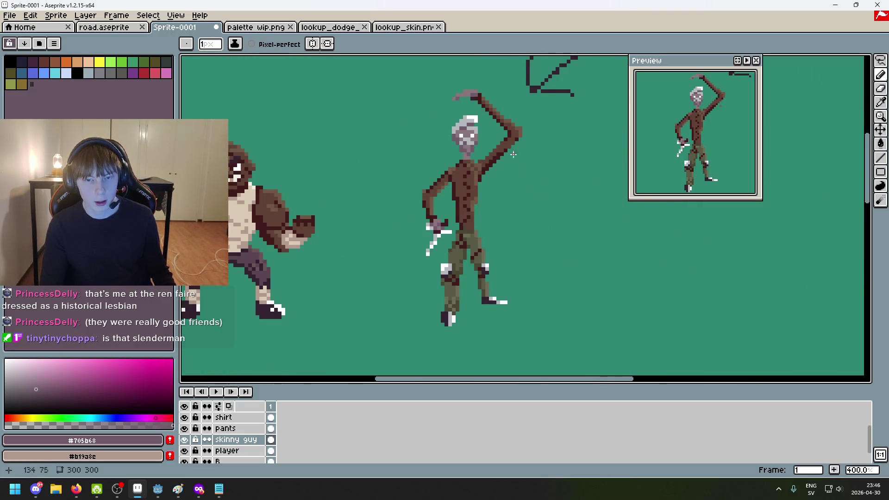
scroll(468, 233, "up", 5)
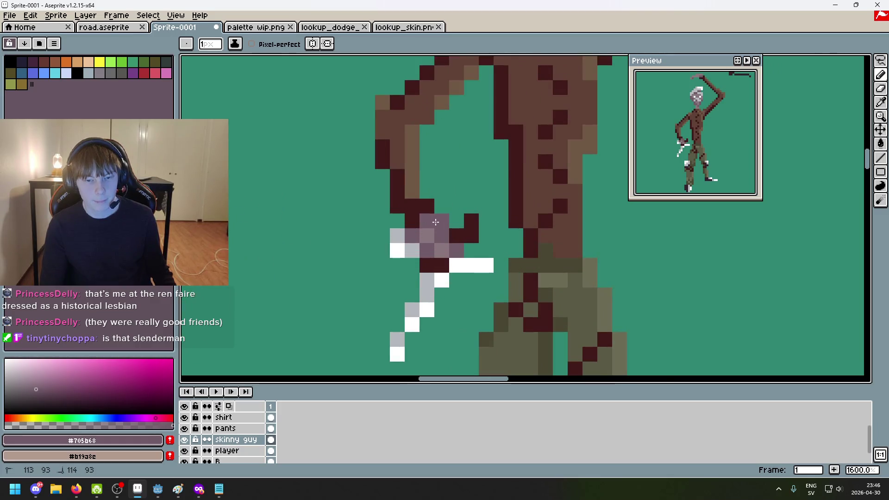
scroll(490, 233, "down", 7)
scroll(502, 235, "down", 1)
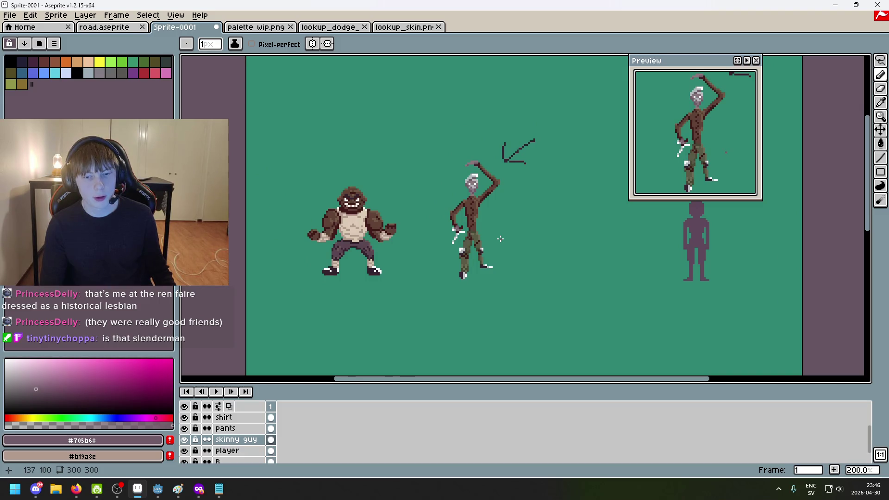
scroll(467, 230, "up", 3)
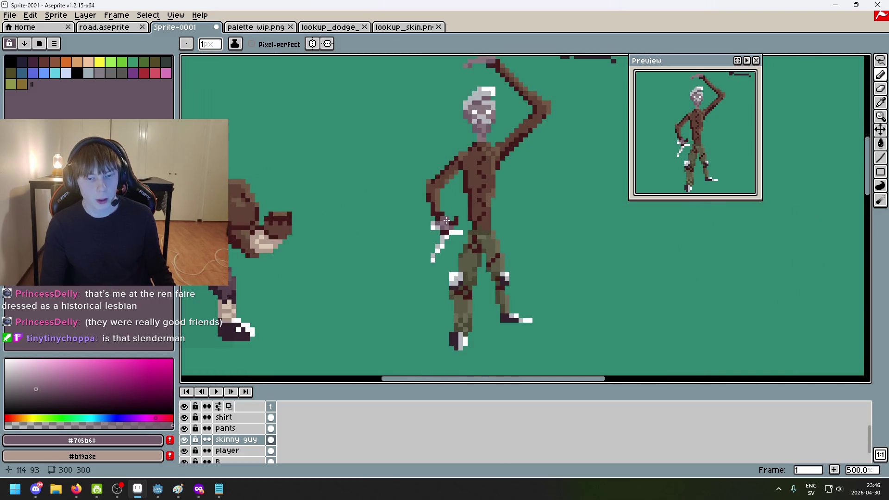
scroll(438, 325, "down", 2)
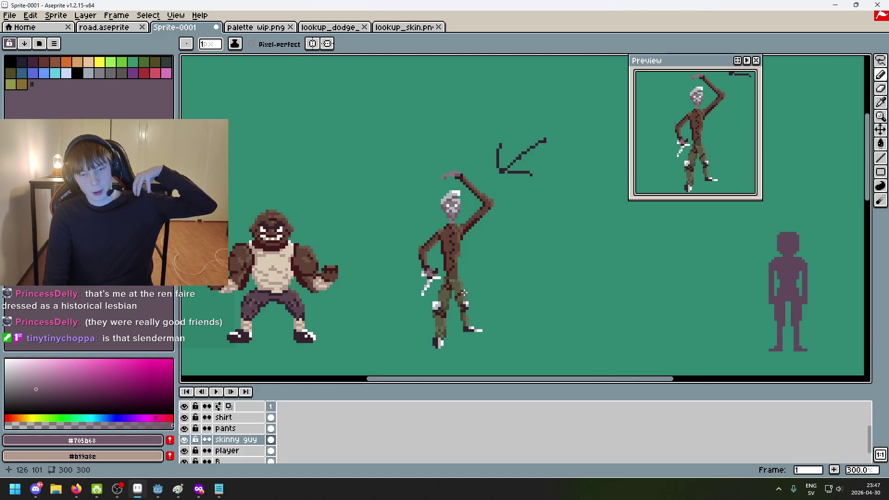
scroll(463, 292, "up", 2)
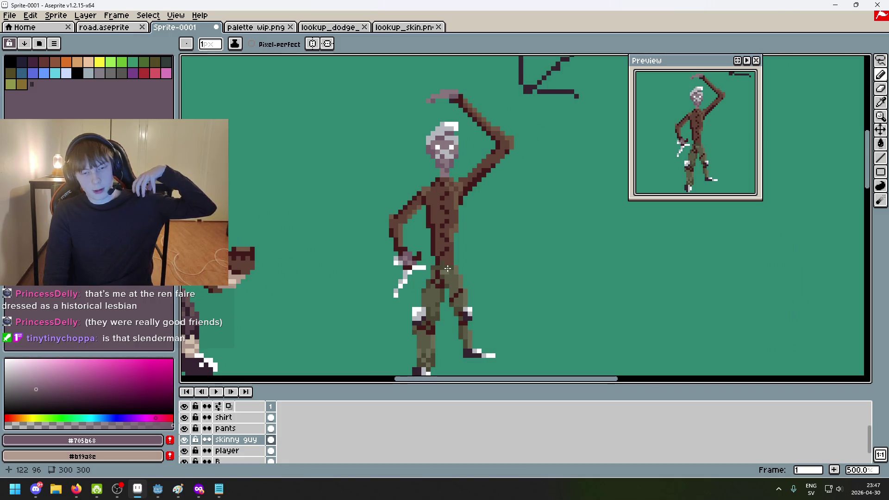
scroll(447, 268, "down", 2)
mouse_move(490, 295)
left_mouse_down()
mouse_move(570, 295)
mouse_move(457, 250)
left_mouse_up()
scroll(397, 250, "up", 4)
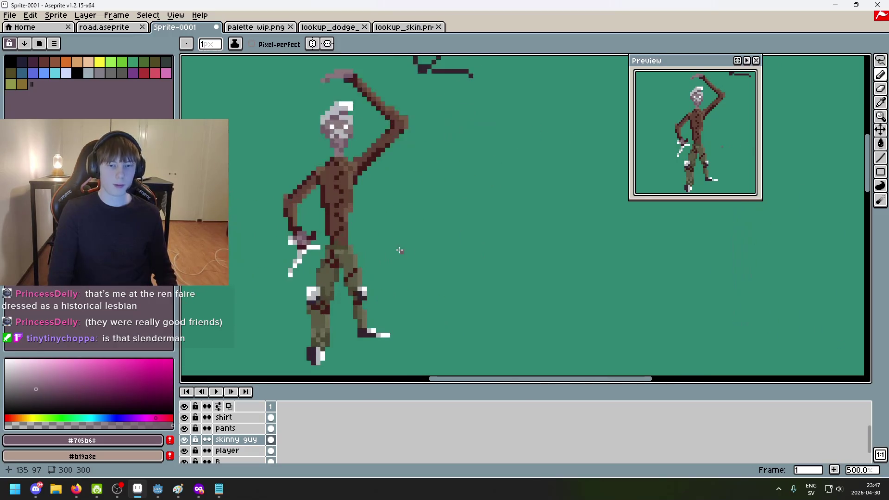
left_click(431, 119, "alt")
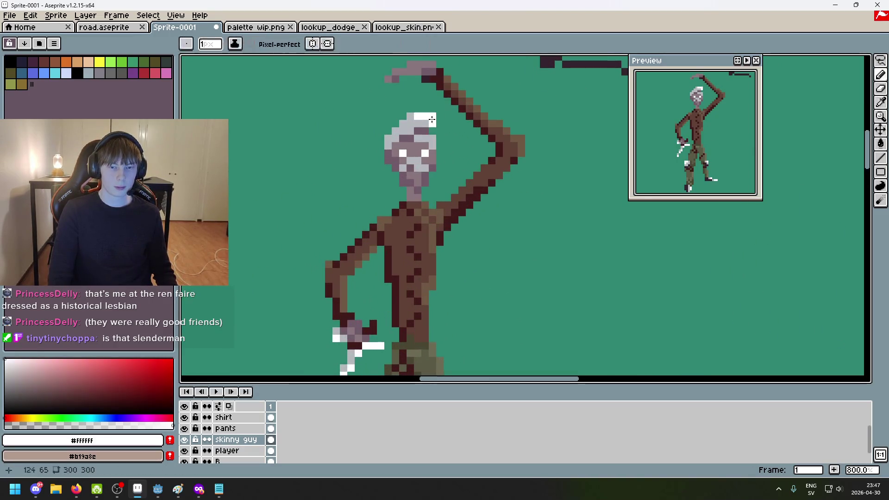
Undo the last pencil stroke and switch to the Lasso selection tool
scroll(471, 218, "down", 1)
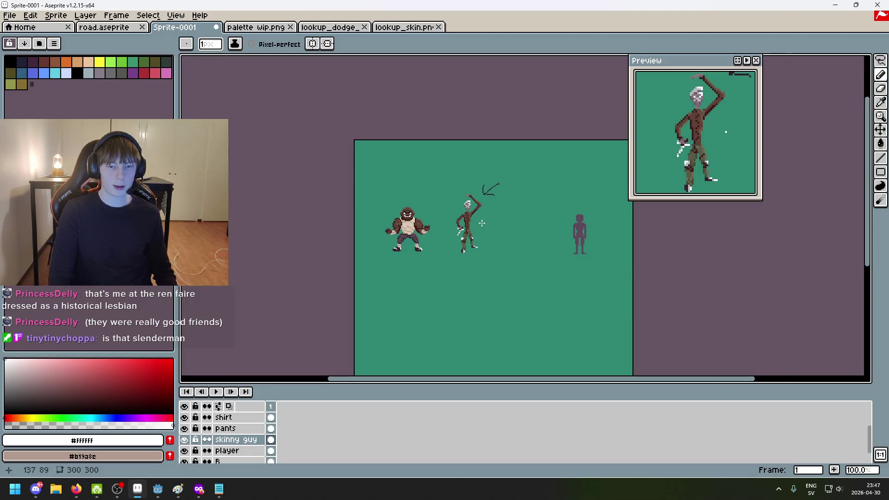
scroll(482, 226, "up", 1)
key("ctrl+z")
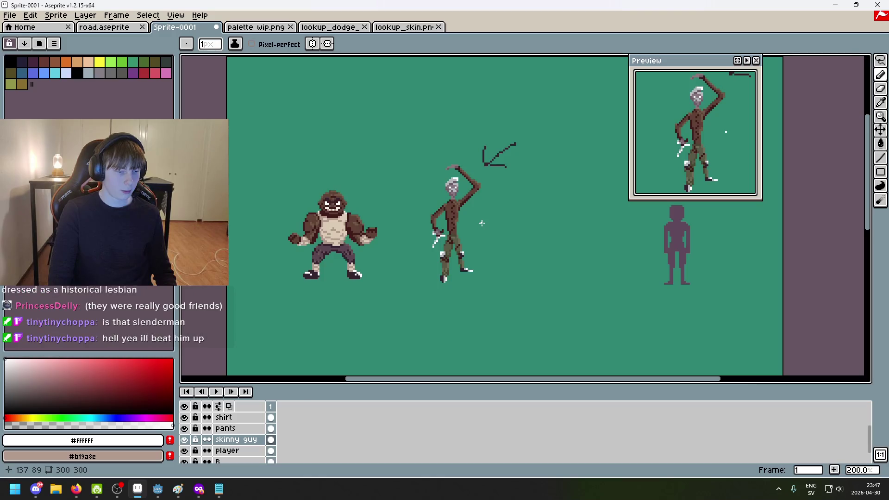
scroll(481, 223, "up", 3)
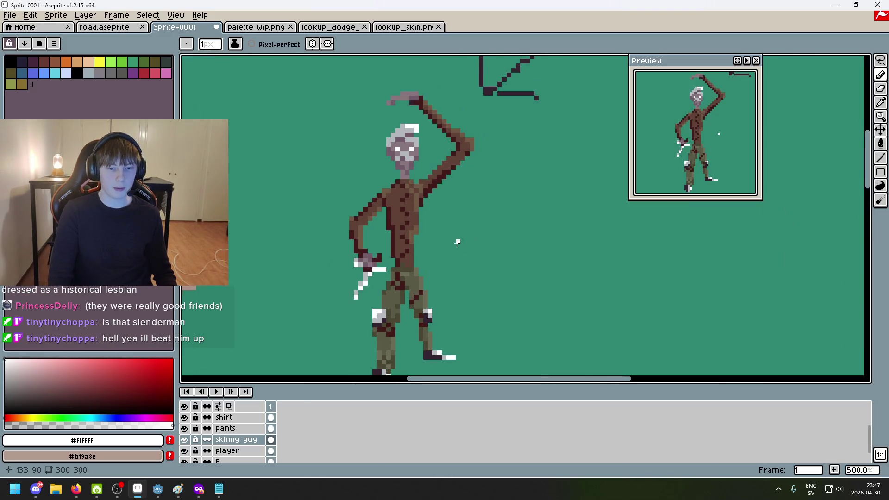
scroll(454, 240, "down", 2)
scroll(450, 238, "up", 2)
scroll(468, 229, "down", 2)
scroll(481, 217, "up", 1)
scroll(486, 236, "up", 2)
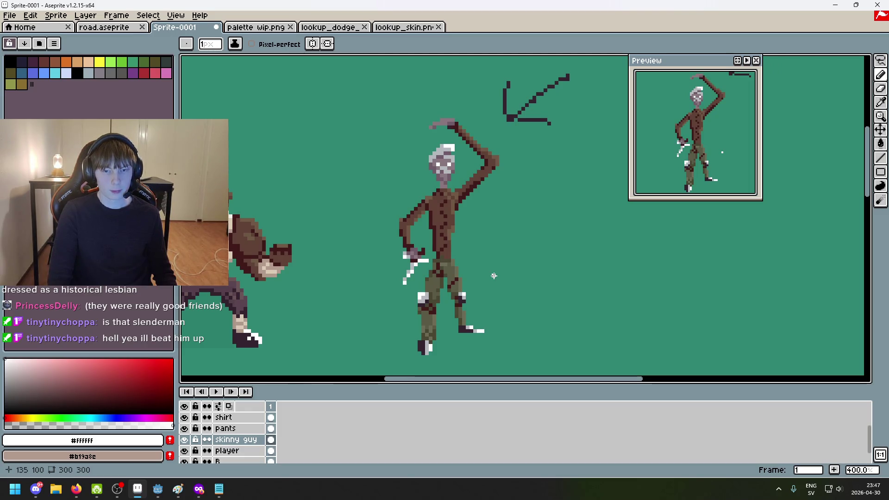
left_click_drag(528, 201, 522, 239)
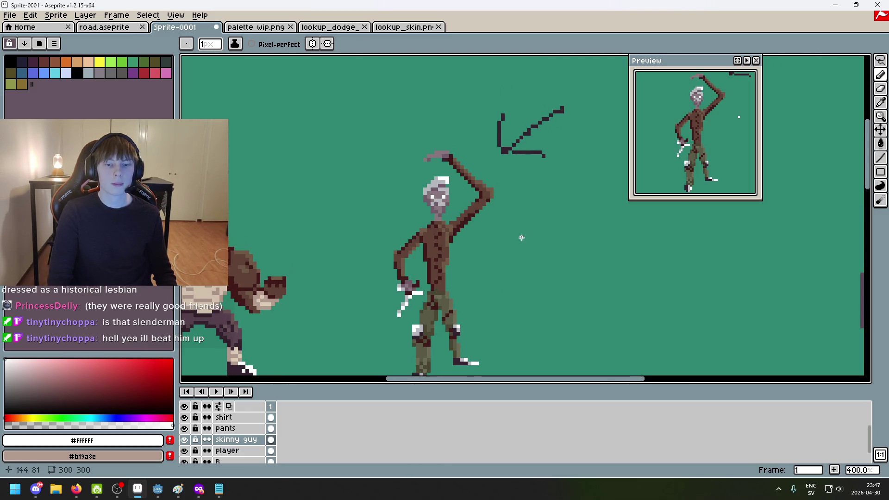
left_click(880, 60)
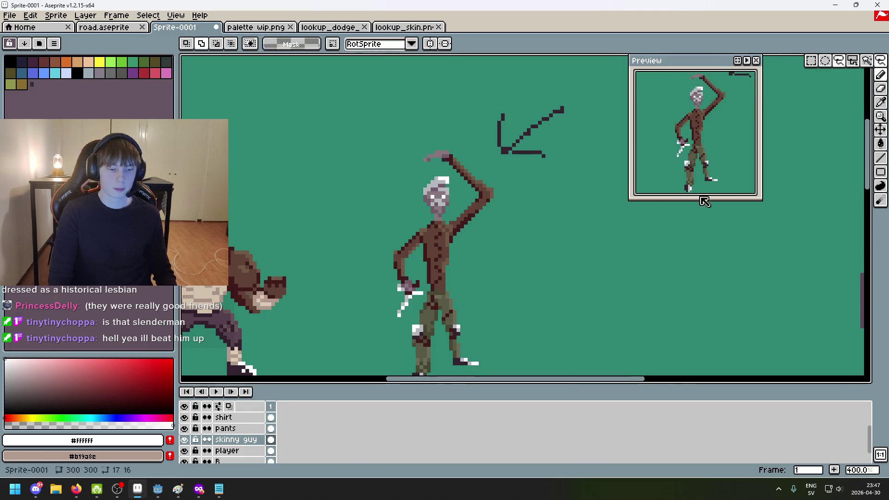
Make the knife layer visible again
scroll(520, 272, "down", 1)
left_click_drag(520, 272, 513, 191)
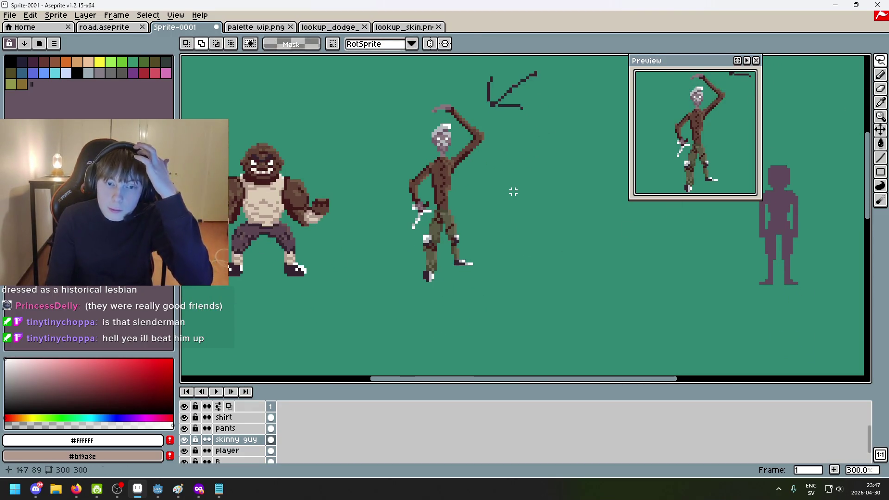
scroll(504, 145, "up", 4)
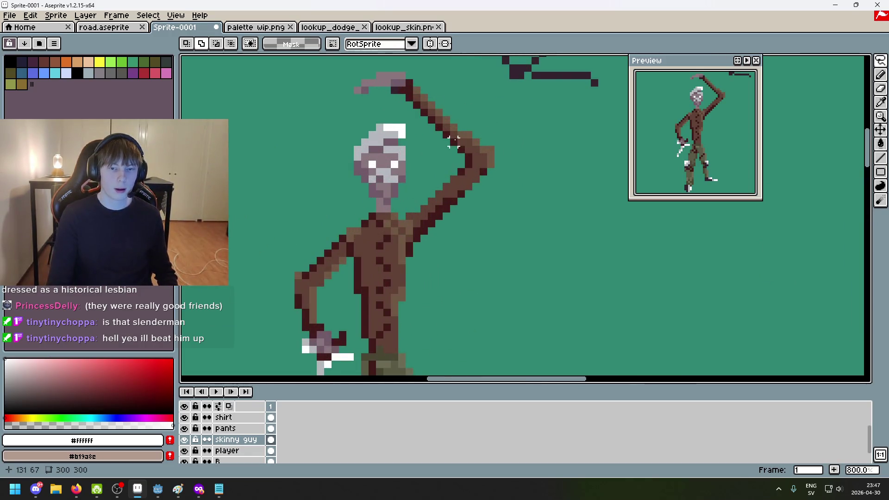
scroll(467, 134, "down", 3)
scroll(460, 207, "up", 3)
scroll(456, 204, "up", 2)
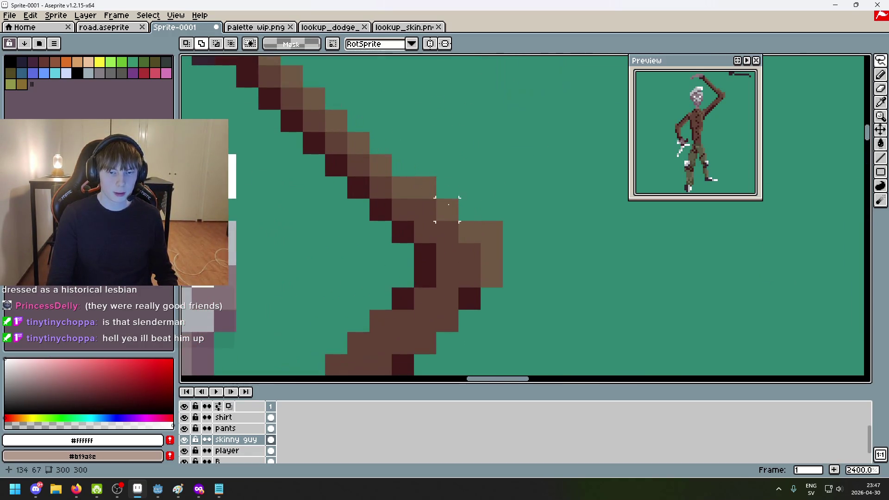
scroll(419, 214, "down", 3)
scroll(401, 190, "up", 1)
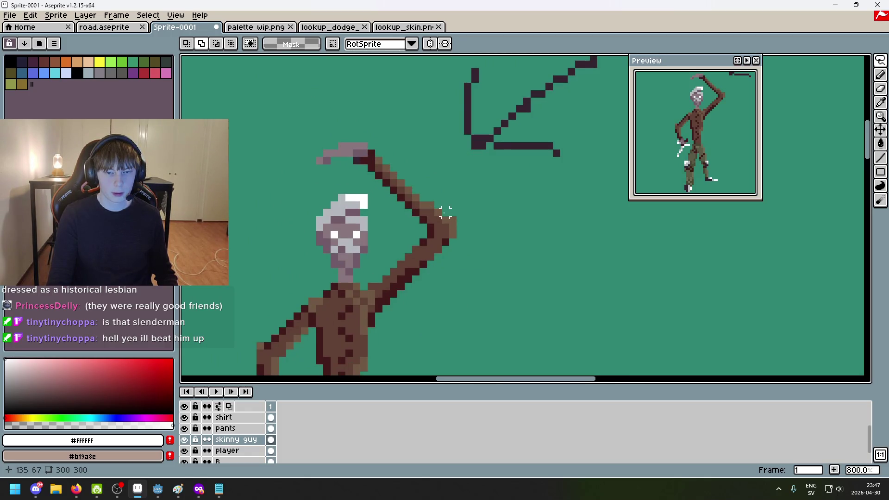
scroll(445, 212, "up", 3)
scroll(445, 217, "down", 5)
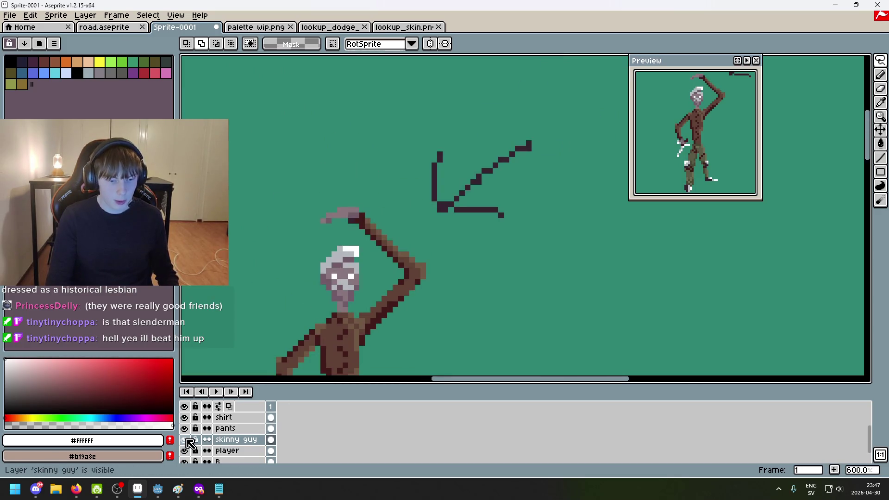
scroll(189, 442, "down", 2)
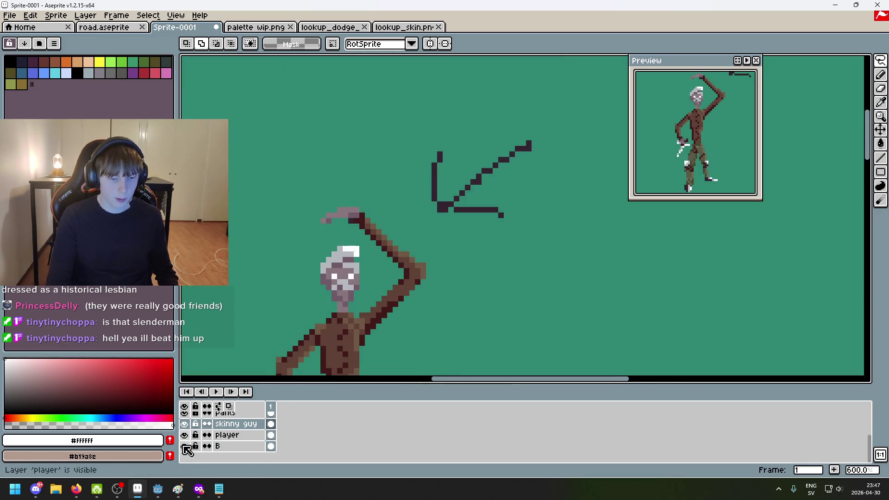
scroll(191, 442, "up", 3)
left_click(185, 425)
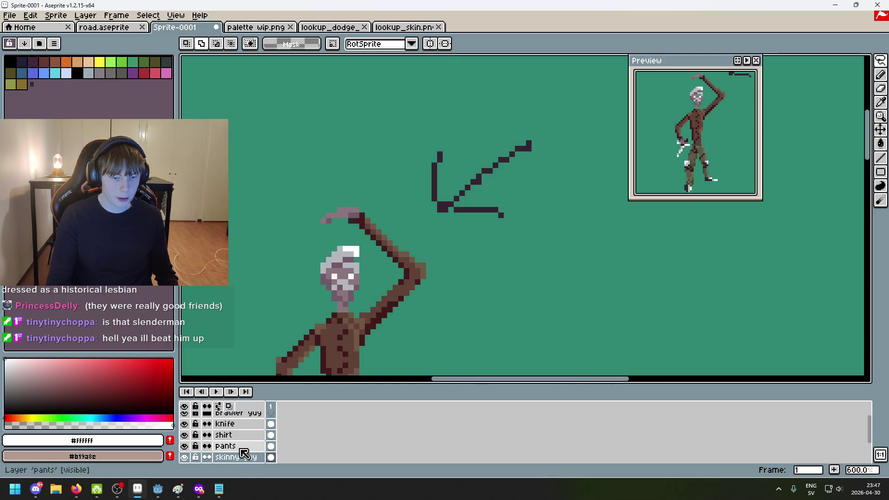
Undo the last arm erase and erase at the raised hand with a 6px brush
key("b")
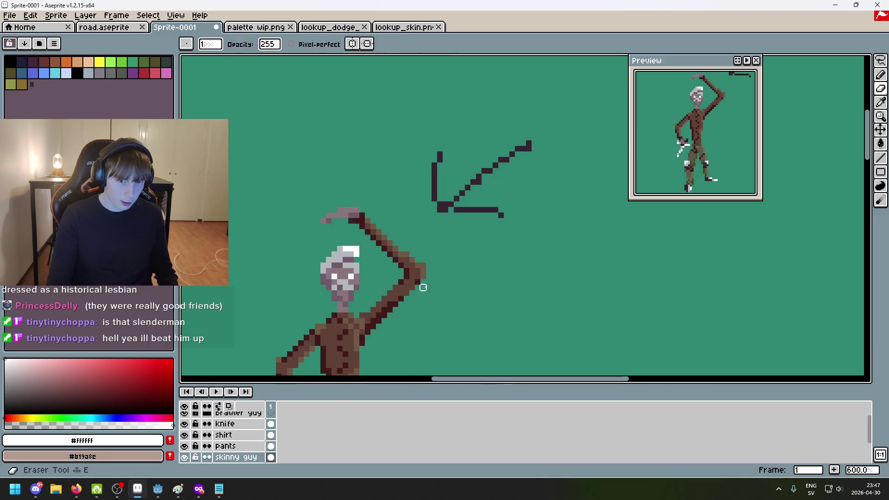
key("plus")
key("plus")
key("plus")
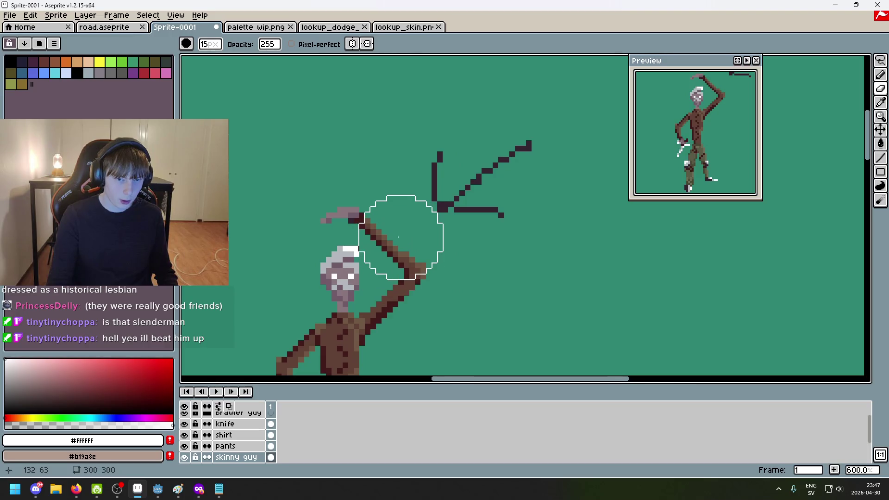
key("ctrl+z")
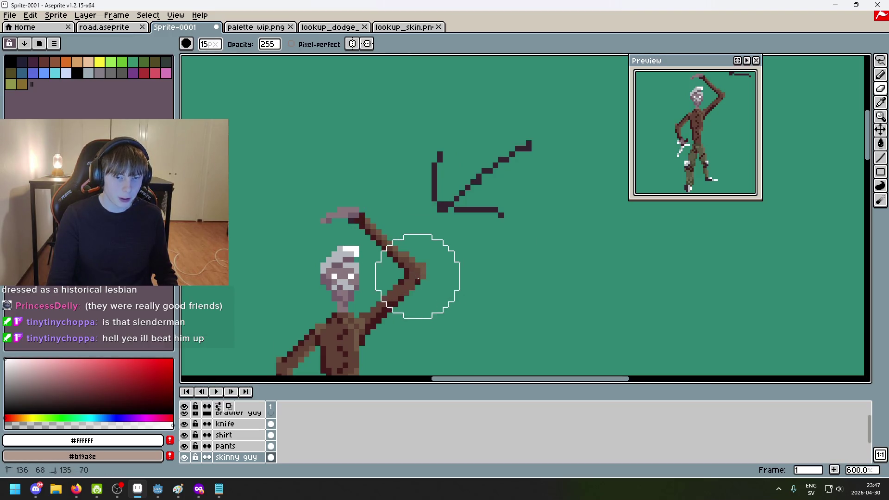
key("minus")
key("minus")
key("minus")
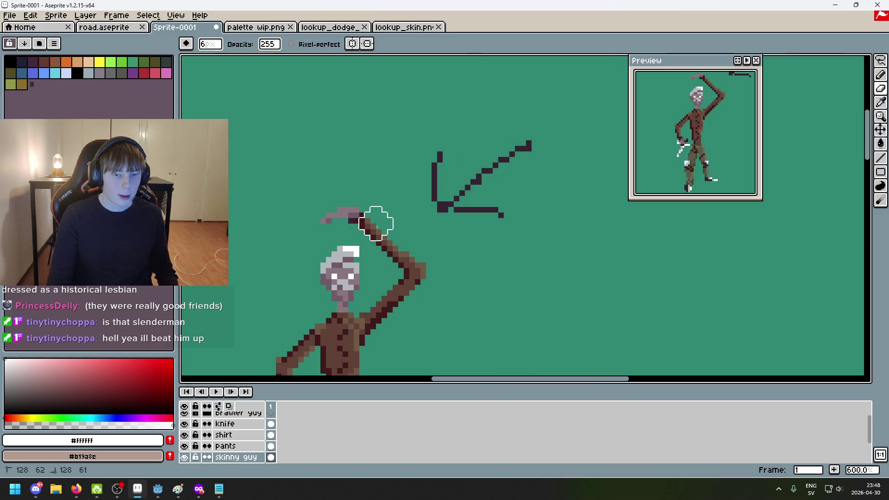
left_click(371, 228)
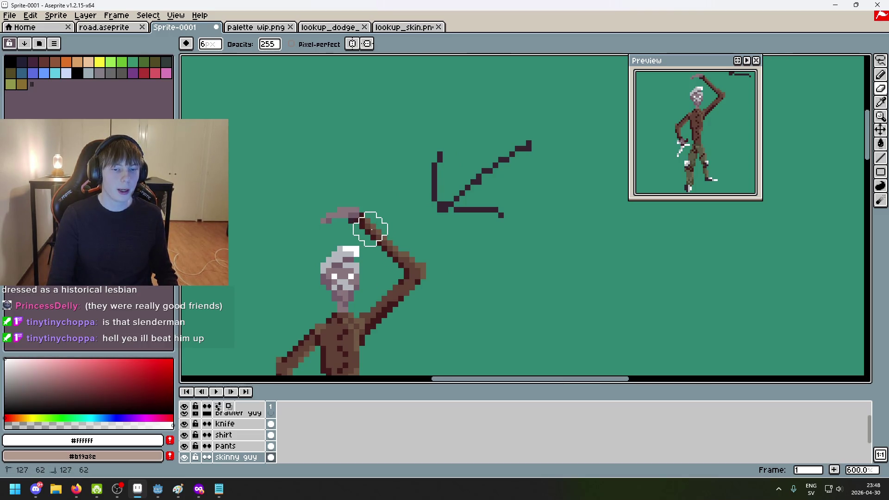
scroll(387, 258, "down", 4)
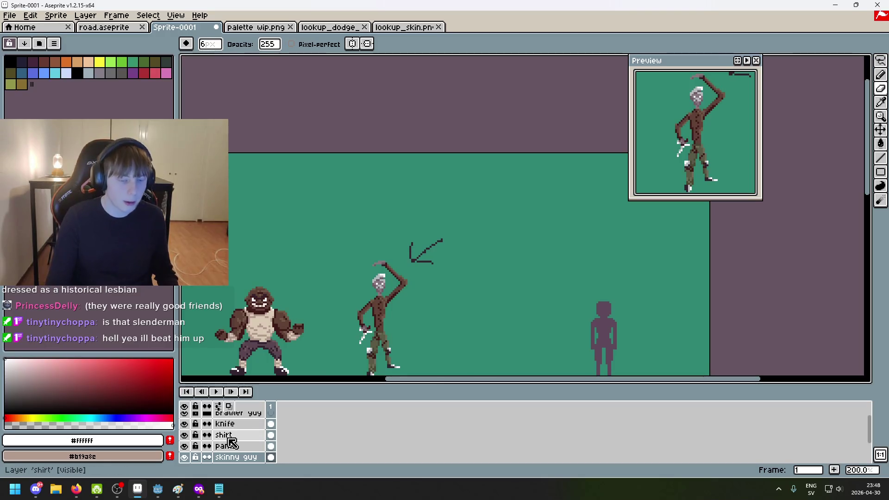
scroll(389, 301, "up", 2)
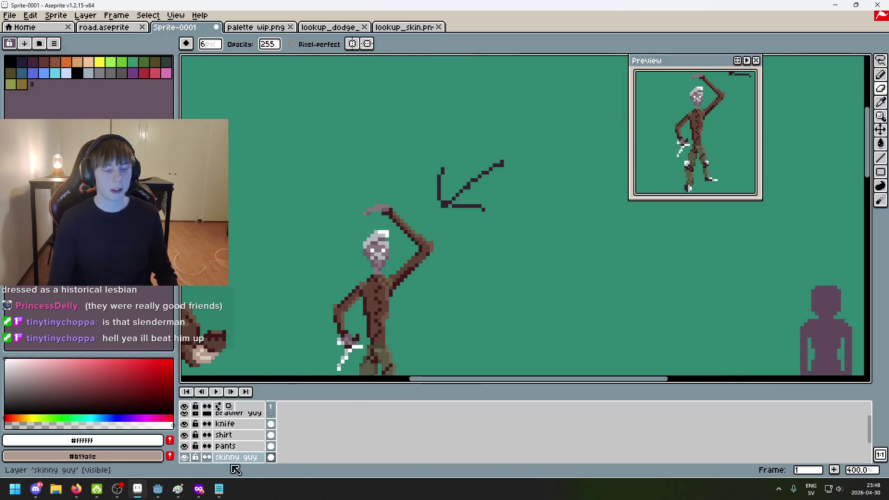
Lasso-select the item above the raised hand and try transforming it, keeping the selection
left_click(880, 61)
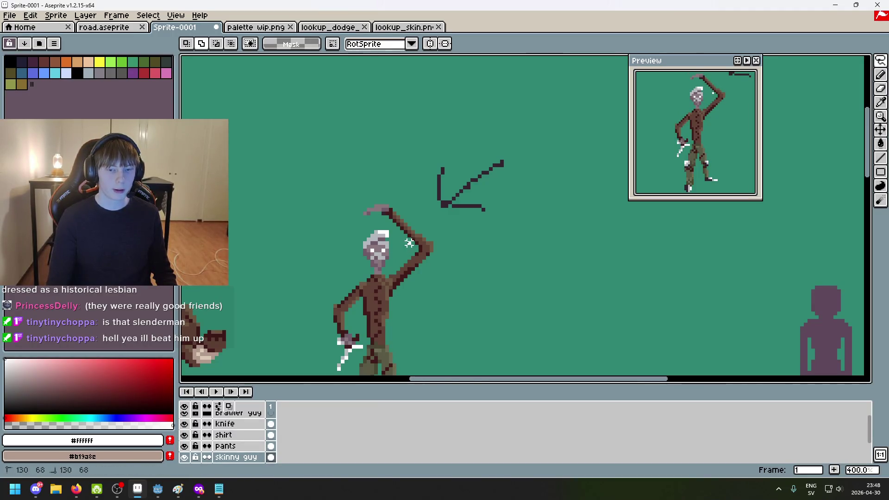
left_click(426, 244)
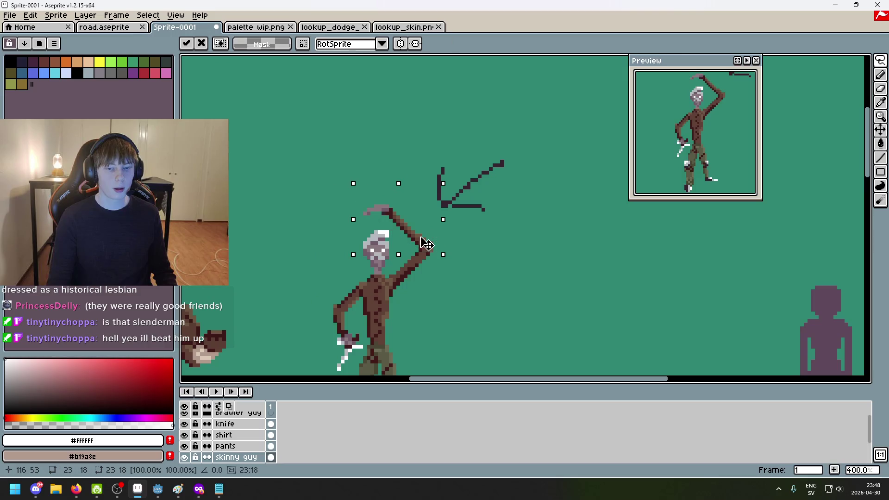
key("Return")
key("ctrl+d")
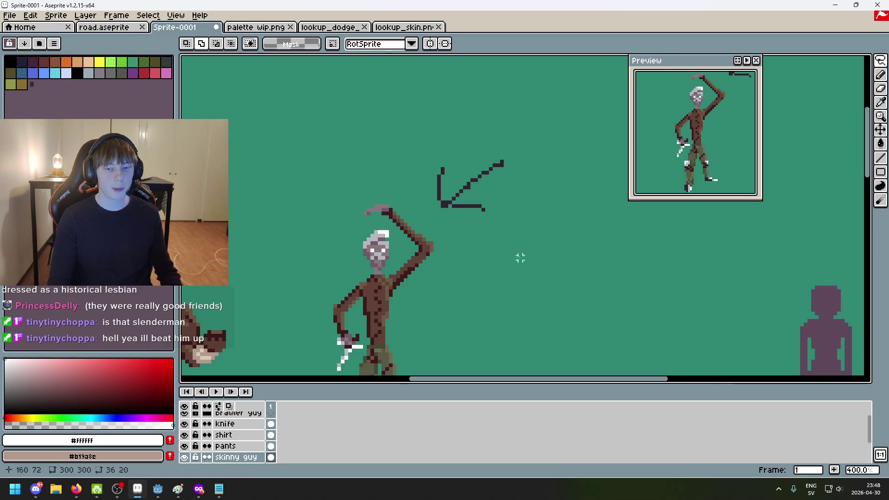
scroll(448, 241, "up", 3)
mouse_move(319, 209)
left_mouse_down()
mouse_move(259, 149)
mouse_move(403, 222)
mouse_move(387, 226)
left_mouse_up()
left_click(354, 219)
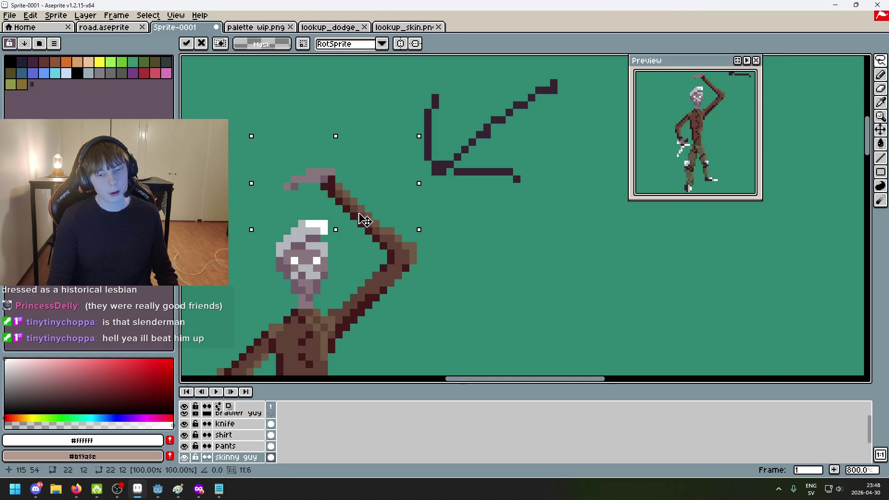
key("Return")
Toggle the skinny guy and shirt layers' visibility to find which holds the knife
left_click(185, 458)
left_click(185, 458)
left_click(234, 447)
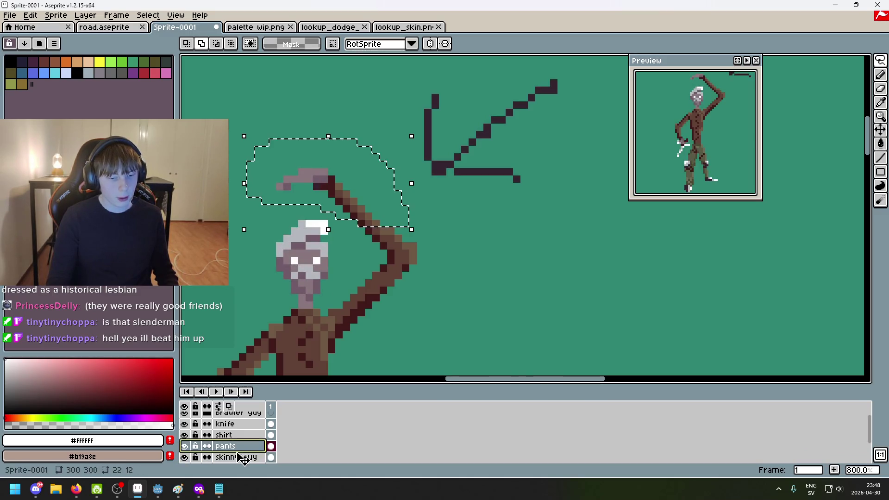
key("ctrl+d")
left_click(185, 458)
left_click(185, 458)
scroll(187, 456, "up", 1)
left_click(184, 441)
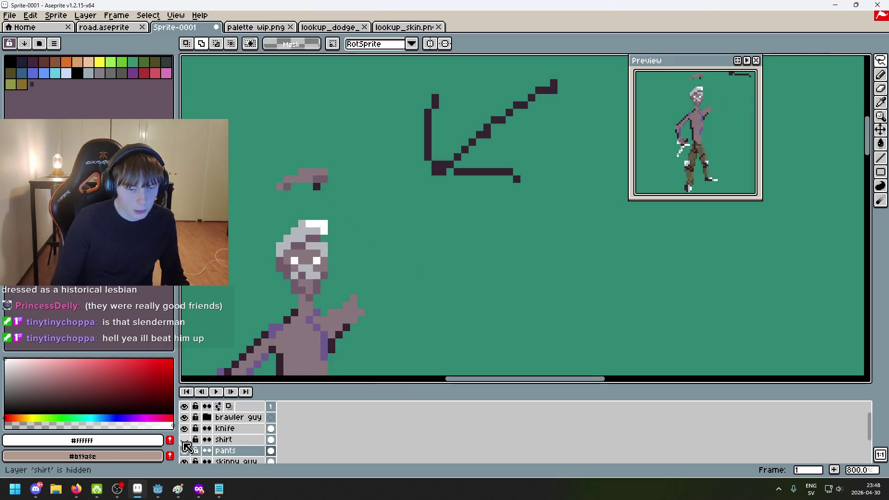
left_click(184, 440)
Lasso-select the knife above the raised hand, restoring the selection after an accidental drop
mouse_move(361, 238)
left_mouse_down()
mouse_move(280, 200)
mouse_move(398, 178)
mouse_move(398, 224)
mouse_move(369, 218)
left_mouse_up()
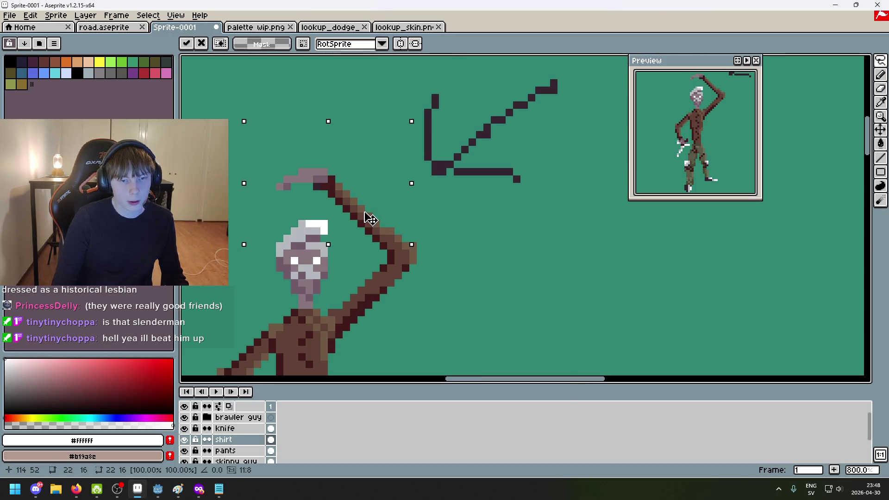
left_click_drag(493, 244, 497, 252)
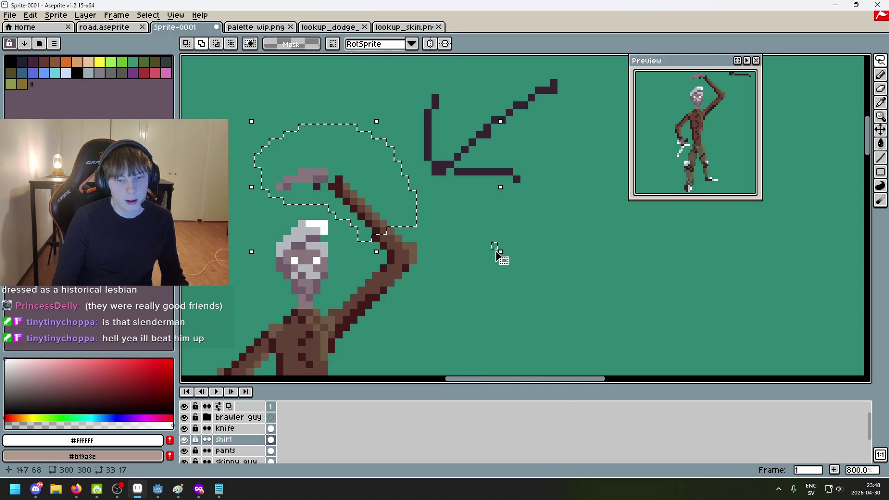
scroll(497, 253, "down", 4)
left_click(522, 302)
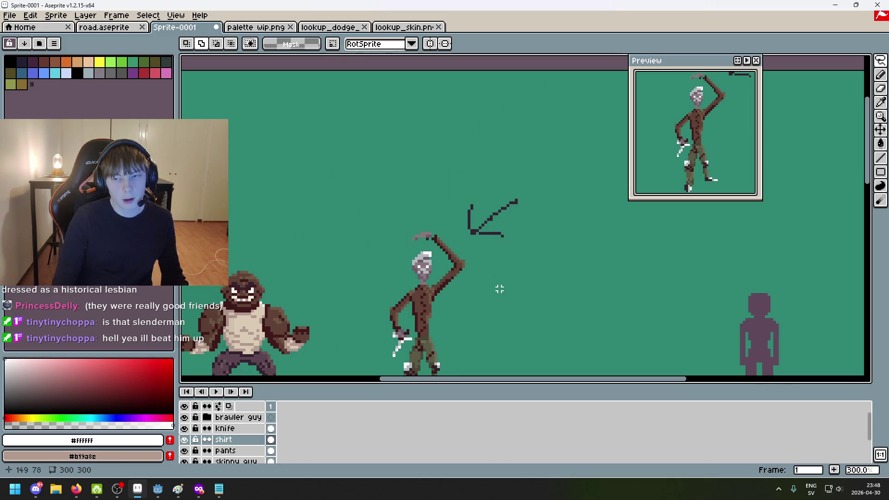
key("ctrl+z")
key("ctrl+z")
key("ctrl+z")
scroll(469, 275, "up", 3)
Shift the knife slightly right, fine-tune it with arrow-key nudges, and drop it in place
left_click_drag(407, 225, 413, 226)
key("Left")
key("Left")
key("Up")
key("Up")
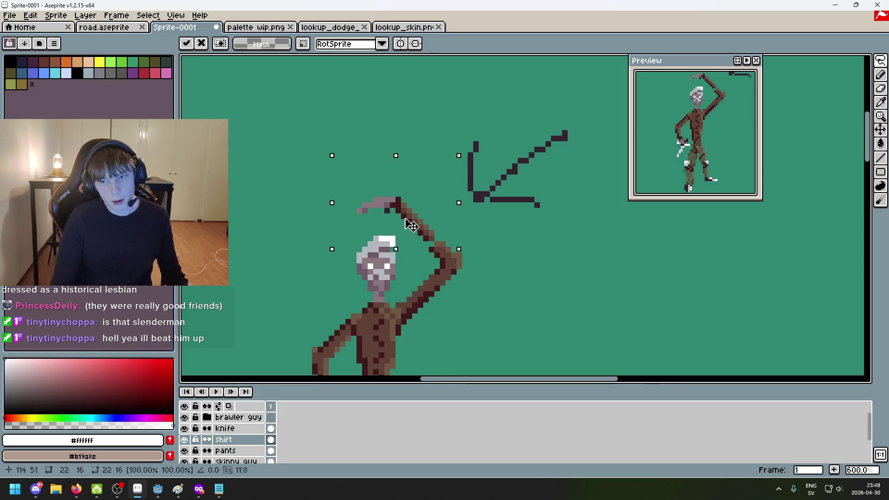
key("Right")
key("Right")
key("Down")
key("Down")
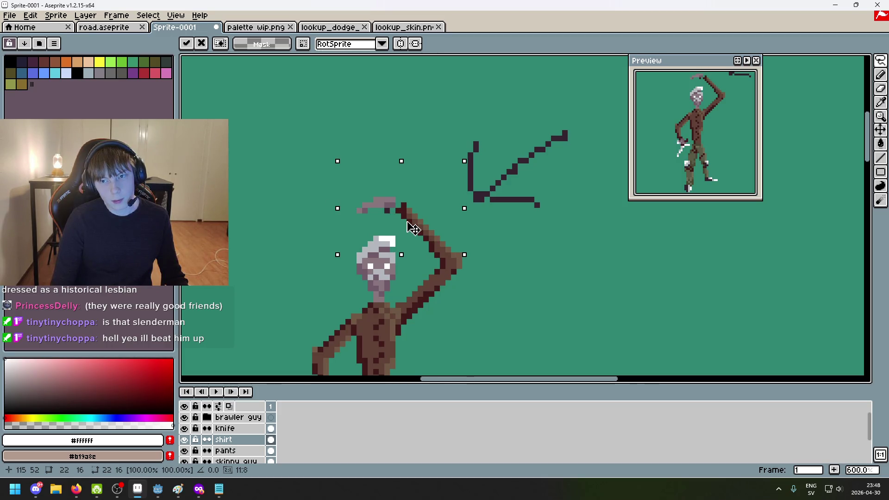
key("Left")
key("Left")
key("Up")
key("Up")
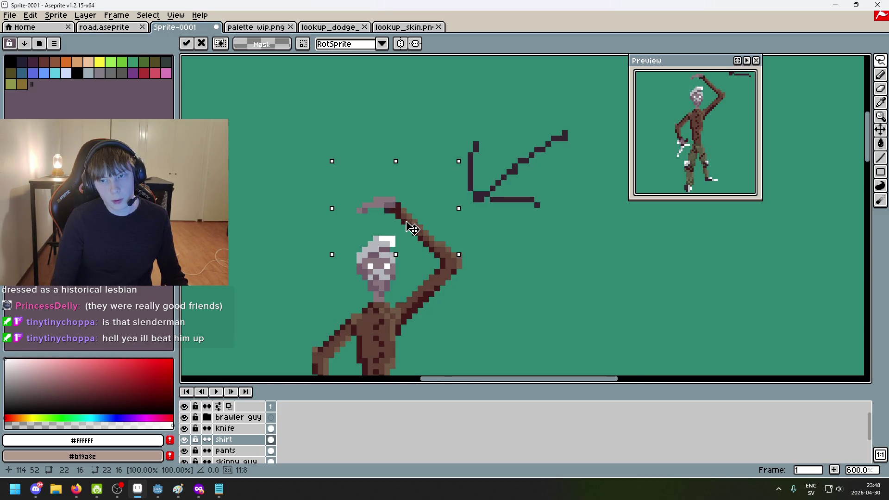
key("Right")
key("Down")
key("Right")
key("Down")
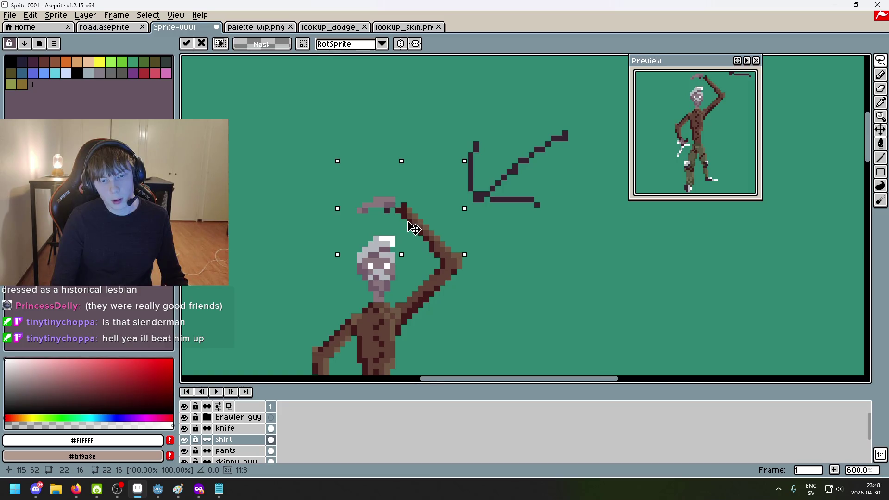
key("Left")
key("Up")
key("Left")
key("Up")
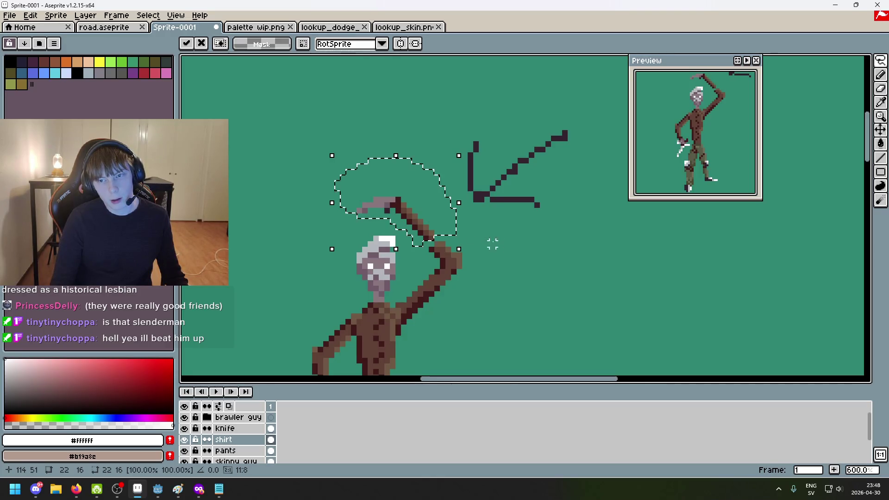
left_click(502, 242)
Deselect the placed knife and lasso-outline it again
key("ctrl+d")
scroll(403, 213, "up", 1)
left_click_drag(358, 221, 417, 178)
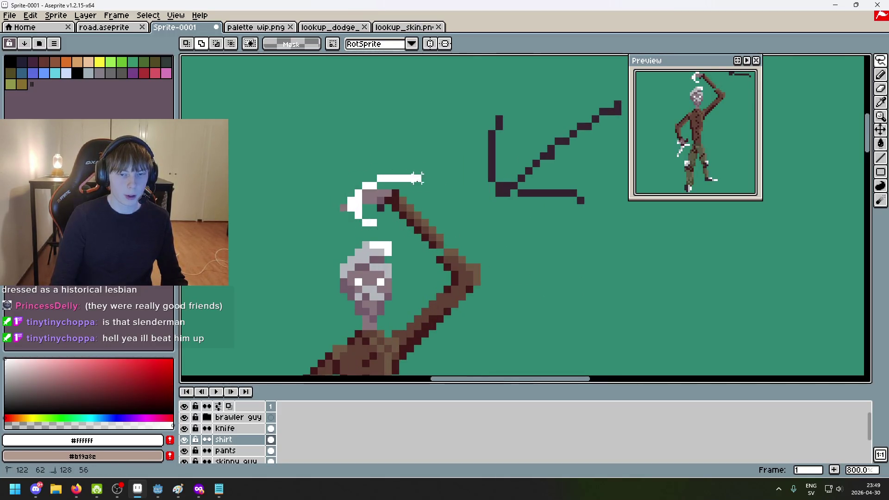
left_click_drag(358, 218, 359, 217)
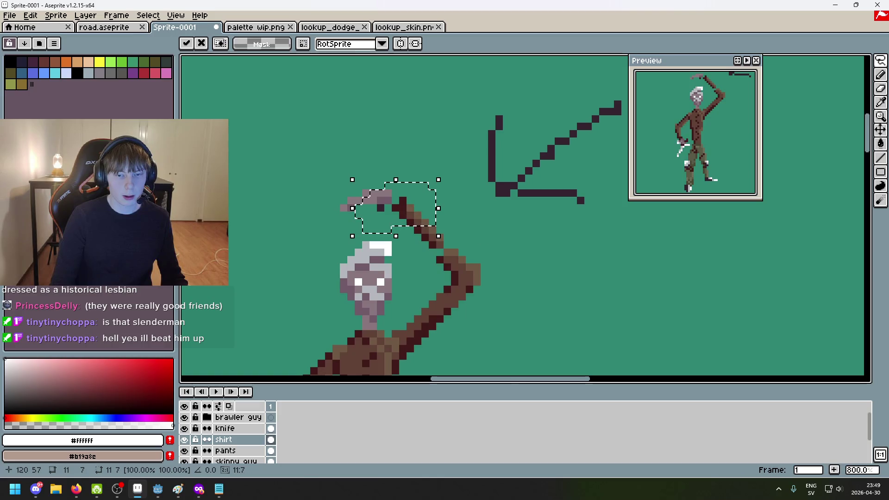
scroll(463, 257, "up", 2)
Sample mid-brown #705945, the dark outline and #5f4135, dotting pixels onto the blade
key("ctrl+d")
scroll(461, 257, "up", 1)
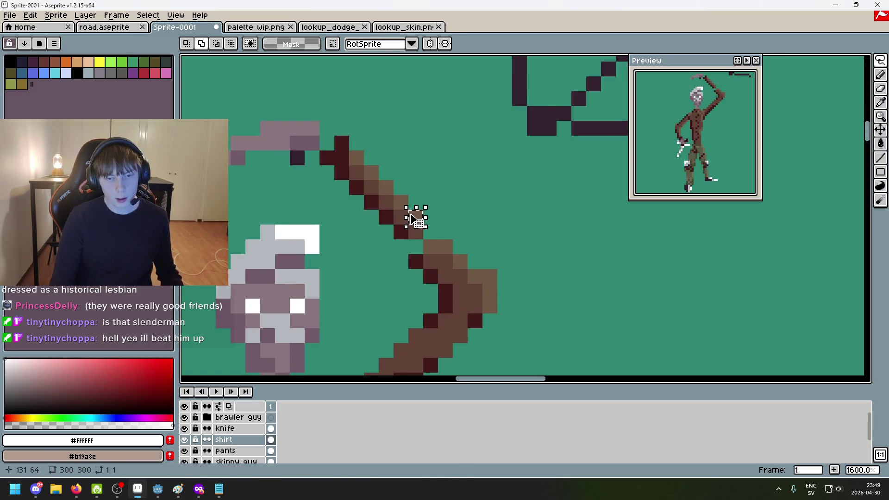
key("i")
left_click(415, 209, "alt")
left_click(432, 229)
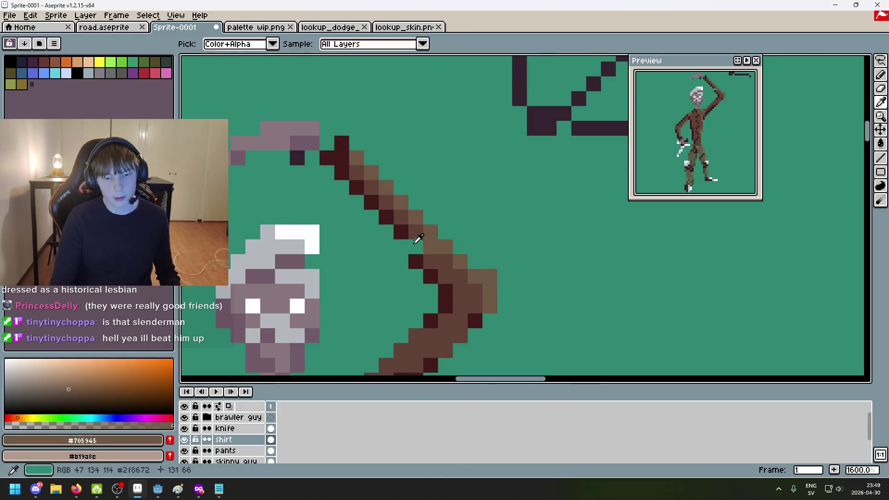
left_click(401, 232, "alt")
left_click(415, 246)
left_click(416, 227, "alt")
scroll(497, 305, "down", 4)
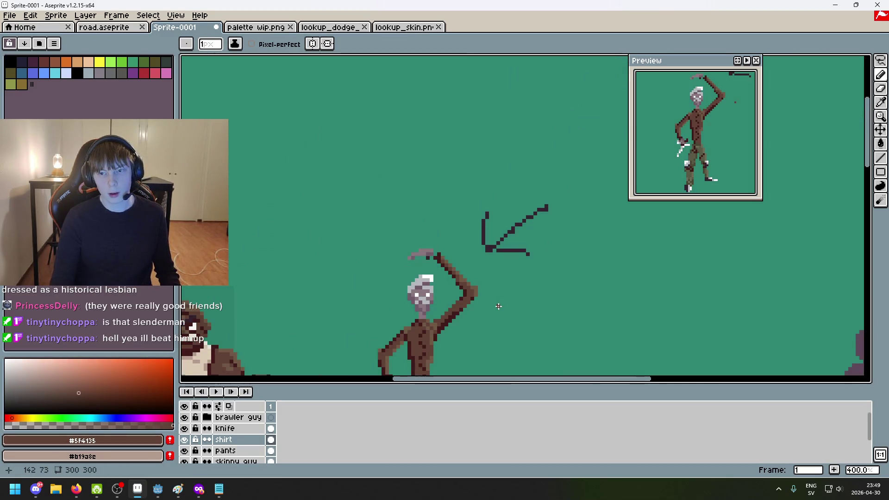
key("ctrl+z")
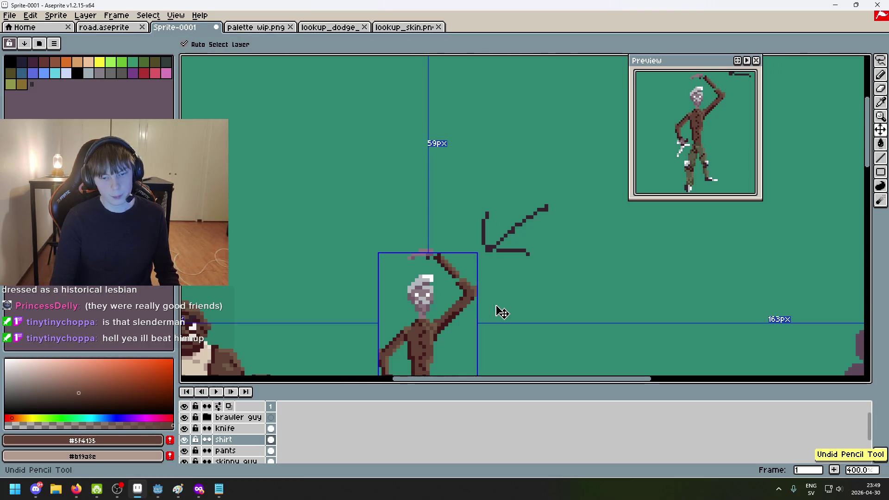
Fill missing brown pixels on the raised arm and sample the teal and dark maroon colours
scroll(482, 298, "up", 3)
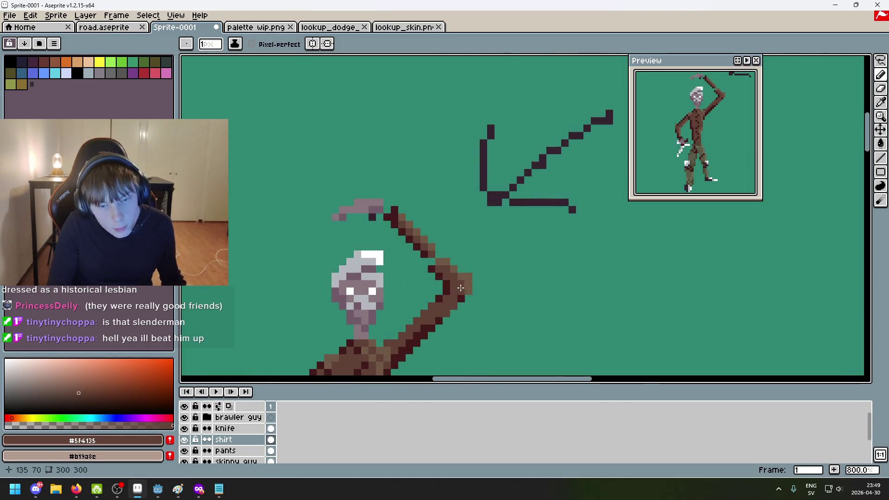
scroll(461, 288, "up", 3)
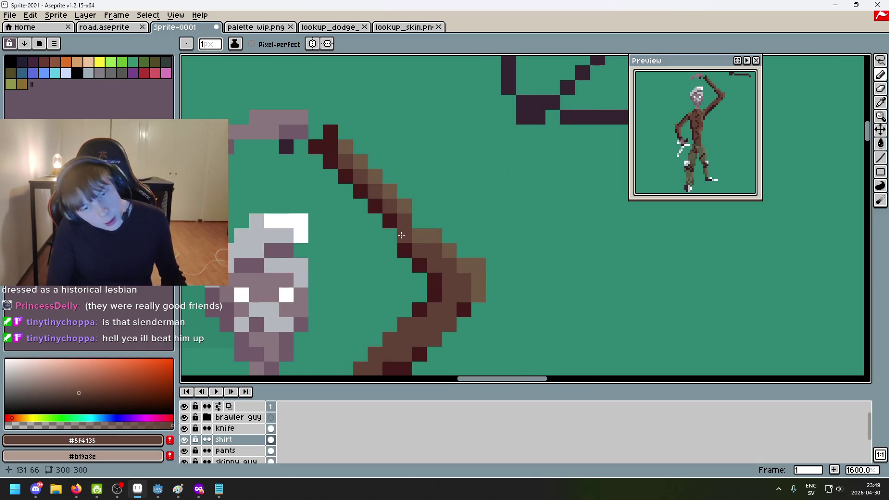
left_click(418, 215)
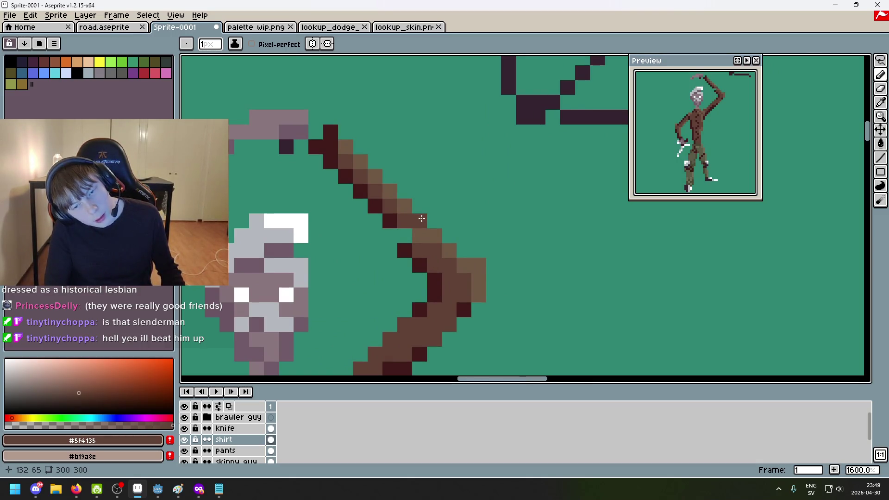
left_click(405, 235)
left_click(420, 216, "alt")
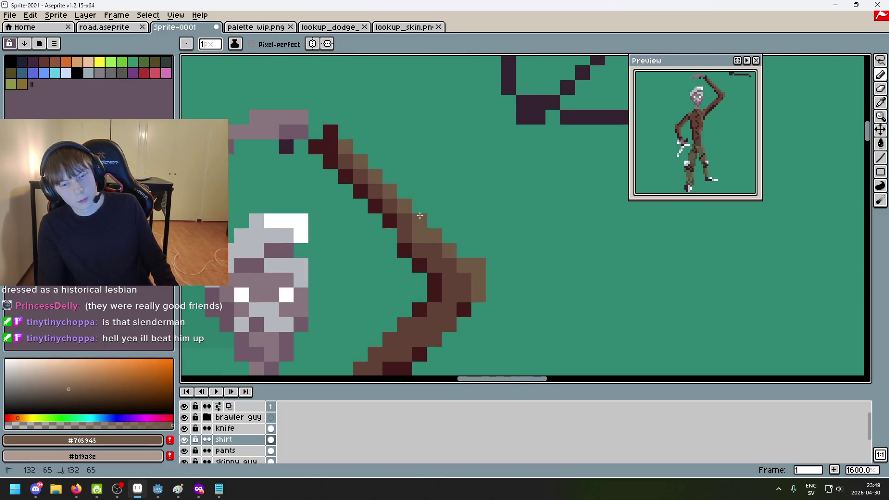
left_click(420, 233, "alt")
scroll(443, 248, "down", 6)
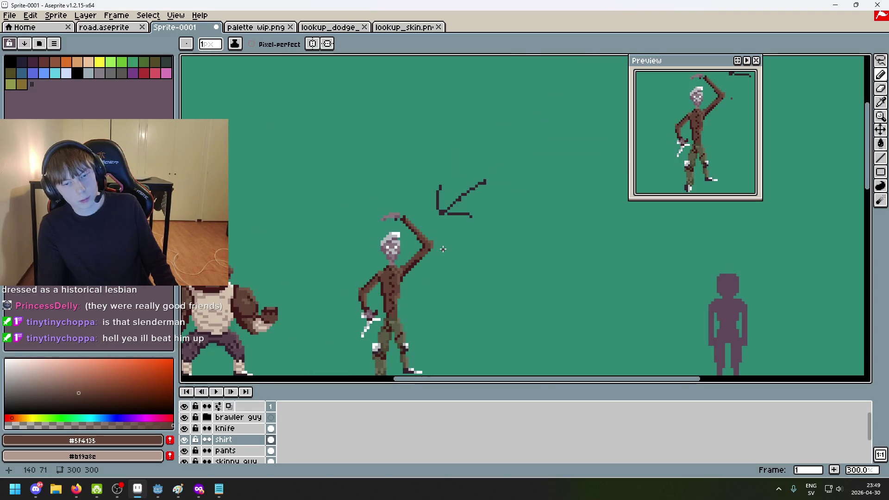
scroll(443, 249, "up", 4)
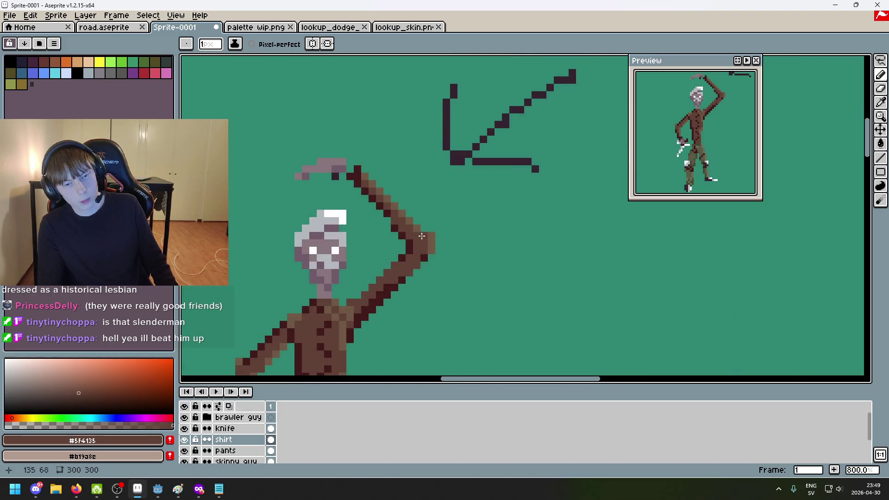
left_click(393, 226, "alt")
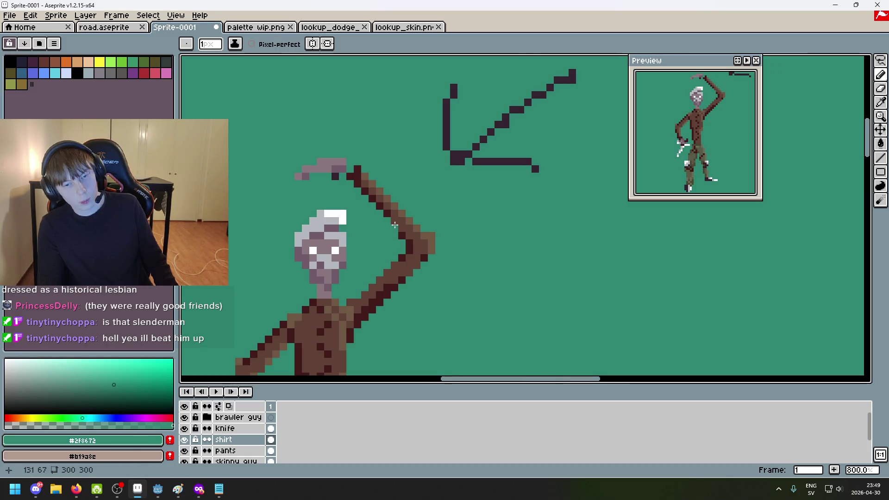
scroll(458, 268, "down", 5)
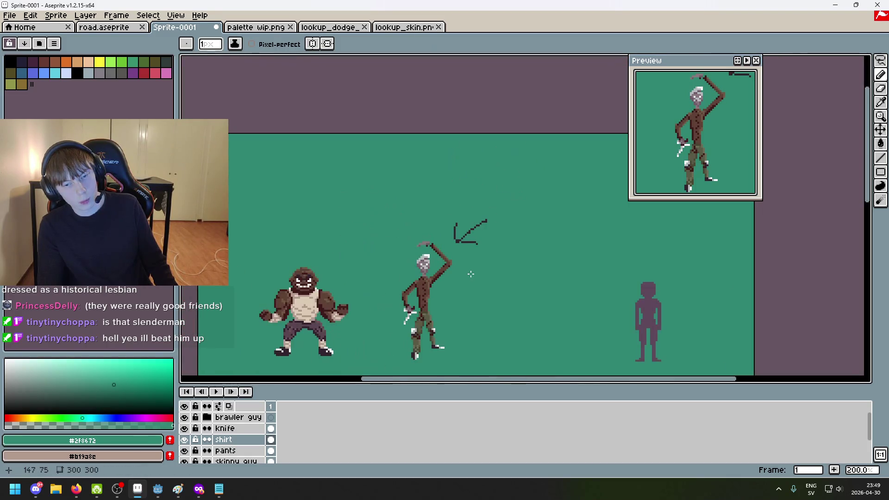
scroll(468, 272, "up", 5)
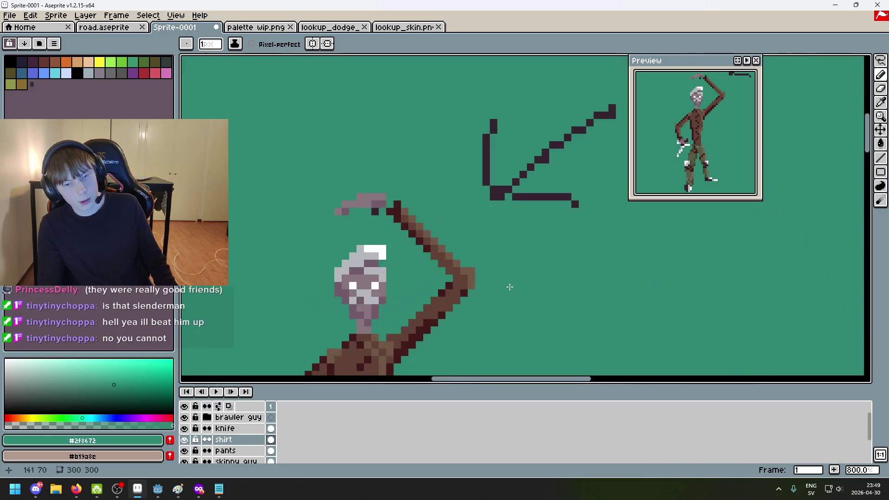
left_click(356, 230, "alt")
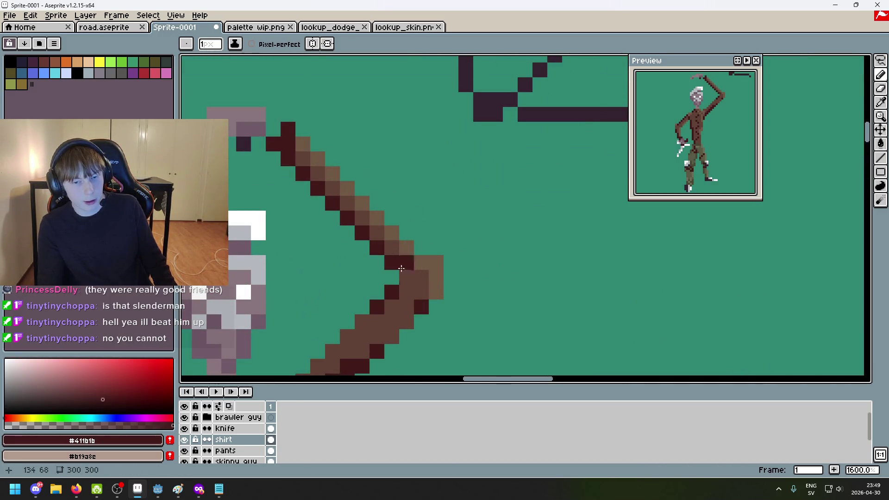
Erase a stray pixel near the hat with the Eraser
scroll(415, 276, "down", 7)
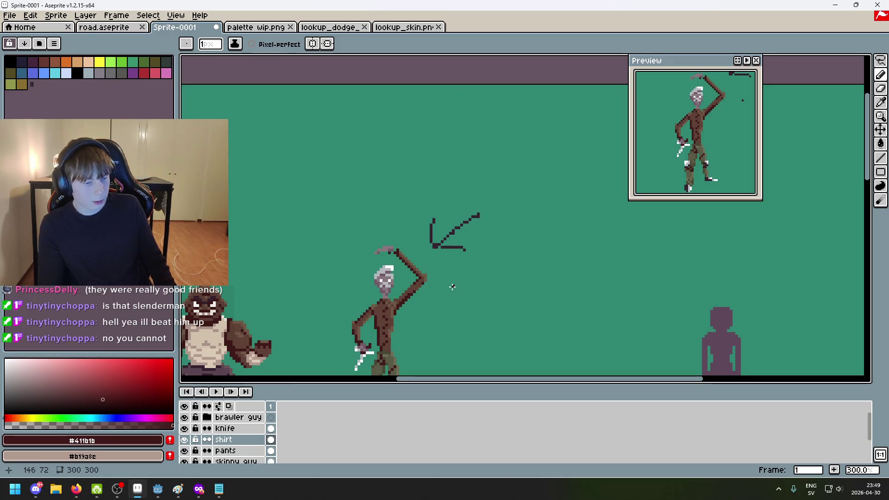
scroll(452, 287, "up", 3)
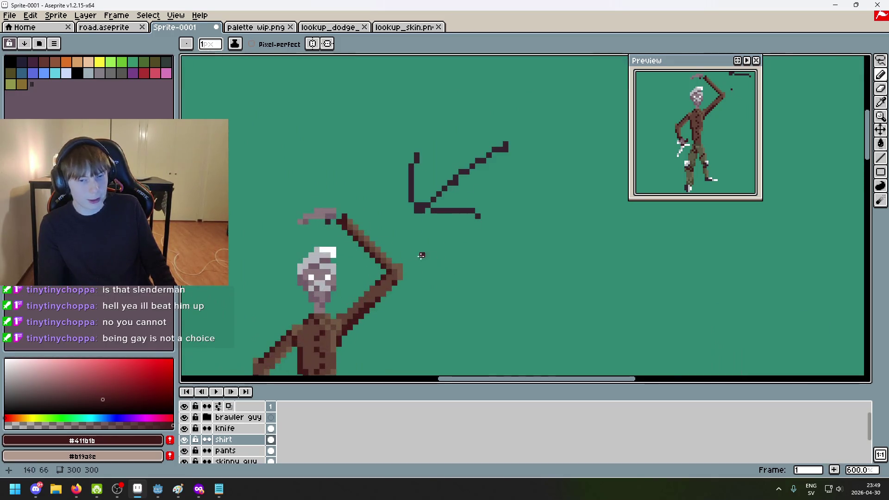
scroll(440, 251, "up", 3)
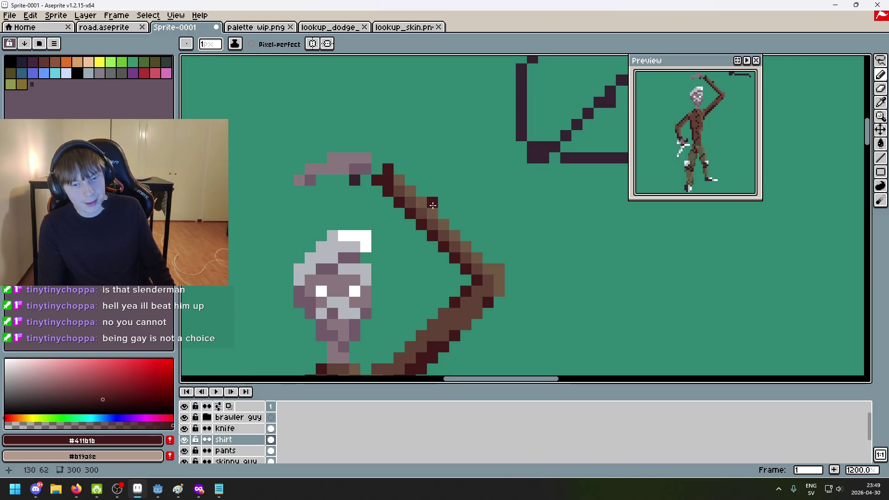
scroll(417, 217, "down", 3)
scroll(456, 228, "down", 1)
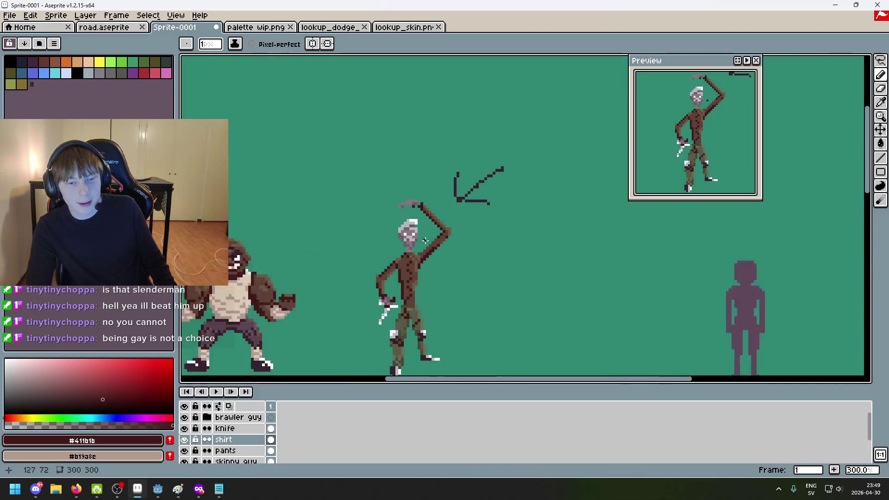
scroll(398, 204, "up", 5)
key("e")
left_click(396, 200)
Undo the stray erasure, switch to a one-pixel brush on the skinny guy layer, and sample the hat's mauve #705b68
key("ctrl+z")
key("minus")
key("minus")
key("minus")
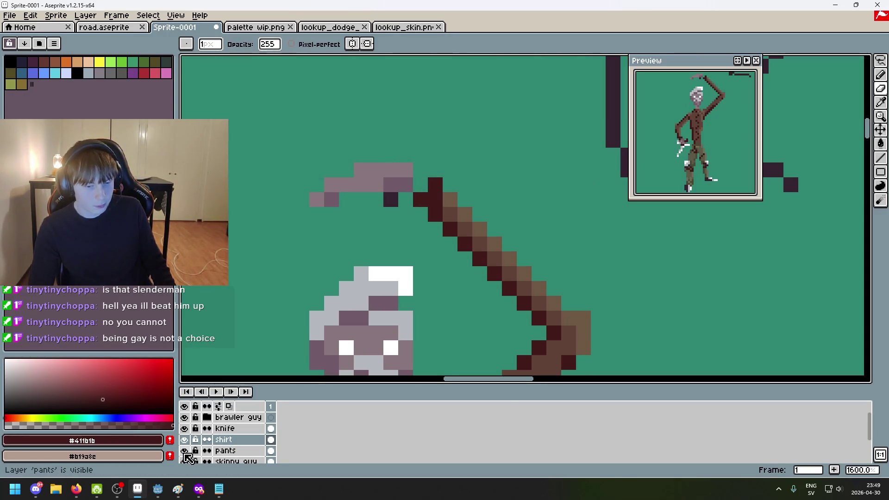
scroll(228, 452, "down", 2)
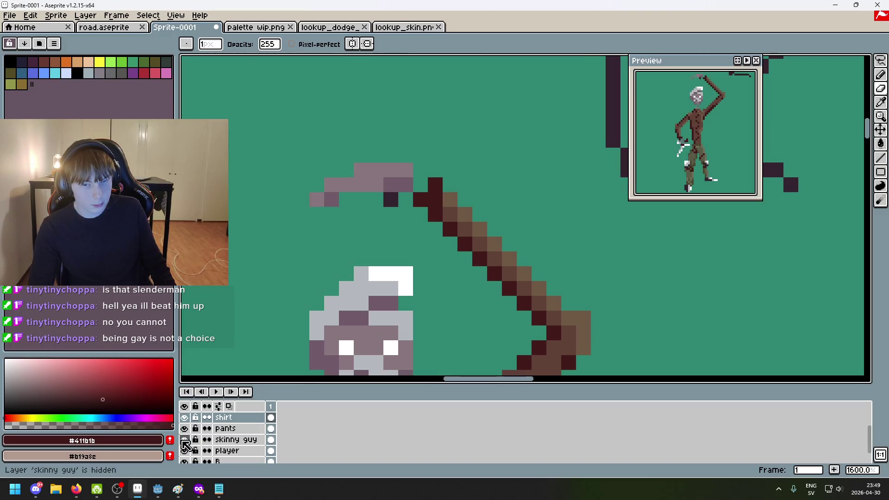
left_click(241, 440)
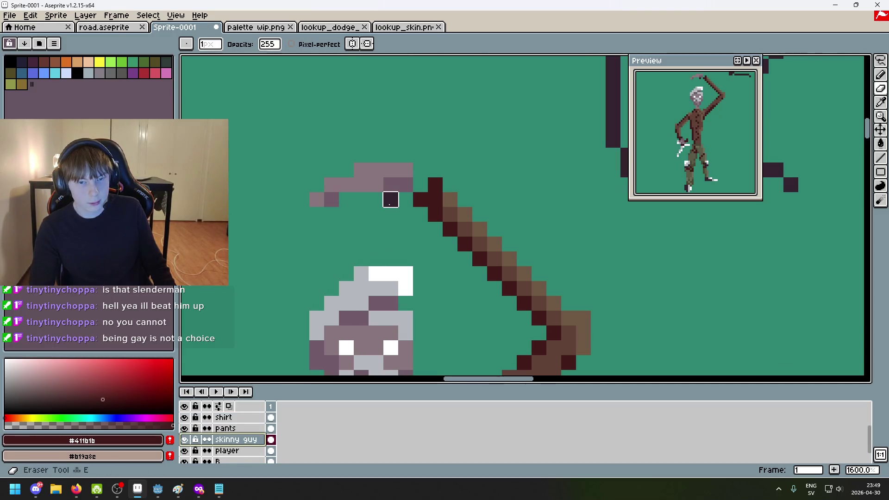
left_click(391, 200)
scroll(391, 200, "down", 3)
key("ctrl+z")
scroll(454, 206, "up", 2)
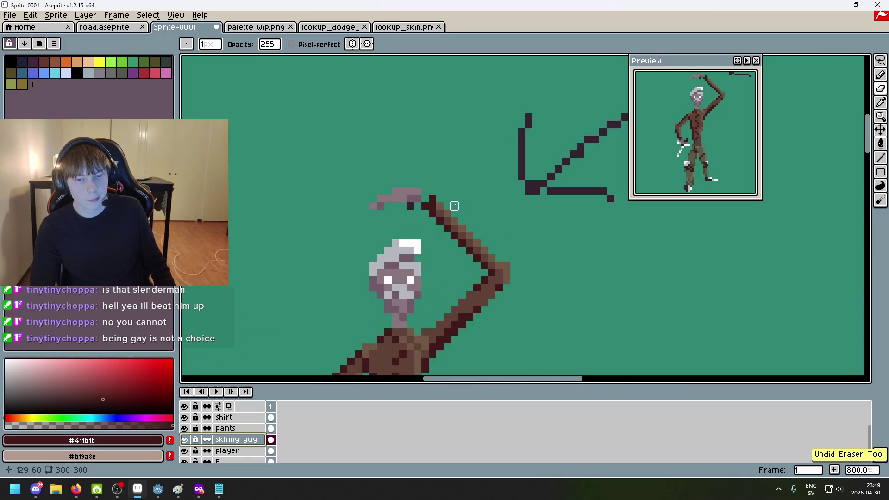
key("i")
scroll(383, 205, "up", 1)
left_click(435, 188)
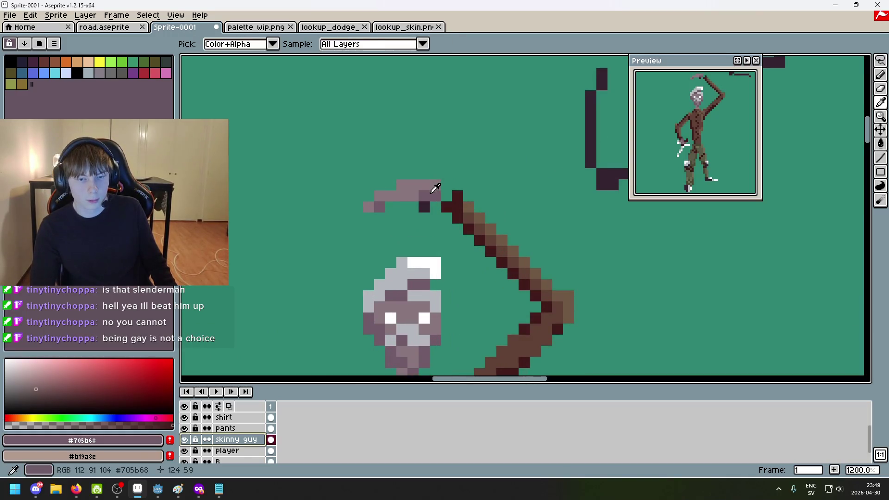
Lasso-select the hat, nudge it one pixel right, and commit the move
key("w")
mouse_move(413, 195)
left_mouse_down()
mouse_move(434, 199)
mouse_move(406, 155)
mouse_move(342, 218)
mouse_move(417, 218)
left_mouse_up()
left_click_drag(407, 190, 419, 190)
key("Return")
scroll(576, 276, "down", 5)
scroll(597, 287, "down", 2)
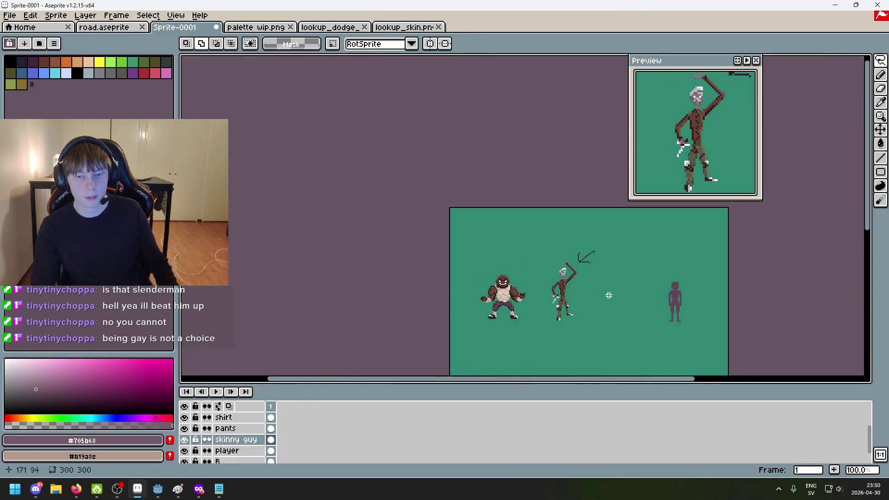
scroll(588, 253, "up", 1)
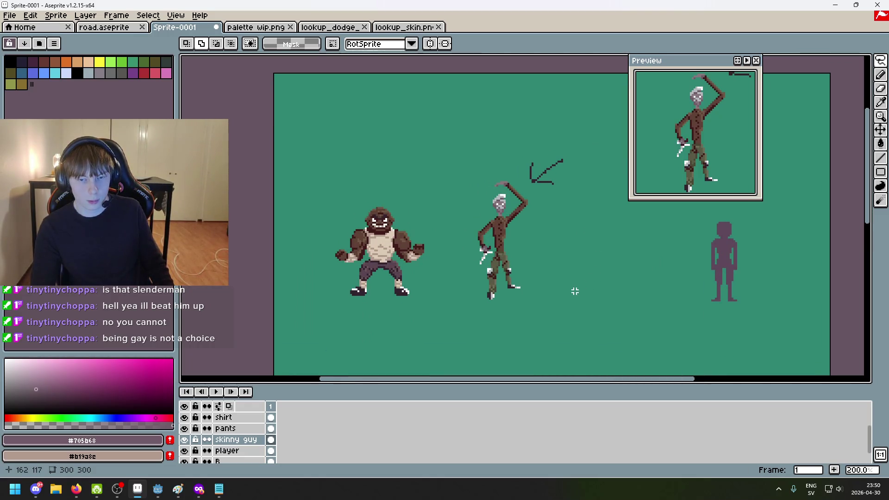
scroll(532, 255, "up", 6)
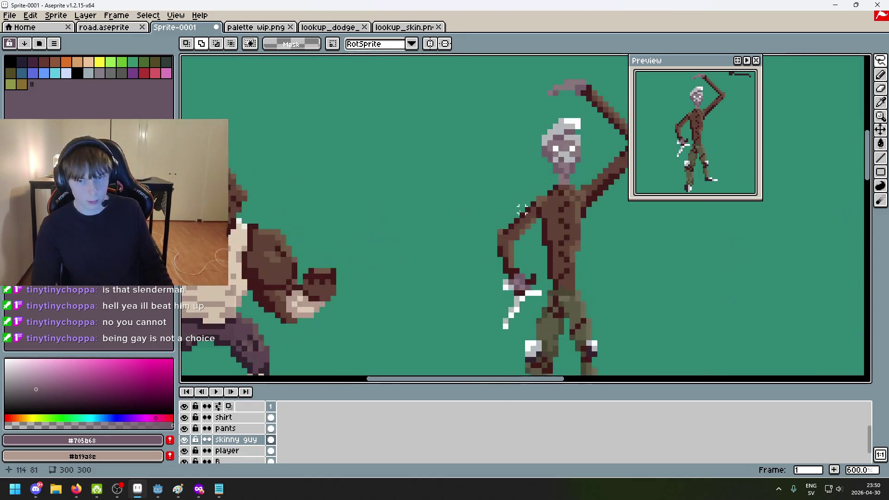
left_click_drag(463, 162, 442, 242)
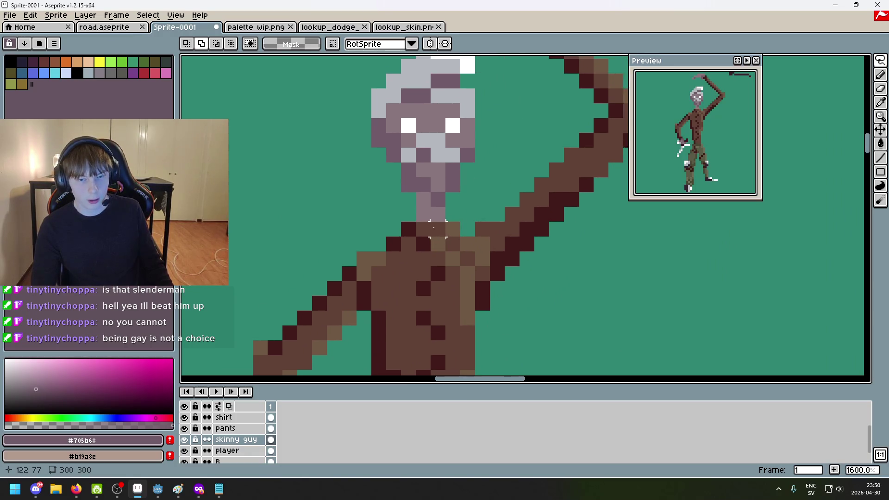
On the shirt layer, pencil two mauve #705b68 pixels extending the neck into the collar
key("b")
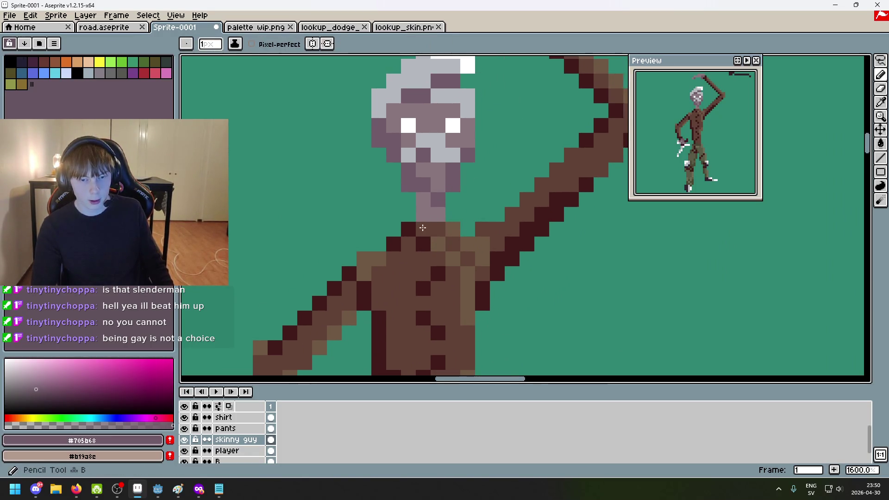
left_click(184, 429)
left_click(184, 428)
left_click(185, 451)
left_click(184, 451)
scroll(190, 449, "up", 2)
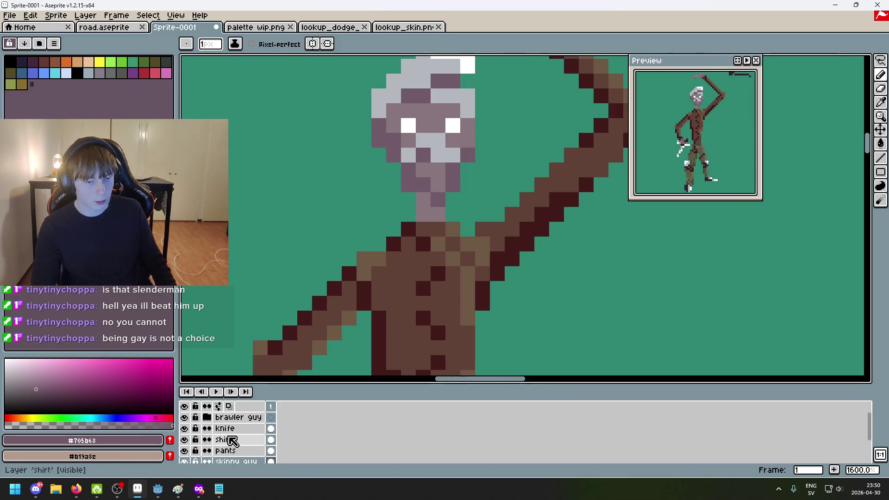
left_click(224, 440)
left_click(423, 228)
left_click(438, 228)
Eyedrop the dark shading colour #411b1b and add two dark shading pixels to the shirt
scroll(434, 266, "down", 2)
scroll(420, 237, "up", 1)
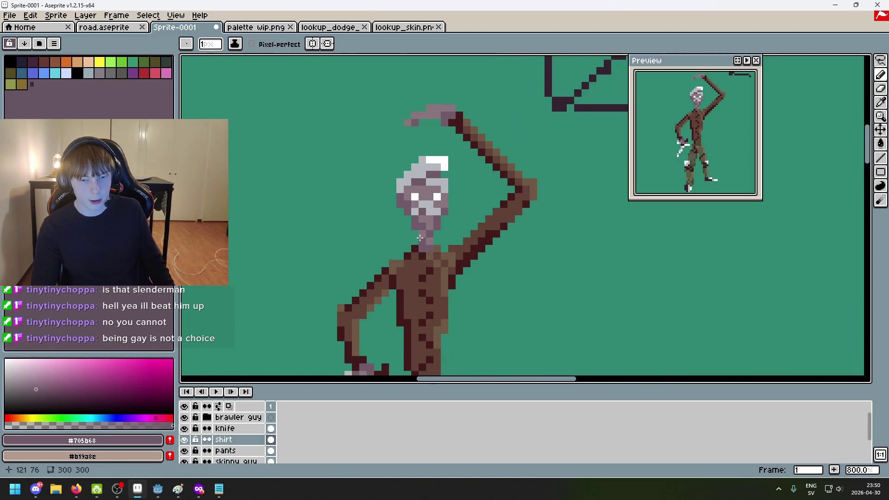
scroll(420, 238, "down", 5)
scroll(459, 195, "up", 2)
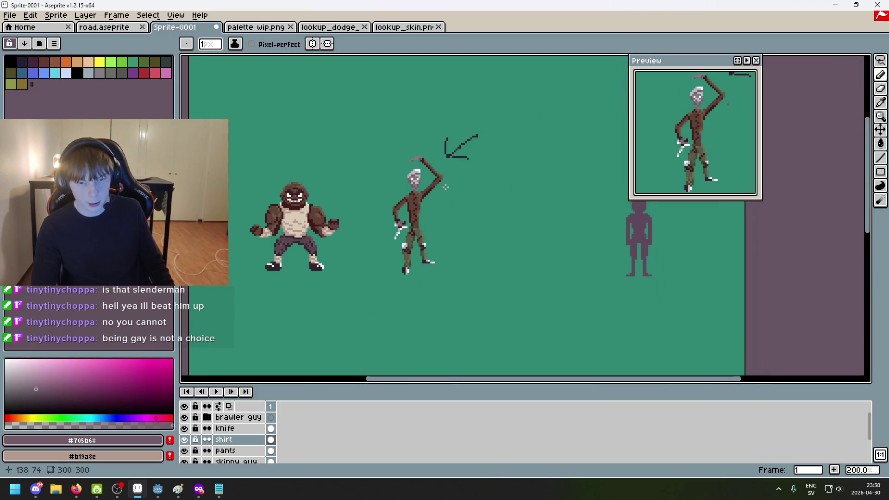
scroll(463, 232, "down", 1)
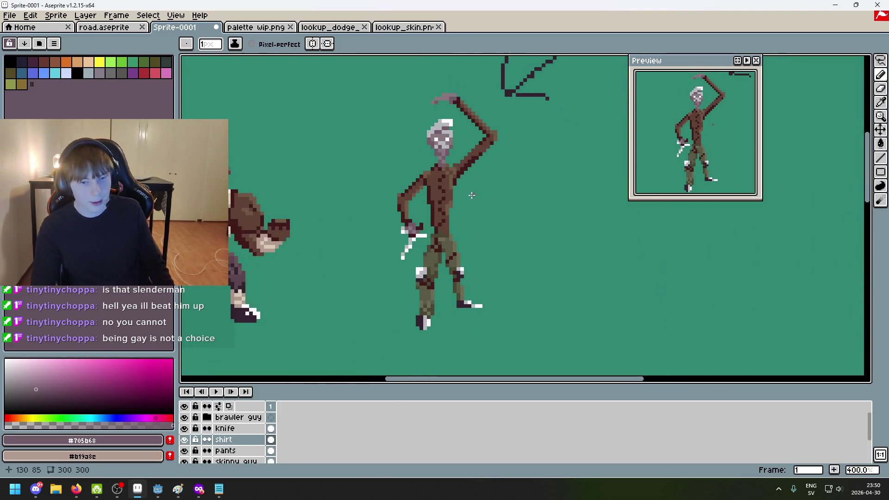
scroll(398, 255, "up", 4)
scroll(391, 260, "down", 3)
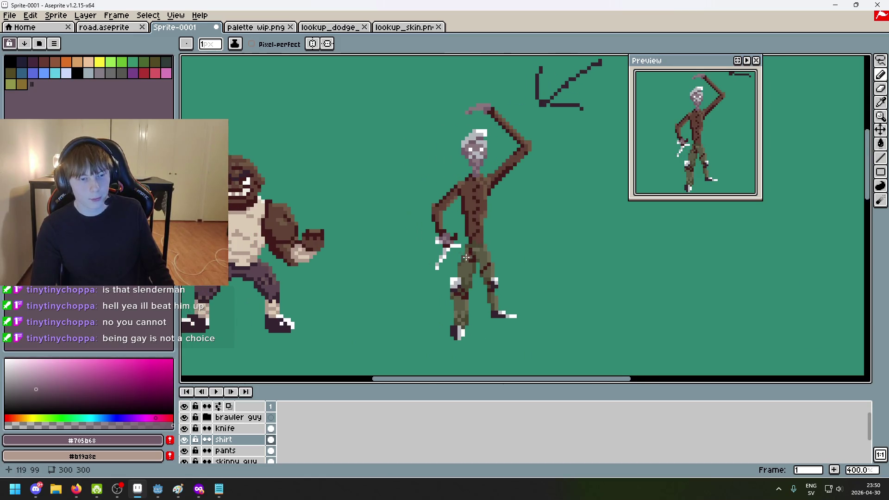
scroll(471, 186, "down", 3)
scroll(526, 261, "up", 1)
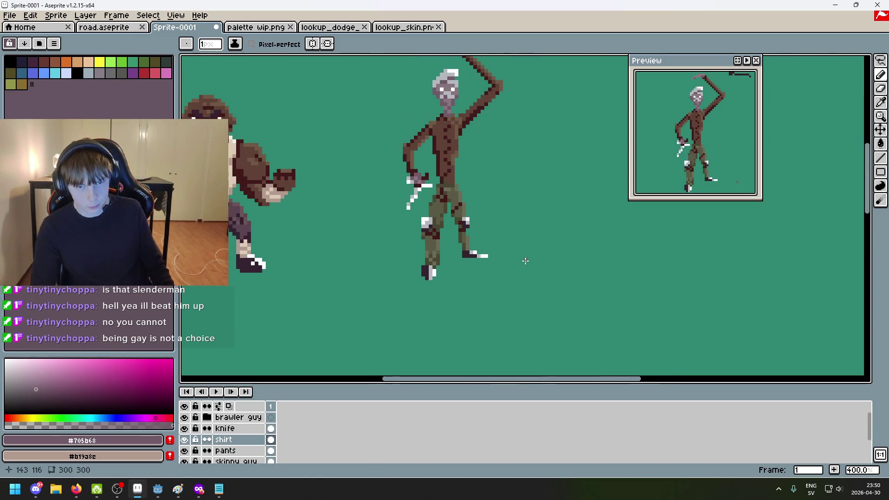
scroll(491, 203, "up", 3)
scroll(514, 246, "up", 1)
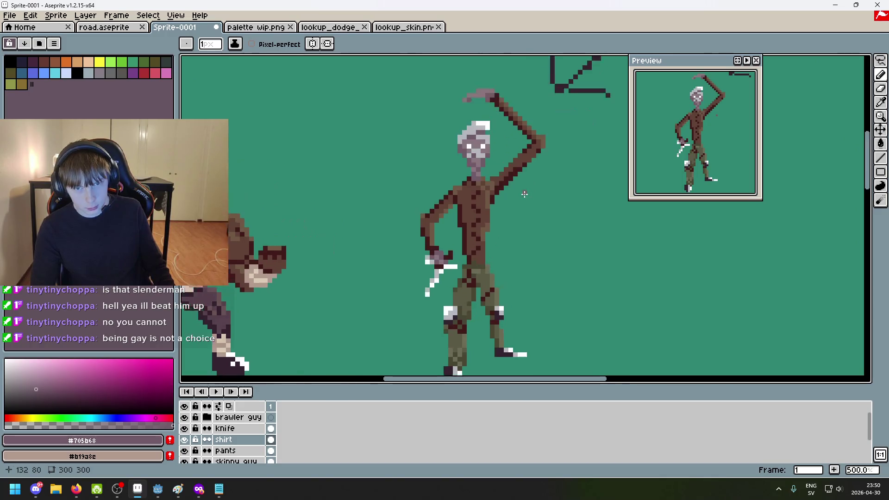
scroll(449, 241, "right", 2)
scroll(436, 263, "up", 1)
scroll(469, 234, "down", 1)
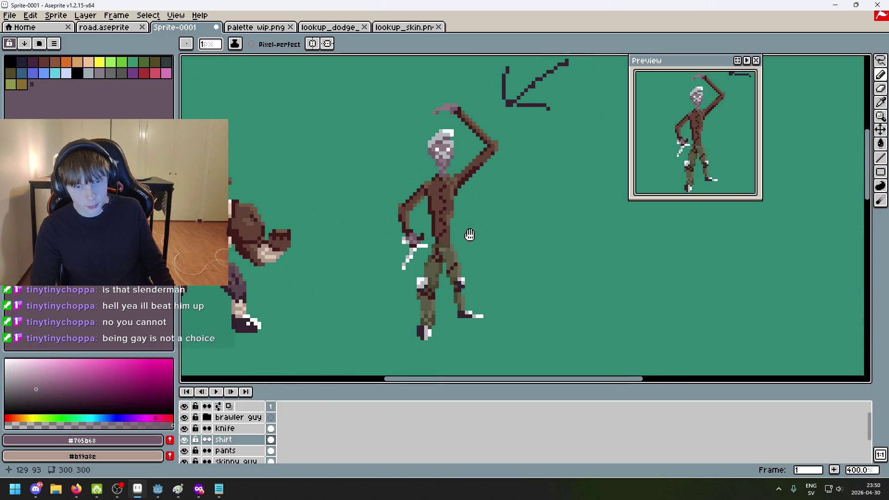
scroll(437, 209, "up", 1)
scroll(437, 209, "up", 1)
scroll(428, 218, "down", 4)
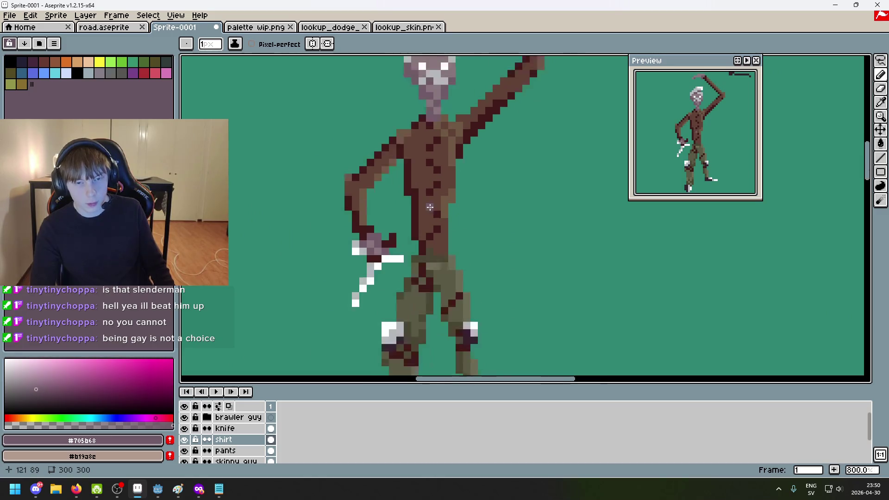
scroll(411, 204, "up", 7)
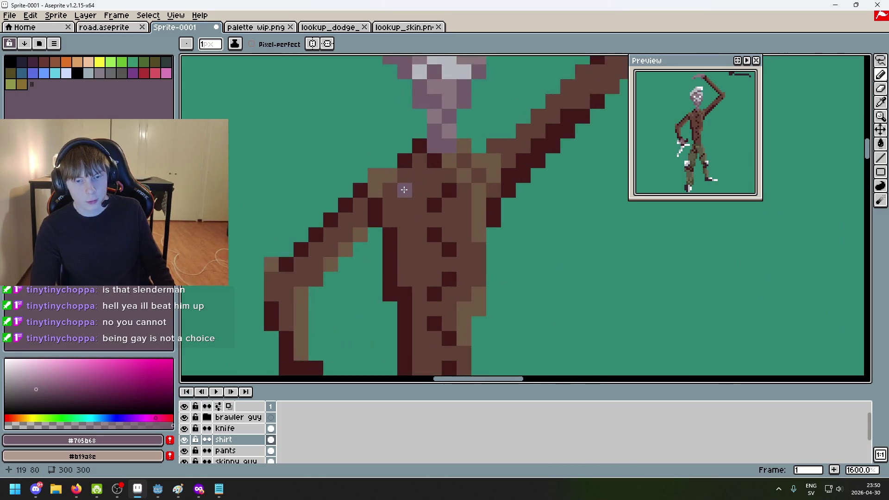
left_click(429, 198, "alt")
left_click(423, 188)
left_click(419, 190)
left_click(482, 217)
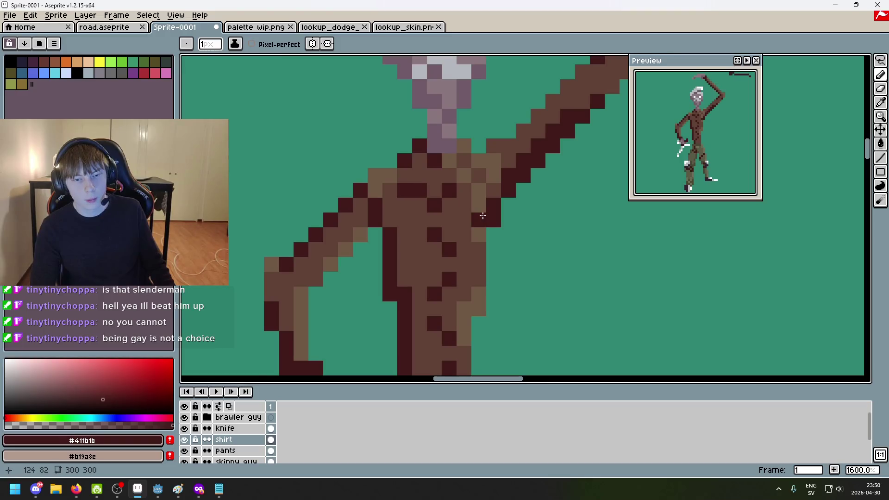
scroll(554, 241, "down", 8)
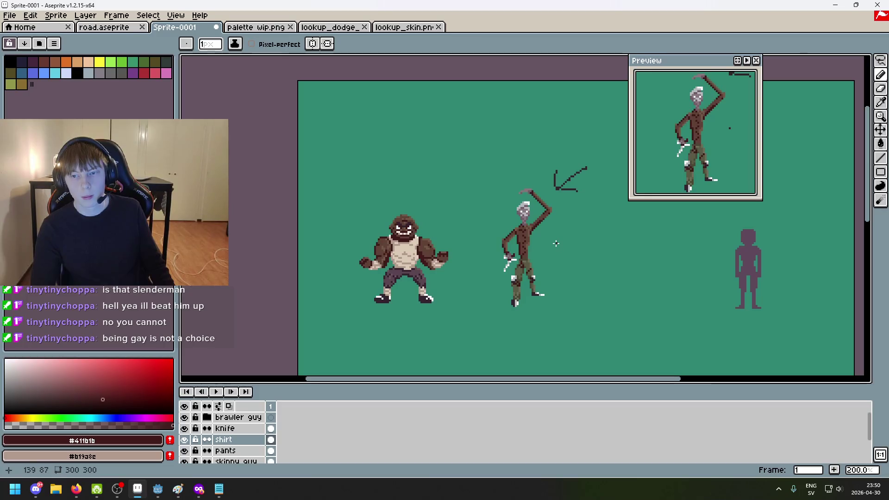
left_click_drag(556, 243, 404, 187)
scroll(384, 172, "up", 8)
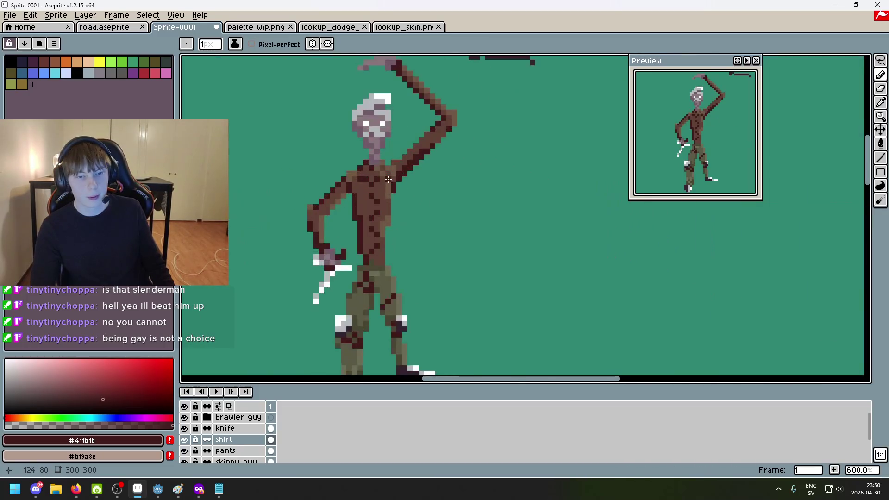
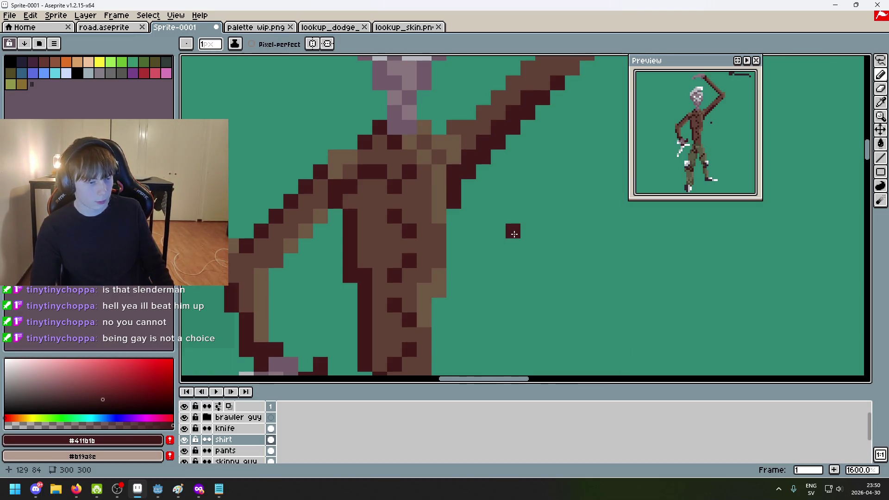
Center the knife man in view and eyedrop the mid brown shirt colour
scroll(513, 231, "down", 5)
left_click_drag(516, 219, 461, 186)
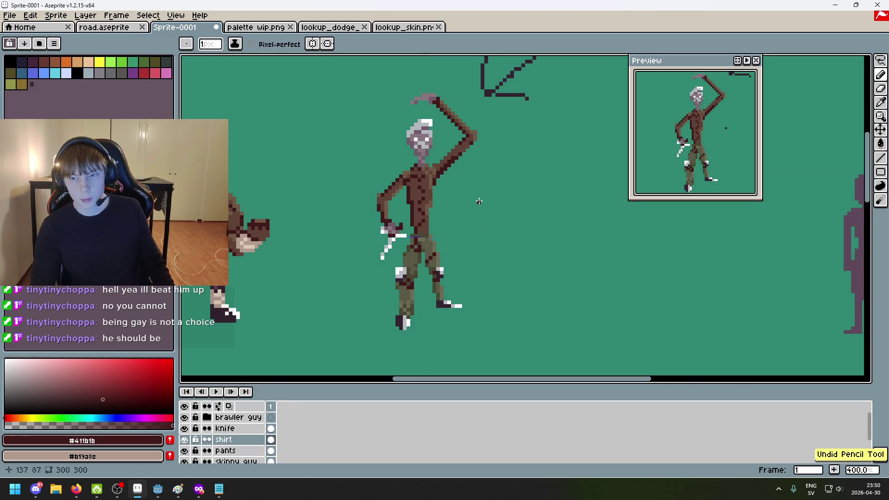
scroll(418, 157, "up", 5)
left_click(418, 155, "alt")
scroll(421, 171, "down", 7)
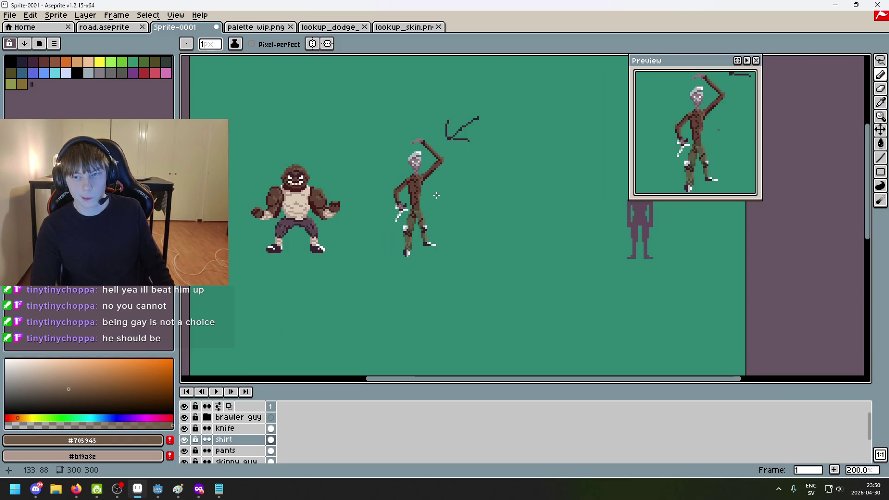
scroll(431, 191, "up", 4)
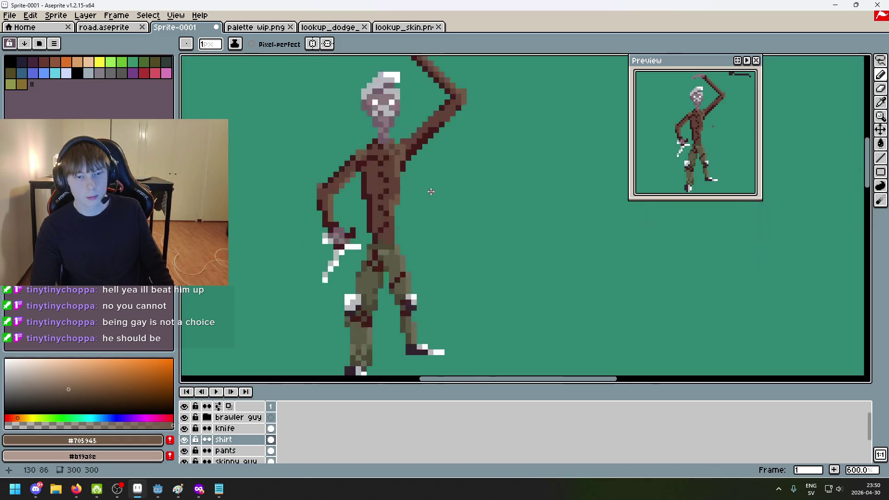
scroll(426, 187, "up", 6)
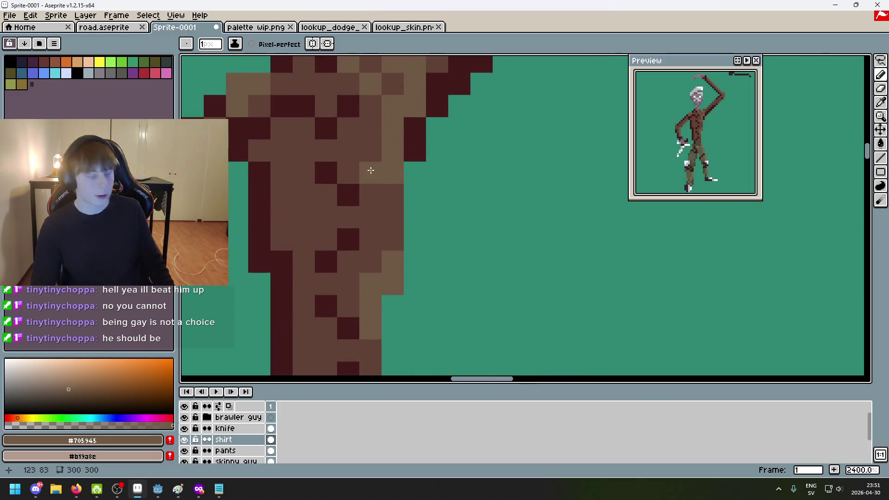
scroll(405, 191, "down", 2)
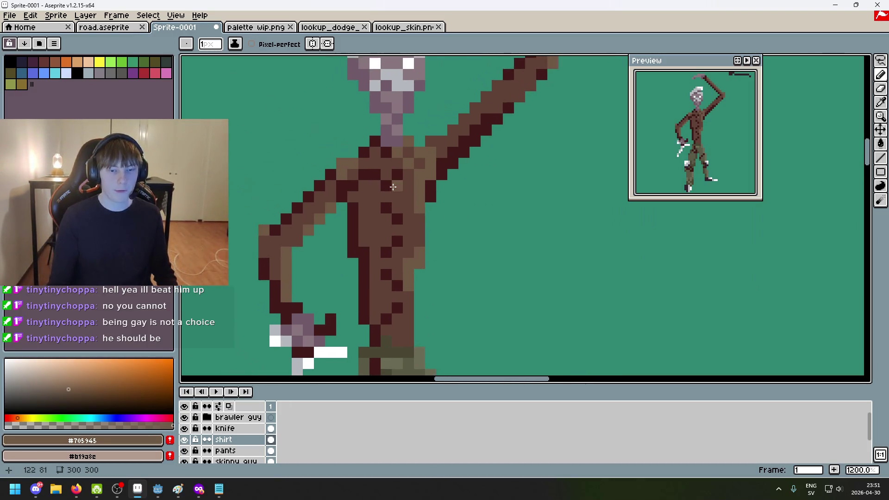
Eyedrop the darker brown #5F4135 and add one shading pixel below the raised shoulder
left_click(406, 182, "alt")
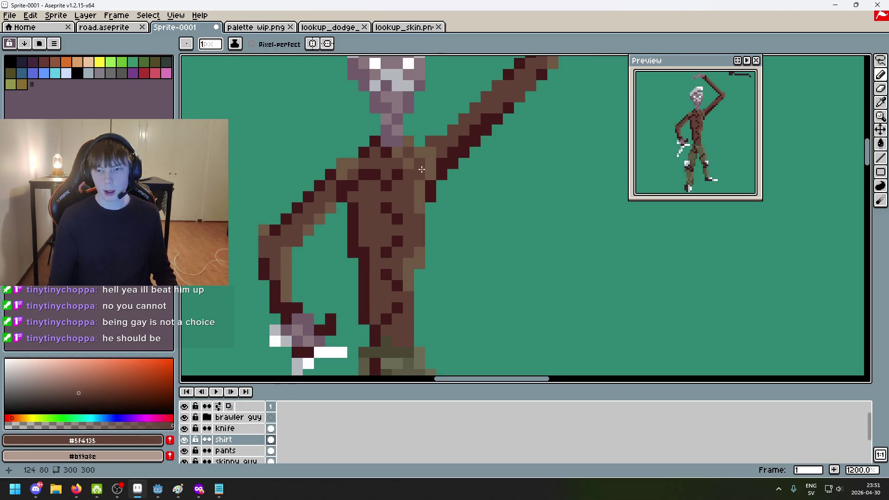
left_click(421, 169)
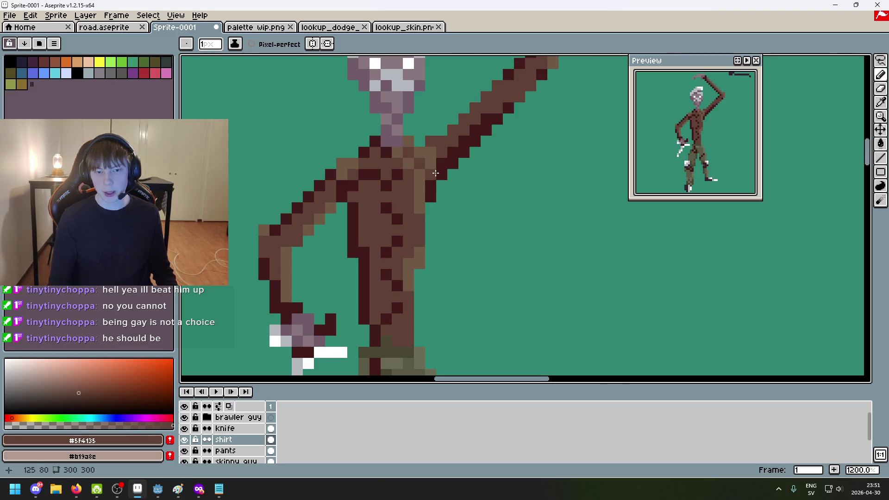
scroll(498, 171, "down", 4)
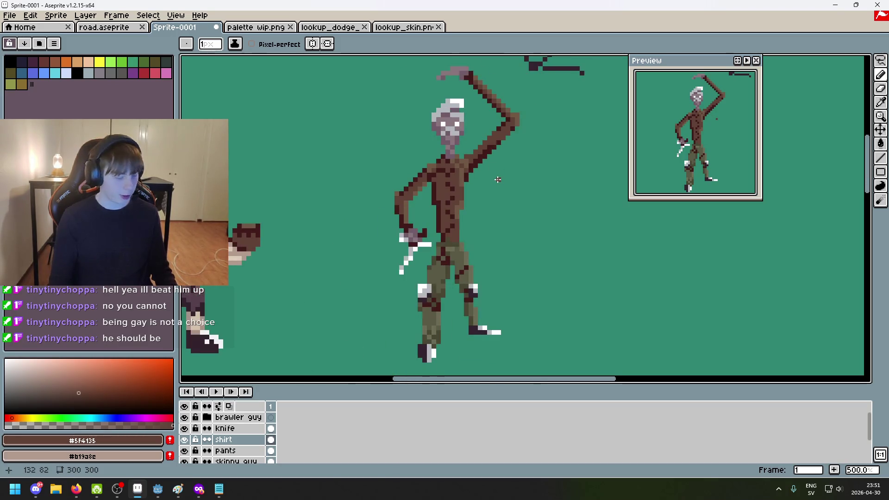
scroll(495, 183, "down", 1)
scroll(486, 187, "up", 1)
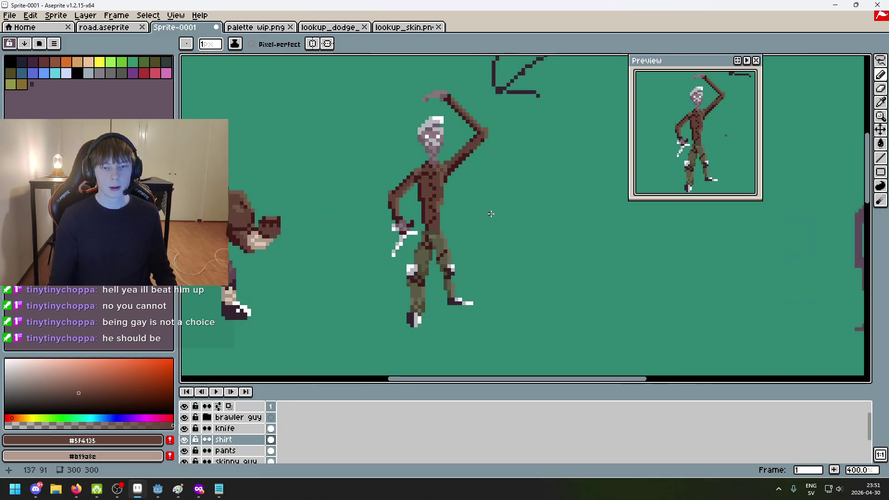
scroll(479, 194, "up", 4)
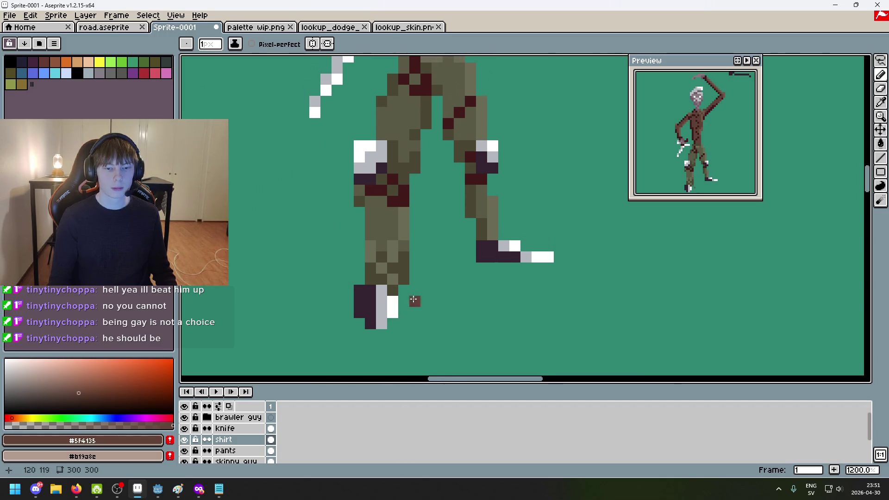
Eyedrop the darker olive and paint shading down the lower leg, undoing a misplaced pixel
left_click(373, 222, "alt")
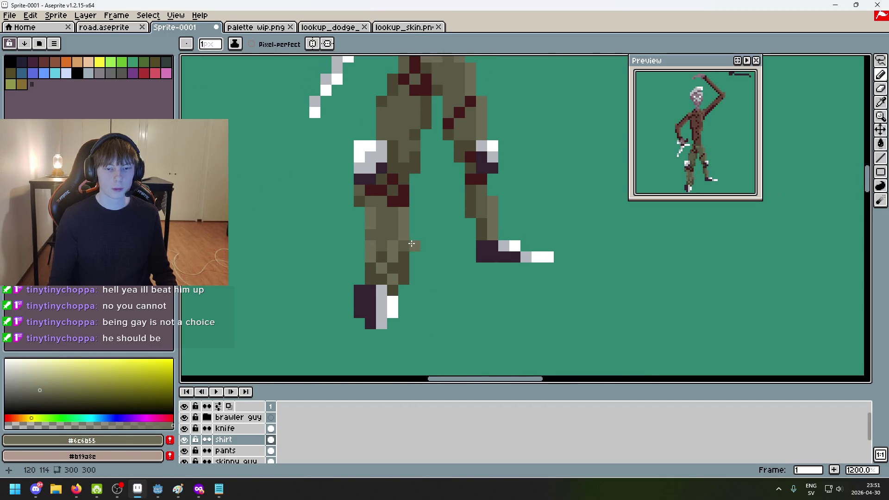
scroll(380, 227, "down", 4)
scroll(386, 230, "up", 4)
left_click(387, 230, "alt")
left_click(385, 240)
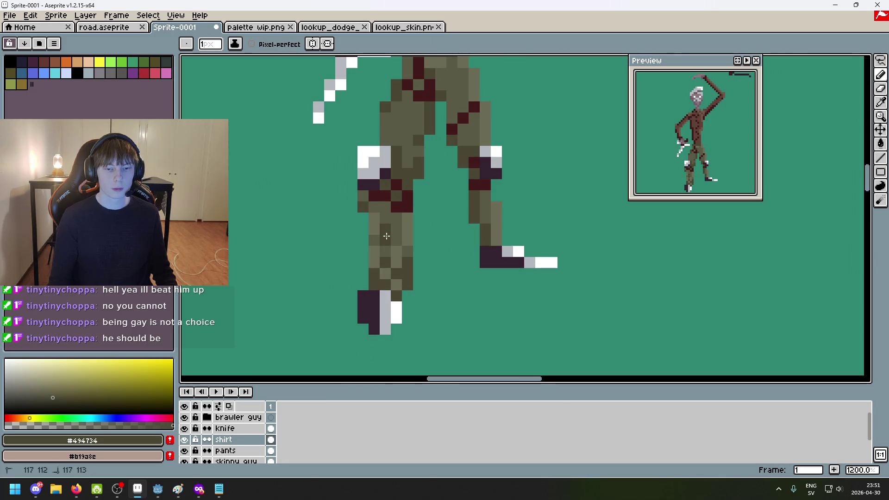
key("ctrl+z")
left_click_drag(378, 225, 377, 228)
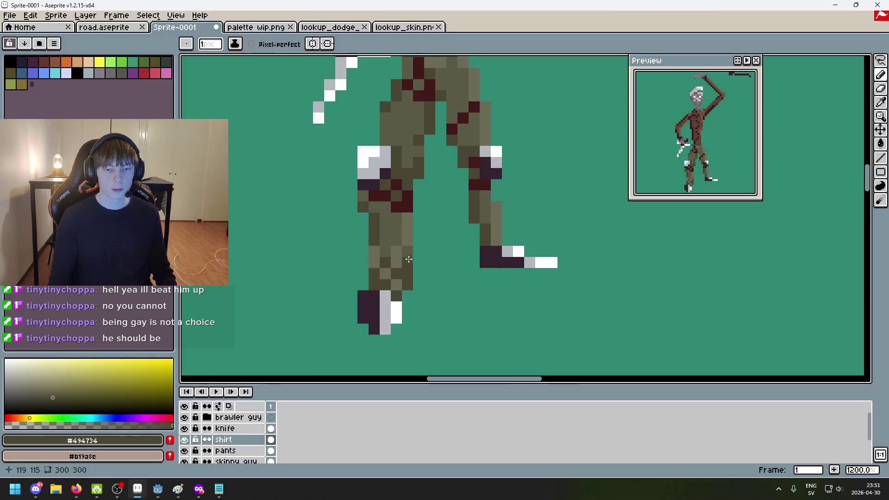
Sample the lighter olive pants colour and undo the last pencil stroke
left_click(395, 238, "alt")
scroll(385, 221, "down", 4)
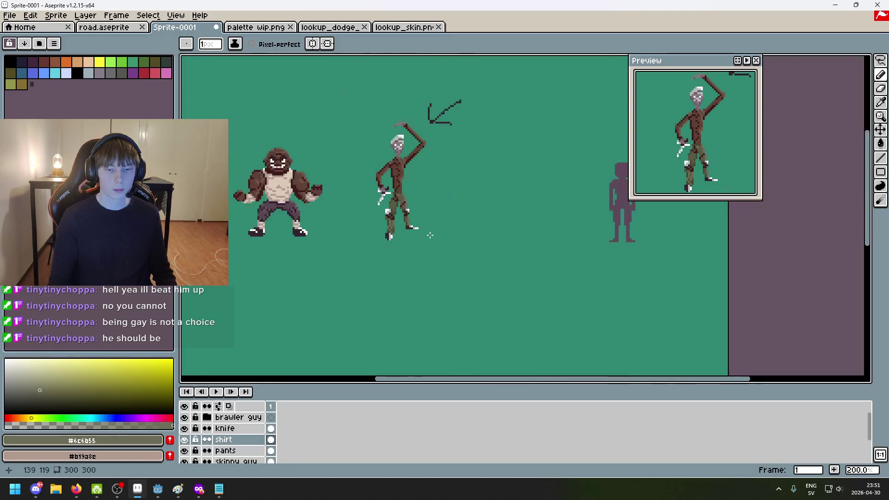
scroll(393, 232, "up", 2)
key("ctrl+z")
scroll(375, 225, "up", 1)
scroll(375, 225, "up", 1)
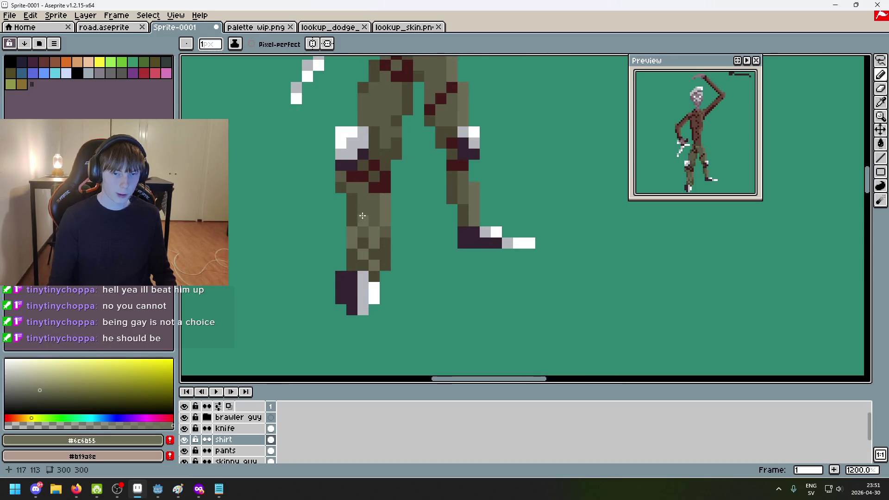
Sample the mid and darker olive tones from the pants while zooming to inspect the legs
left_click(352, 200, "alt")
scroll(363, 207, "down", 5)
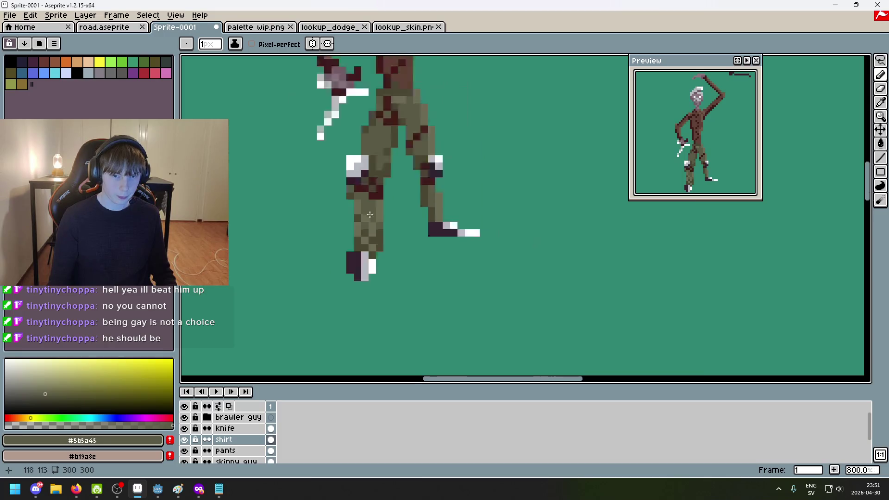
scroll(397, 224, "up", 1)
scroll(390, 224, "up", 3)
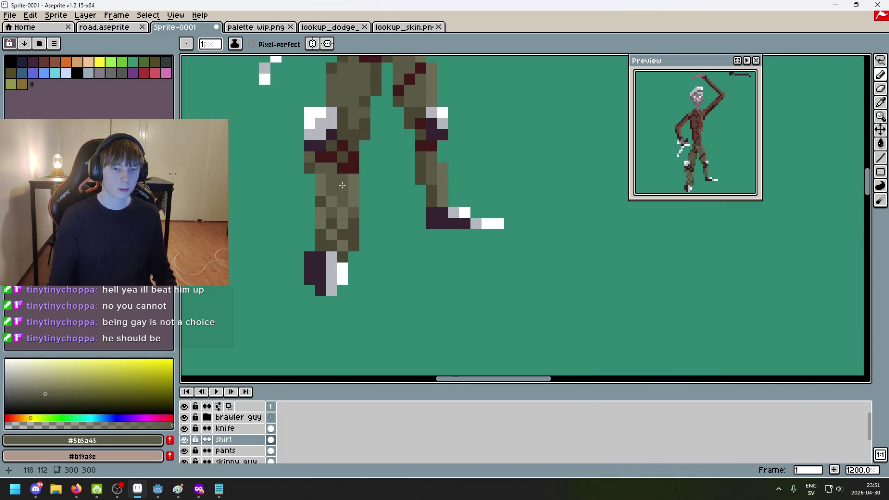
left_click(321, 201, "alt")
scroll(346, 196, "down", 1)
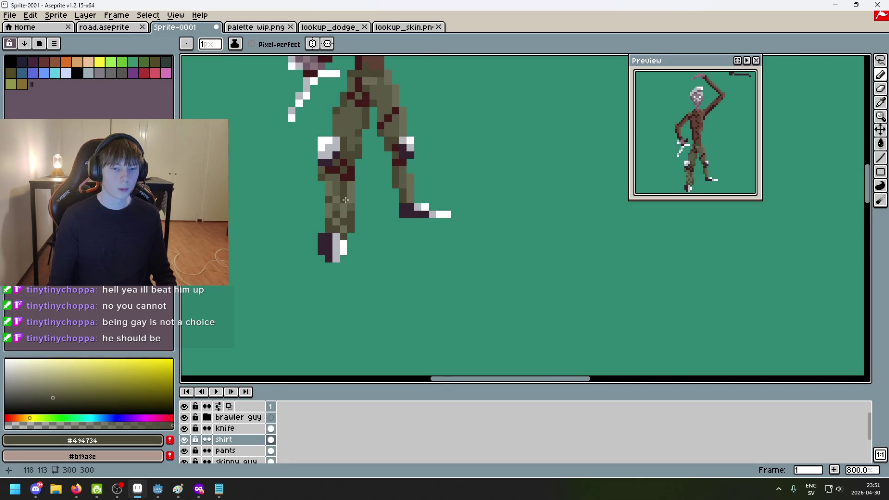
scroll(345, 200, "down", 3)
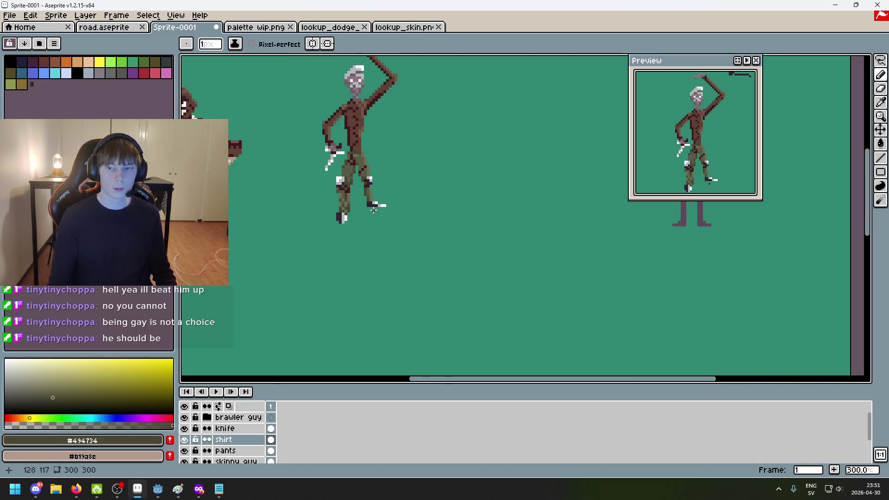
scroll(346, 206, "up", 3)
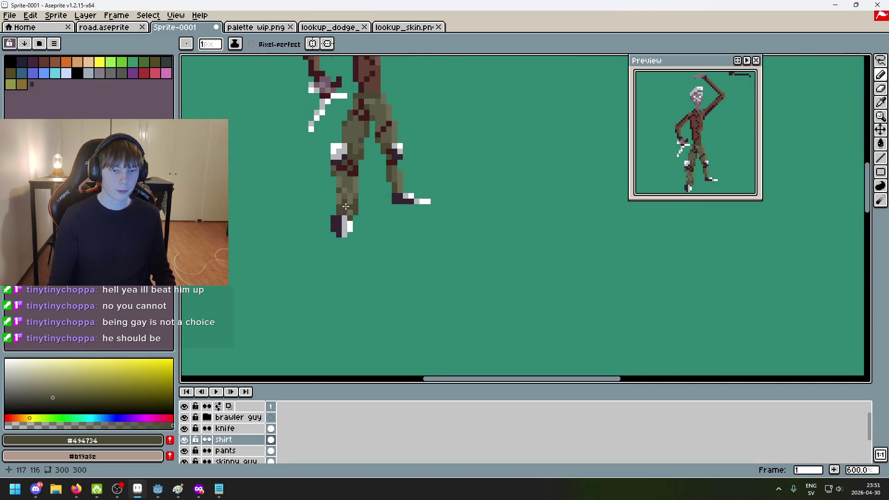
scroll(345, 206, "up", 1)
scroll(352, 196, "down", 3)
scroll(390, 246, "up", 1)
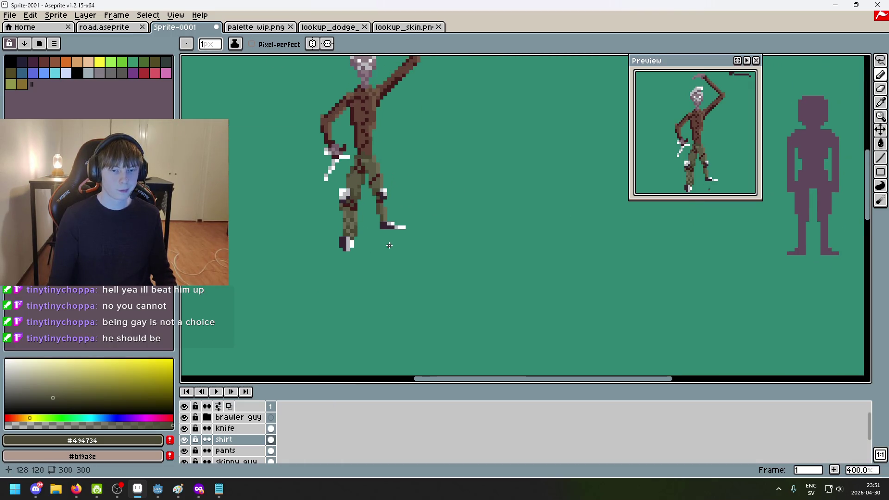
scroll(389, 246, "up", 3)
scroll(377, 220, "down", 6)
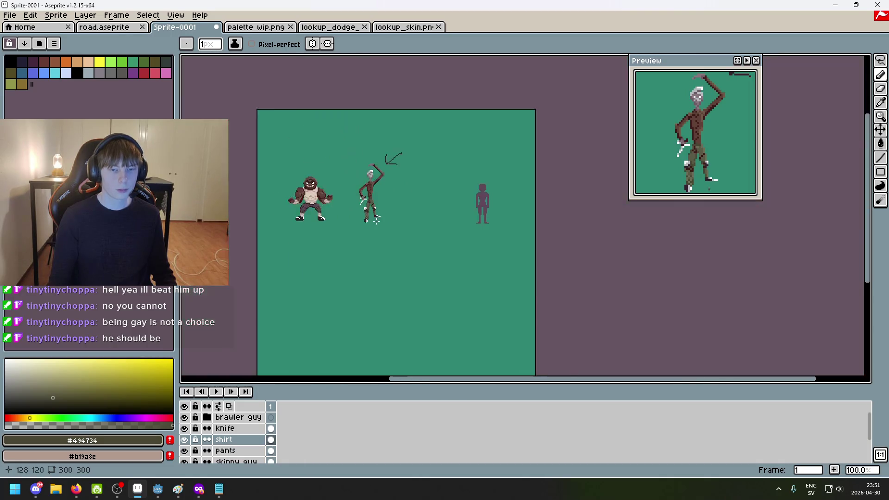
scroll(376, 220, "up", 1)
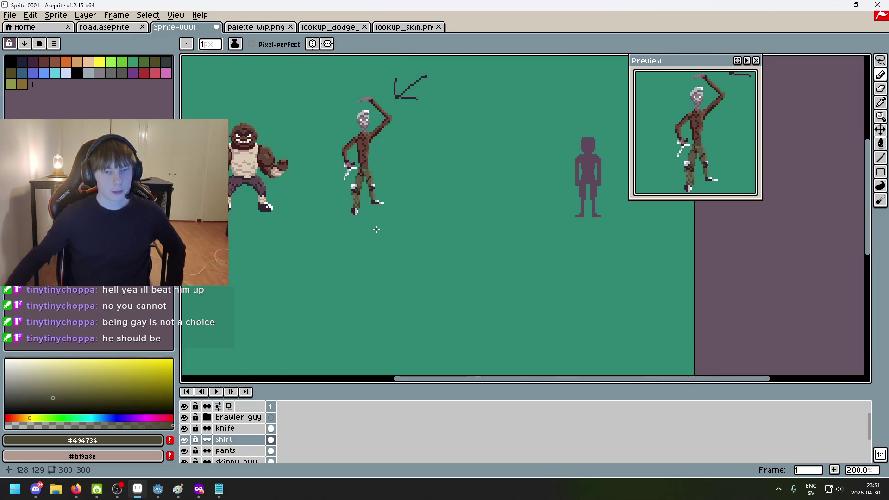
left_click_drag(390, 160, 438, 192)
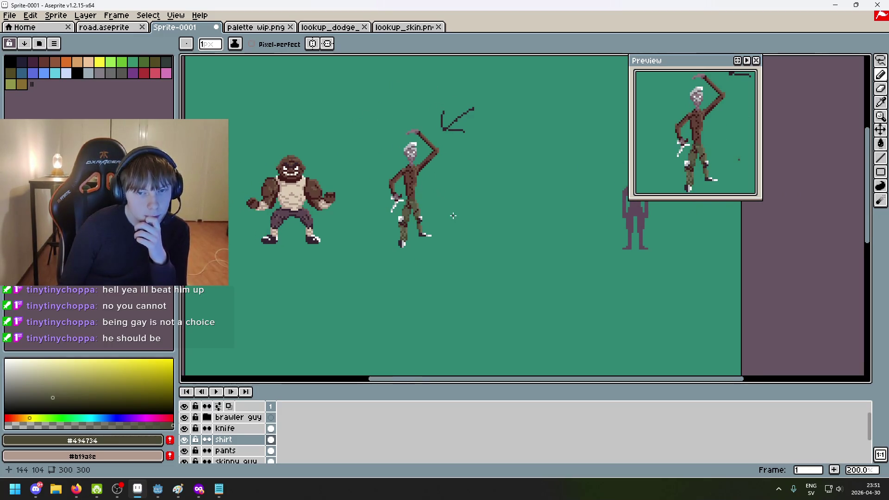
scroll(453, 214, "up", 1)
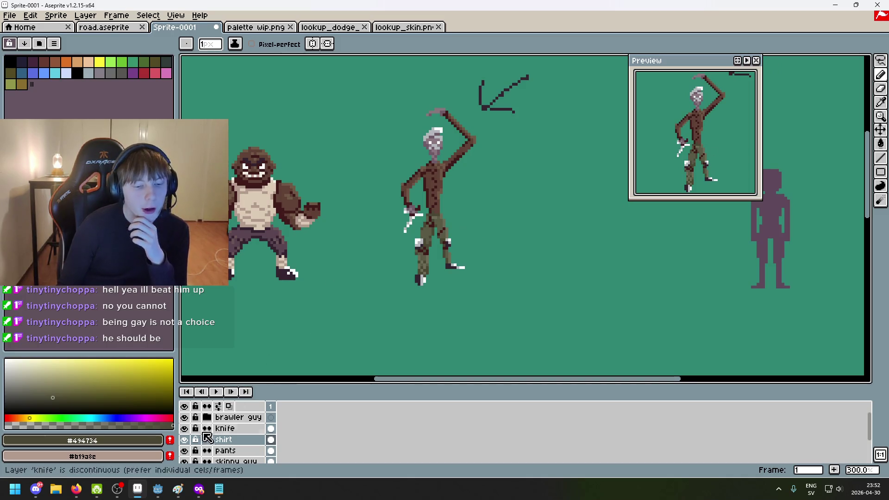
left_click(214, 419)
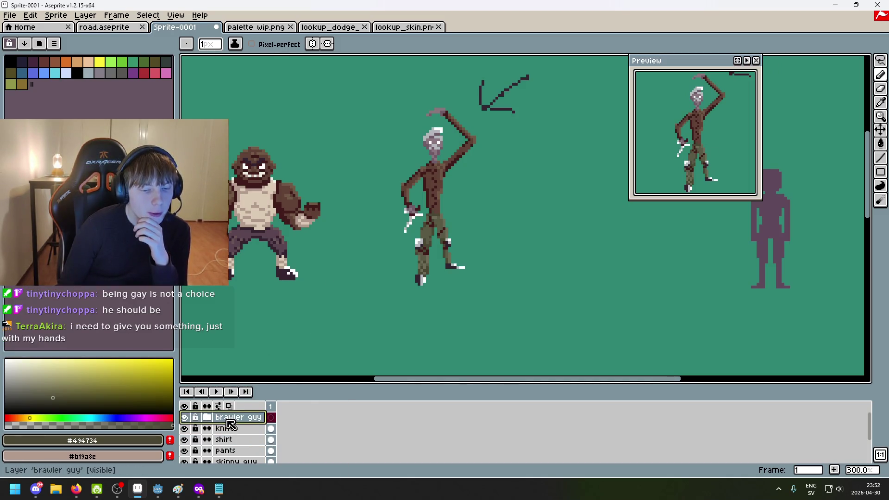
Add a new layer inside the brawler guy layer group
right_click(223, 422)
left_click(207, 418)
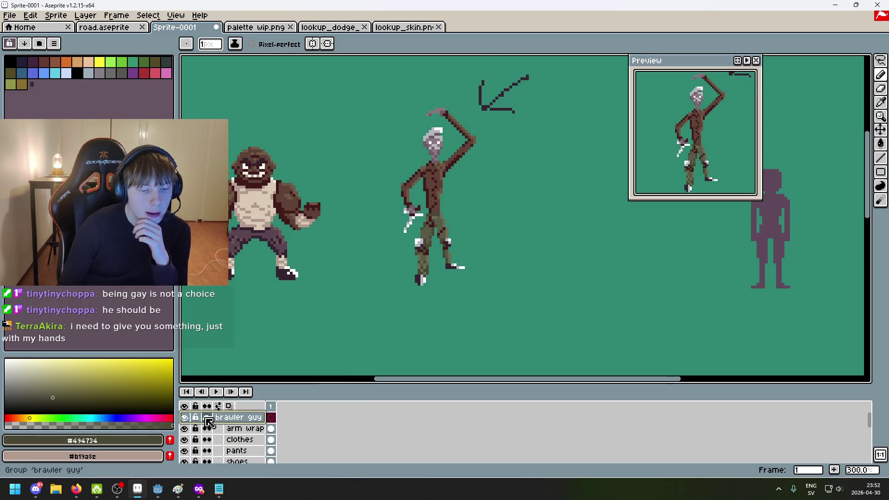
right_click(229, 418)
left_click(268, 386)
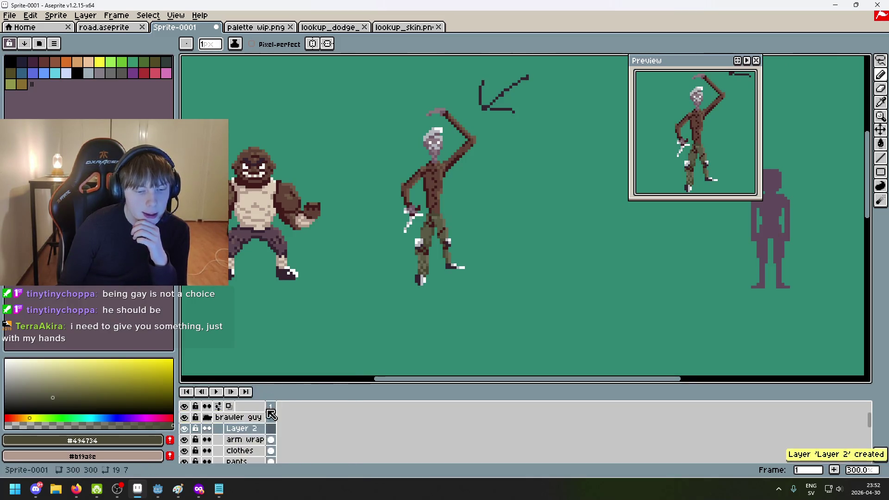
scroll(356, 315, "down", 1)
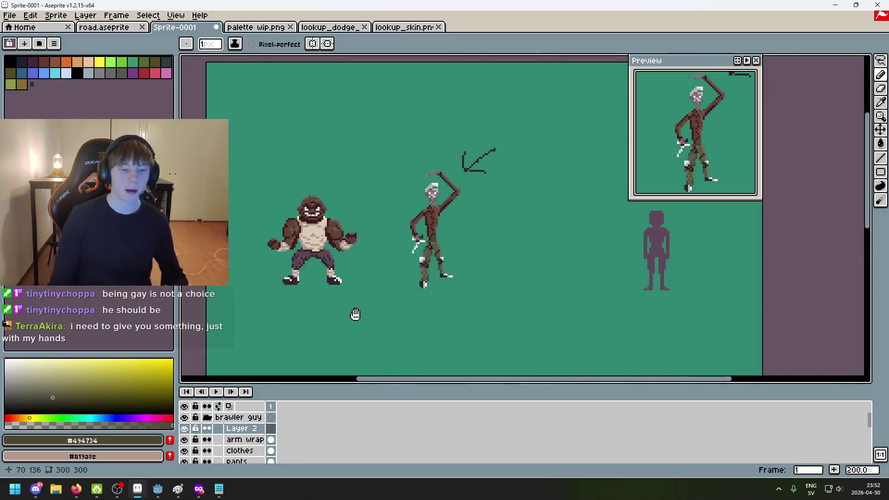
scroll(447, 318, "up", 1)
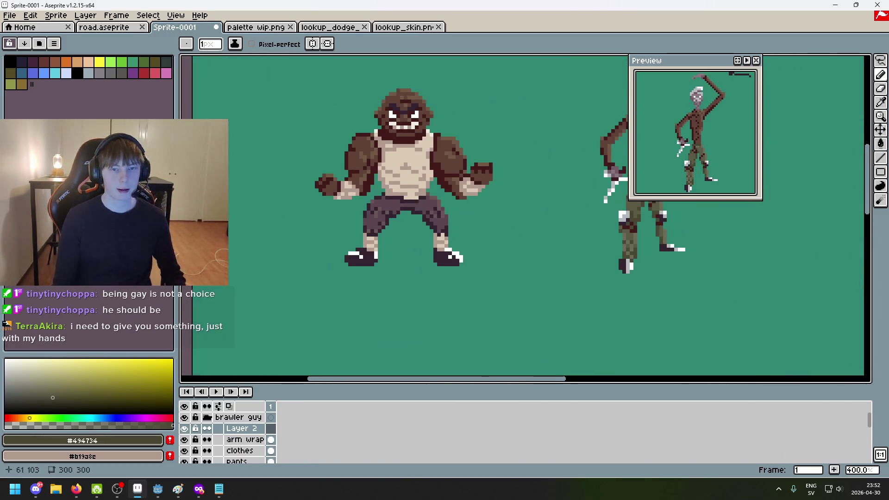
Look through the open reference files, including palette wip.png and the skin references
left_click(330, 27)
left_click(401, 27)
left_click(256, 26)
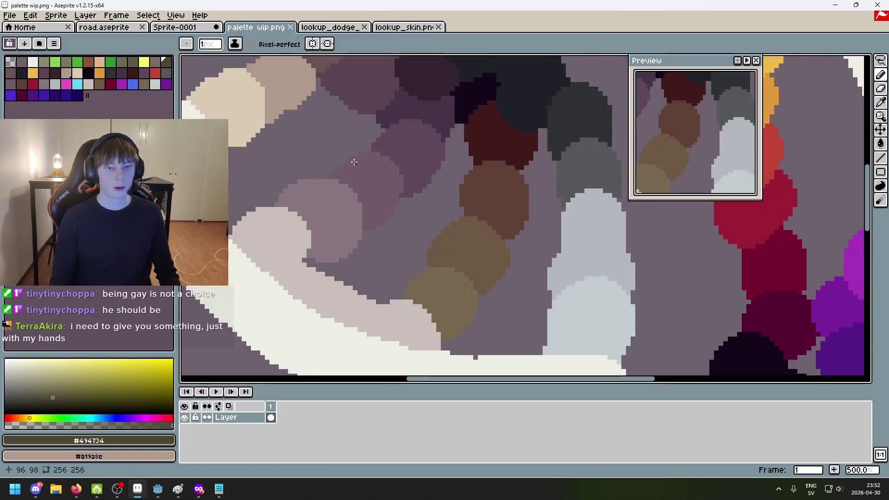
scroll(230, 88, "down", 2)
left_click(175, 27)
scroll(194, 278, "down", 1)
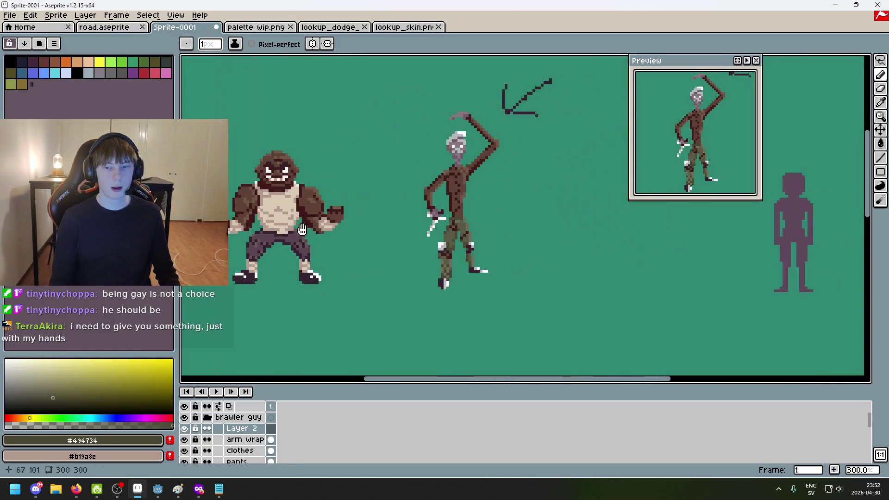
left_click(104, 27)
left_click(259, 26)
left_click(334, 27)
left_click(396, 27)
left_click(352, 27)
Eyedrop the #252230 outline colour from lookup_skin.png and return to Sprite-0001
left_click(401, 27)
scroll(460, 230, "up", 1)
scroll(460, 230, "up", 4)
left_click(172, 241, "alt")
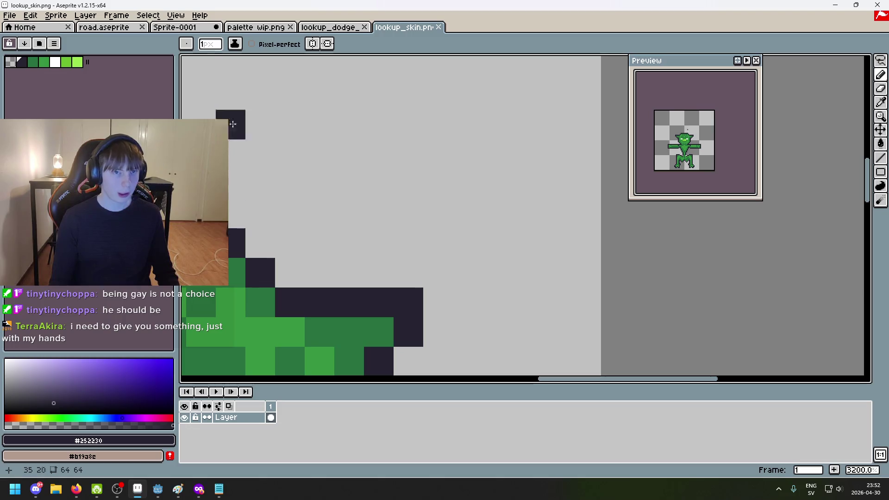
left_click(185, 28)
scroll(274, 165, "up", 1)
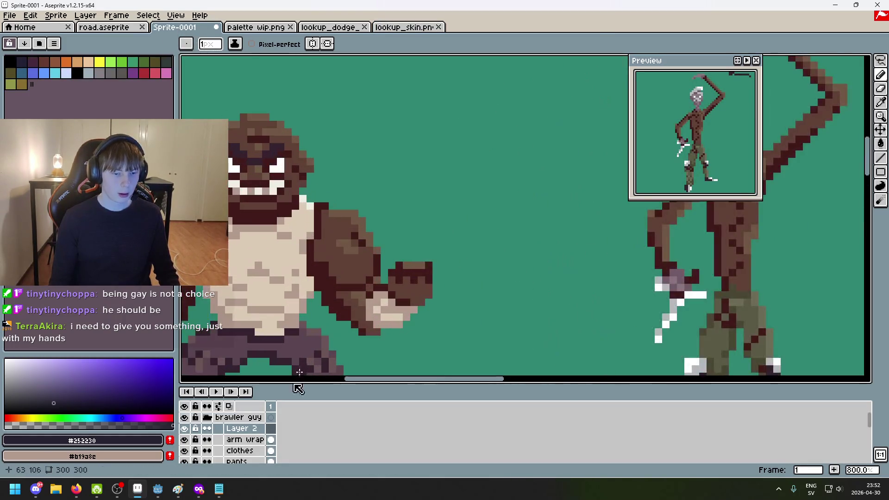
Draw a dark #252230 outline along the pants' lower edge
scroll(250, 349, "up", 2)
left_click(402, 187)
scroll(392, 160, "up", 4)
scroll(392, 160, "down", 2)
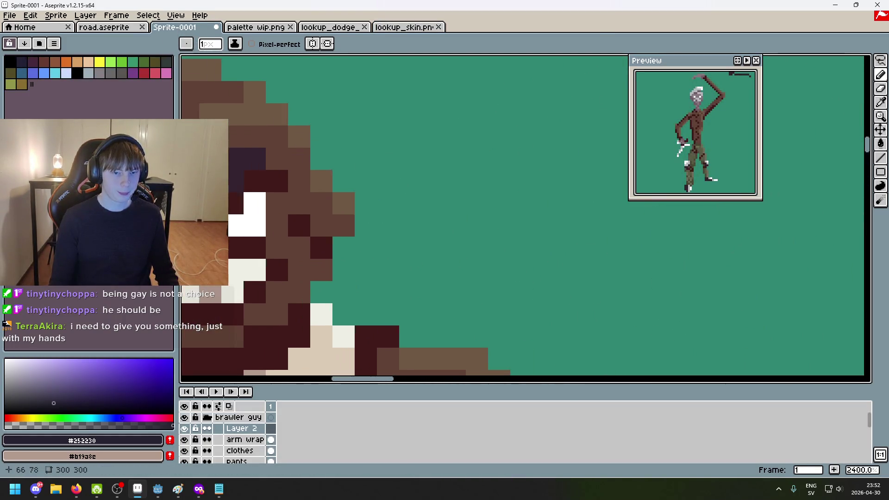
scroll(428, 271, "down", 3)
scroll(470, 164, "up", 1)
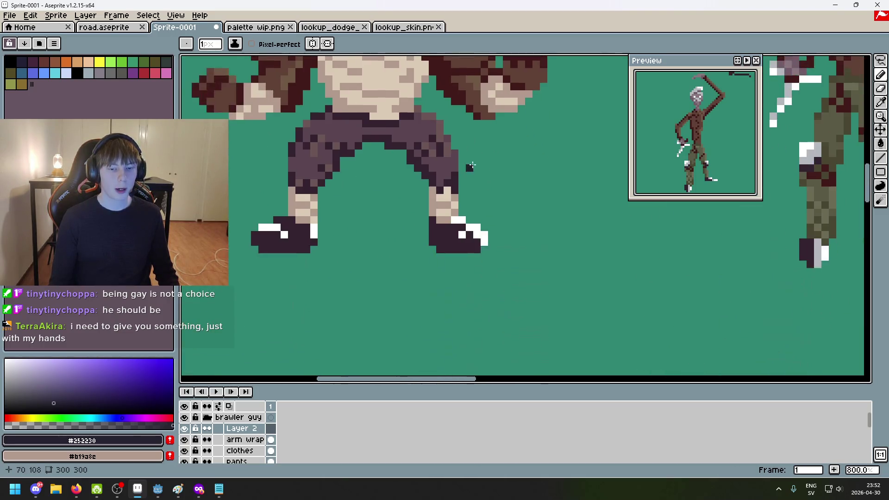
scroll(351, 109, "up", 3)
scroll(387, 252, "up", 2)
mouse_move(328, 211)
left_mouse_down()
mouse_move(370, 212)
mouse_move(428, 231)
mouse_move(463, 269)
left_mouse_up()
Outline the inner edge of the leg and extend it down toward the shoe
left_click_drag(514, 337, 440, 224)
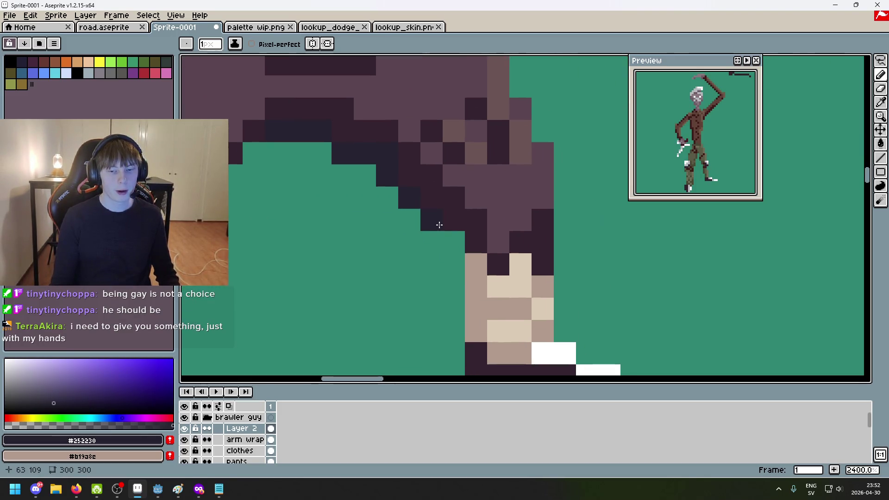
left_click_drag(477, 287, 444, 218)
left_click_drag(430, 188, 432, 348)
left_click_drag(450, 329, 440, 159)
left_click(423, 198)
left_click_drag(443, 198, 444, 220)
scroll(485, 261, "down", 5)
scroll(475, 257, "up", 3)
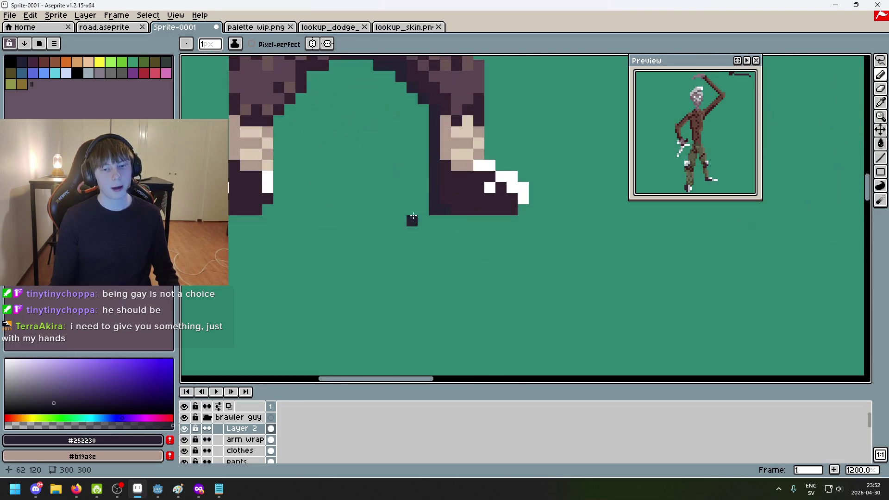
Draw a dark outline row along the shoe bottom and undo a stray pixel
key("e")
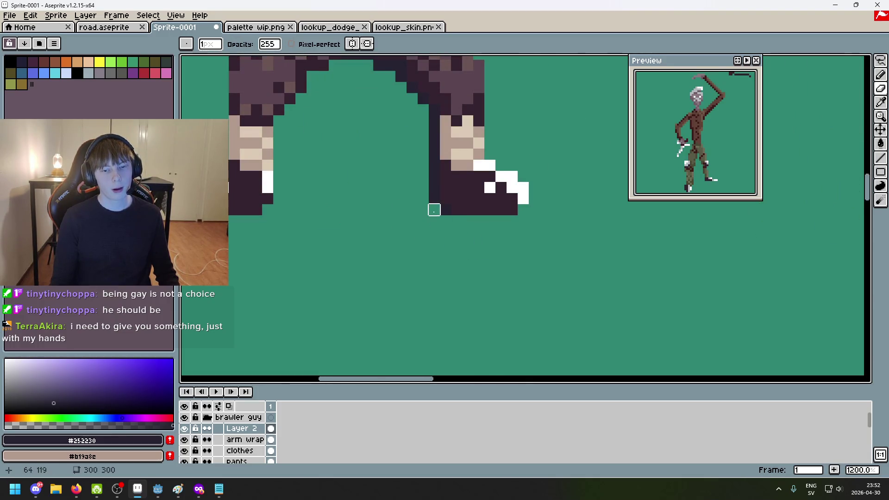
key("b")
scroll(468, 221, "up", 1)
mouse_move(449, 220)
left_mouse_down()
mouse_move(529, 219)
mouse_move(555, 187)
mouse_move(549, 163)
left_mouse_up()
scroll(561, 167, "down", 4)
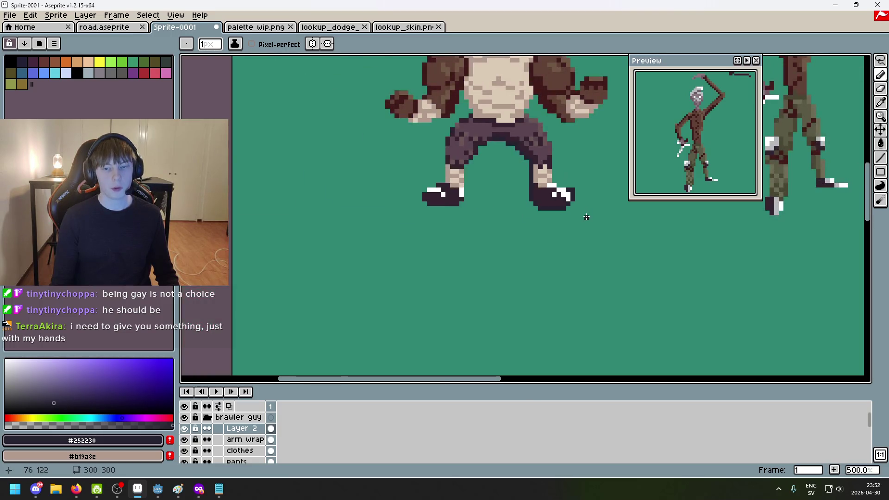
scroll(586, 215, "up", 3)
mouse_move(569, 189)
left_mouse_down()
mouse_move(534, 203)
mouse_move(523, 238)
left_mouse_up()
key("ctrl+z")
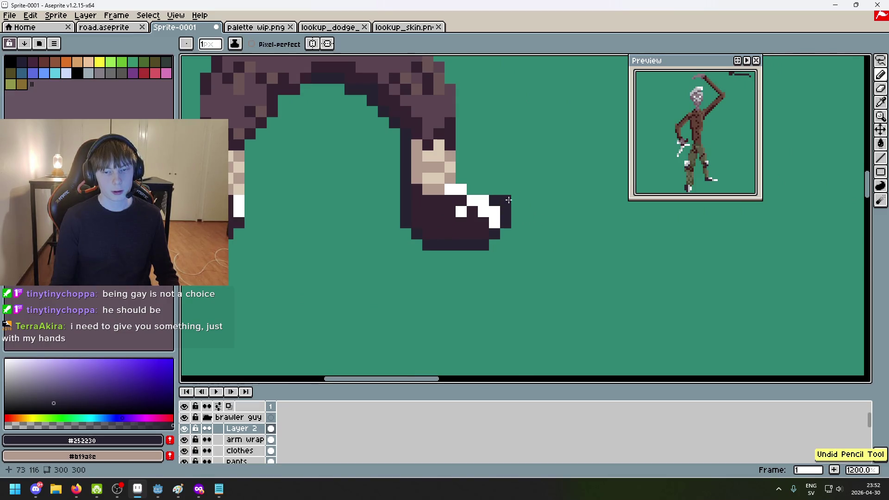
Tidy the leg's bottom-left outline, undoing stray pencil pixels
scroll(537, 242, "down", 4)
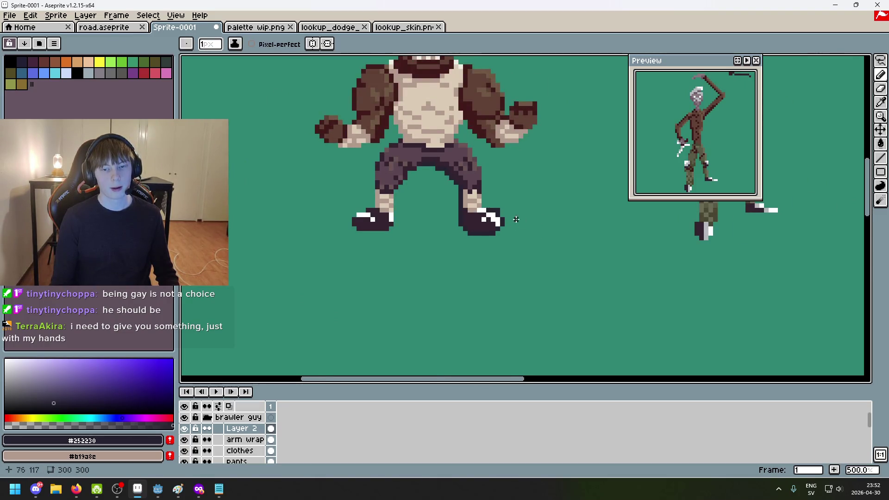
scroll(493, 202, "up", 1)
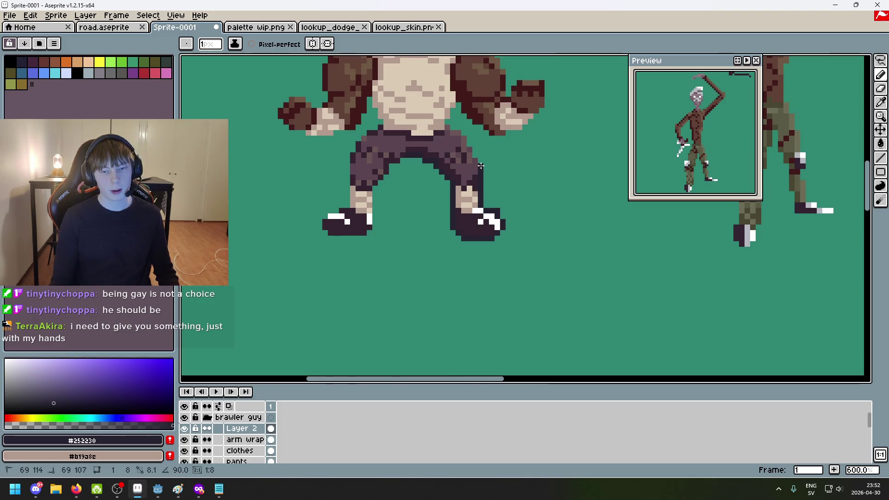
scroll(535, 248, "down", 4)
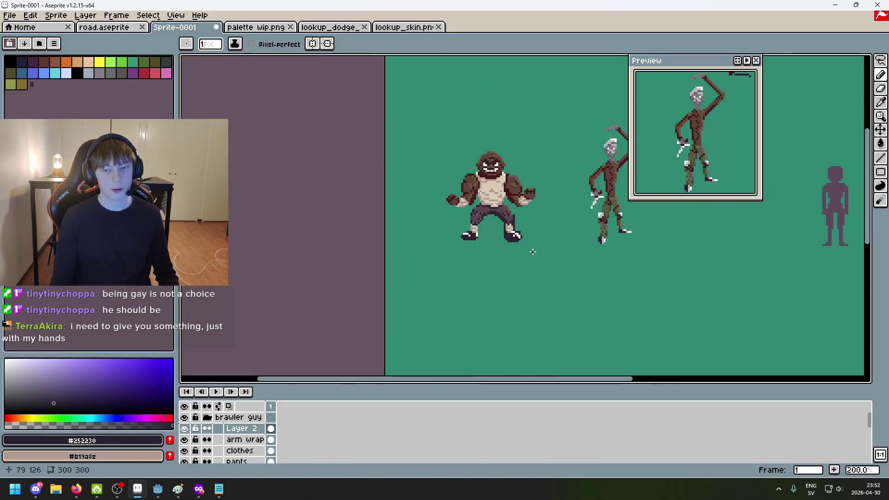
scroll(532, 252, "up", 1)
scroll(532, 252, "up", 3)
key("e")
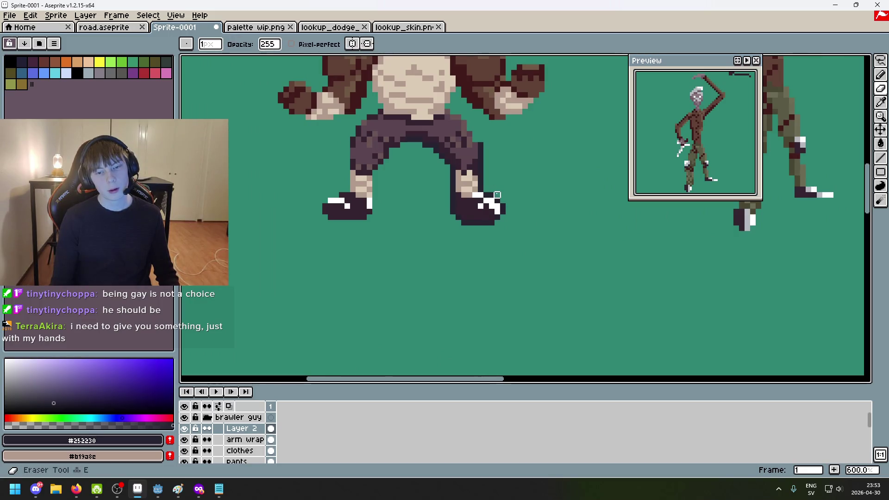
left_click_drag(525, 228, 482, 288)
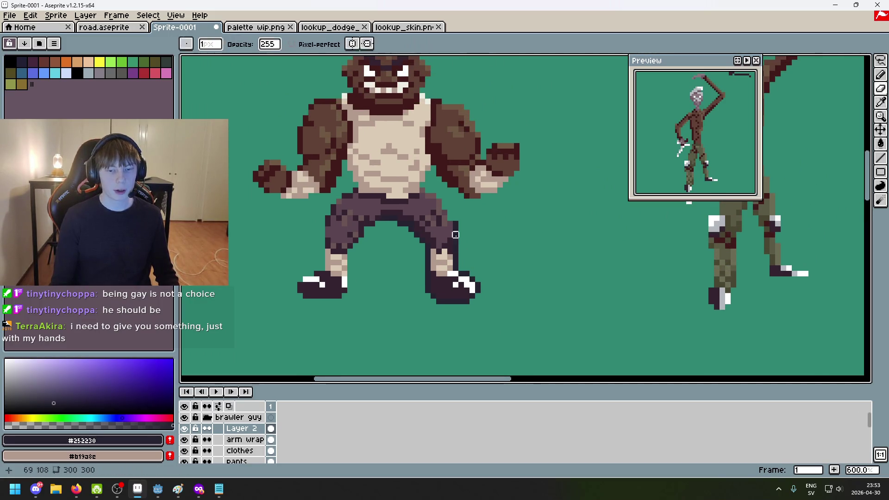
scroll(461, 226, "up", 3)
left_click_drag(460, 258, 479, 174)
key("ctrl+z")
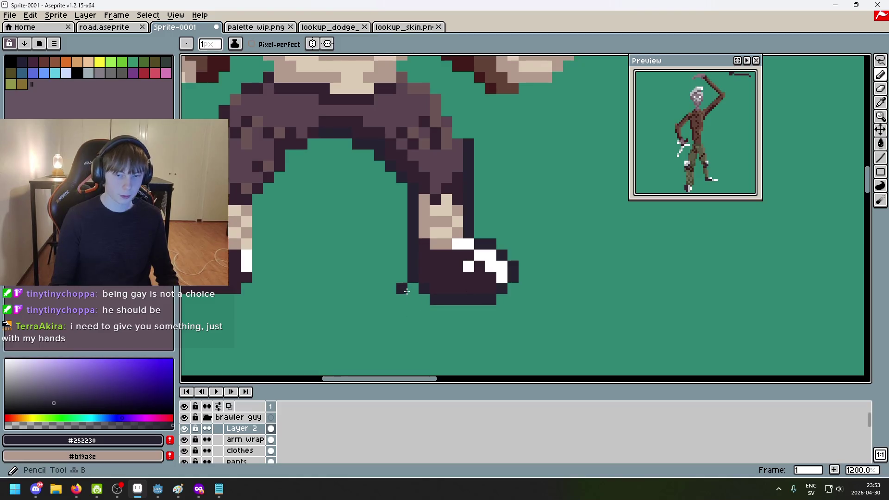
key("b")
left_click(414, 294)
key("ctrl+z")
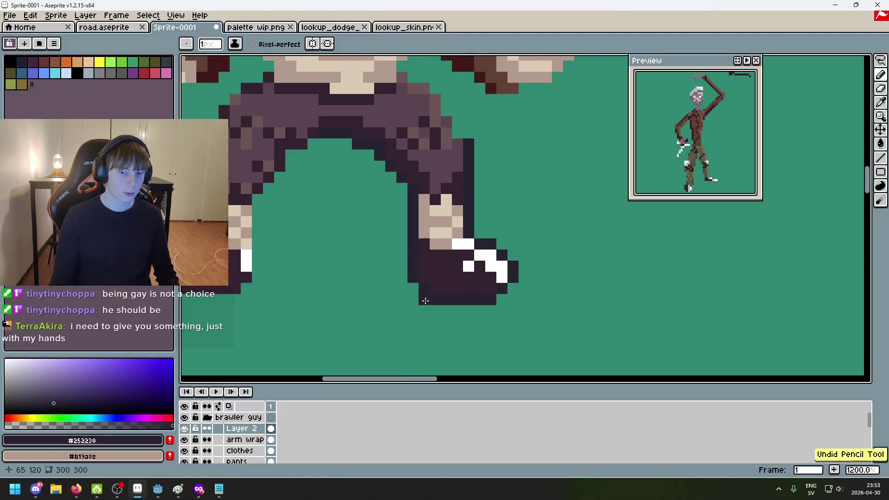
Outline the pants' outer edge with dark #252230 pixels
scroll(463, 328, "down", 5)
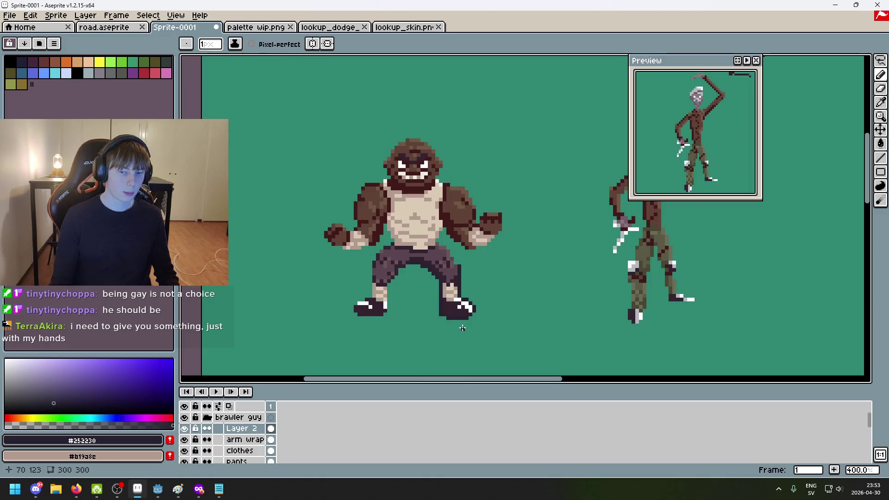
scroll(397, 295, "up", 3)
scroll(397, 294, "down", 3)
scroll(396, 295, "up", 5)
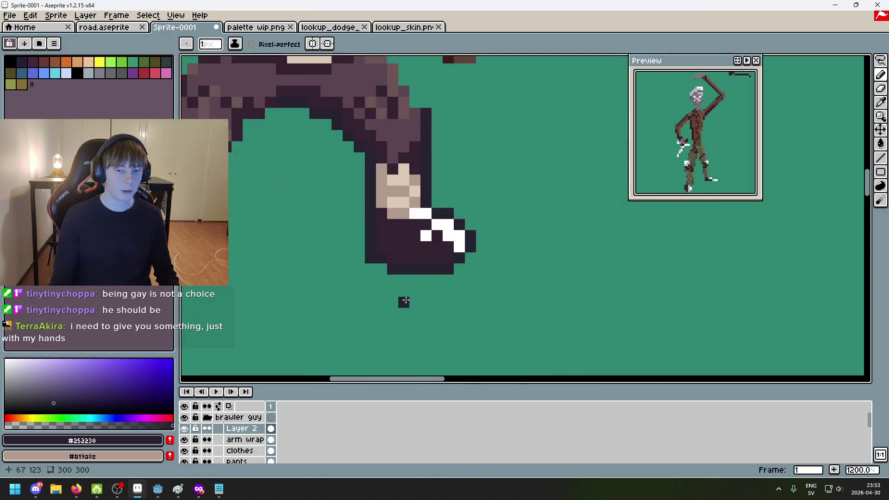
scroll(426, 320, "down", 4)
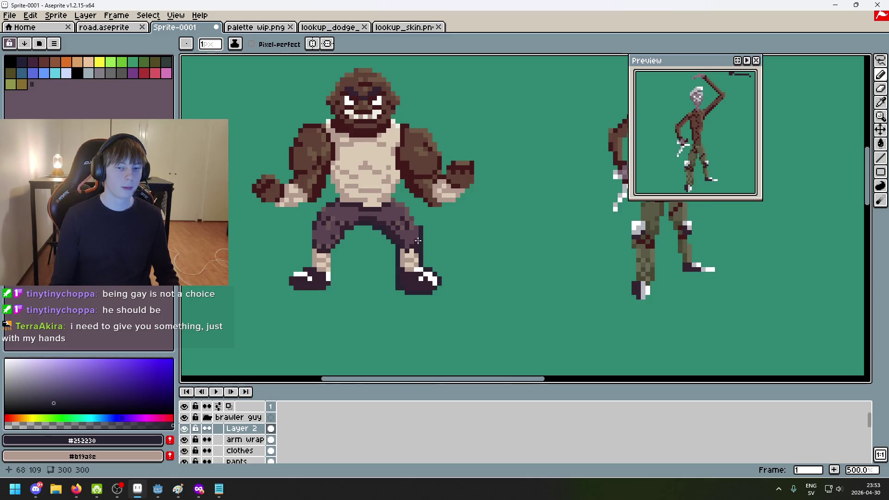
scroll(418, 241, "up", 4)
key("b")
left_click_drag(389, 221, 387, 199)
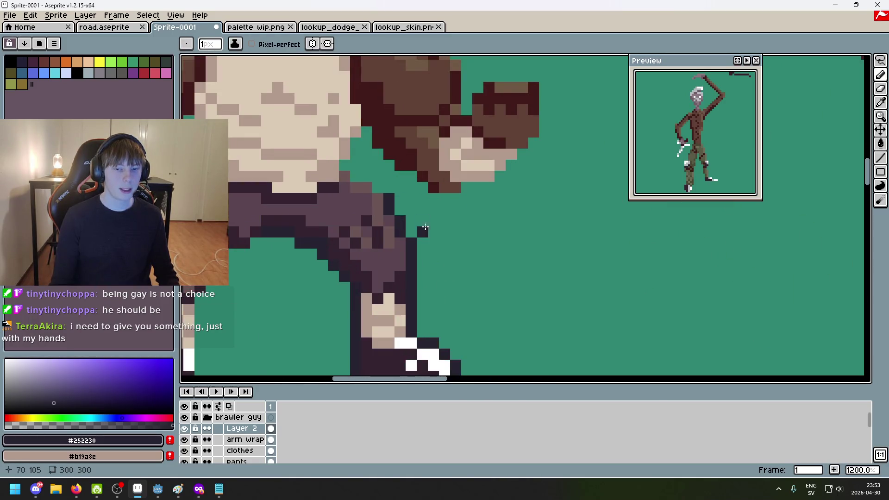
Outline the fist's lower edge in dark #252230
scroll(400, 213, "down", 5)
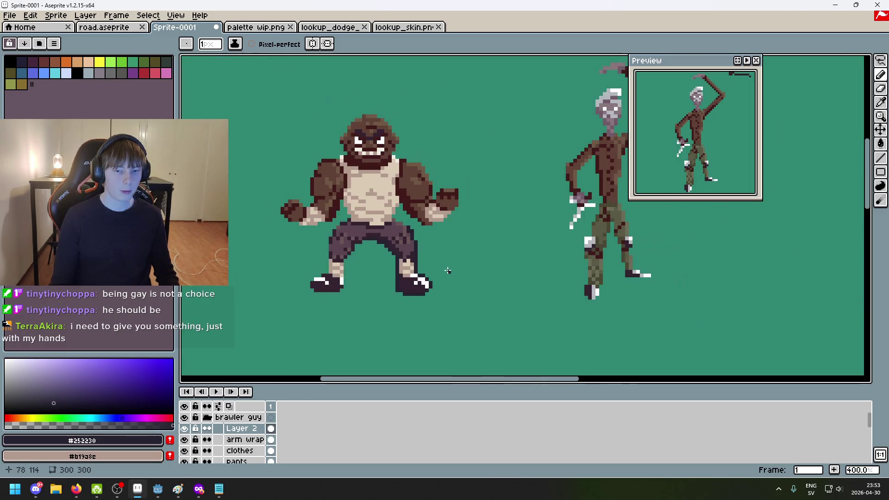
scroll(419, 238, "up", 5)
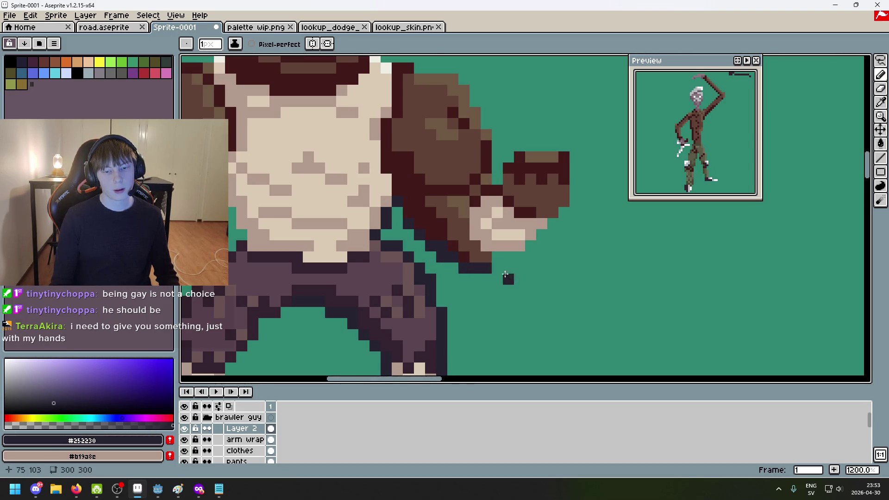
scroll(505, 275, "down", 6)
scroll(509, 278, "up", 7)
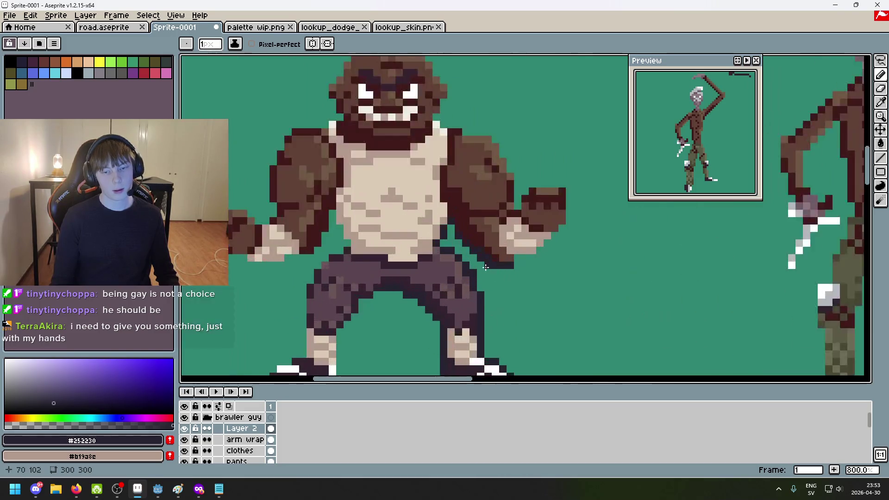
scroll(432, 224, "down", 5)
scroll(493, 261, "down", 2)
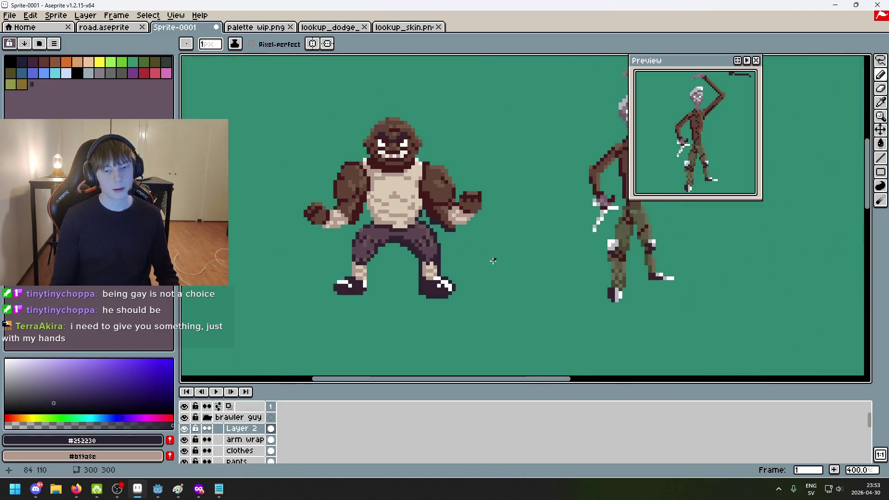
scroll(488, 259, "down", 2)
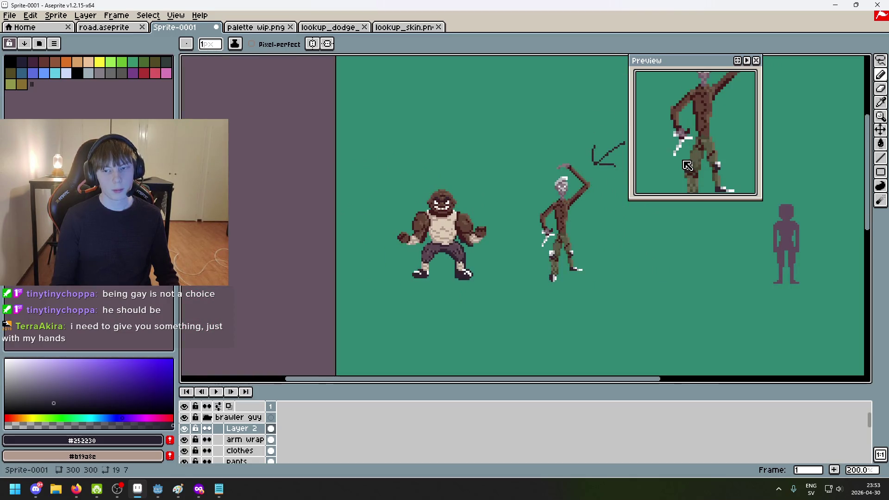
scroll(727, 163, "up", 4)
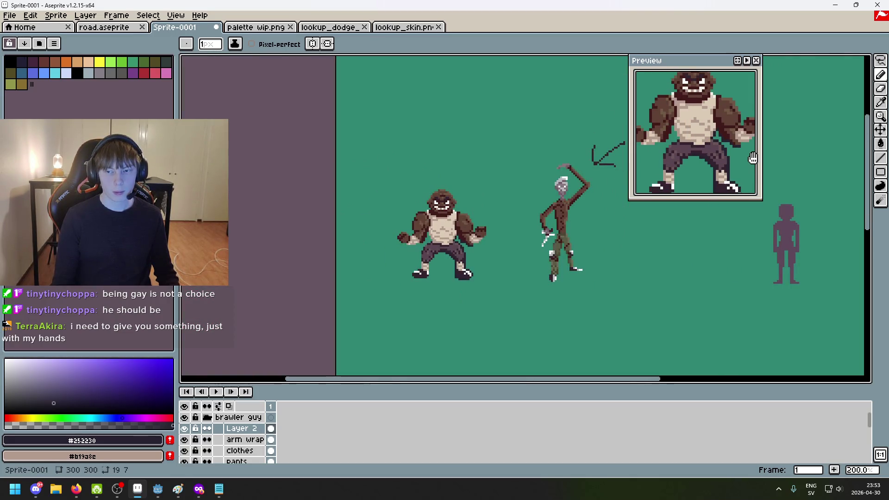
scroll(463, 241, "up", 6)
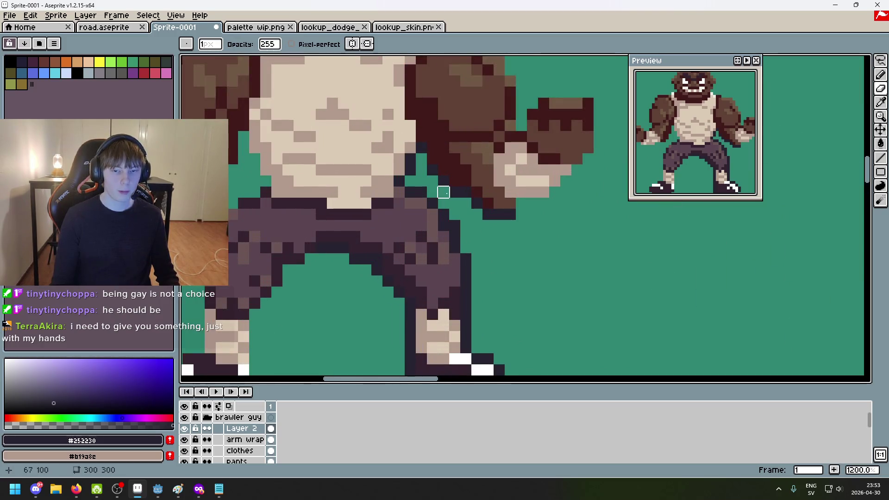
scroll(442, 270, "up", 1)
left_click_drag(431, 253, 499, 191)
left_click_drag(496, 150, 467, 138)
Outline the fist's upper-left and upper edges diagonally
scroll(445, 140, "down", 5)
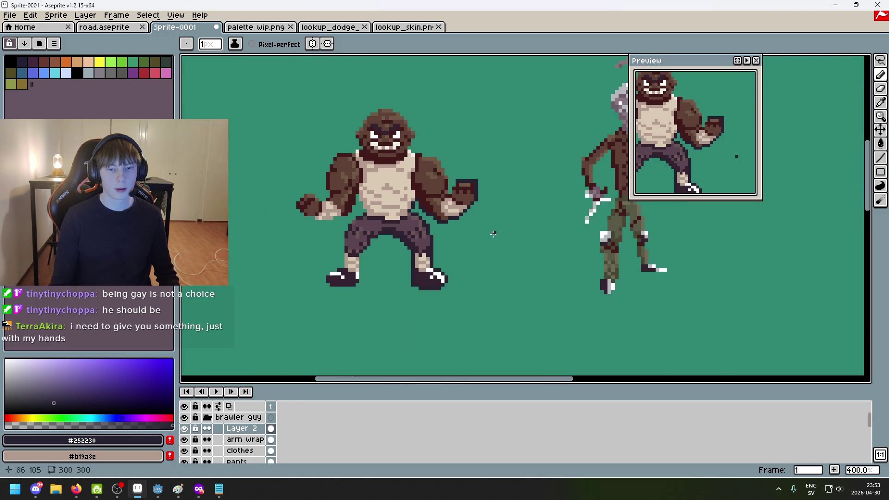
scroll(456, 174, "up", 6)
mouse_move(419, 153)
left_mouse_down()
mouse_move(407, 178)
mouse_move(404, 118)
left_mouse_up()
scroll(464, 170, "down", 5)
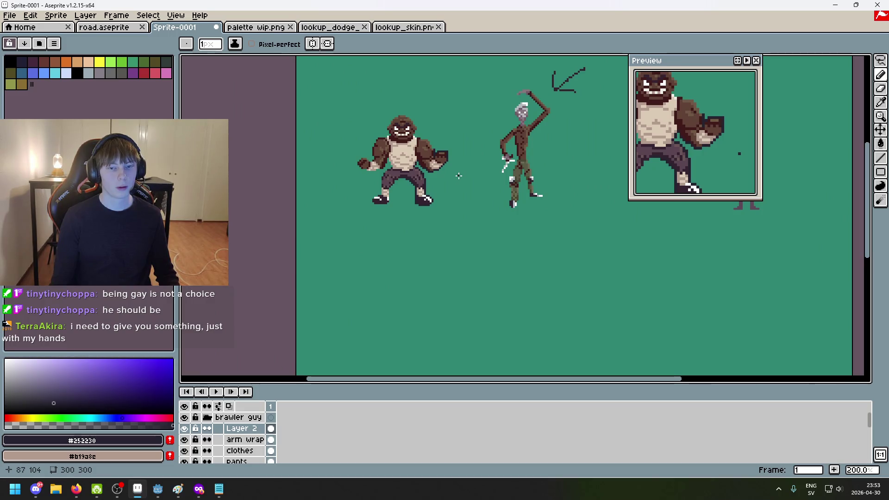
scroll(456, 174, "up", 5)
left_click_drag(433, 130, 402, 102)
scroll(363, 103, "down", 1)
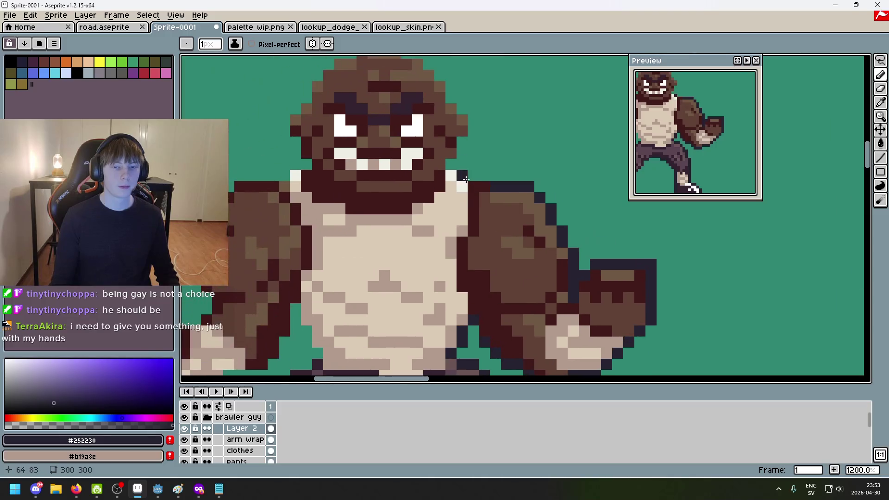
Draw the #252230 navy outline down the side and across the top of the brawler's head
mouse_move(461, 143)
left_mouse_down()
mouse_move(473, 183)
mouse_move(473, 162)
mouse_move(466, 165)
left_mouse_up()
scroll(507, 153, "up", 2)
scroll(451, 149, "down", 5)
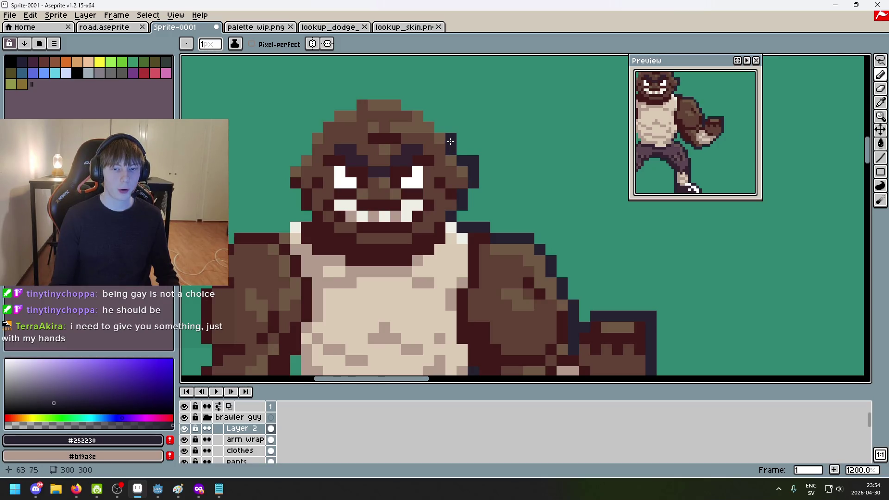
scroll(498, 185, "up", 5)
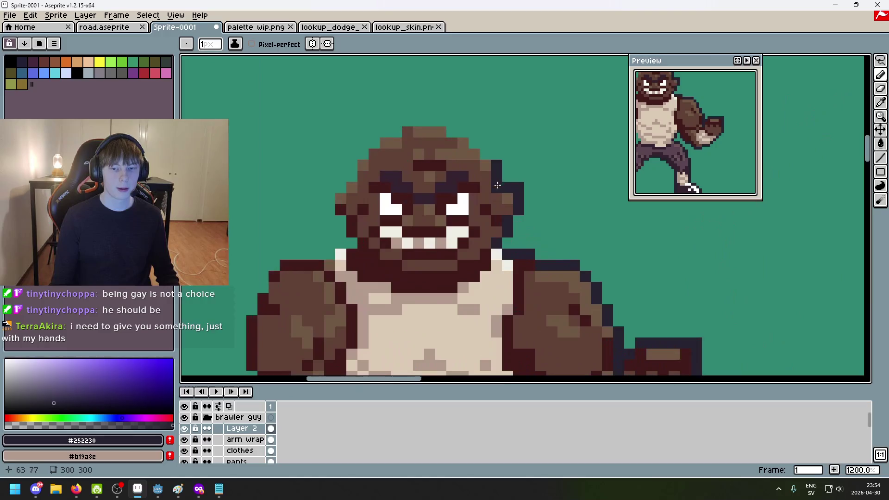
mouse_move(471, 140)
left_mouse_down()
mouse_move(440, 121)
mouse_move(397, 132)
left_mouse_up()
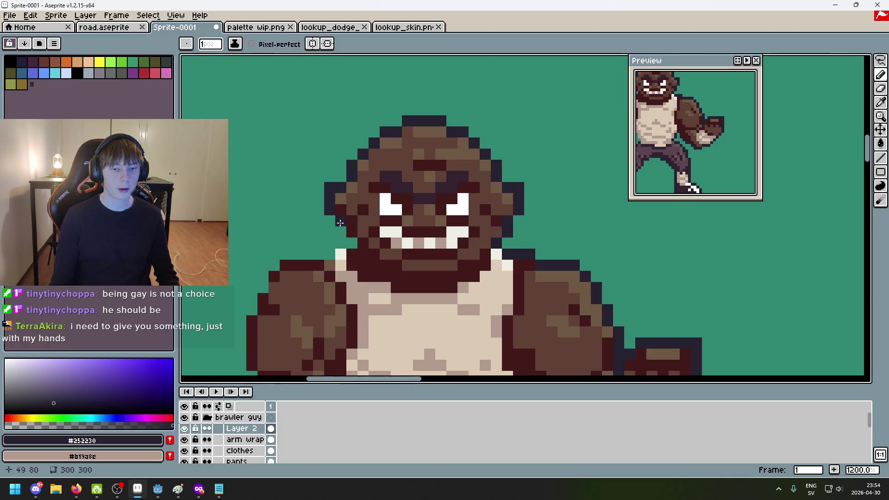
Touch up the head outline with the eraser, then return to the pencil near the left fist
scroll(352, 245, "down", 6)
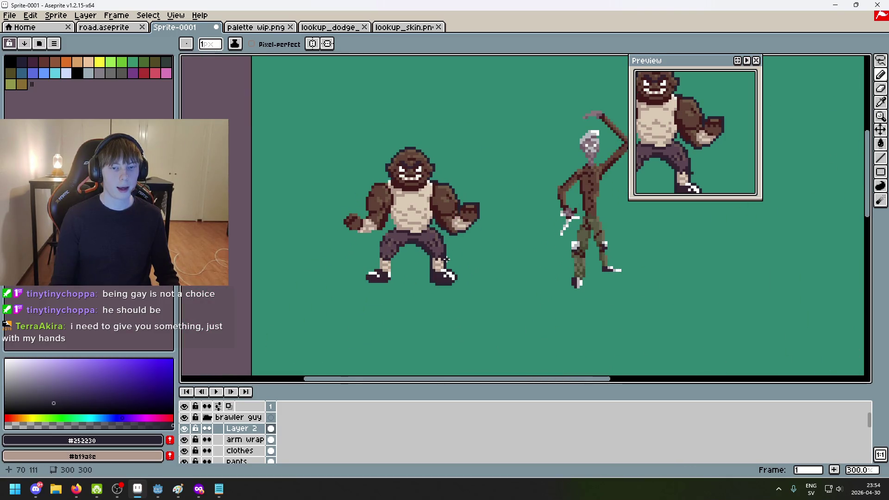
scroll(451, 187, "up", 3)
key("e")
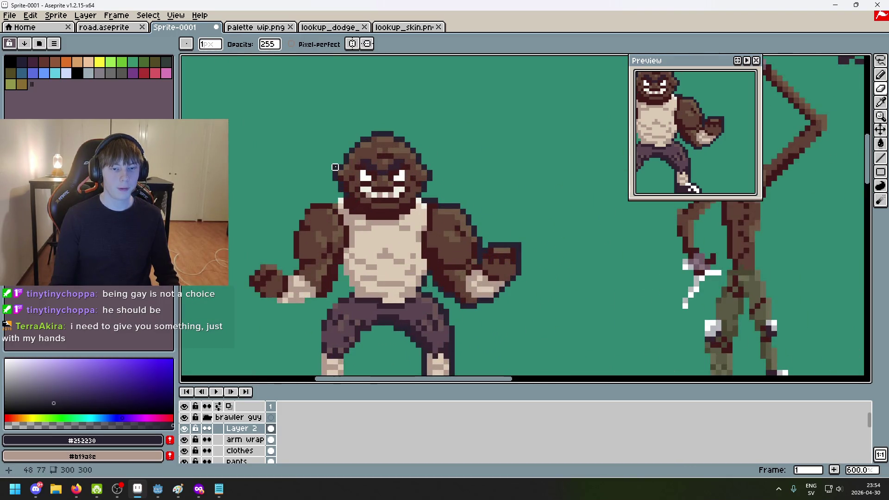
scroll(359, 217, "down", 4)
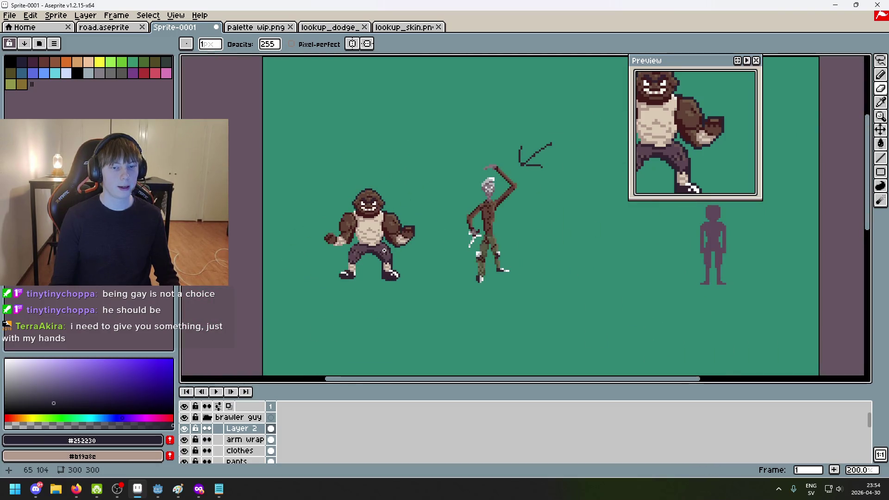
scroll(410, 189, "up", 5)
key("b")
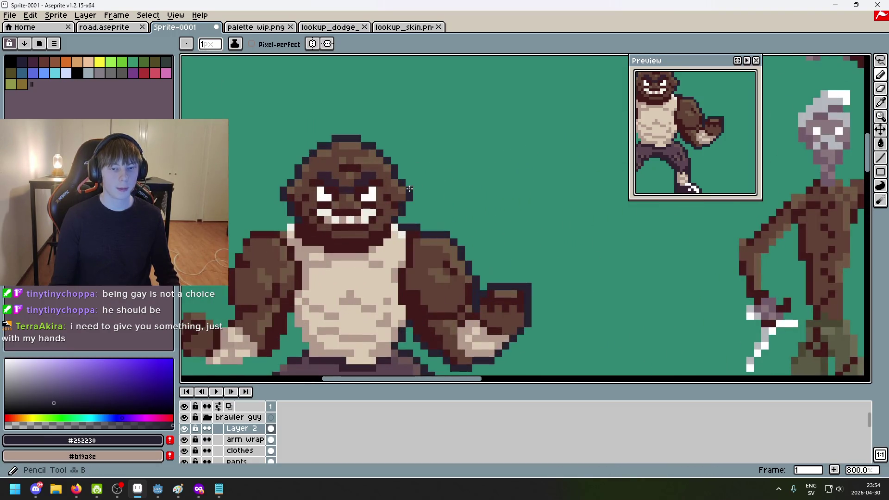
scroll(285, 185, "down", 5)
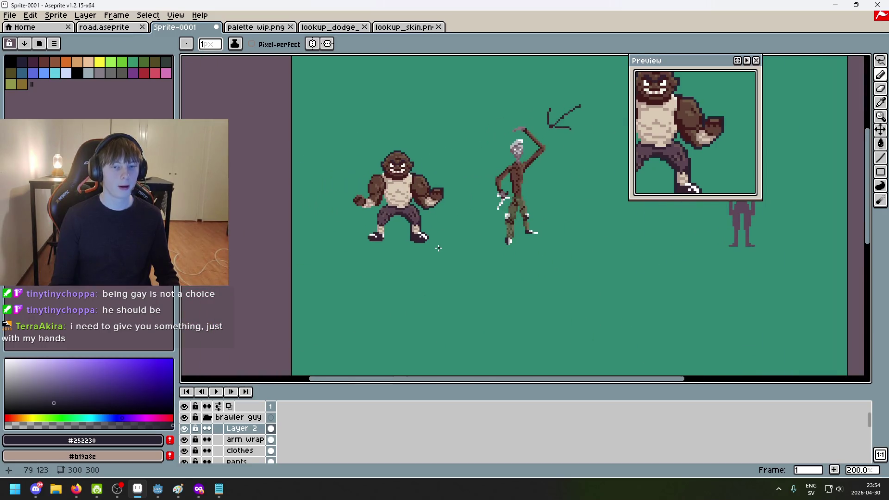
scroll(406, 221, "up", 7)
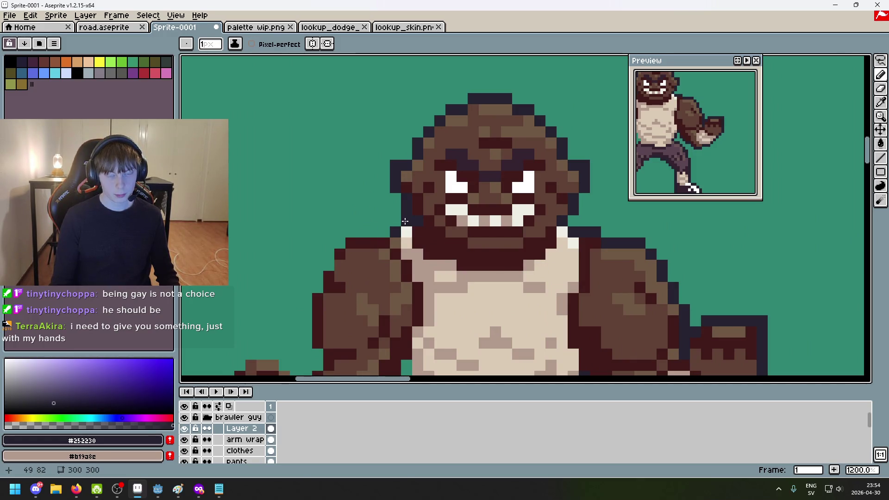
scroll(406, 222, "down", 7)
scroll(412, 242, "up", 8)
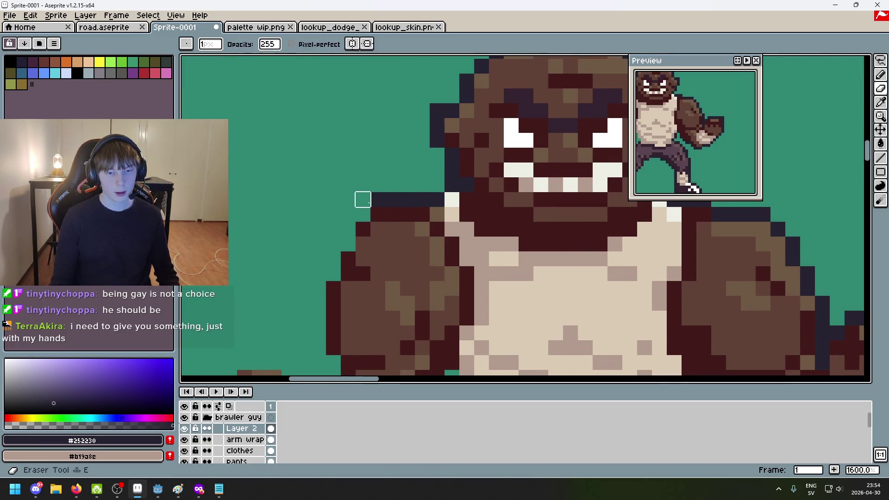
mouse_move(371, 232)
left_mouse_down()
mouse_move(406, 209)
mouse_move(391, 215)
mouse_move(389, 234)
mouse_move(371, 246)
mouse_move(391, 332)
mouse_move(429, 264)
left_mouse_up()
Add navy outline pixels above the left fist and down its left edge to the lower-left corner
left_click_drag(390, 241, 360, 242)
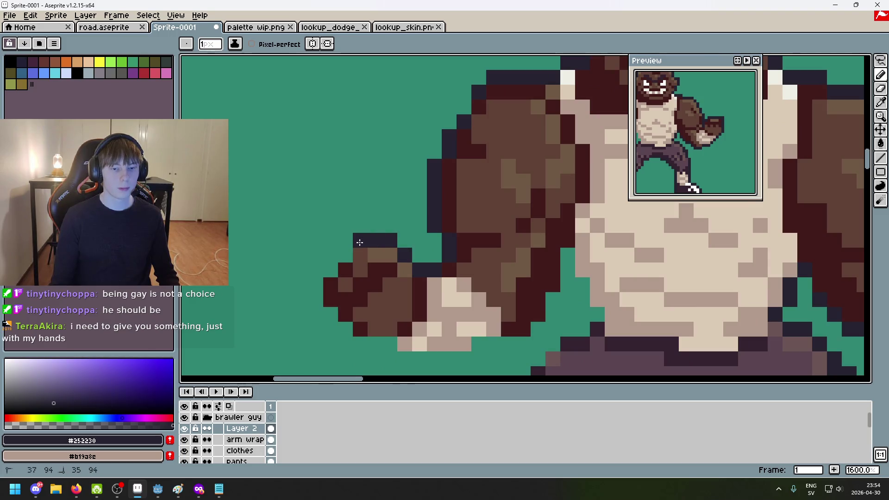
scroll(405, 269, "down", 5)
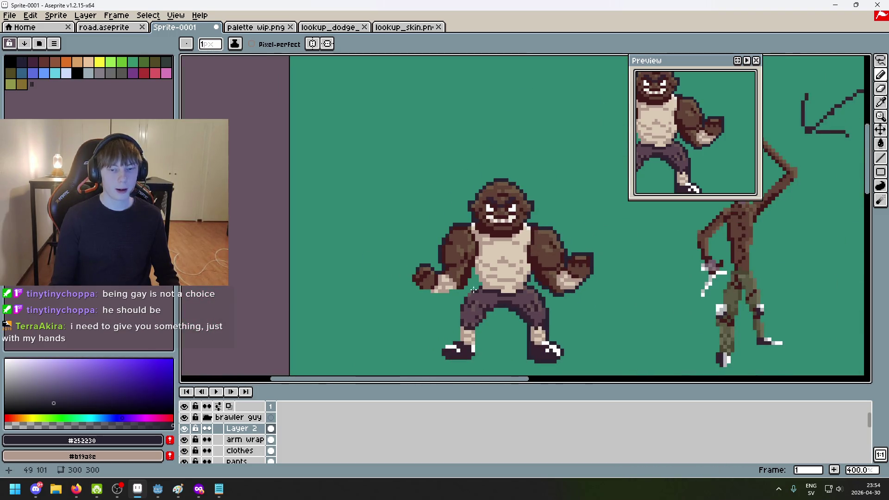
scroll(363, 259, "up", 4)
left_click_drag(363, 259, 356, 271)
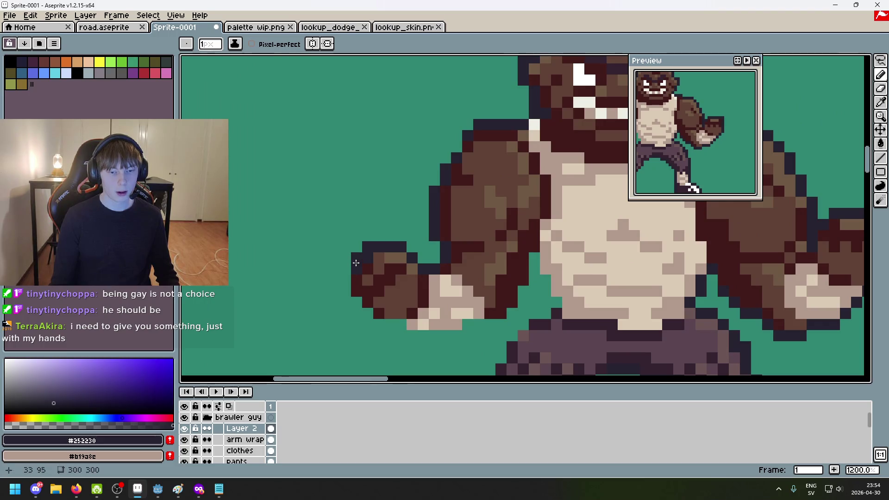
left_click(346, 279)
left_click(353, 300)
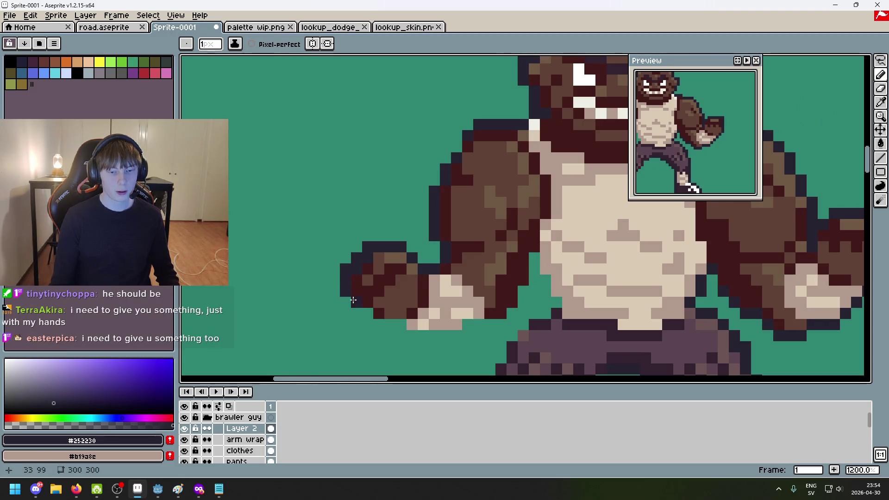
Finish the fist outline underneath, erase a stray pixel, and add a top-left outline pixel
scroll(407, 314, "down", 5)
left_click_drag(440, 325, 366, 303)
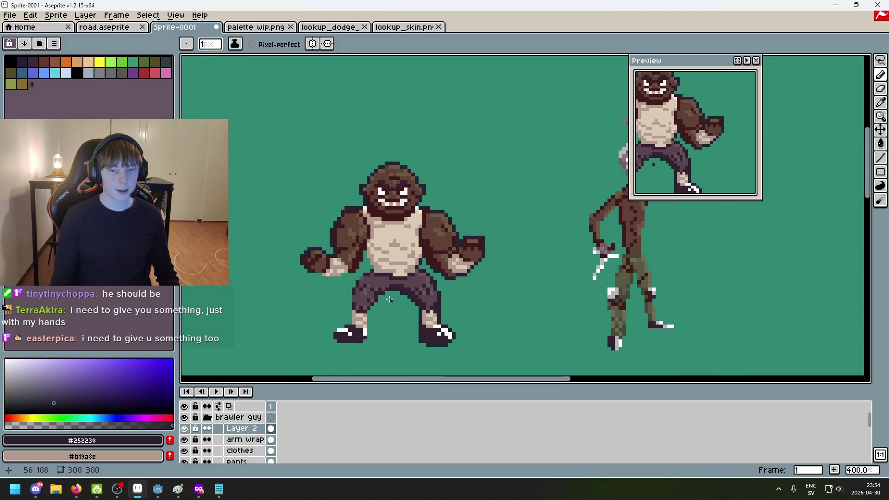
scroll(330, 288, "up", 4)
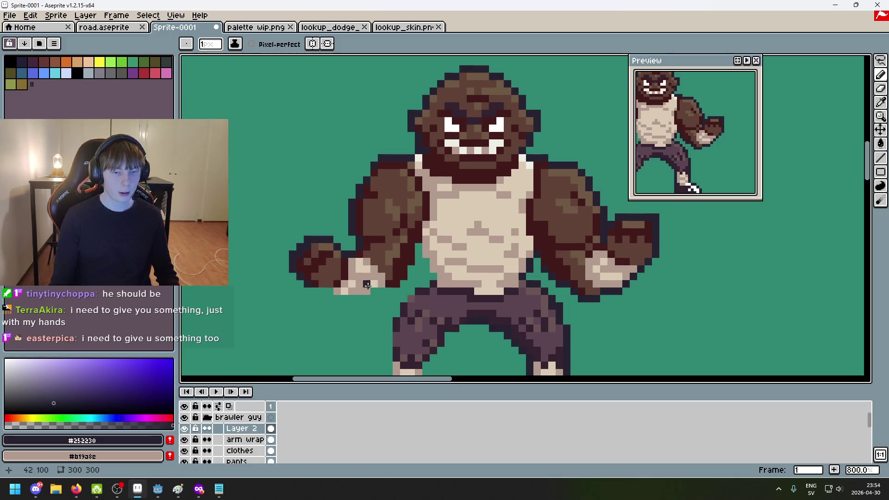
key("e")
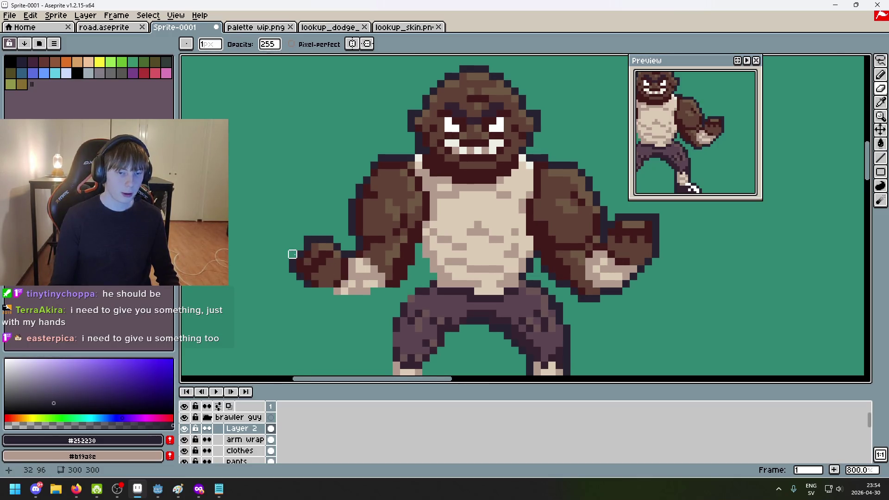
scroll(307, 239, "down", 5)
scroll(314, 231, "up", 6)
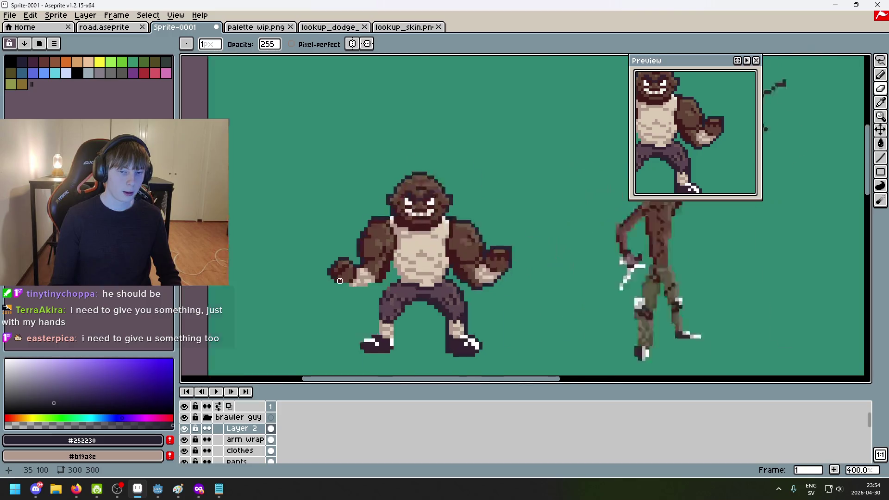
key("b")
left_click(330, 216)
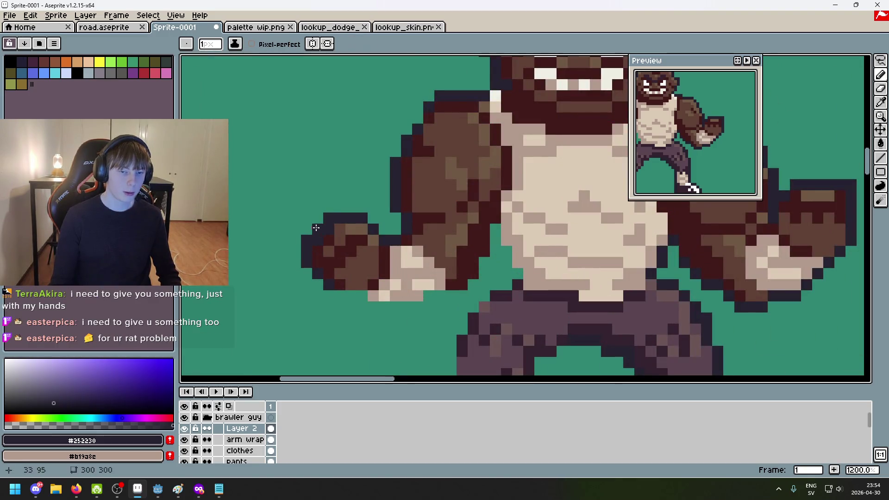
scroll(347, 263, "down", 5)
scroll(351, 264, "up", 1)
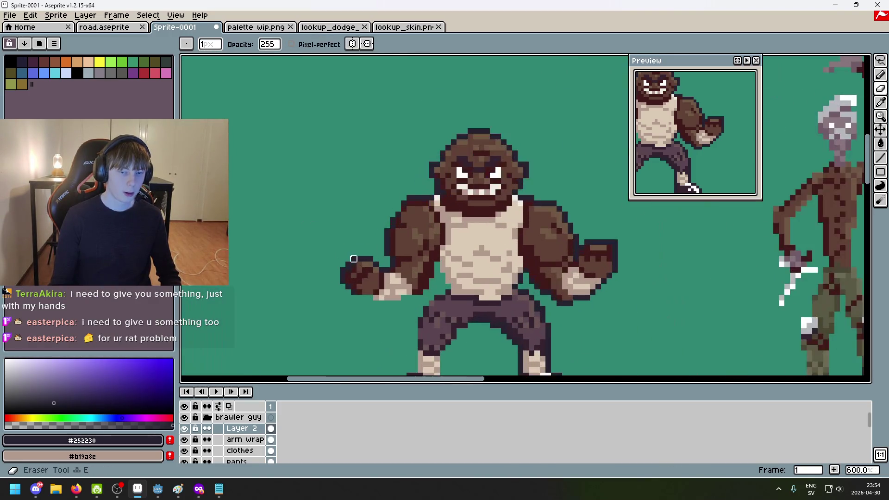
scroll(404, 300, "down", 2)
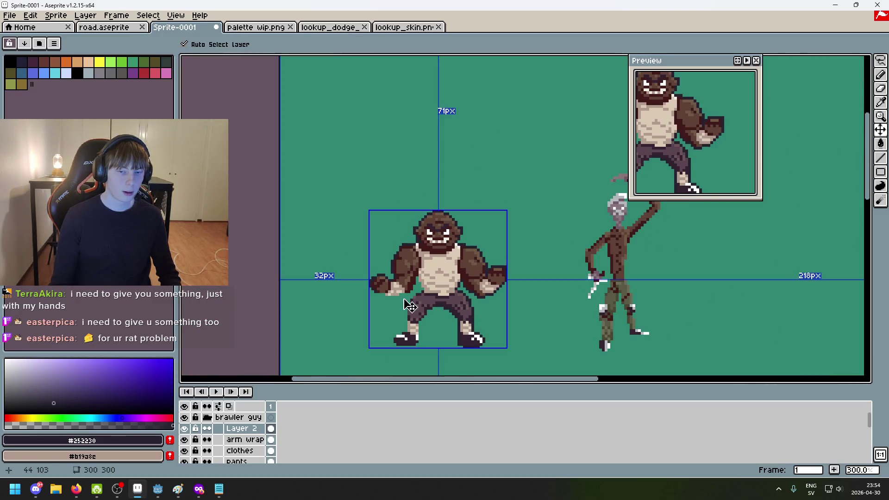
Undo the last erase, then draw navy outline under the hand and along the torso edge
key("ctrl+z")
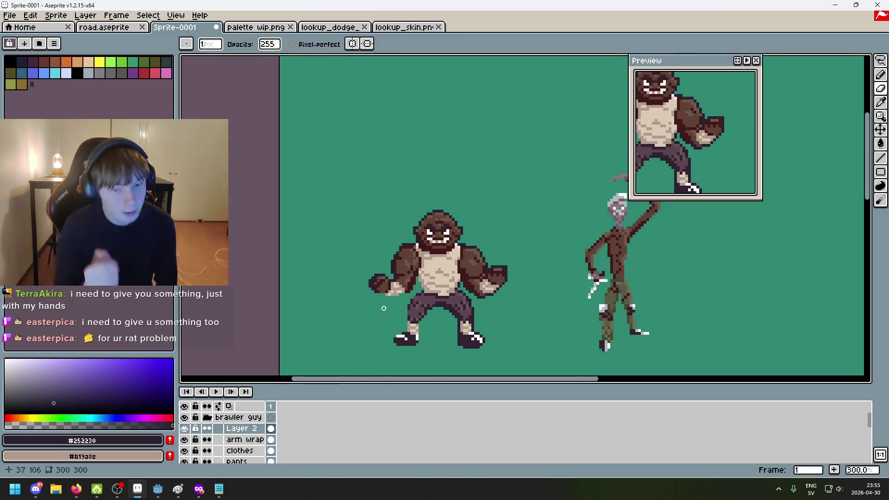
scroll(383, 308, "up", 3)
key("b")
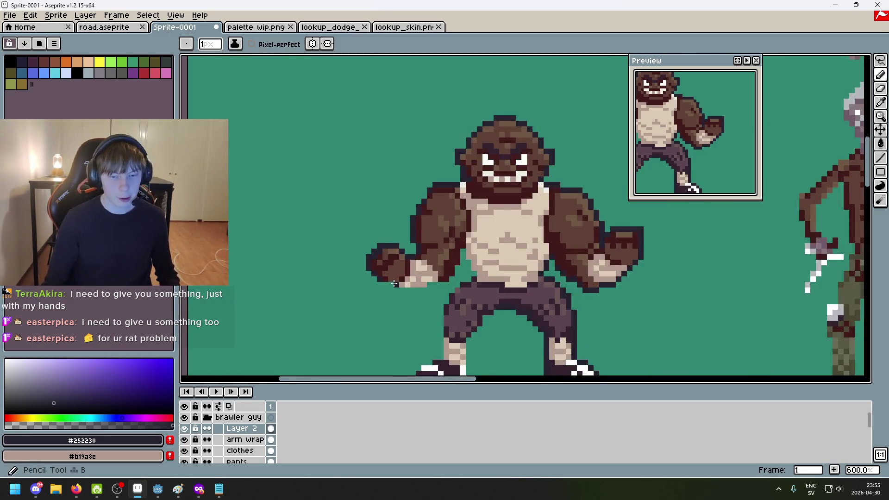
scroll(394, 284, "up", 3)
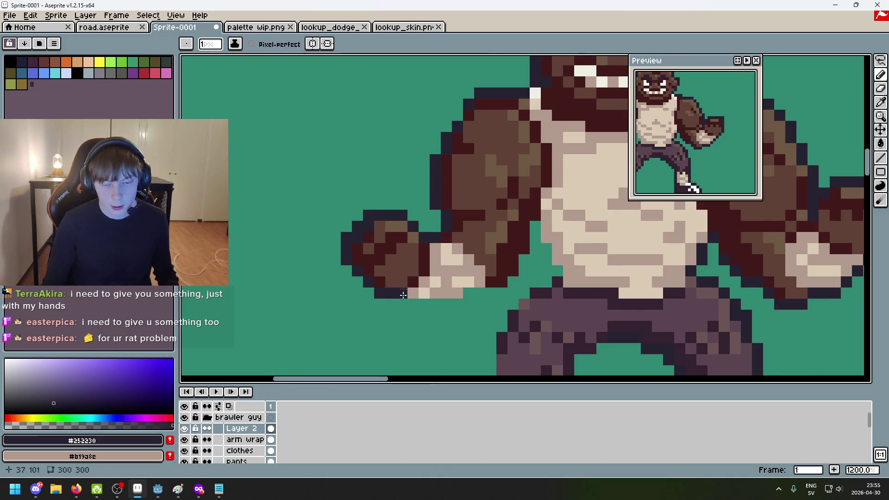
left_click(458, 304, "shift")
left_click_drag(469, 293, 506, 290)
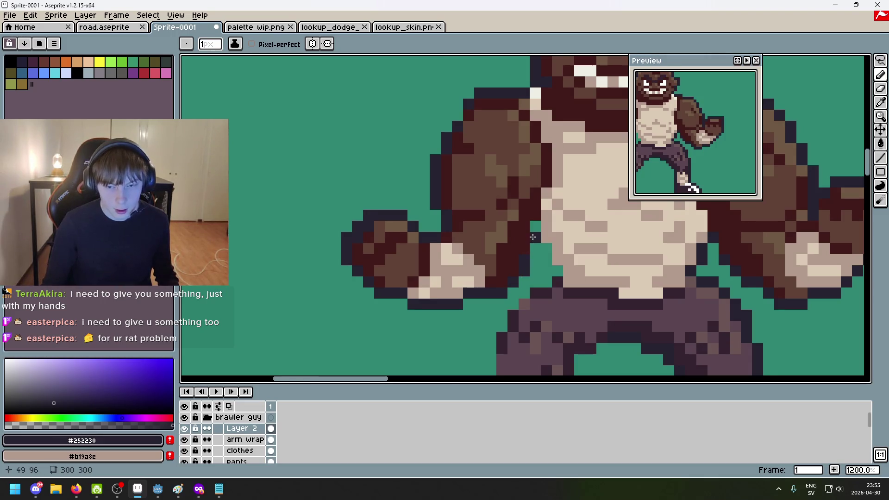
left_click_drag(532, 227, 557, 270)
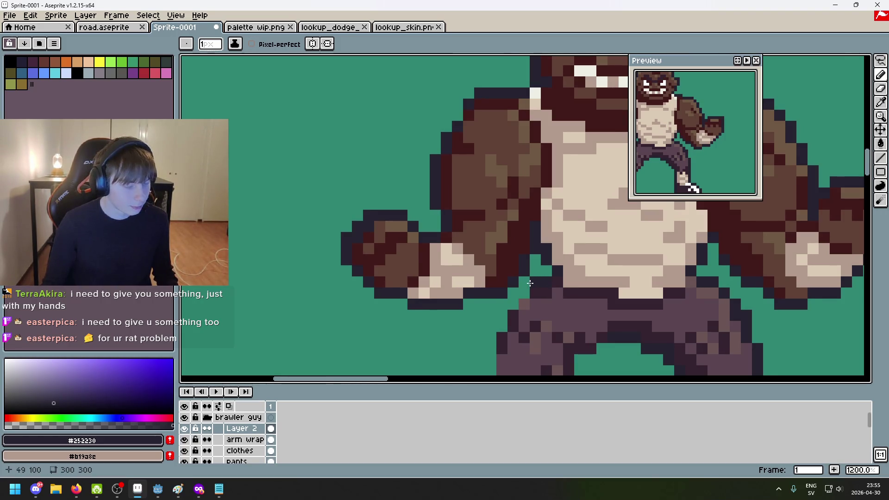
Outline the left leg's edge and beneath the left shoe in #252230 navy
scroll(529, 298, "down", 4)
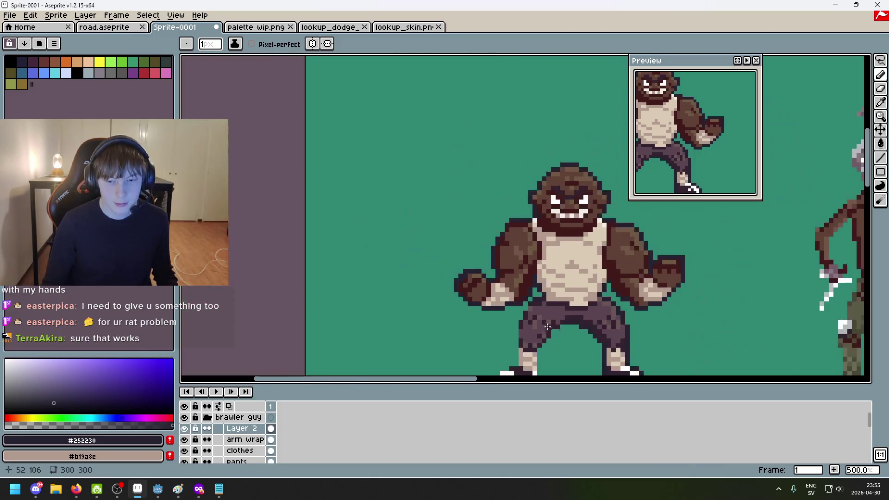
scroll(525, 287, "up", 1)
scroll(511, 274, "down", 4)
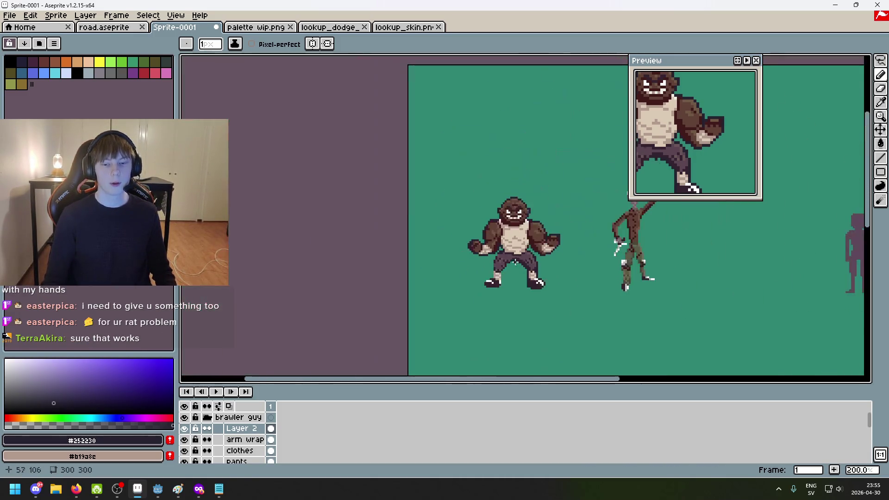
scroll(511, 274, "up", 7)
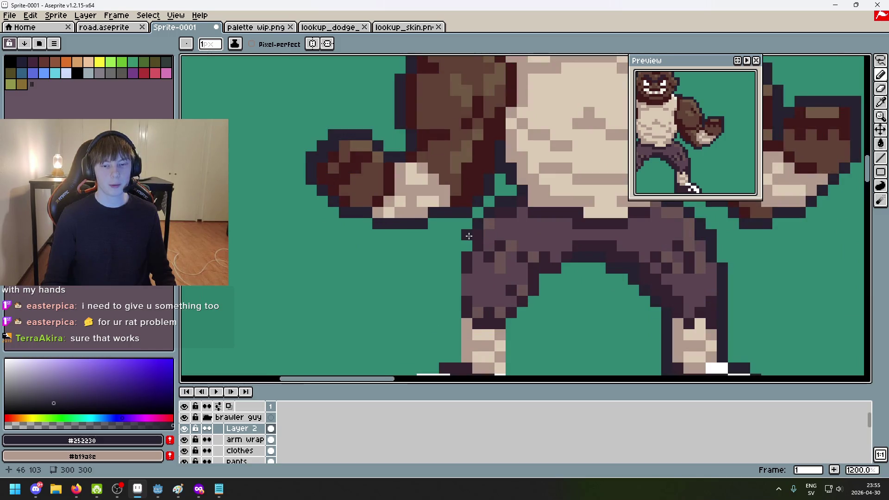
mouse_move(458, 264)
left_mouse_down()
mouse_move(453, 346)
mouse_move(526, 263)
left_mouse_up()
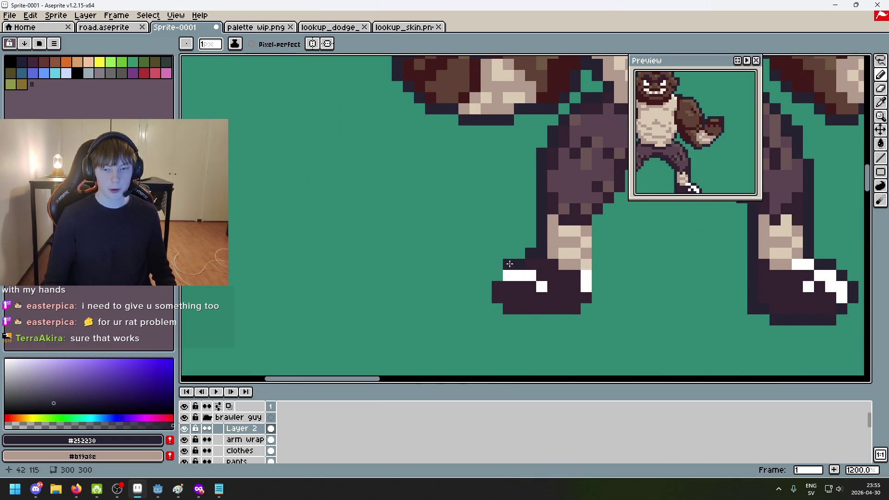
mouse_move(495, 304)
left_mouse_down()
mouse_move(509, 321)
mouse_move(591, 312)
mouse_move(597, 228)
left_mouse_up()
left_click_drag(619, 287, 592, 312)
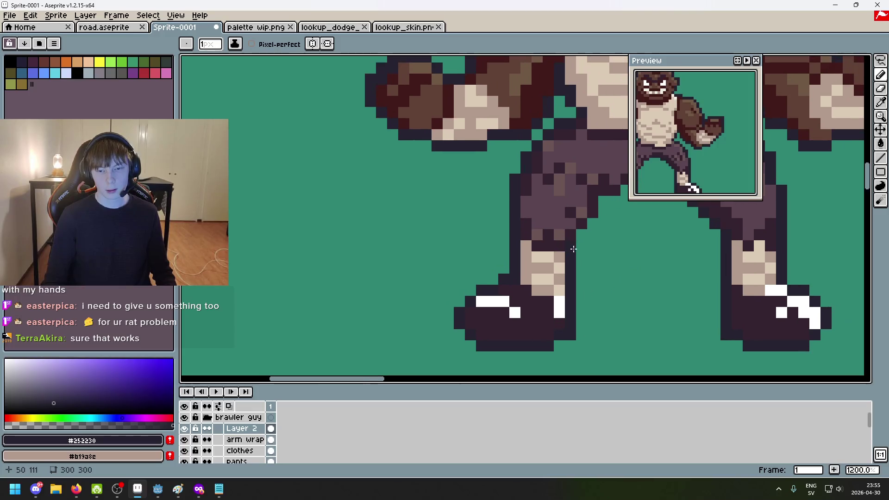
left_click_drag(606, 222, 497, 245)
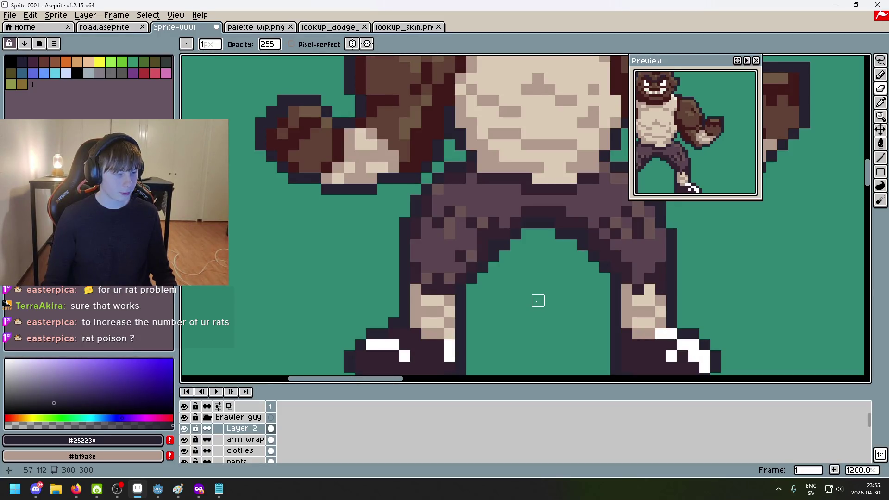
scroll(537, 301, "down", 5)
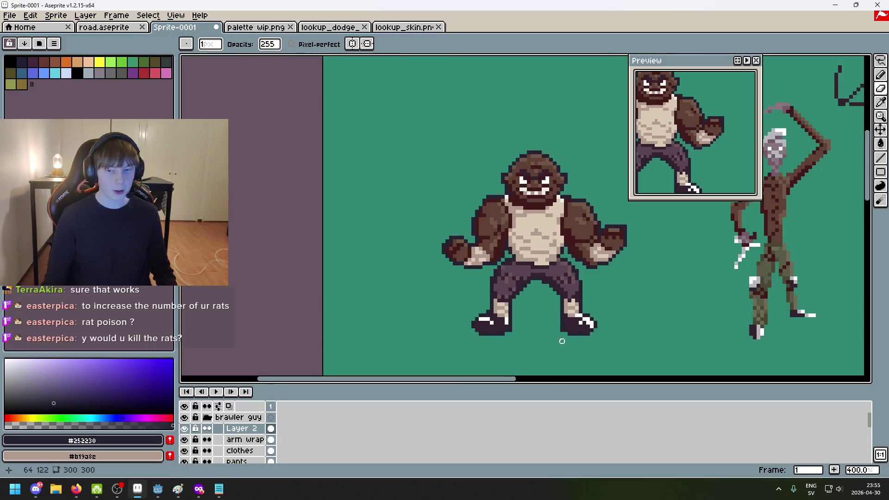
scroll(434, 199, "up", 3)
Rename the brawler's Layer 2 to 'outline' and collapse the brawler guy layer group
key("b")
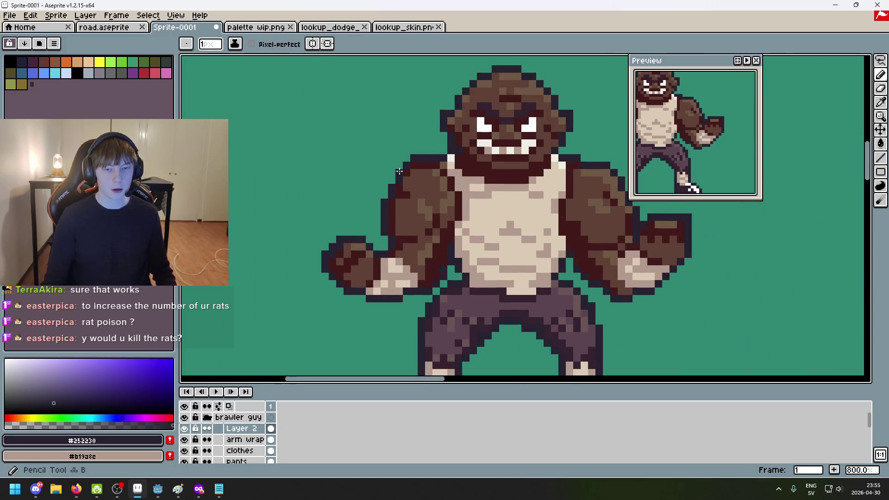
scroll(514, 272, "down", 2)
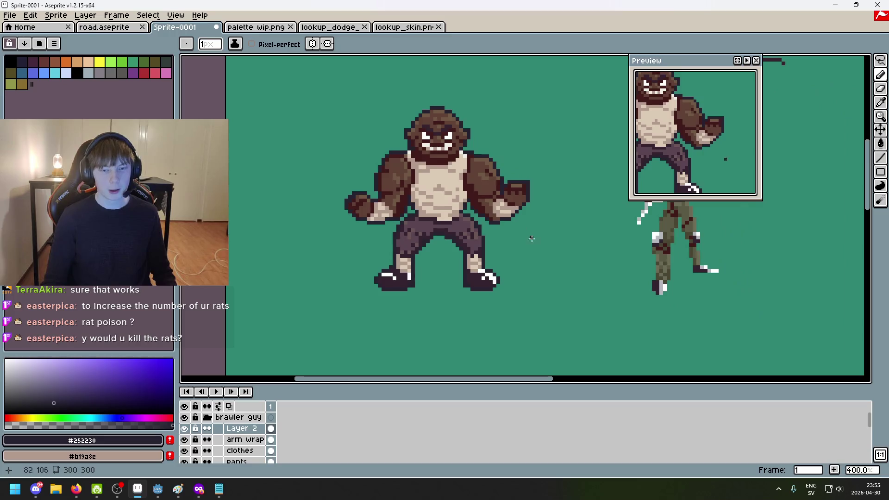
scroll(551, 251, "down", 1)
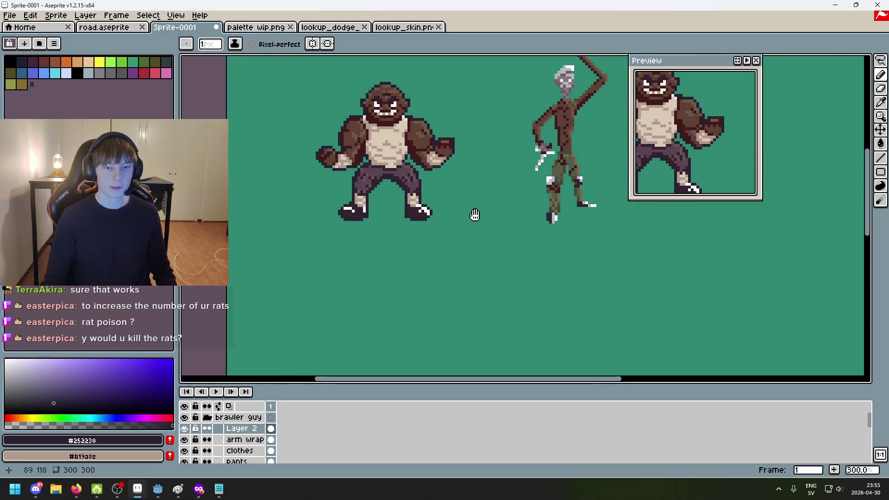
scroll(442, 239, "up", 2)
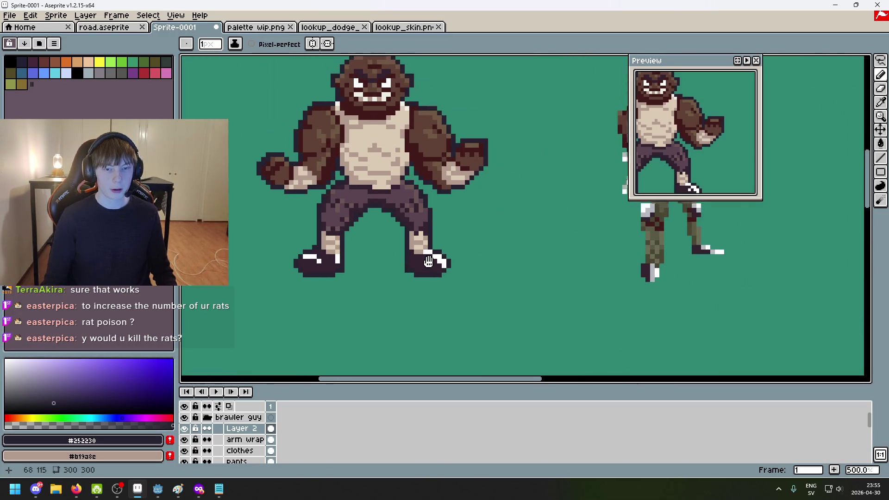
scroll(432, 292, "down", 2)
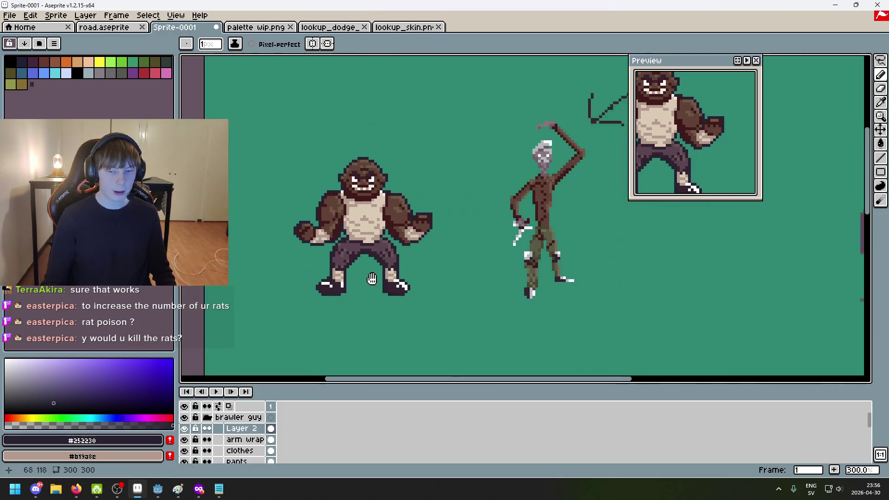
scroll(608, 288, "right", 3)
double_click(236, 432)
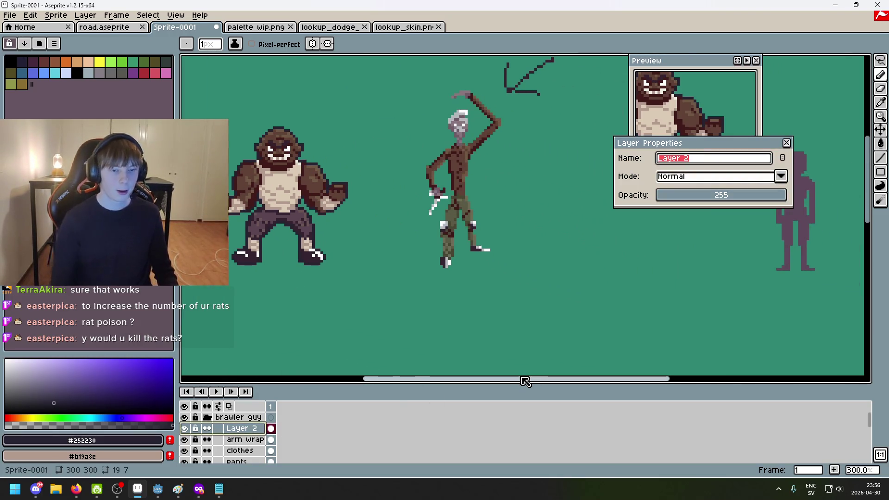
type("c")
key("BackSpace")
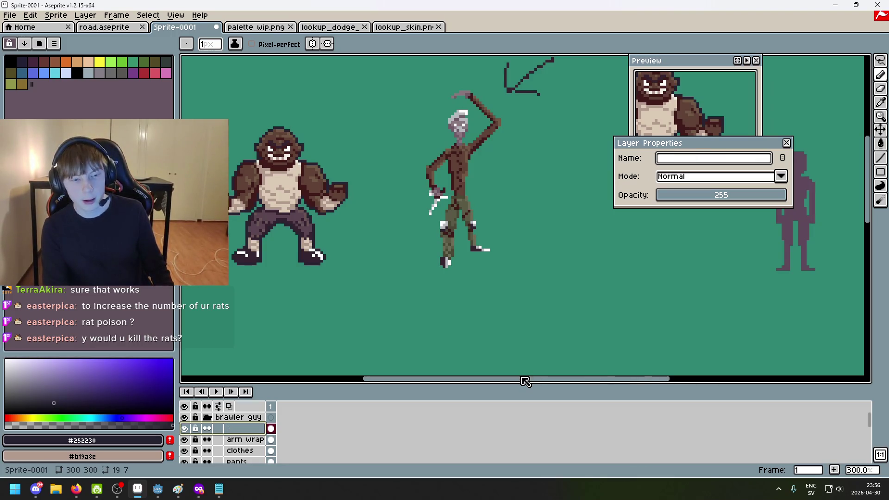
type("outline")
key("Return")
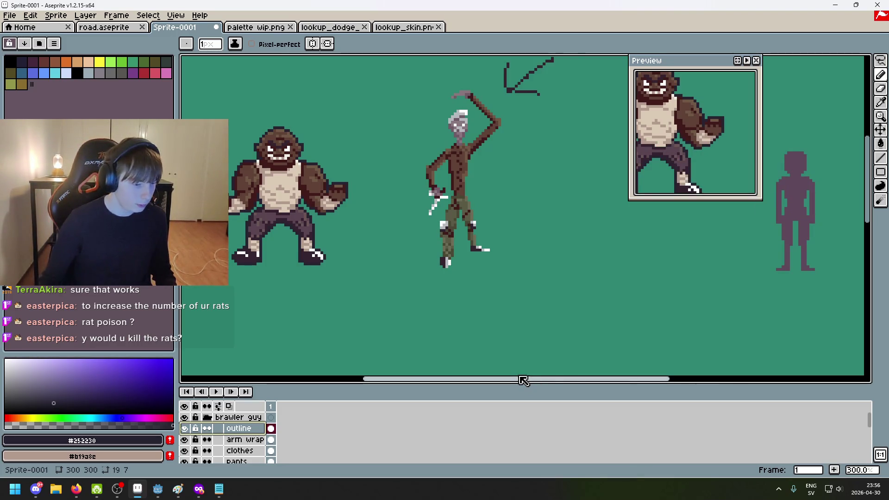
left_click(211, 418)
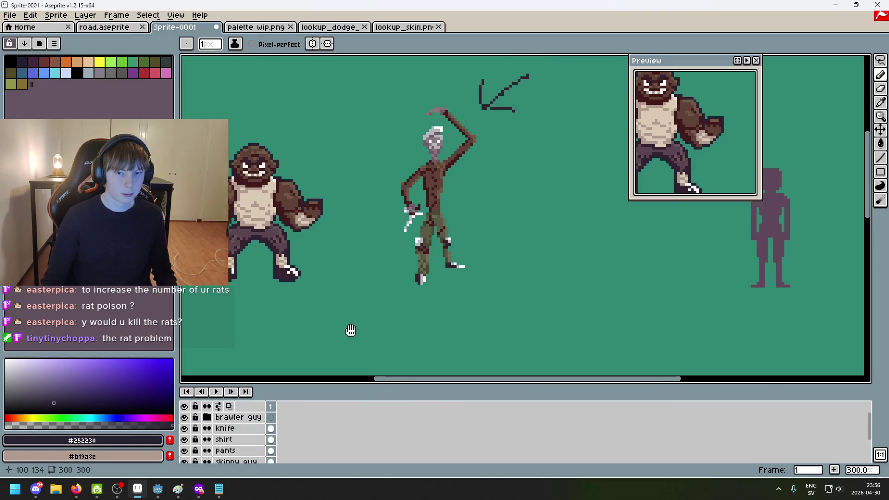
Zoom in on the skinny knife man beside the brawler, then open the knife layer's context menu
scroll(424, 224, "up", 2)
left_click_drag(424, 224, 431, 266)
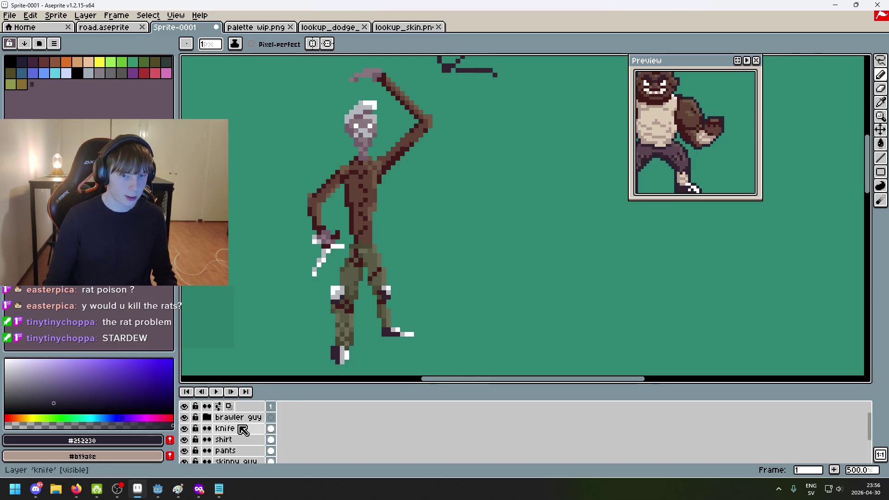
scroll(344, 246, "up", 5)
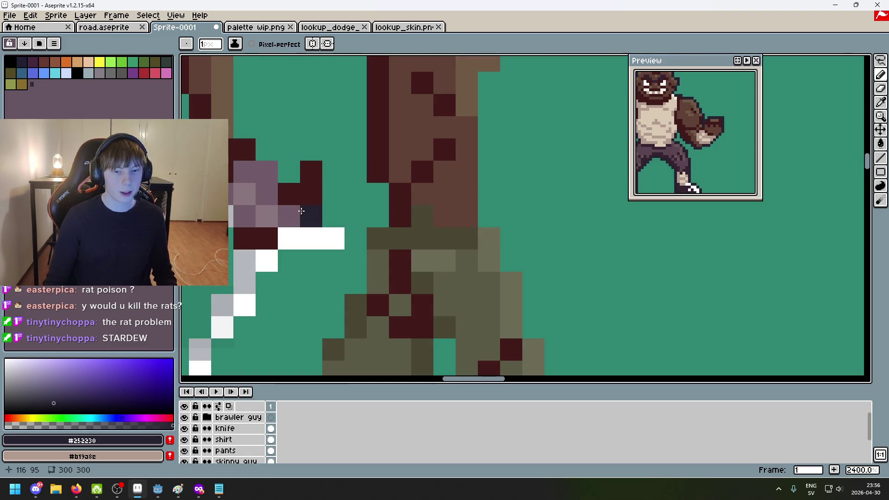
scroll(345, 323, "down", 8)
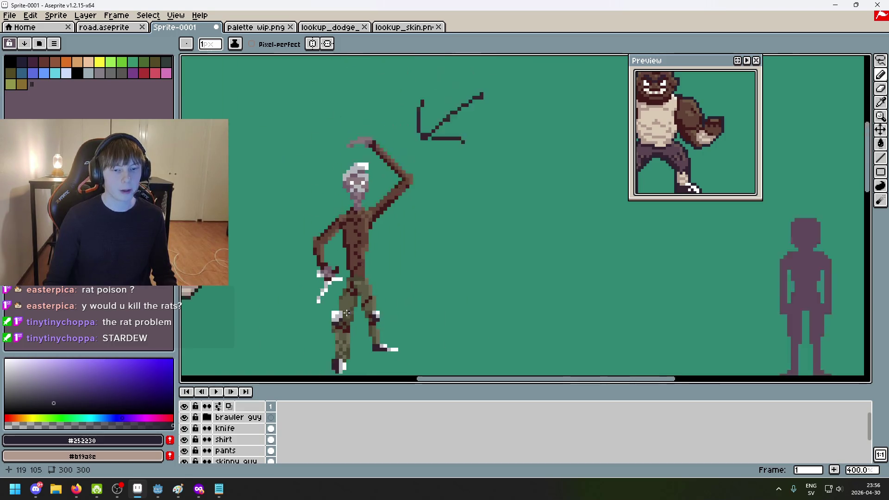
scroll(343, 337, "up", 3)
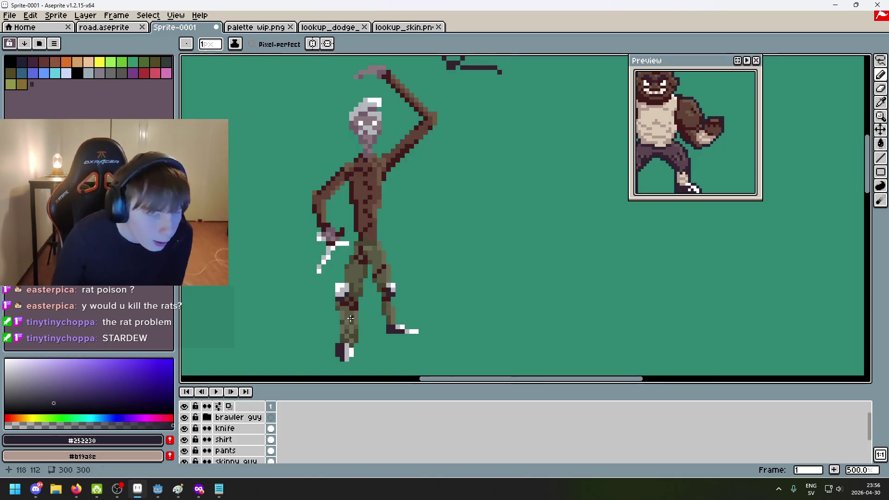
scroll(340, 315, "down", 2)
mouse_move(356, 338)
left_mouse_down()
mouse_move(431, 326)
mouse_move(371, 313)
left_mouse_up()
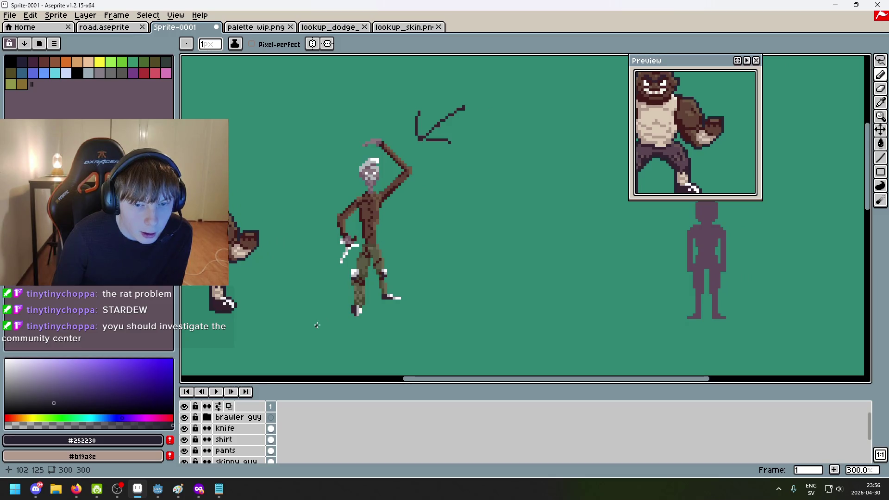
scroll(230, 435, "down", 2)
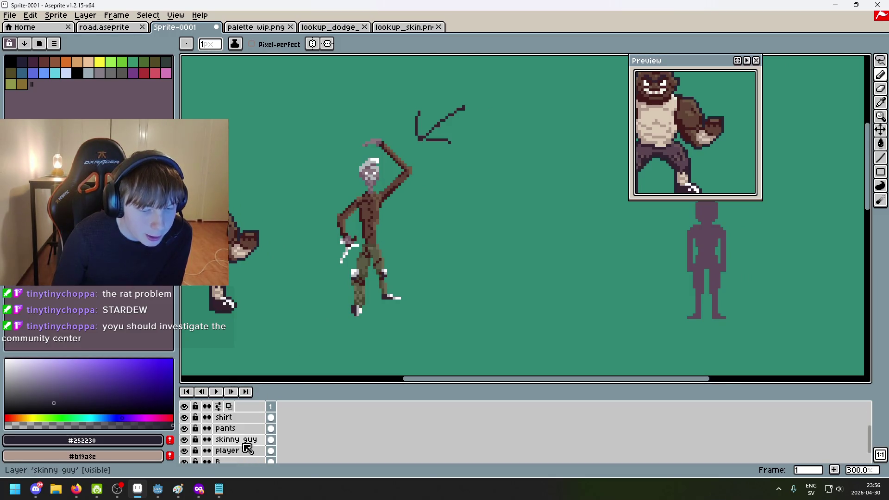
scroll(245, 442, "up", 2)
right_click(241, 430)
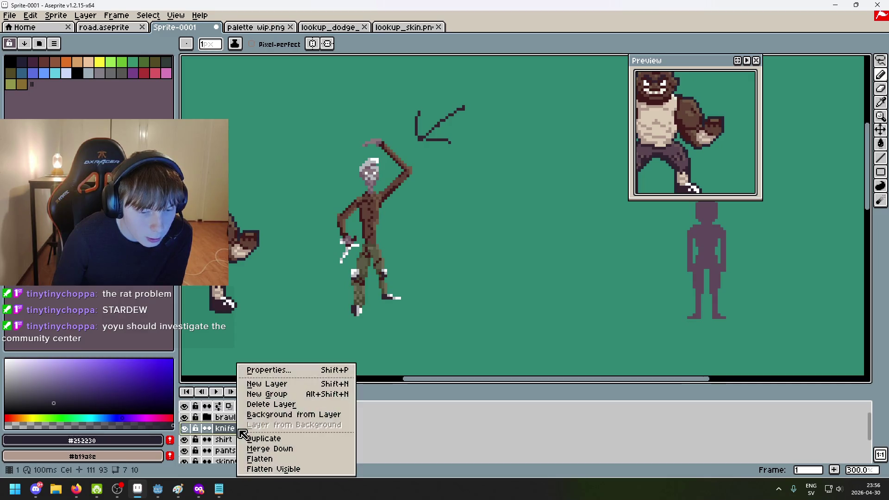
Add a new layer above the knife layer and name it 'outline'
left_click(274, 384)
double_click(246, 429)
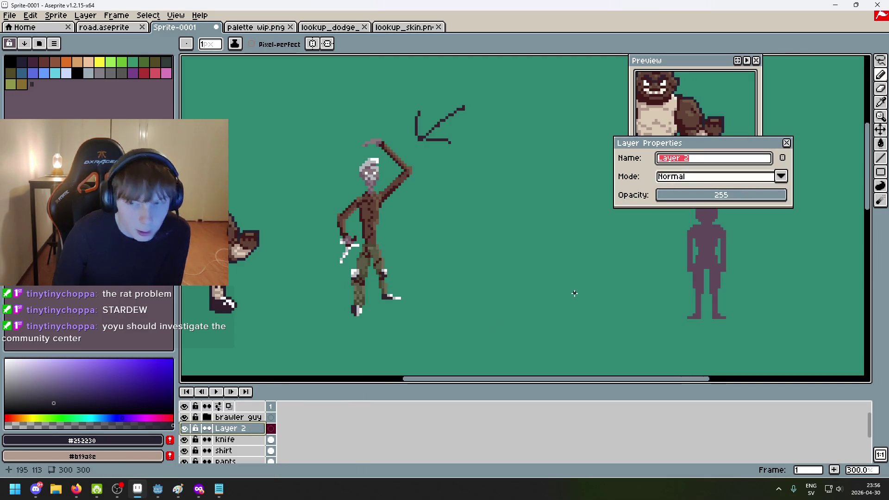
type("outline")
key("Return")
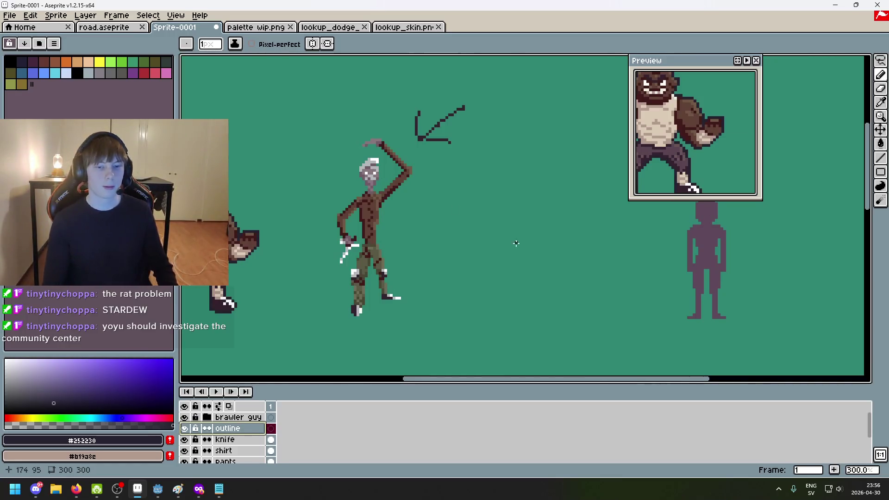
Outline the front leg's knee and left edge, and wrap the front boot's sole and toe in navy
scroll(492, 204, "up", 2)
scroll(410, 237, "up", 2)
mouse_move(329, 202)
left_mouse_down()
mouse_move(317, 201)
mouse_move(314, 246)
left_mouse_up()
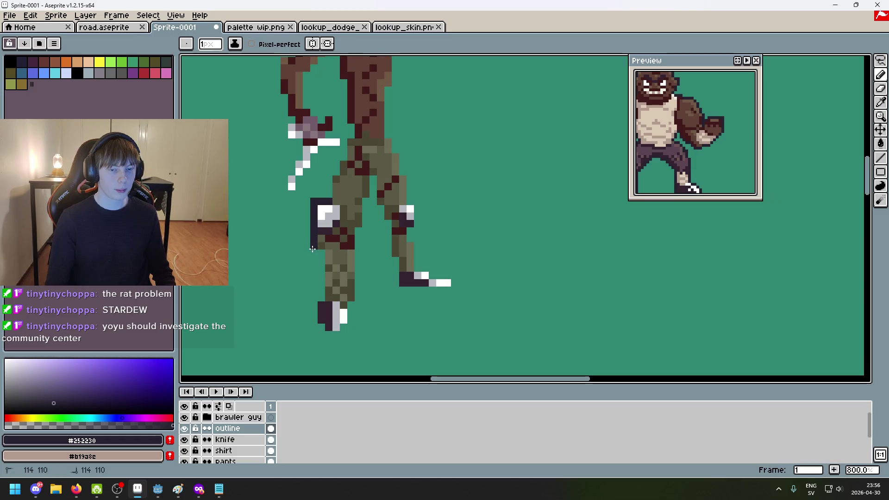
left_click(322, 268)
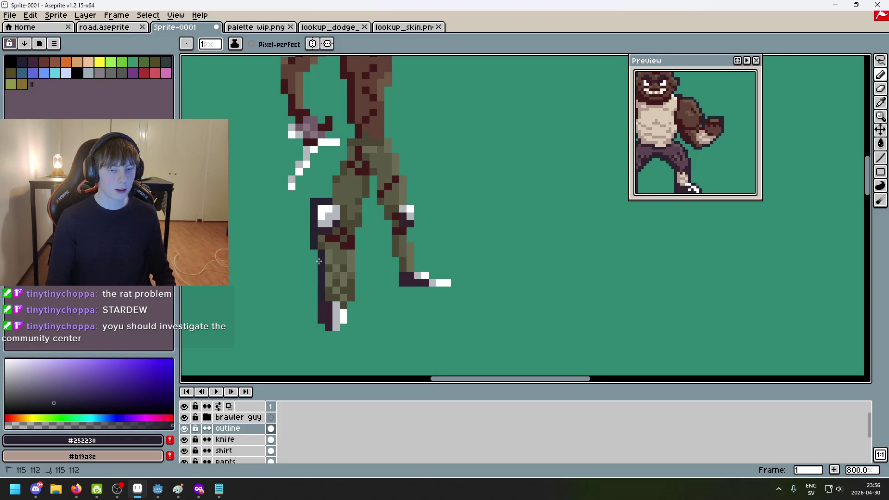
left_click_drag(314, 305, 312, 319)
left_click(314, 327)
left_click(328, 334)
left_click(336, 335)
left_click(344, 328)
left_click(351, 320)
left_click_drag(351, 313, 351, 305)
Undo a stray back-leg stroke and draw a straight navy outline line up the leg
scroll(418, 255, "up", 2)
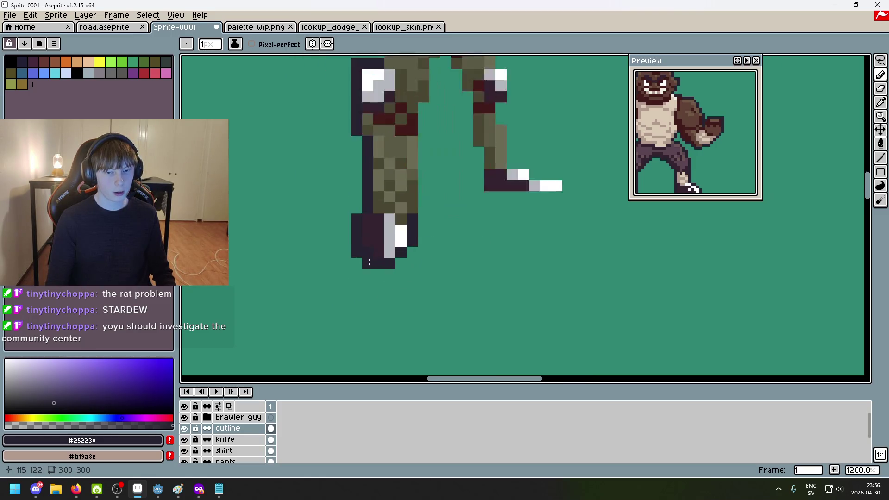
scroll(370, 262, "down", 4)
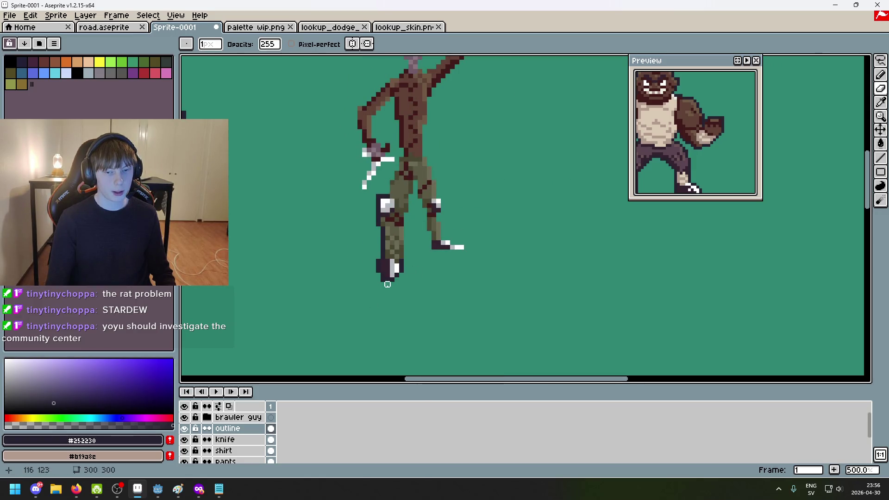
mouse_move(376, 291)
left_mouse_down()
mouse_move(338, 324)
mouse_move(376, 328)
left_mouse_up()
key("ctrl+z")
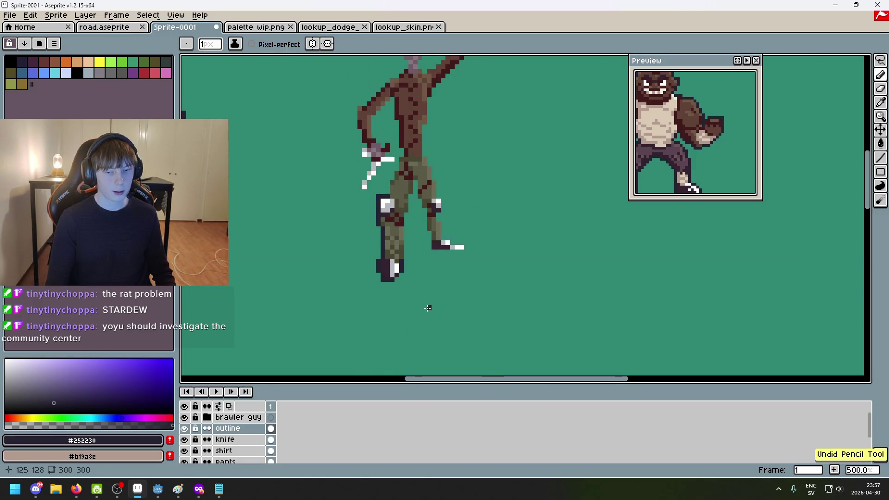
scroll(367, 273, "up", 1)
scroll(367, 273, "down", 4)
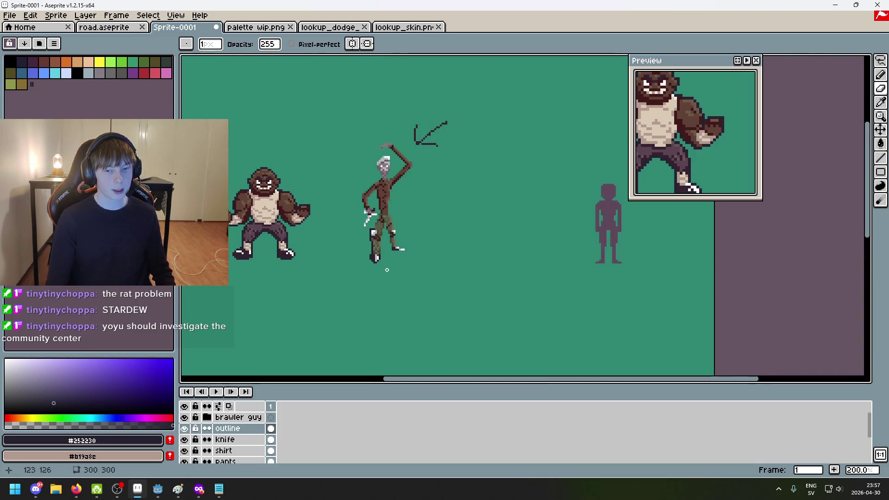
scroll(378, 271, "up", 4)
scroll(353, 233, "down", 4)
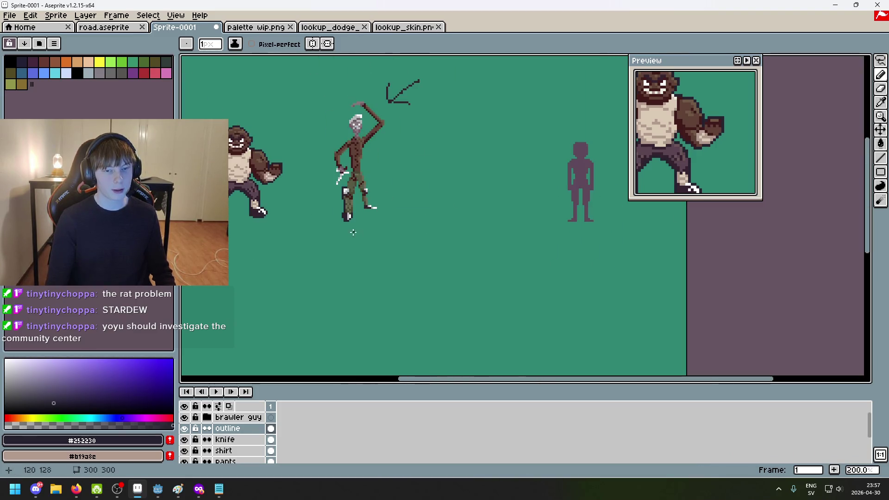
scroll(366, 234, "up", 4)
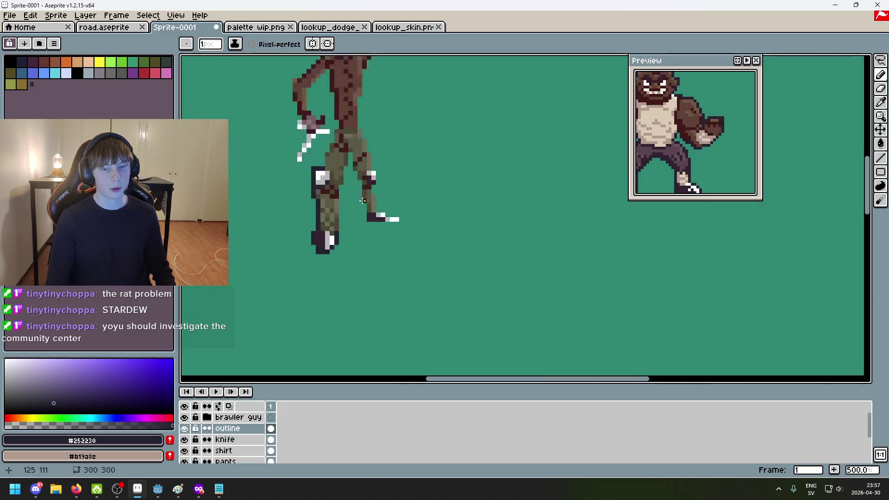
mouse_move(338, 233)
left_mouse_down()
mouse_move(337, 201)
mouse_move(353, 208)
mouse_move(365, 193)
mouse_move(349, 212)
mouse_move(349, 149)
left_mouse_up()
Extend the navy outline down toward the back boot and along the boot's bottom
scroll(337, 201, "up", 5)
scroll(356, 202, "up", 2)
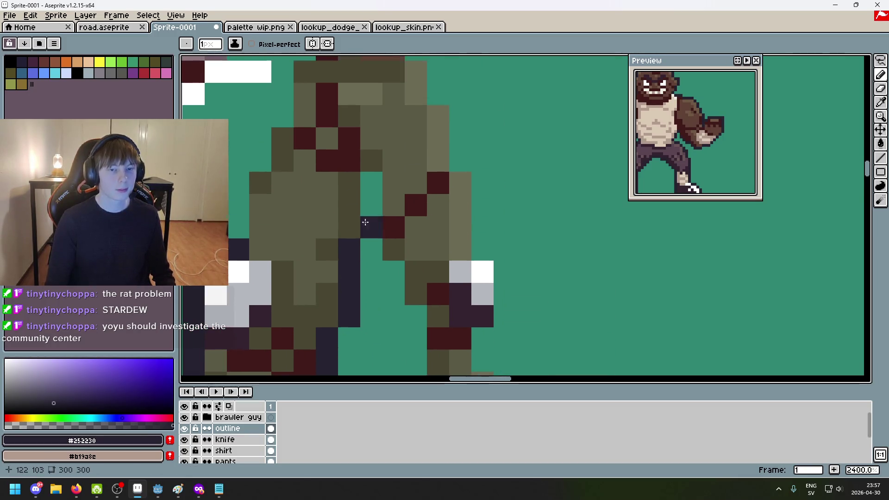
scroll(357, 185, "up", 2)
left_click_drag(370, 203, 371, 180)
mouse_move(372, 226)
left_mouse_down()
mouse_move(394, 271)
mouse_move(375, 273)
mouse_move(394, 259)
mouse_move(390, 212)
mouse_move(407, 227)
left_mouse_up()
scroll(393, 259, "down", 2)
scroll(476, 207, "down", 3)
mouse_move(477, 207)
left_mouse_down()
mouse_move(412, 185)
mouse_move(433, 291)
mouse_move(474, 271)
left_mouse_up()
scroll(432, 292, "down", 3)
scroll(429, 285, "up", 3)
scroll(616, 306, "right", 3)
mouse_move(391, 280)
left_mouse_down()
mouse_move(458, 280)
mouse_move(445, 234)
left_mouse_up()
Erase stray pixels at the outline's end and undo an unwanted stroke near the foot
left_click(479, 280)
key("e")
left_click_drag(479, 280, 457, 280)
scroll(498, 293, "down", 6)
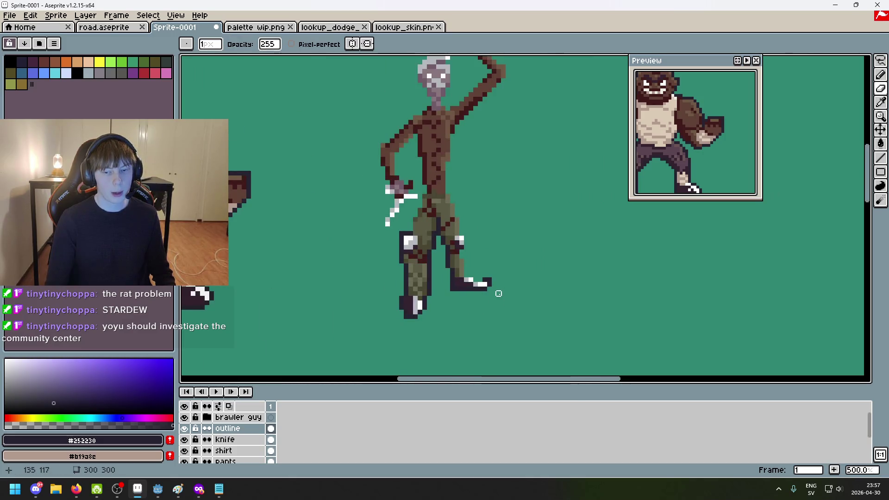
scroll(499, 293, "up", 4)
left_click_drag(520, 334, 605, 198)
key("ctrl+z")
key("v")
key("b")
Add a navy pixel at the outline's end and undo a trial straight line from the boot
left_click(440, 267)
scroll(439, 271, "down", 4)
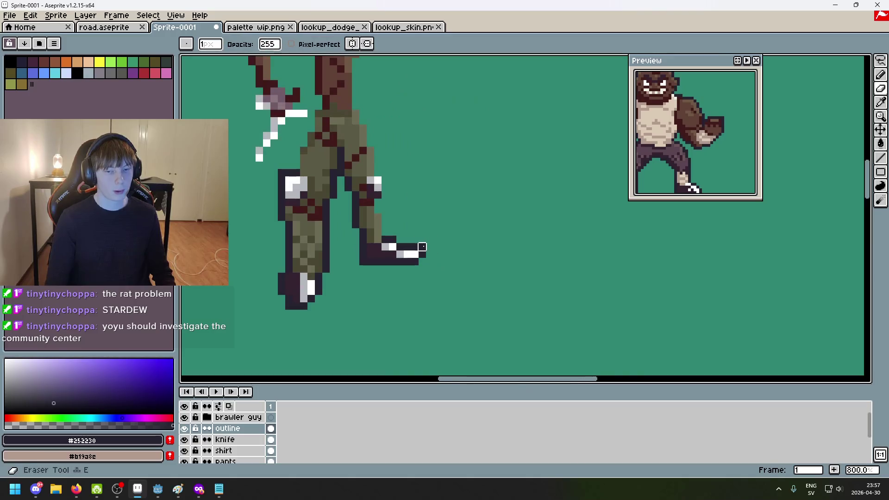
scroll(464, 283, "down", 2)
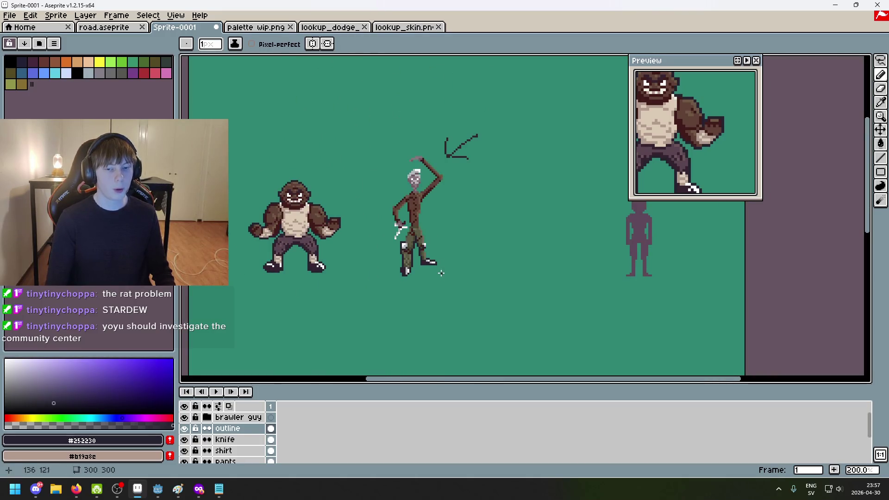
scroll(441, 273, "up", 6)
left_click(571, 263, "shift")
scroll(520, 298, "down", 1)
key("ctrl+z")
scroll(485, 291, "up", 1)
Trace the navy outline up the leg's right edge to the upper body
mouse_move(414, 245)
left_mouse_down()
mouse_move(395, 185)
mouse_move(435, 184)
mouse_move(419, 148)
left_mouse_up()
scroll(395, 184, "up", 1)
left_click(406, 211)
scroll(439, 190, "down", 1)
scroll(450, 214, "up", 1)
left_click(420, 141)
scroll(419, 148, "up", 2)
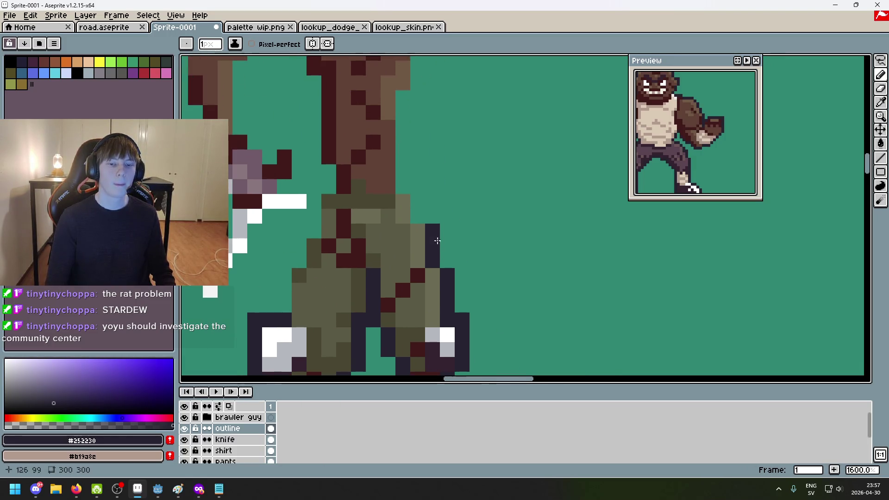
left_click_drag(417, 201, 403, 187)
scroll(403, 187, "up", 2)
left_click_drag(401, 291, 417, 120)
scroll(398, 210, "up", 2)
left_click(398, 211)
scroll(403, 189, "up", 2)
Outline the raised arm diagonally up to the hand at its tip
left_click_drag(372, 225, 421, 176)
left_click_drag(457, 145, 512, 93)
scroll(512, 139, "up", 2)
mouse_move(440, 197)
left_mouse_down()
mouse_move(456, 190)
mouse_move(461, 170)
left_mouse_up()
left_click(457, 151)
scroll(456, 152, "up", 2)
left_click_drag(442, 207, 428, 207)
left_click(456, 207)
scroll(475, 295, "down", 5)
scroll(476, 295, "up", 5)
Outline the arm's top edge and around both ends of the grey blade
mouse_move(407, 239)
left_mouse_down()
mouse_move(343, 165)
mouse_move(304, 151)
mouse_move(304, 136)
left_mouse_up()
left_click_drag(331, 181, 407, 225)
left_click(363, 162)
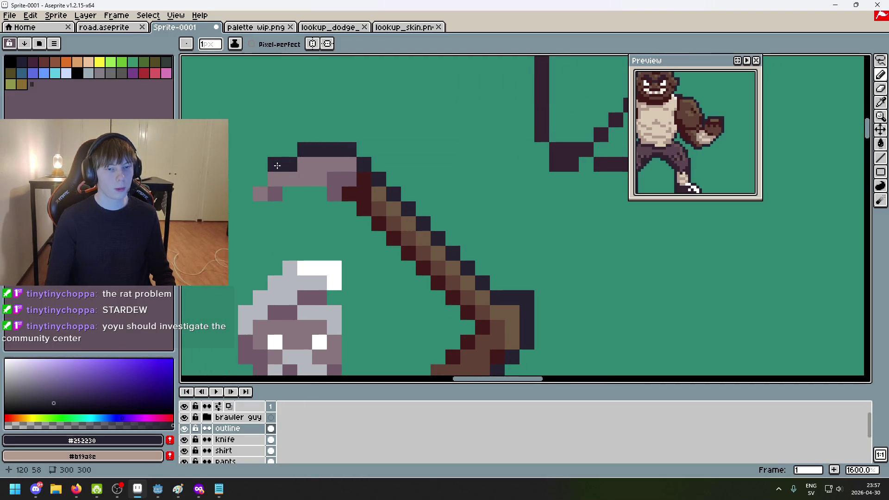
mouse_move(260, 180)
left_mouse_down()
mouse_move(245, 195)
mouse_move(245, 210)
mouse_move(284, 195)
left_mouse_up()
left_click(302, 181)
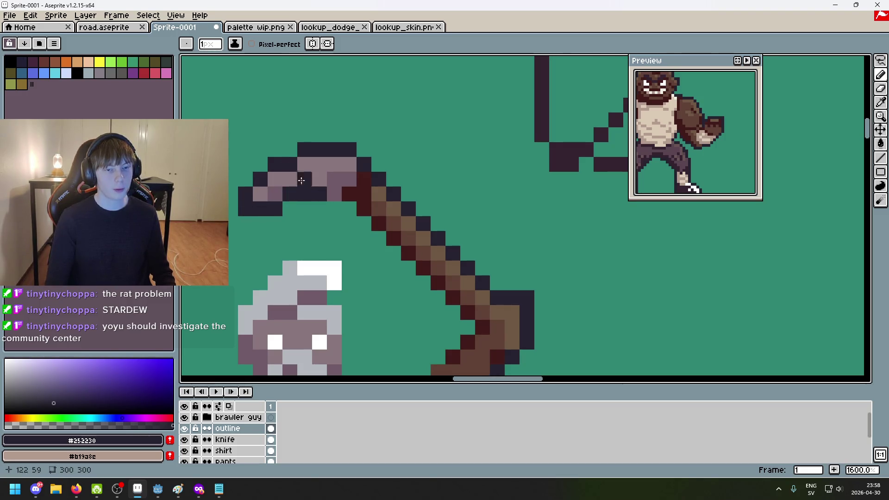
Outline the raised blade's tip, underside and left edge in navy
scroll(337, 238, "down", 7)
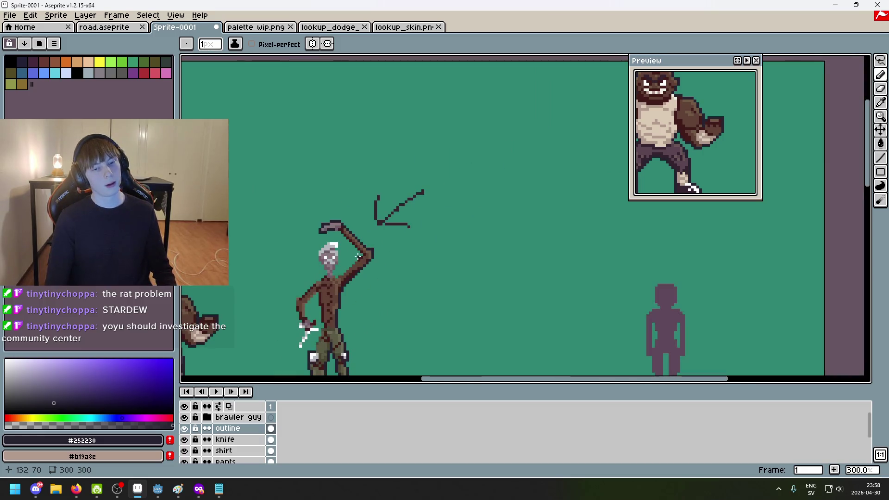
scroll(358, 256, "up", 10)
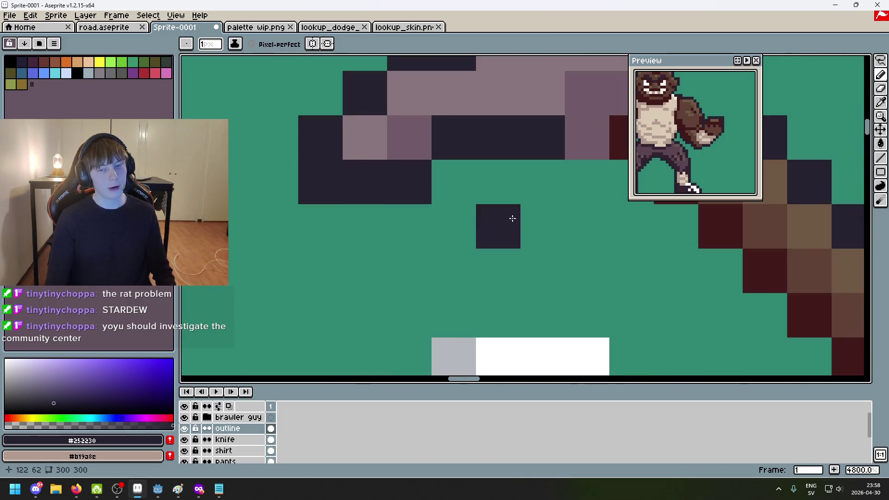
scroll(513, 218, "down", 1)
left_click_drag(421, 182, 466, 204)
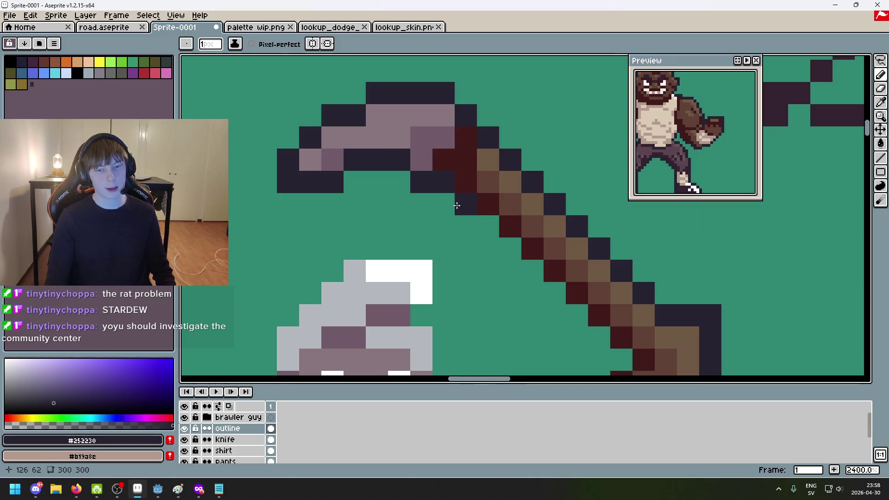
left_click(488, 229)
mouse_move(539, 277)
left_mouse_down()
mouse_move(577, 316)
mouse_move(490, 241)
mouse_move(526, 298)
mouse_move(501, 304)
mouse_move(487, 324)
mouse_move(540, 271)
mouse_move(483, 307)
mouse_move(454, 265)
mouse_move(470, 245)
mouse_move(469, 204)
left_mouse_up()
left_click(508, 315)
scroll(510, 287, "down", 2)
scroll(508, 293, "up", 1)
Outline the skull's right side, top and upper-left edge
mouse_move(469, 204)
left_mouse_down()
mouse_move(461, 261)
mouse_move(458, 249)
left_mouse_up()
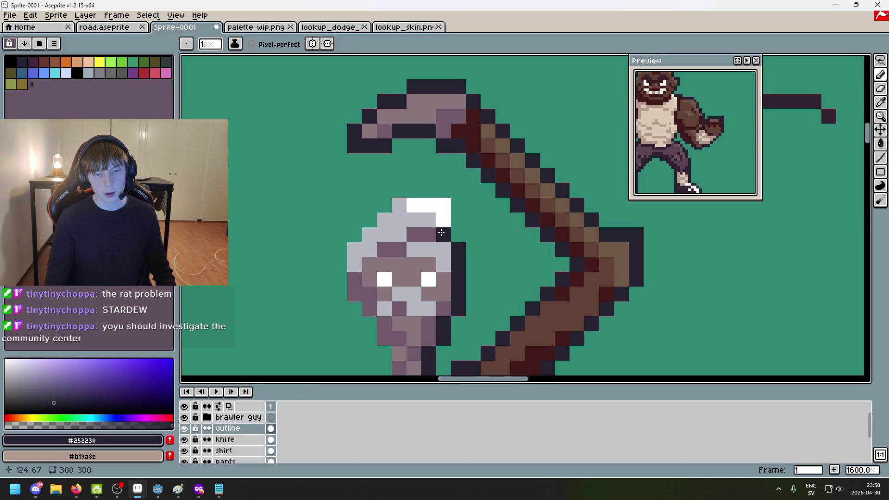
left_click_drag(454, 197, 406, 192)
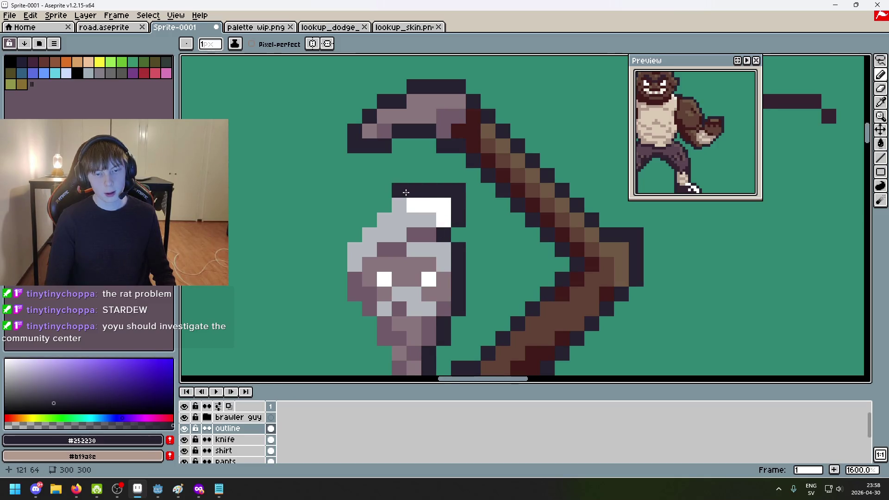
mouse_move(409, 223)
left_mouse_down()
mouse_move(527, 202)
mouse_move(484, 199)
mouse_move(458, 250)
mouse_move(456, 278)
mouse_move(485, 307)
mouse_move(562, 261)
left_mouse_up()
scroll(482, 309, "down", 5)
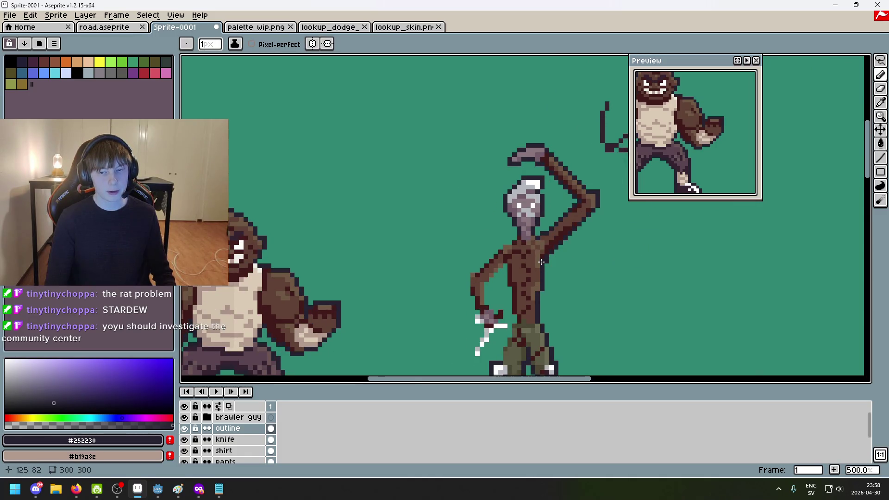
Pick the navy #252230 colour and outline the neck's left side and upper arm edge
scroll(509, 212, "up", 4)
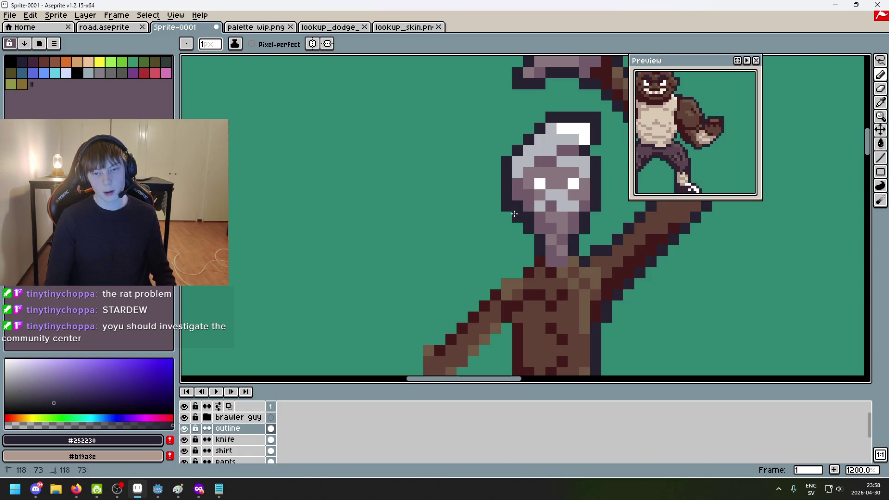
left_click(513, 213, "alt")
scroll(514, 214, "down", 5)
key("ctrl+z")
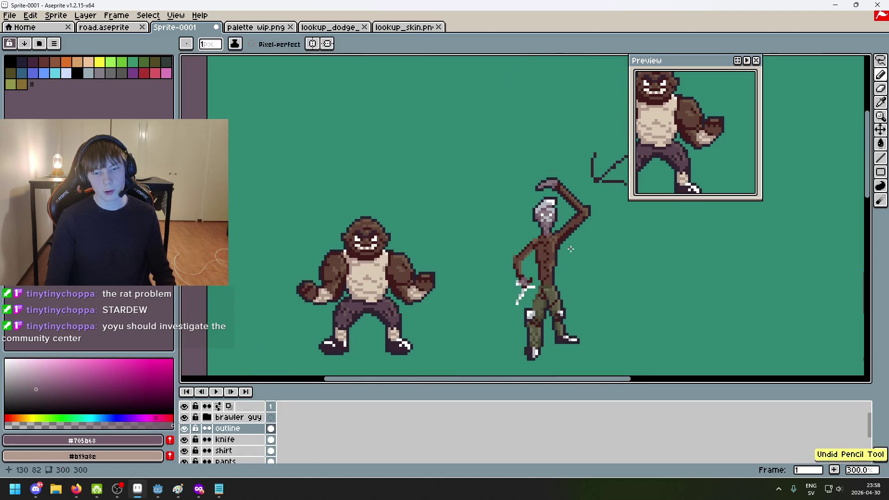
scroll(593, 253, "down", 1)
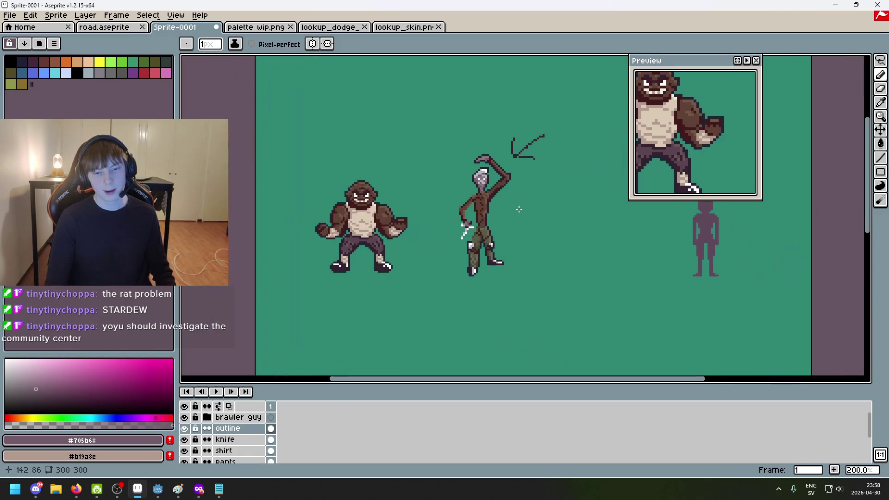
scroll(509, 199, "up", 5)
left_click(498, 187, "alt")
scroll(496, 189, "up", 3)
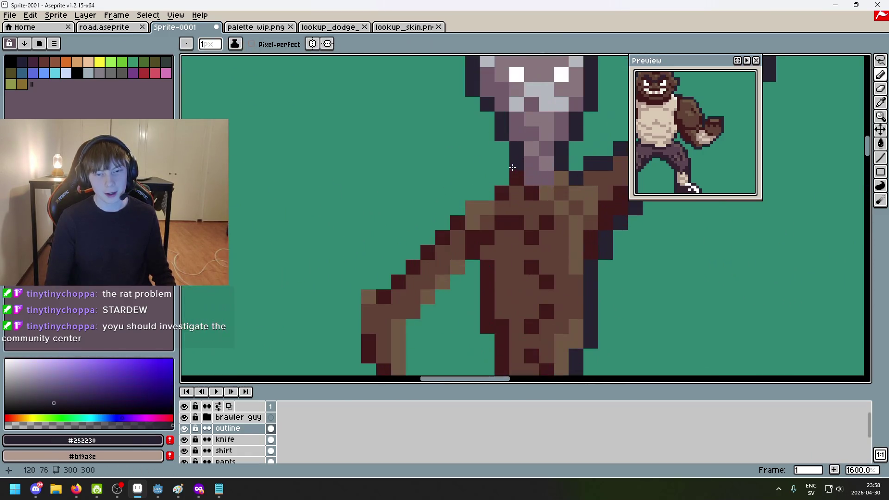
left_click_drag(495, 188, 448, 216)
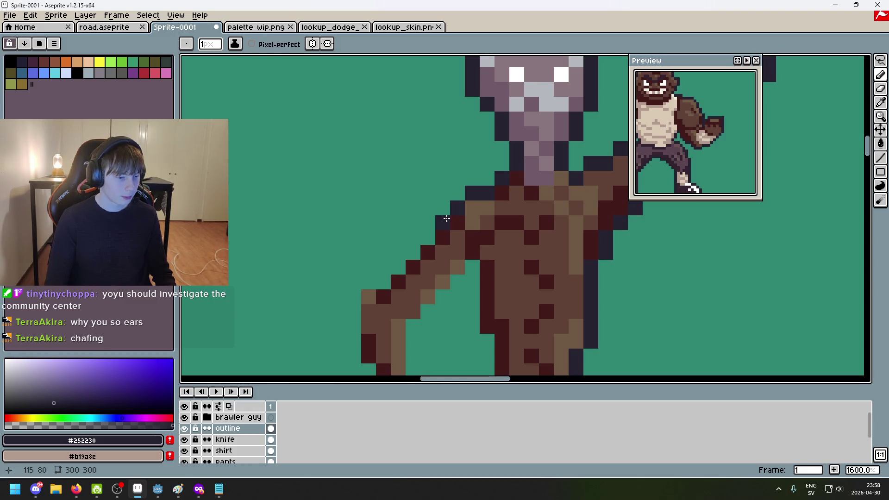
left_click_drag(434, 229, 412, 250)
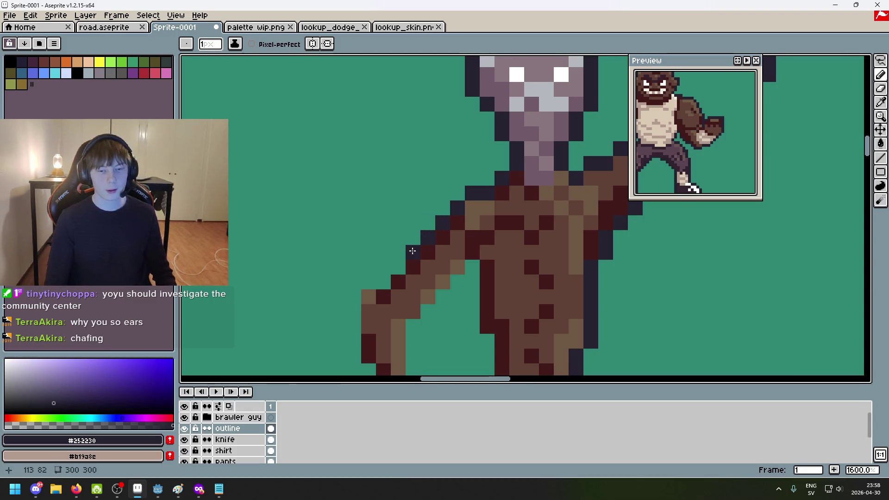
key("ctrl+z")
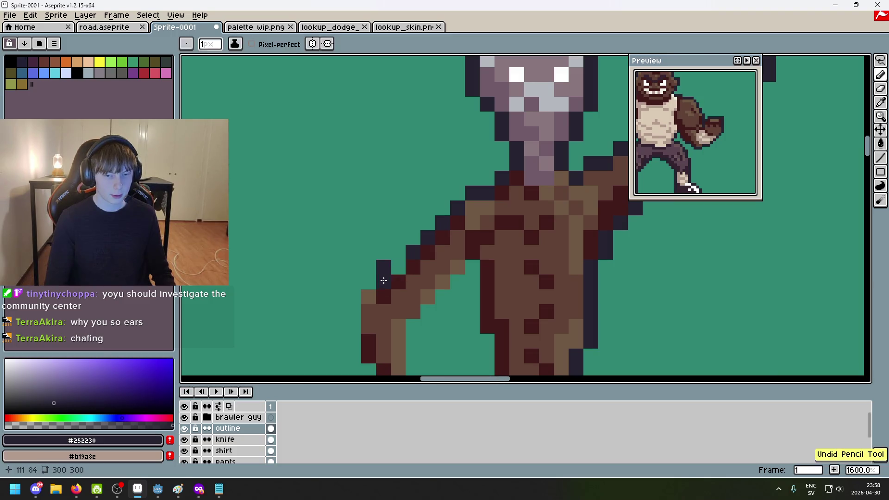
Outline the tip of the lowered arm, removing a stray pixel left of the knife
mouse_move(396, 270)
left_mouse_down()
mouse_move(369, 282)
mouse_move(354, 310)
left_mouse_up()
scroll(357, 296, "down", 4)
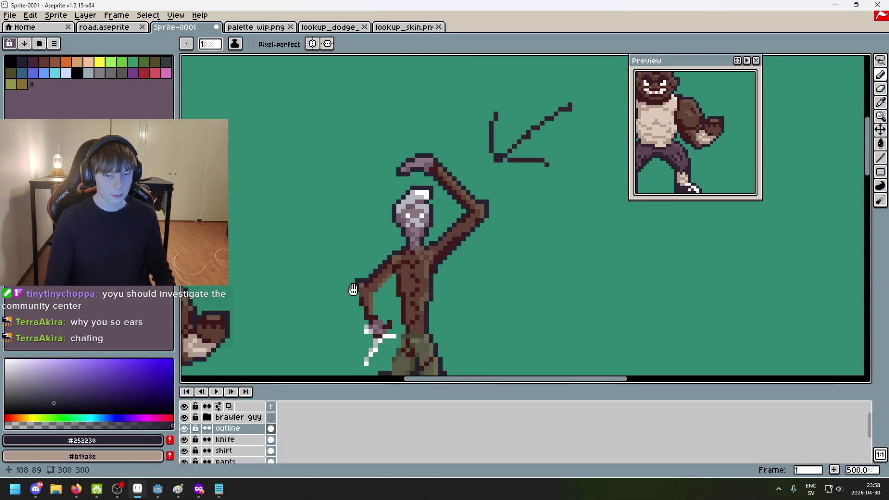
scroll(369, 260, "up", 4)
left_click_drag(369, 260, 372, 248)
left_click(384, 295)
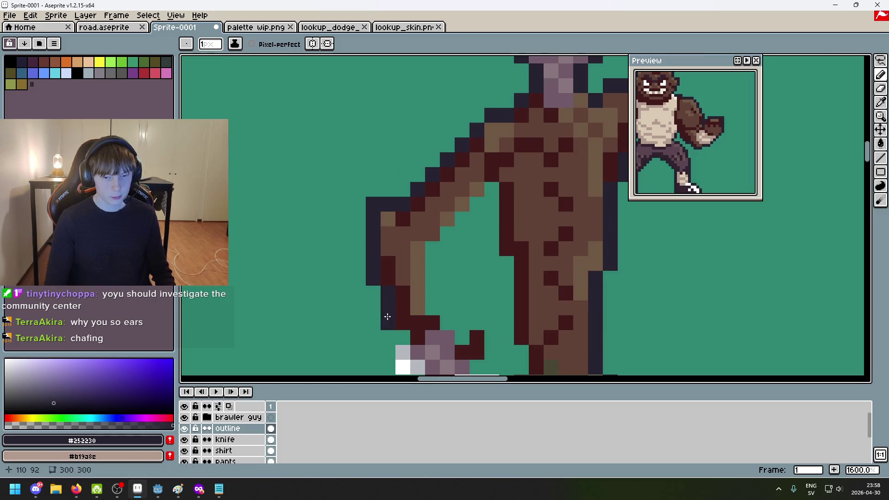
left_click_drag(407, 338, 454, 175)
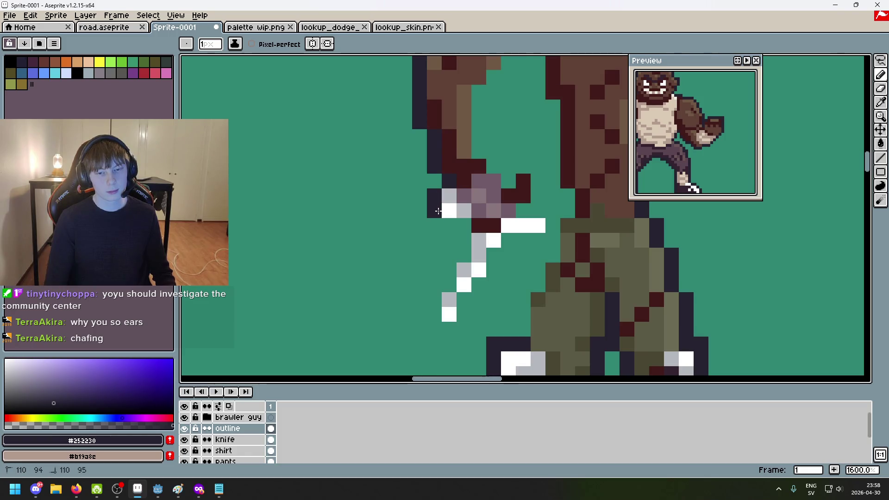
key("ctrl+z")
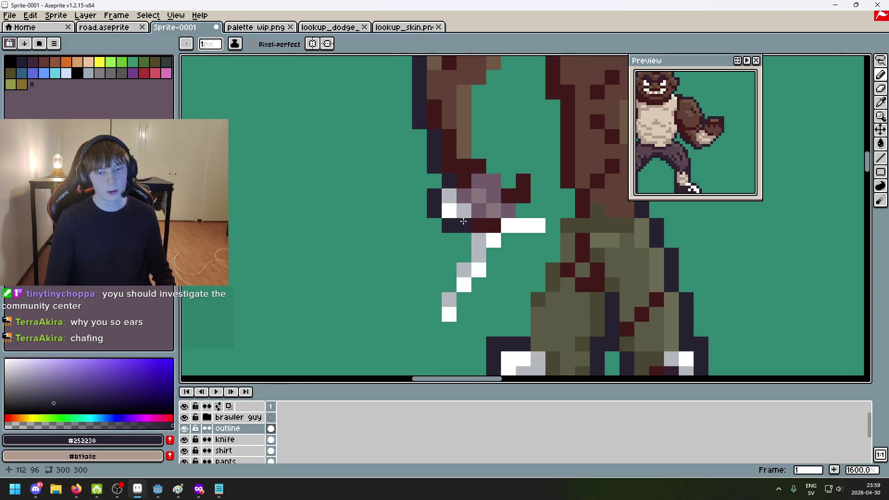
Outline the knife hilt's right side and the fist, undoing an accidental spiral of pixels
left_click(538, 241)
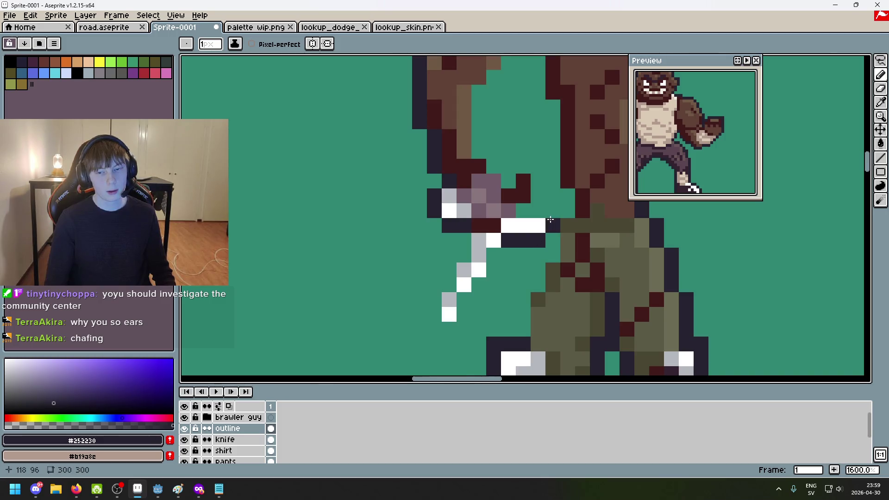
left_click(538, 211)
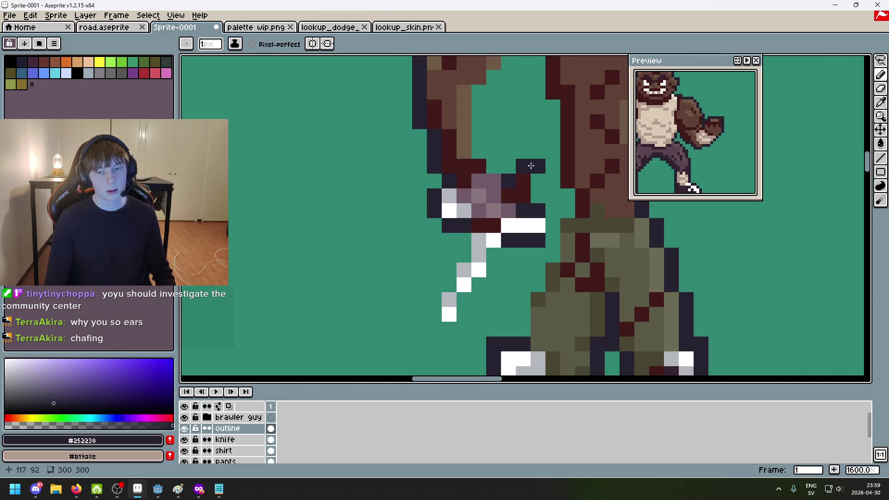
scroll(537, 184, "down", 3)
scroll(536, 184, "up", 6)
left_click(470, 94)
left_click_drag(440, 123, 470, 123)
left_click_drag(476, 186, 467, 245)
key("ctrl+z")
mouse_move(401, 182)
left_mouse_down()
mouse_move(431, 98)
mouse_move(490, 185)
left_mouse_up()
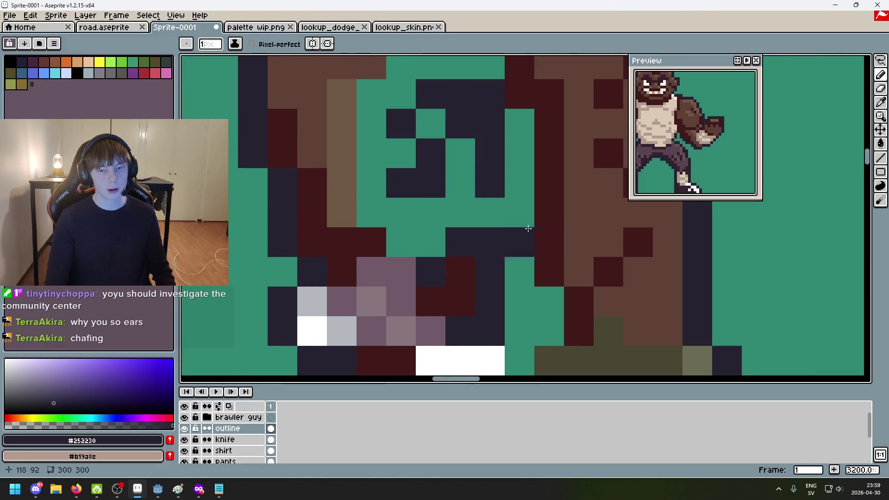
key("v")
key("ctrl+z")
key("ctrl+z")
key("b")
left_click(431, 242)
left_click(401, 242)
Outline the inner edge of the lowered arm
scroll(410, 256, "down", 3)
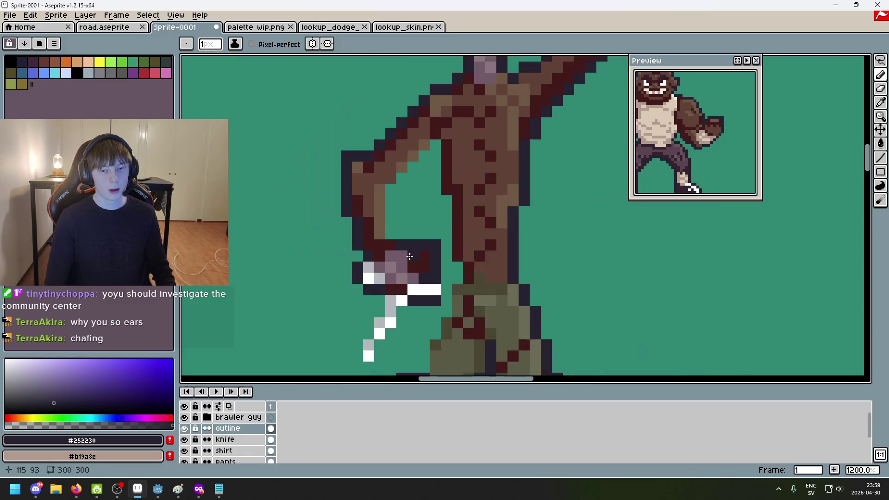
scroll(424, 243, "down", 3)
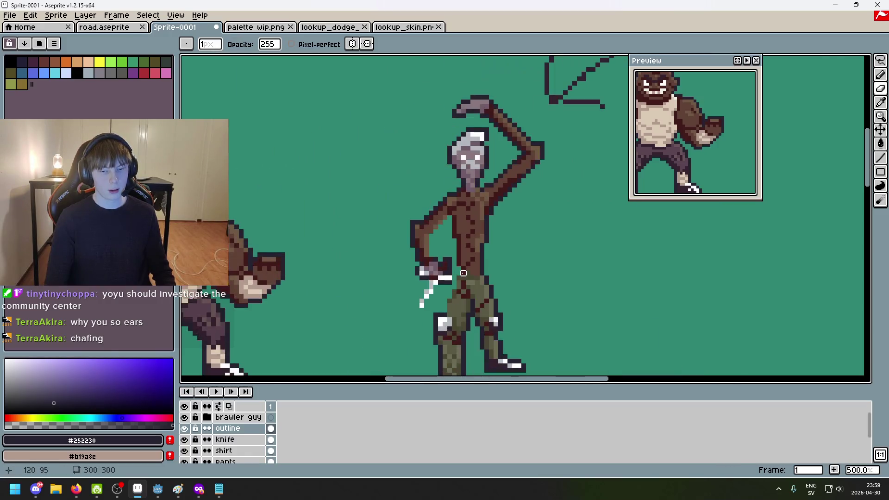
scroll(420, 246, "up", 3)
mouse_move(420, 245)
left_mouse_down()
mouse_move(417, 197)
mouse_move(458, 150)
mouse_move(473, 213)
left_mouse_up()
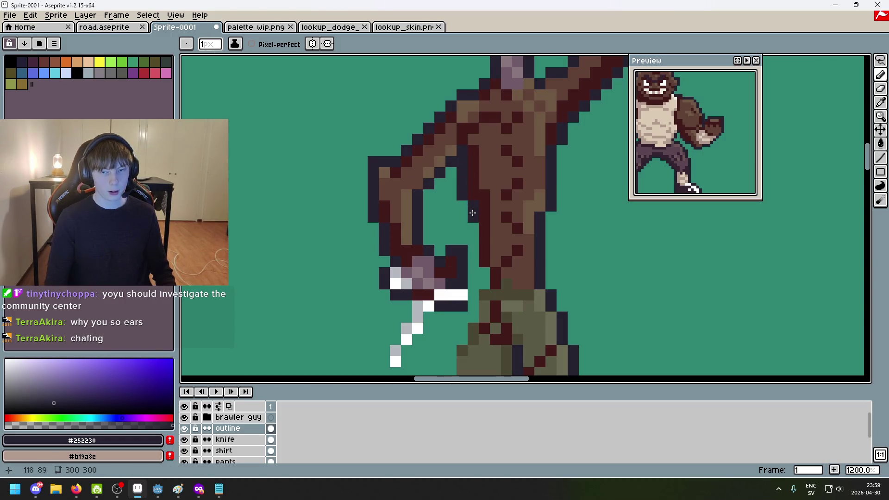
scroll(462, 207, "down", 5)
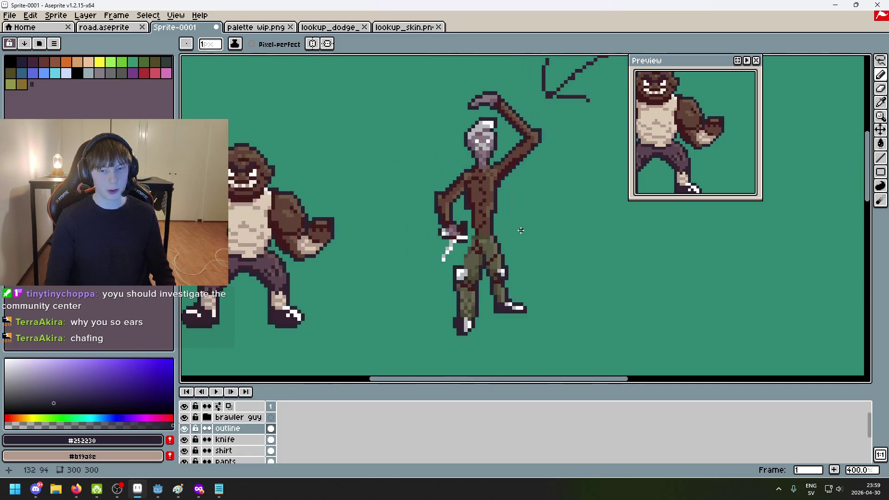
scroll(523, 234, "up", 3)
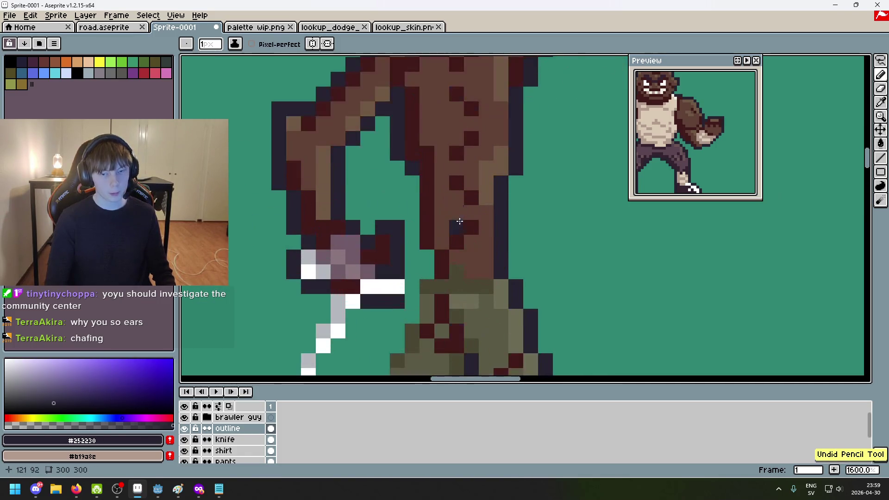
scroll(476, 244, "up", 5)
Outline the knife tip and both edges of the white blade pixel by pixel
left_click(370, 244)
left_click(370, 221)
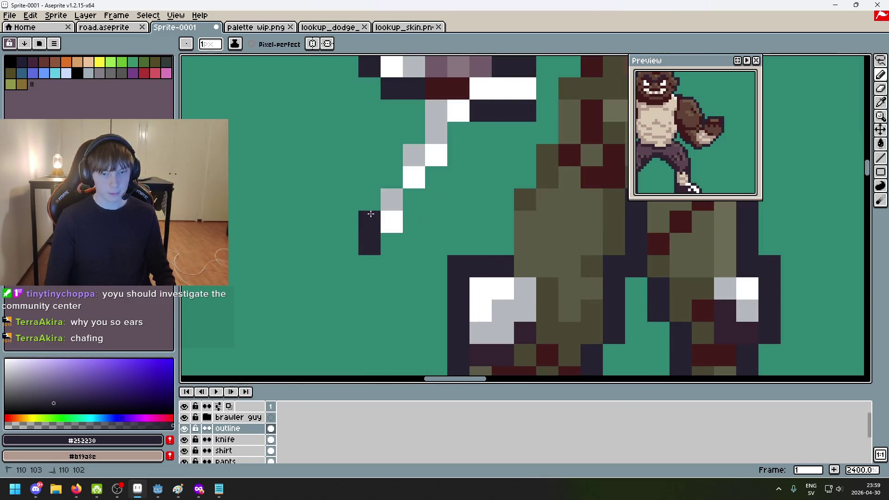
left_click(392, 244)
left_click(369, 199)
left_click(392, 177)
left_click(391, 155)
left_click(414, 133)
left_click(413, 110)
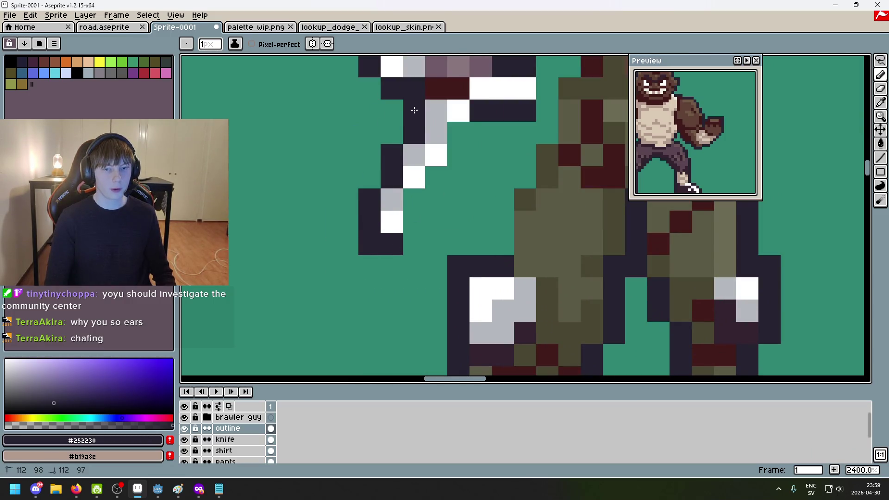
left_click(414, 199)
left_click(437, 178)
left_click(458, 155)
scroll(485, 244, "down", 8)
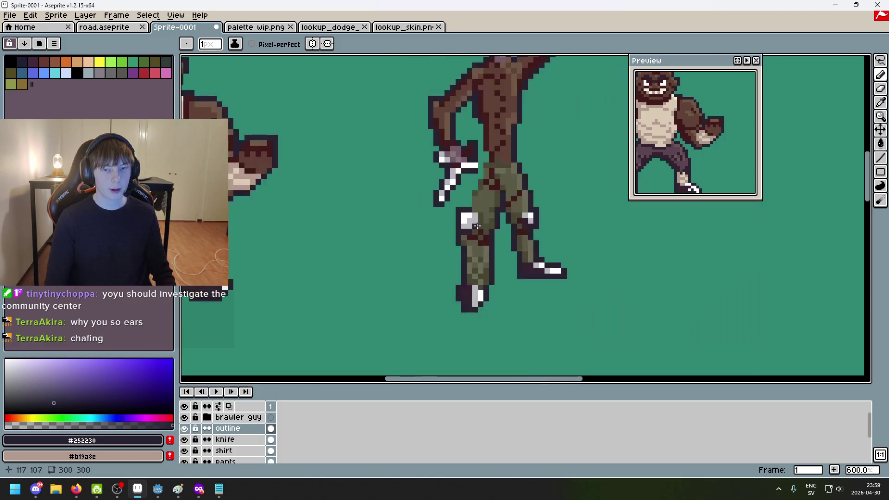
Add a pixel at the knife's lower-left tip, then undo that stroke
scroll(486, 244, "down", 2)
scroll(494, 252, "up", 1)
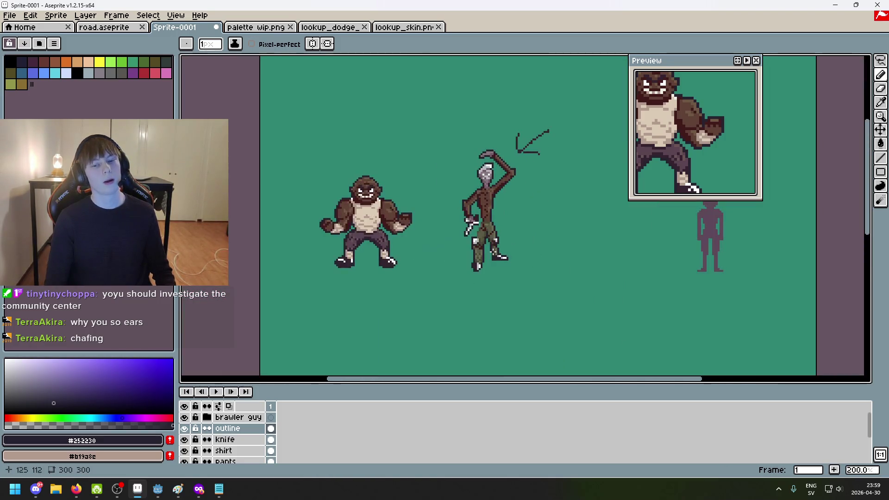
scroll(481, 254, "up", 1)
scroll(461, 245, "up", 4)
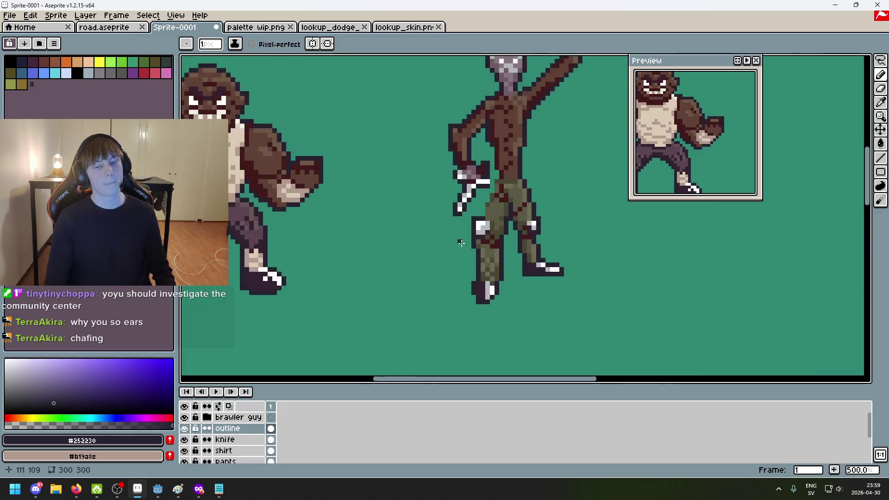
left_click(445, 205)
scroll(444, 204, "down", 5)
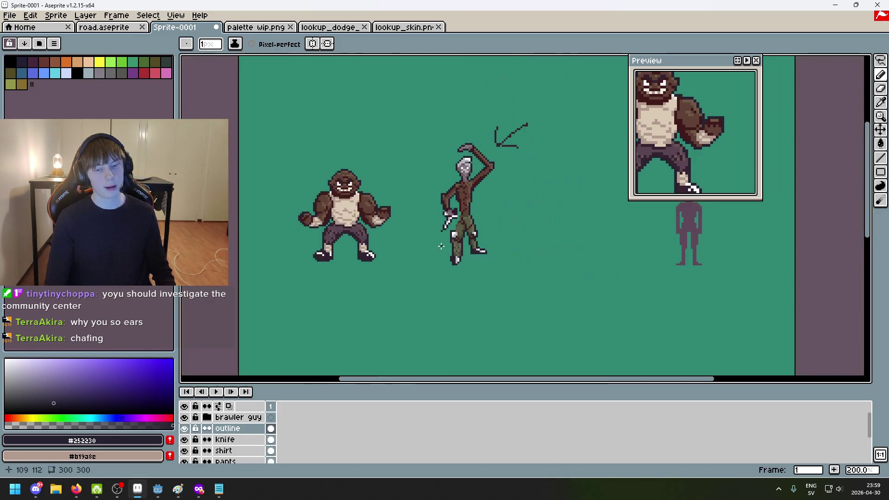
scroll(447, 218, "up", 5)
scroll(453, 229, "down", 5)
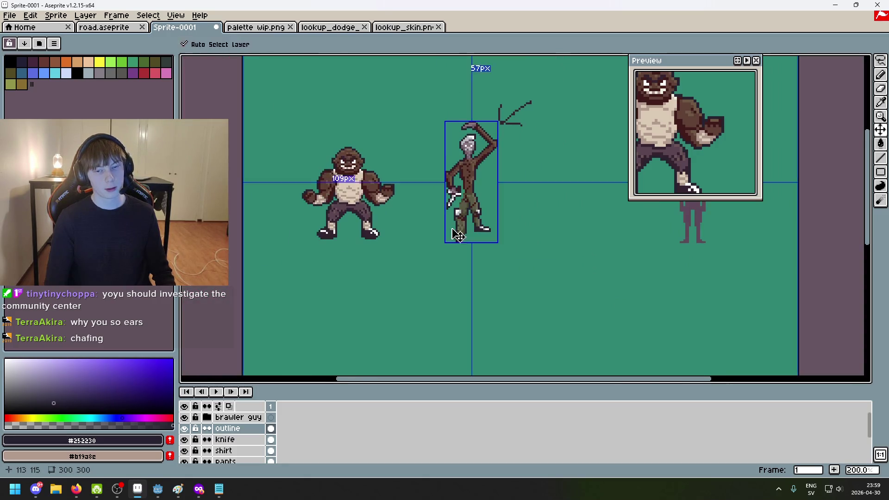
key("ctrl+z")
Inspect the knife and legs, then draw a short dark vertical line beside the knife man
scroll(450, 217, "up", 2)
scroll(445, 201, "up", 5)
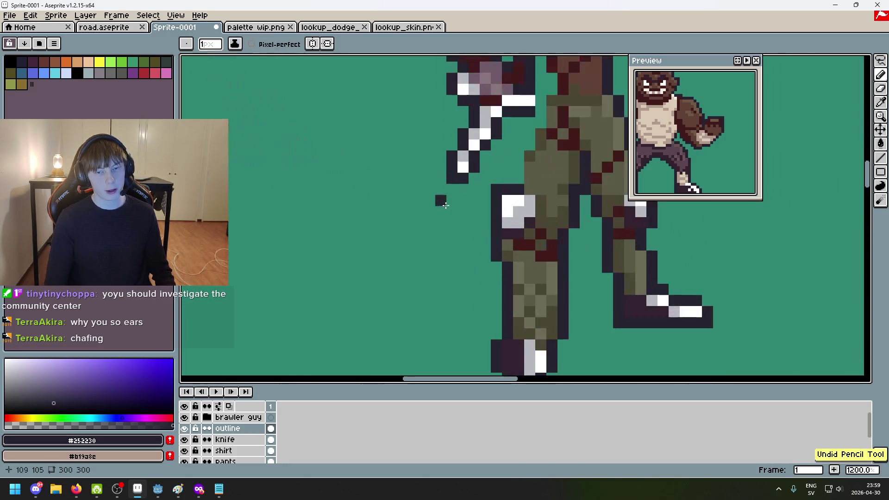
scroll(443, 200, "down", 6)
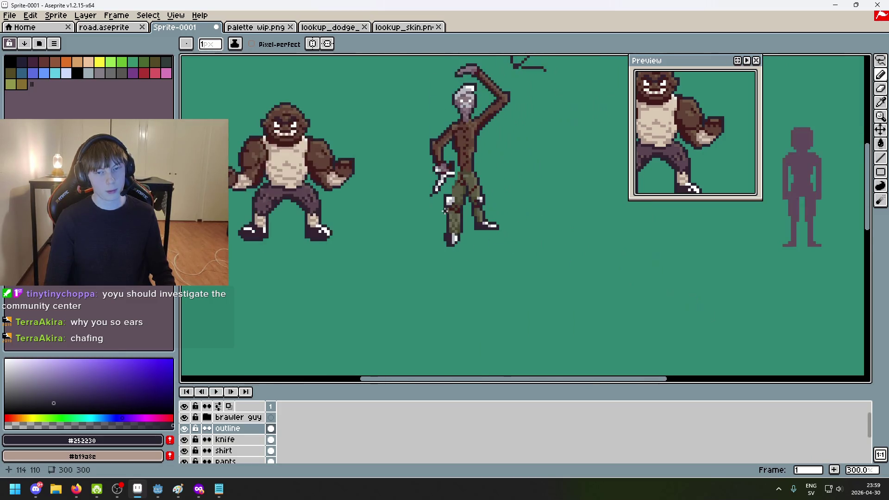
scroll(429, 212, "up", 5)
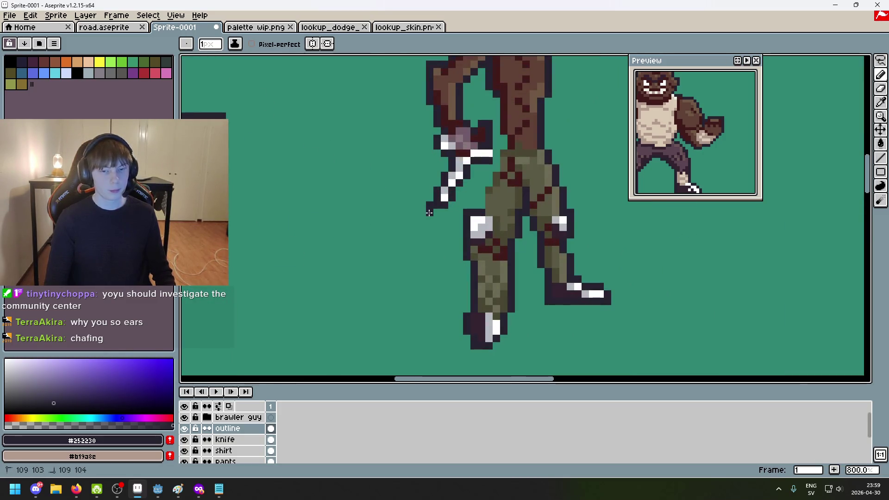
scroll(444, 217, "down", 5)
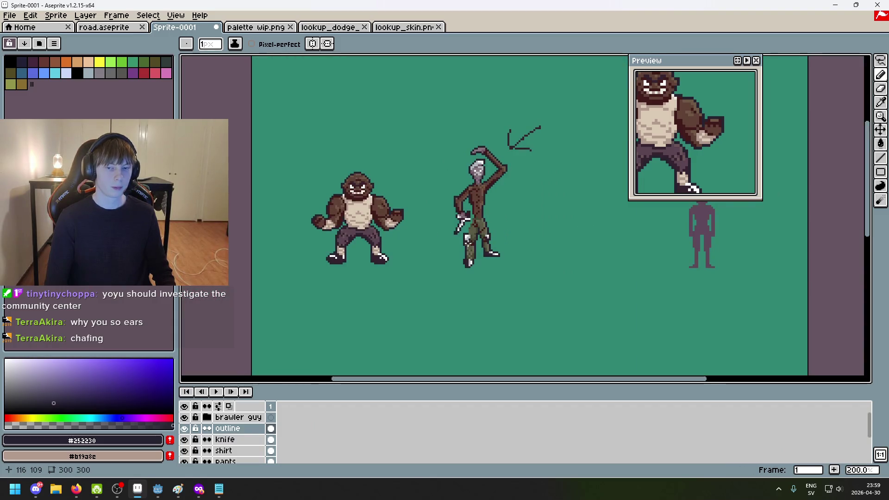
scroll(467, 240, "up", 7)
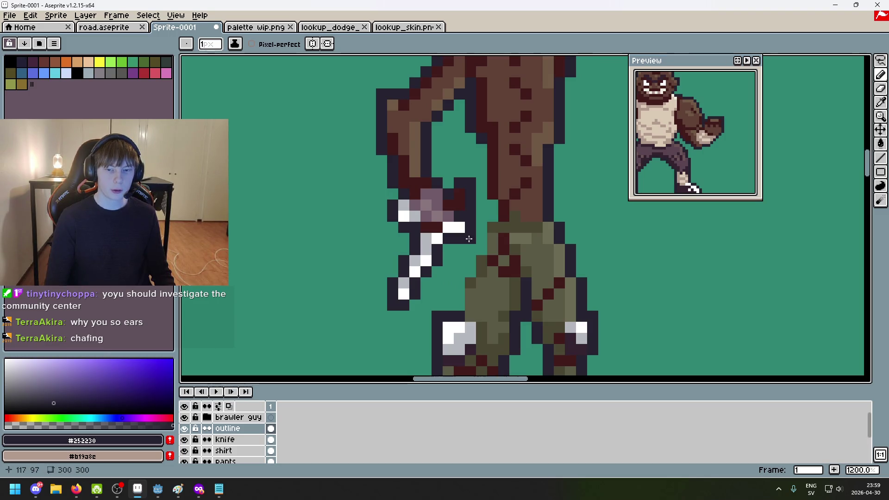
scroll(470, 248, "down", 6)
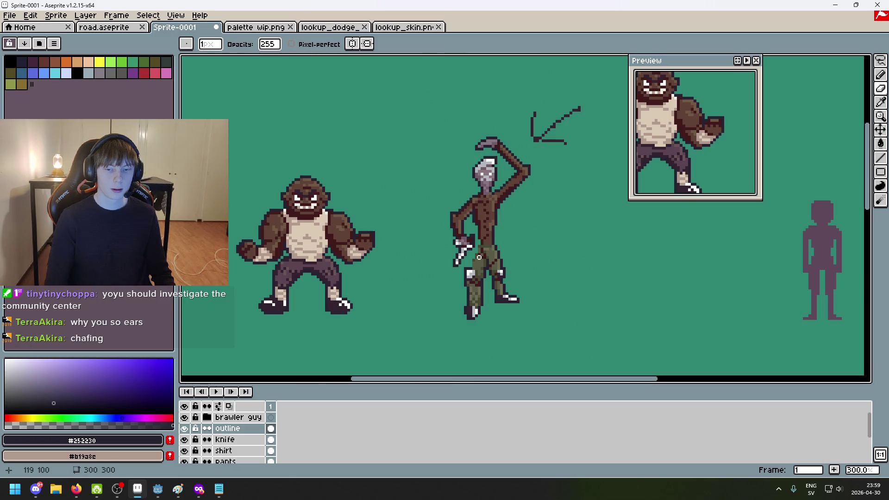
scroll(482, 257, "down", 3)
scroll(499, 260, "up", 1)
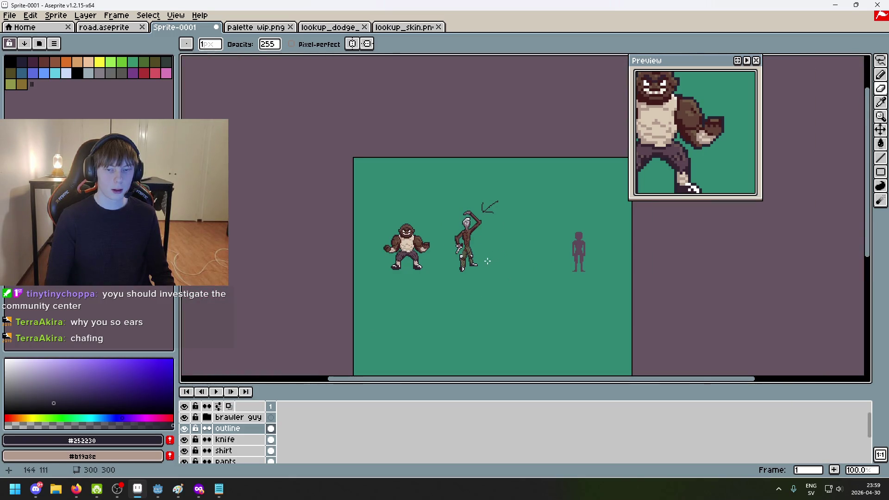
scroll(488, 261, "up", 8)
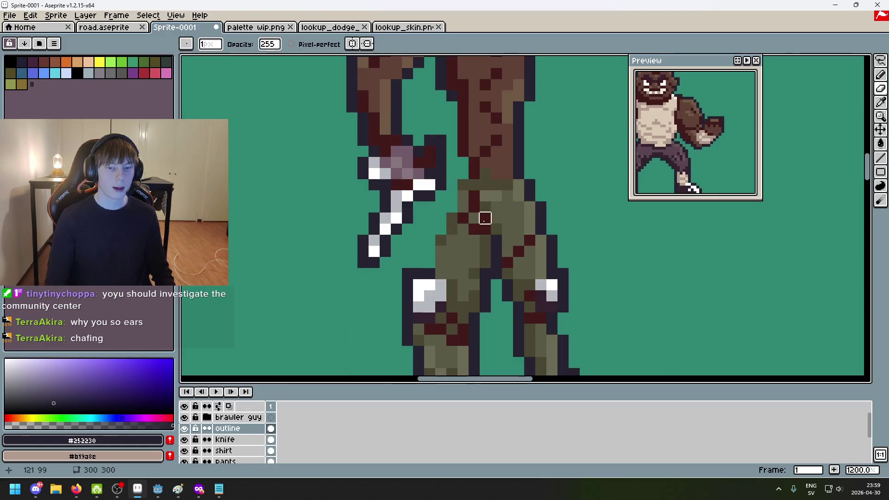
left_click_drag(666, 195, 665, 182)
Extend the dark vertical line, cross it with a horizontal bar, and trim both bar ends
scroll(593, 218, "down", 3)
left_click_drag(493, 129, 493, 278)
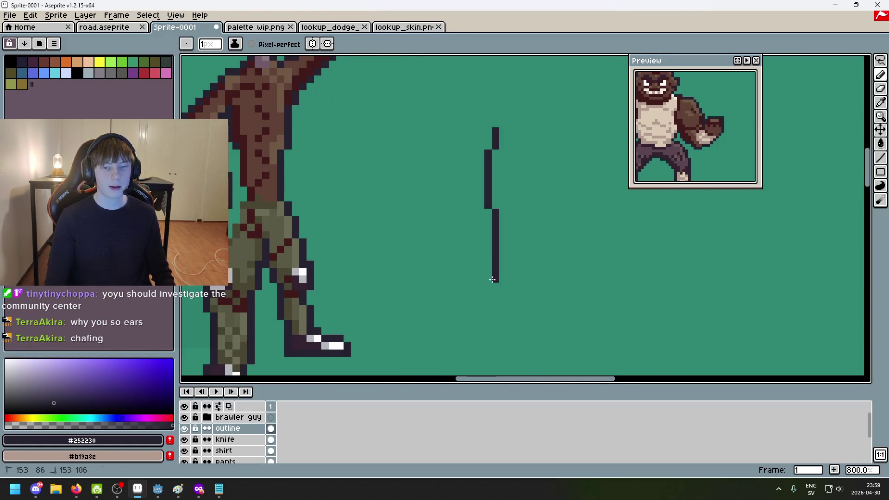
scroll(408, 257, "up", 2)
left_click_drag(435, 259, 549, 260)
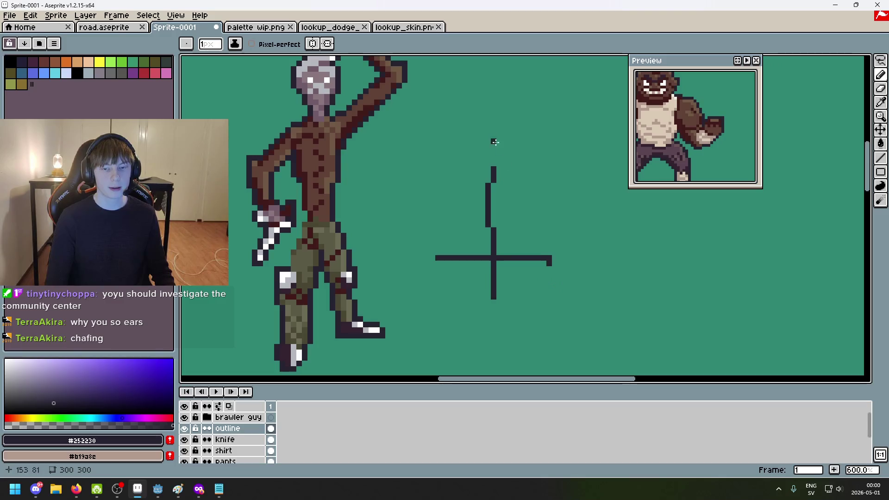
left_click_drag(493, 91, 492, 203)
key("e")
left_click(448, 255)
left_click(540, 256)
key("b")
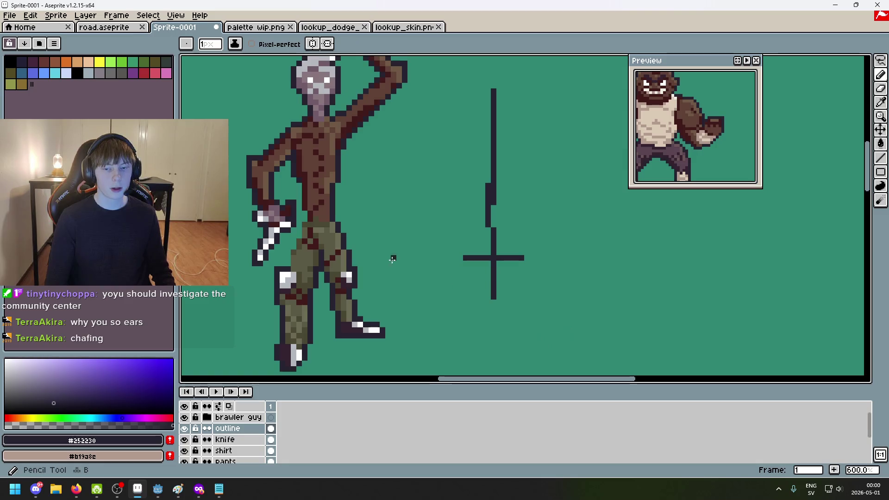
scroll(394, 254, "up", 5)
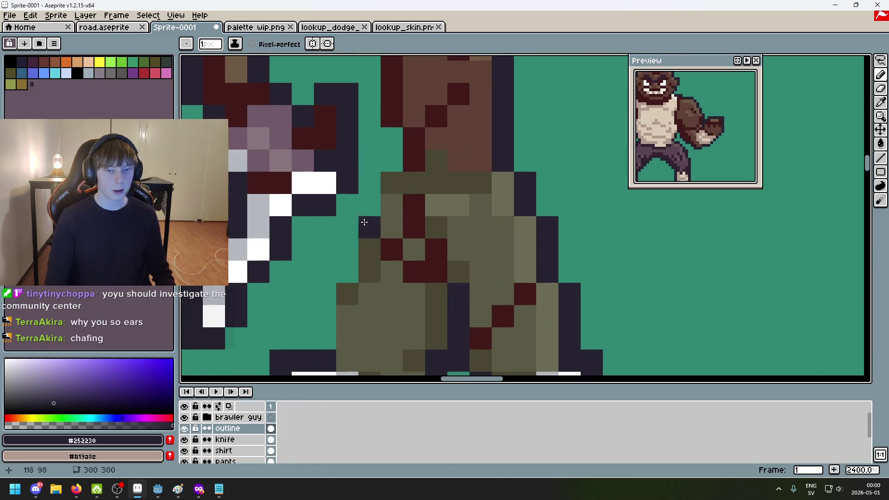
Switch to the Pencil and zoom in to 1600% on the knife man's waist
scroll(382, 235, "down", 7)
scroll(382, 235, "down", 3)
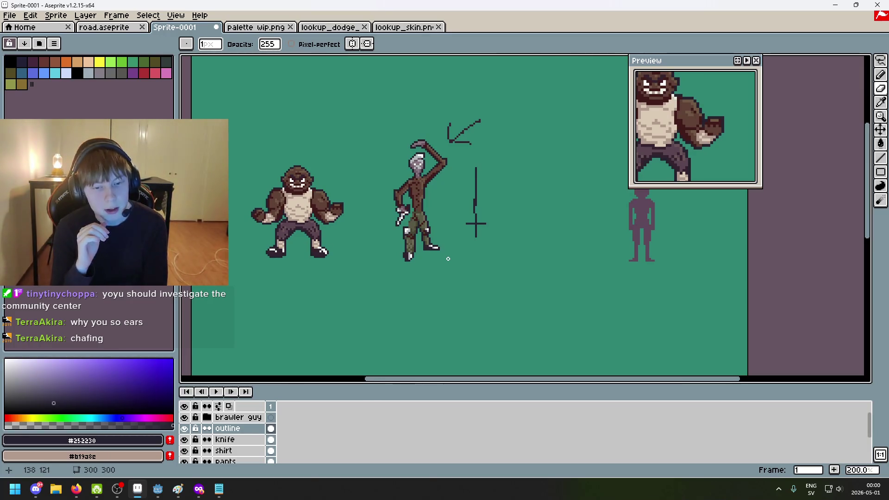
scroll(448, 259, "up", 4)
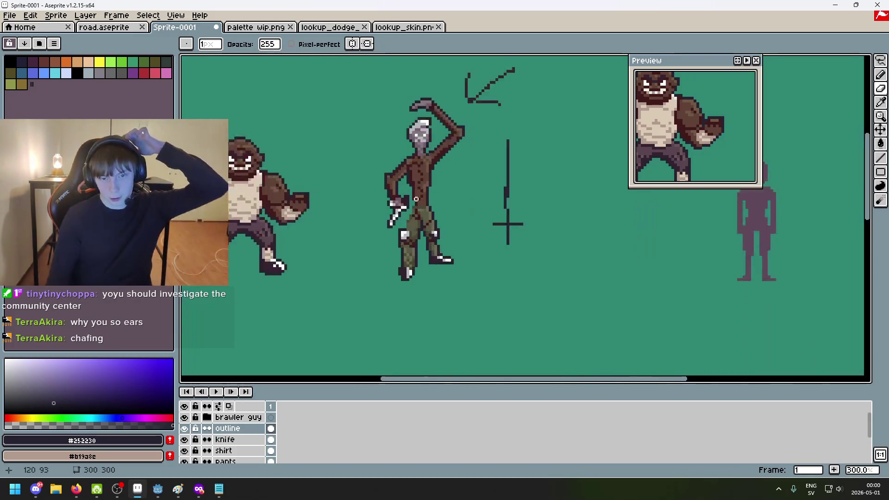
scroll(430, 190, "up", 2)
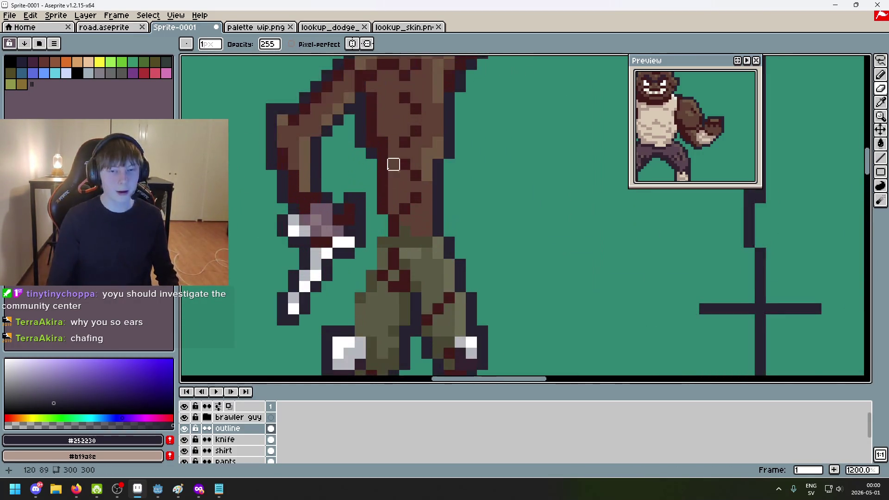
key("b")
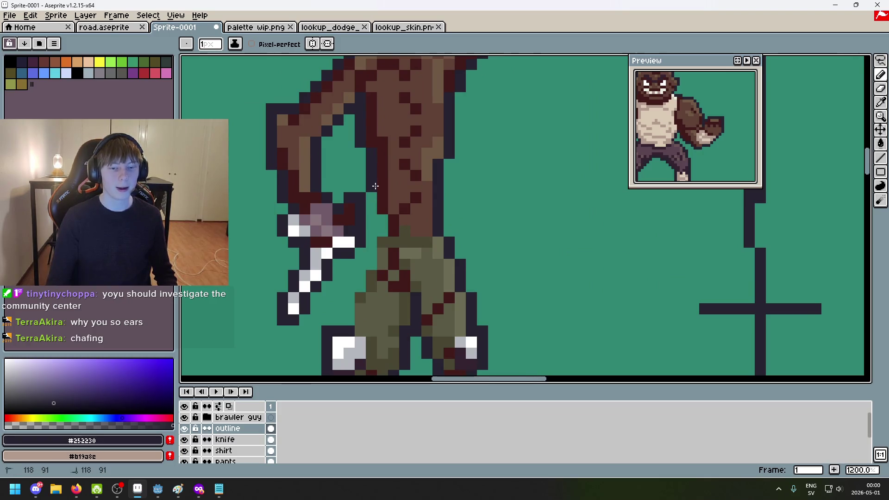
scroll(381, 197, "down", 2)
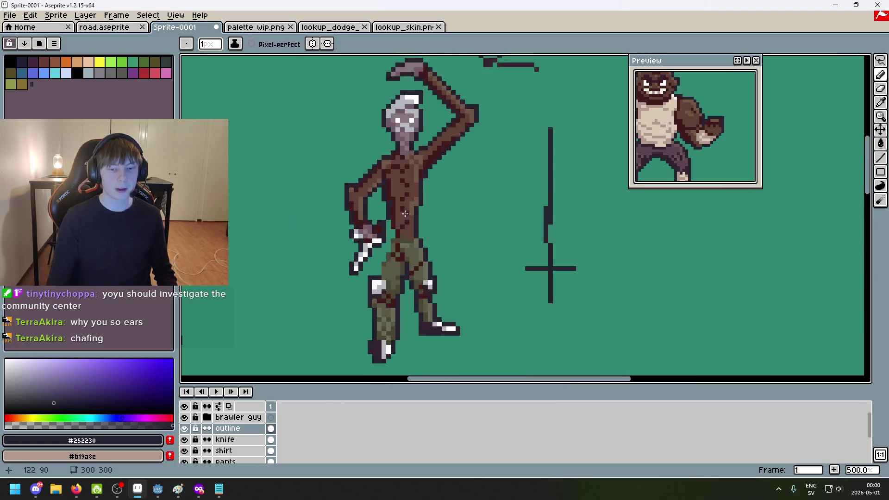
scroll(386, 237, "up", 2)
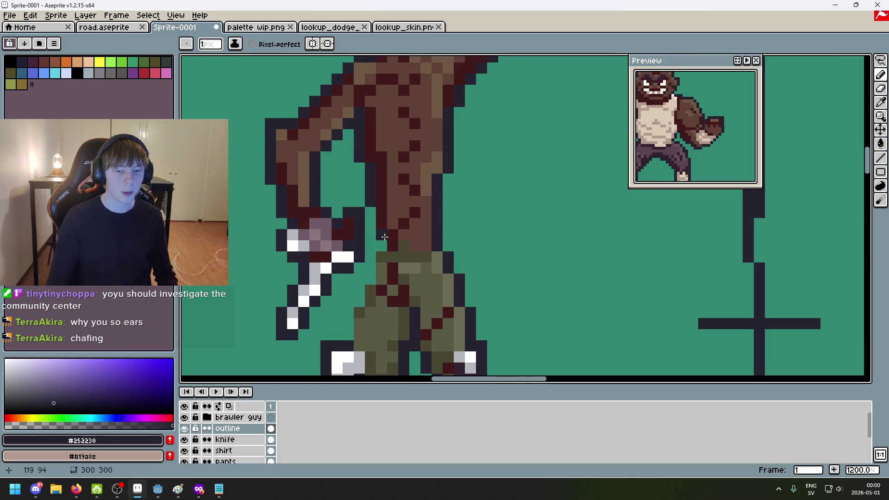
scroll(384, 237, "down", 1)
scroll(384, 245, "up", 1)
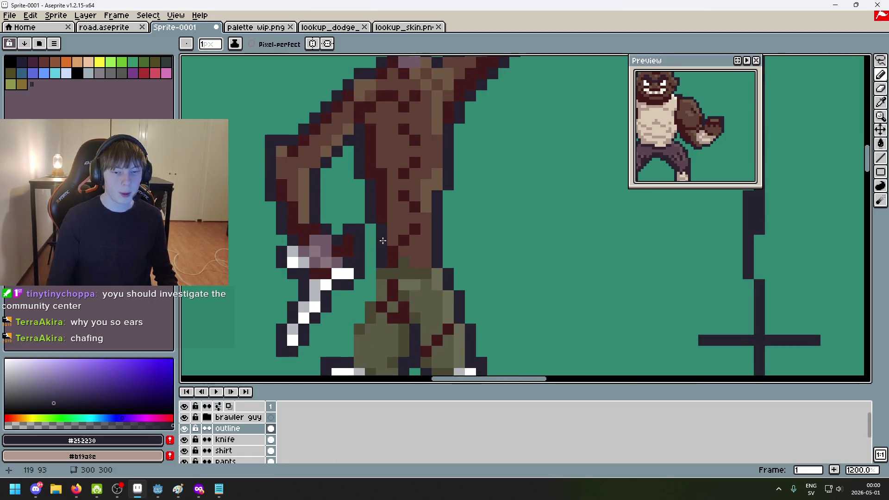
scroll(410, 272, "down", 2)
scroll(491, 180, "up", 5)
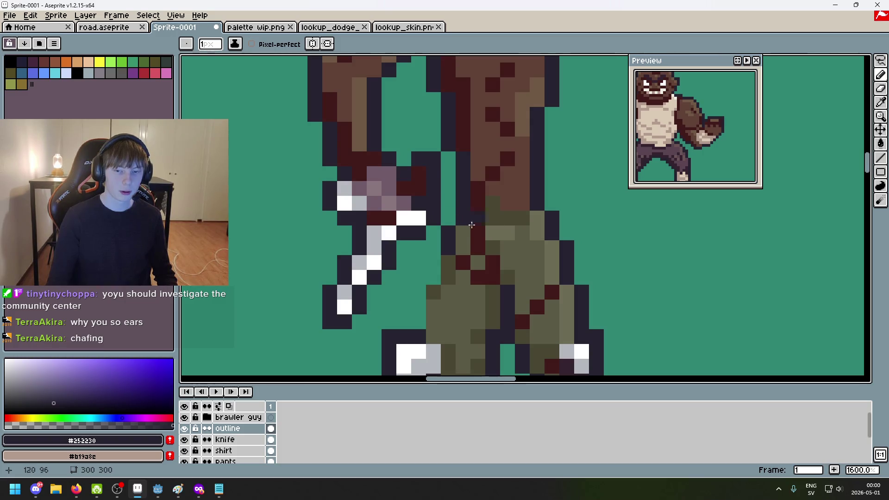
scroll(535, 269, "down", 4)
scroll(532, 273, "up", 4)
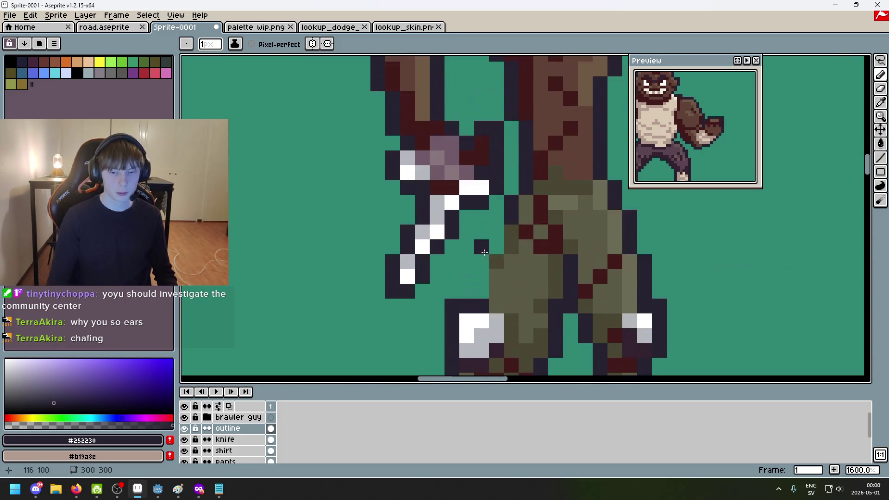
Redraw the dark waist outline one column left, beside the pants
mouse_move(482, 262)
left_mouse_down()
mouse_move(482, 292)
mouse_move(485, 268)
left_mouse_up()
mouse_move(566, 293)
left_mouse_down()
mouse_move(511, 271)
mouse_move(479, 273)
mouse_move(527, 275)
left_mouse_up()
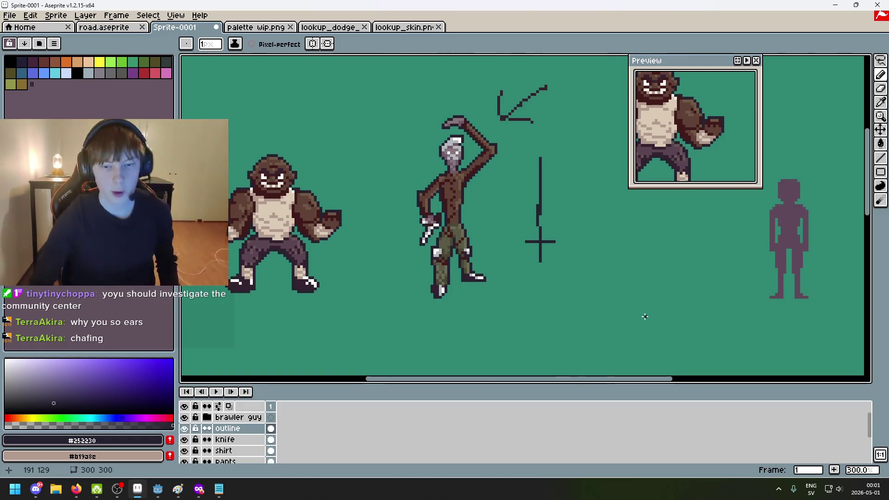
key("e")
key("plus")
key("plus")
key("plus")
left_click_drag(532, 173, 528, 250)
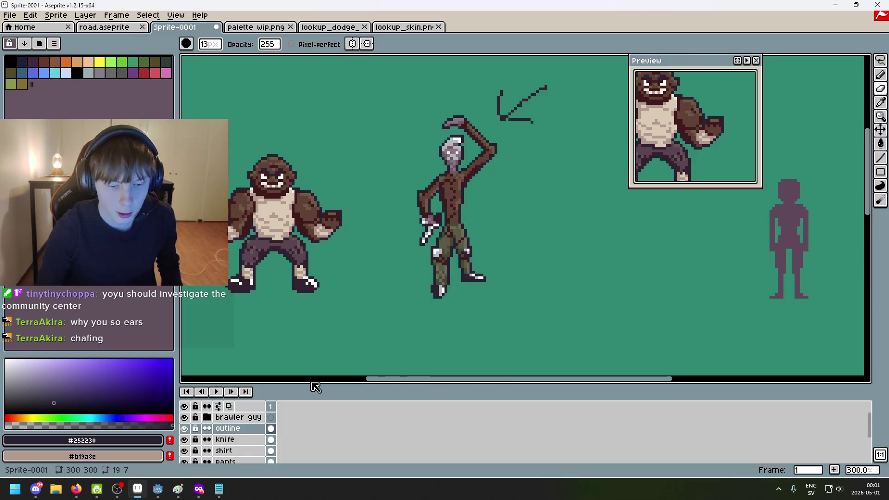
left_click(231, 439)
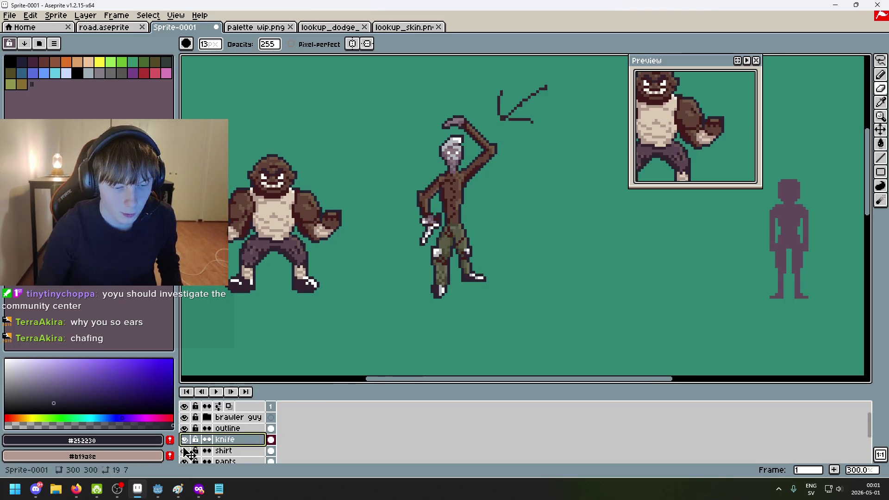
scroll(187, 452, "down", 2)
left_click(231, 450)
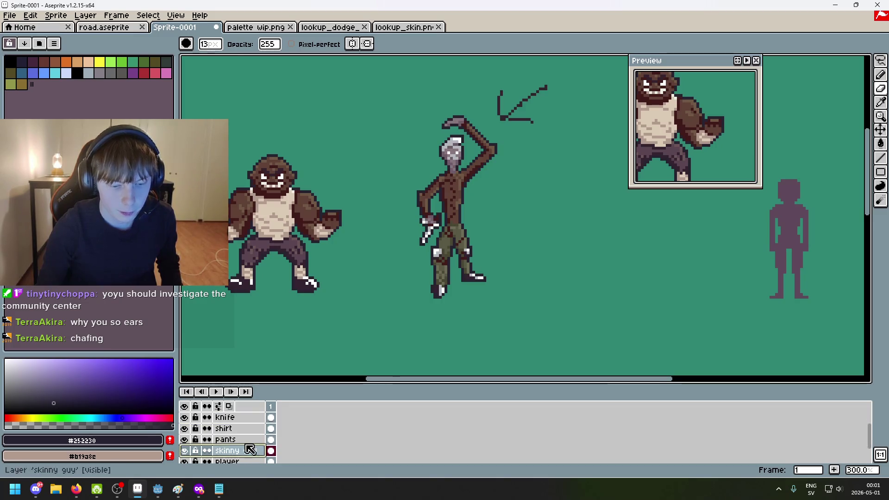
left_click_drag(555, 113, 551, 97)
scroll(542, 180, "right", 3)
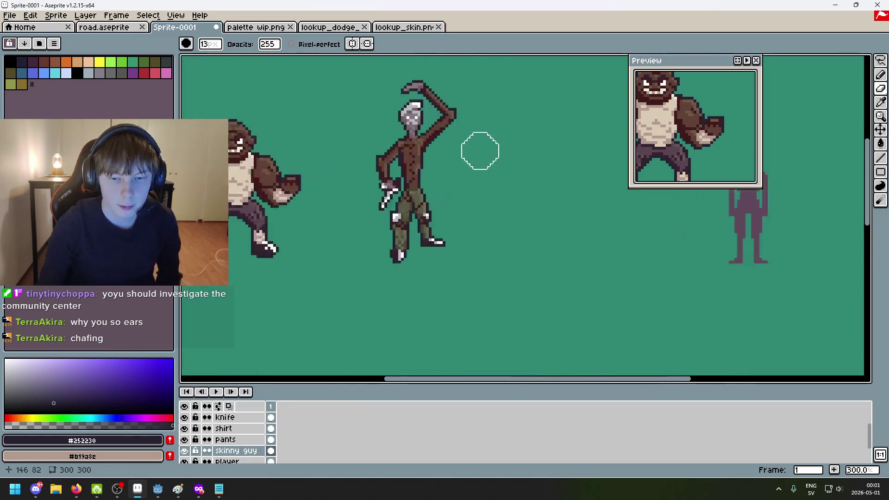
scroll(478, 149, "down", 2)
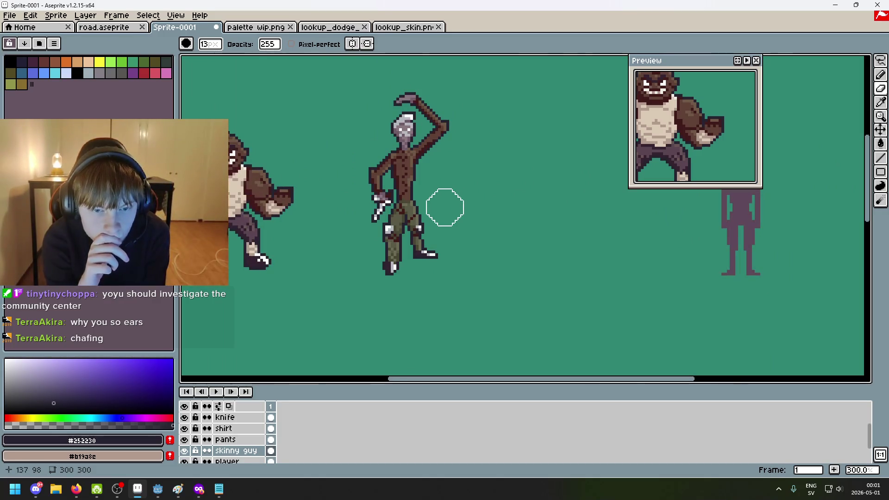
scroll(458, 221, "down", 3)
scroll(460, 232, "up", 1)
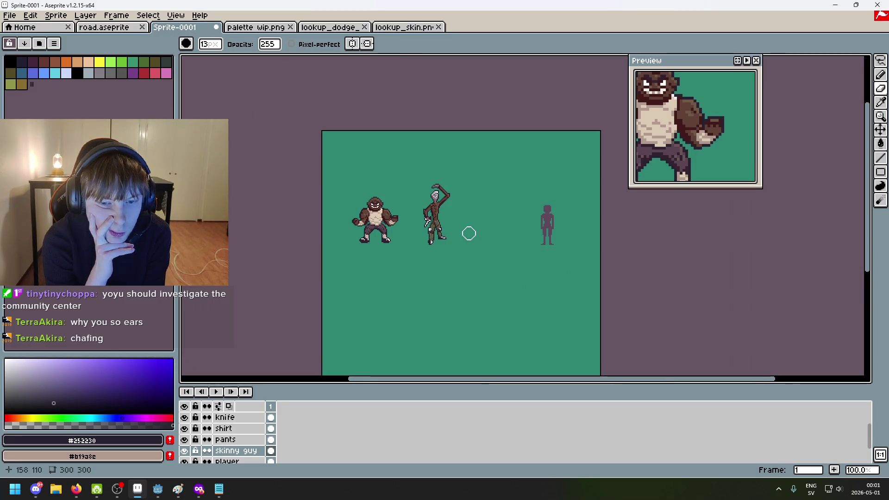
scroll(470, 233, "up", 1)
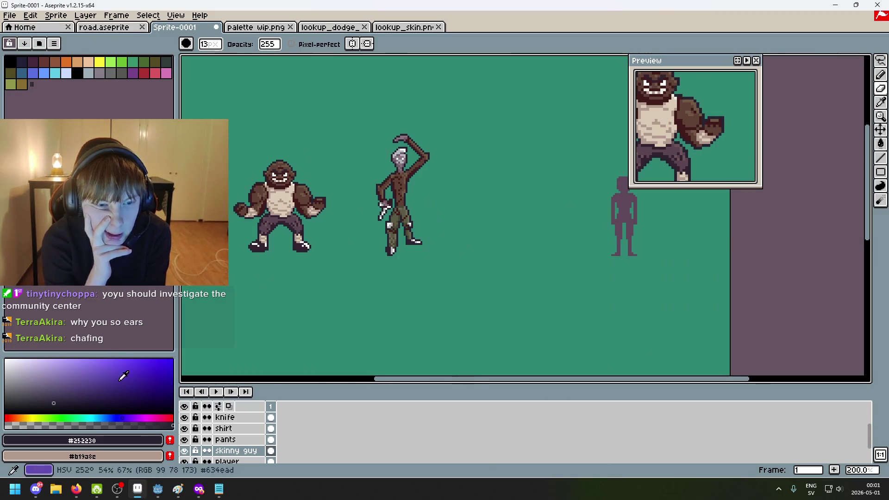
scroll(232, 312, "up", 2)
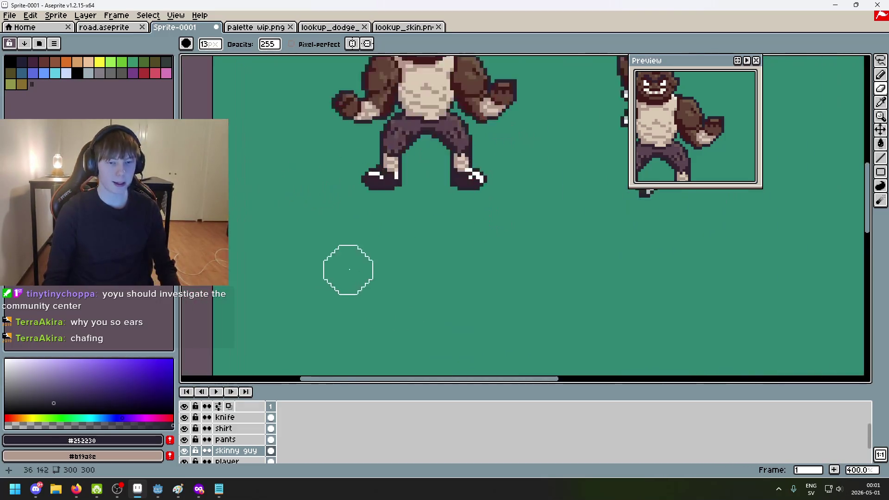
scroll(529, 328, "down", 1)
scroll(537, 319, "up", 2)
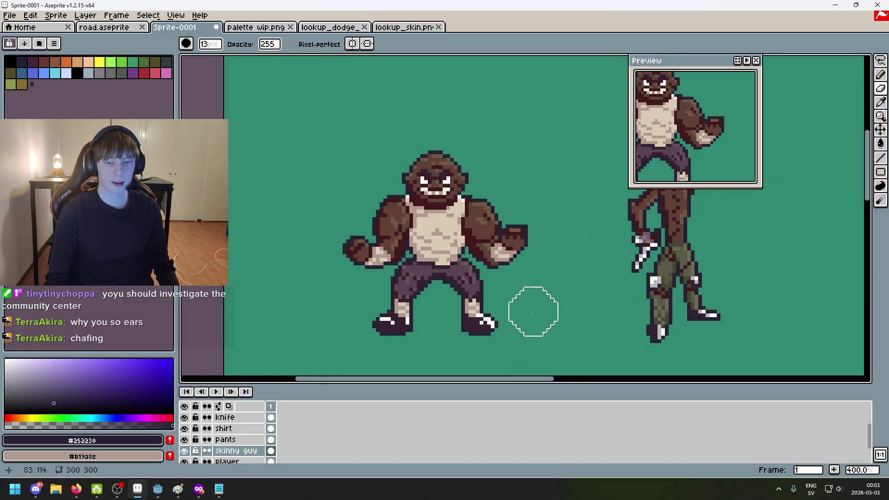
scroll(540, 306, "down", 1)
scroll(509, 299, "up", 1)
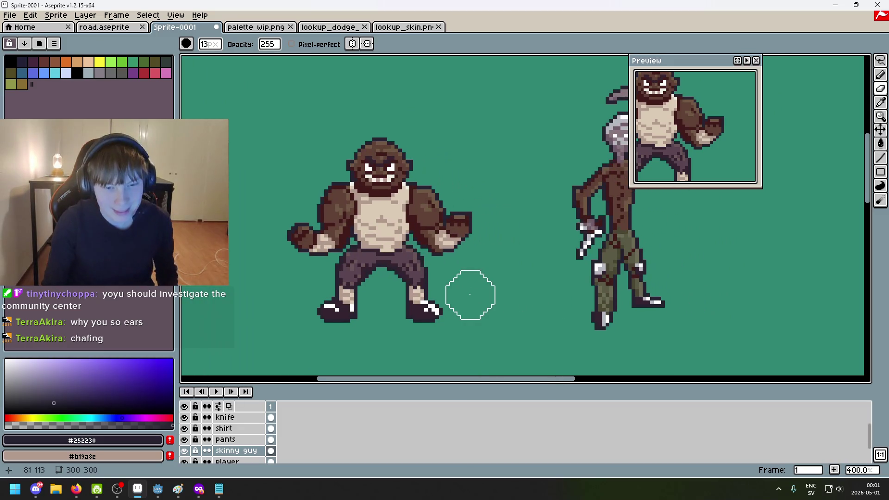
scroll(463, 253, "down", 1)
scroll(484, 252, "up", 1)
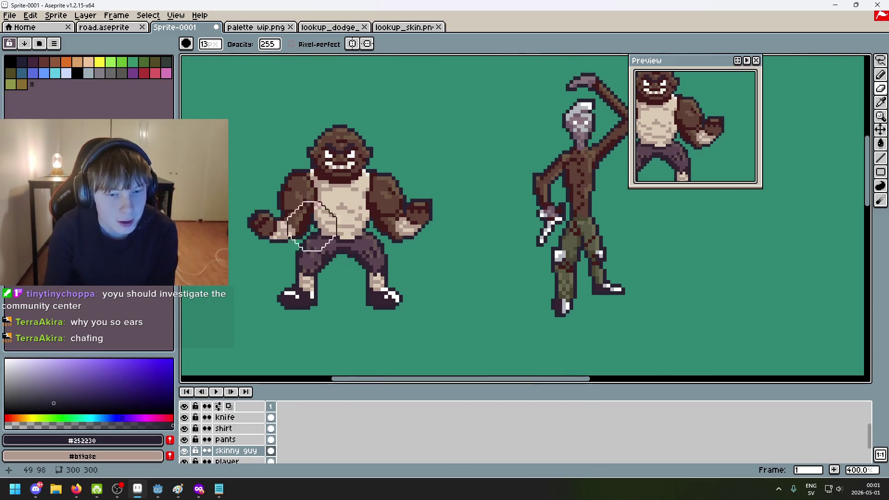
scroll(454, 301, "down", 1)
scroll(411, 294, "up", 1)
scroll(477, 294, "down", 2)
scroll(502, 308, "up", 1)
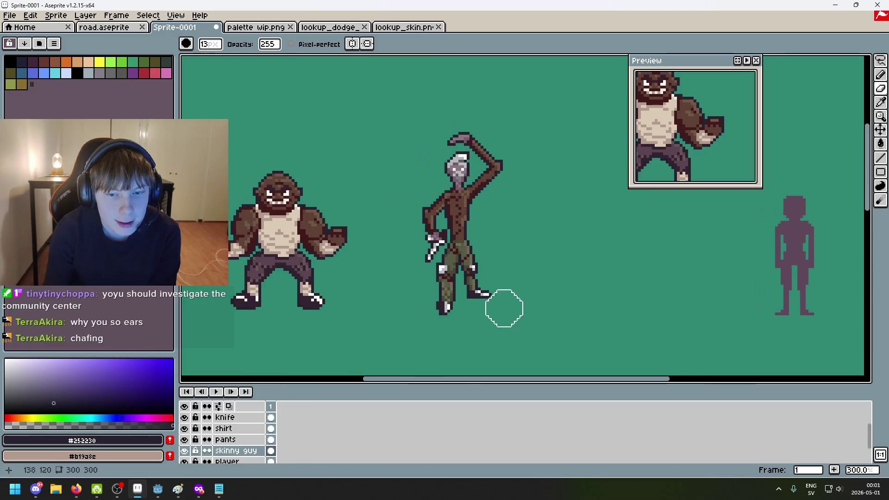
scroll(505, 320, "down", 1)
mouse_move(504, 319)
left_mouse_down()
mouse_move(462, 233)
mouse_move(475, 321)
mouse_move(458, 342)
left_mouse_up()
scroll(441, 250, "up", 1)
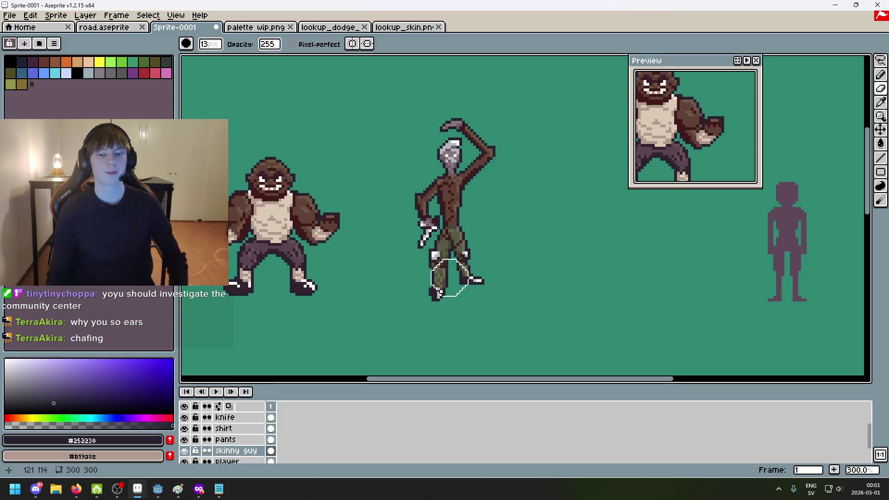
left_click_drag(498, 235, 499, 242)
scroll(498, 242, "up", 1)
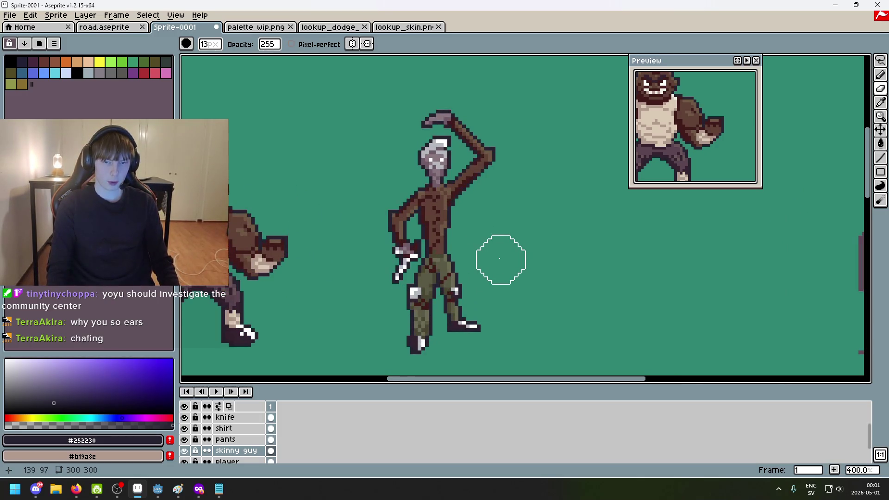
scroll(501, 260, "up", 1)
mouse_move(496, 258)
left_mouse_down()
mouse_move(621, 278)
mouse_move(592, 308)
mouse_move(537, 308)
left_mouse_up()
left_click_drag(618, 244, 671, 163)
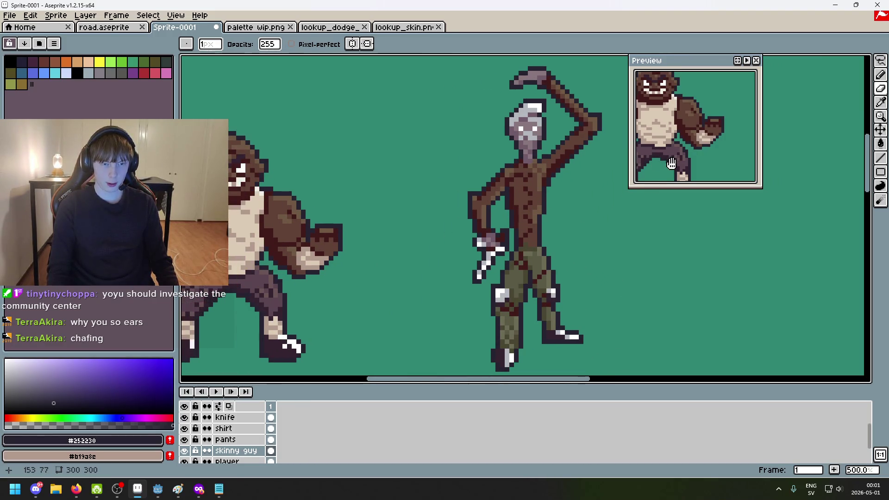
mouse_move(632, 212)
left_mouse_down()
mouse_move(635, 182)
mouse_move(599, 188)
mouse_move(547, 166)
left_mouse_up()
scroll(588, 202, "down", 3)
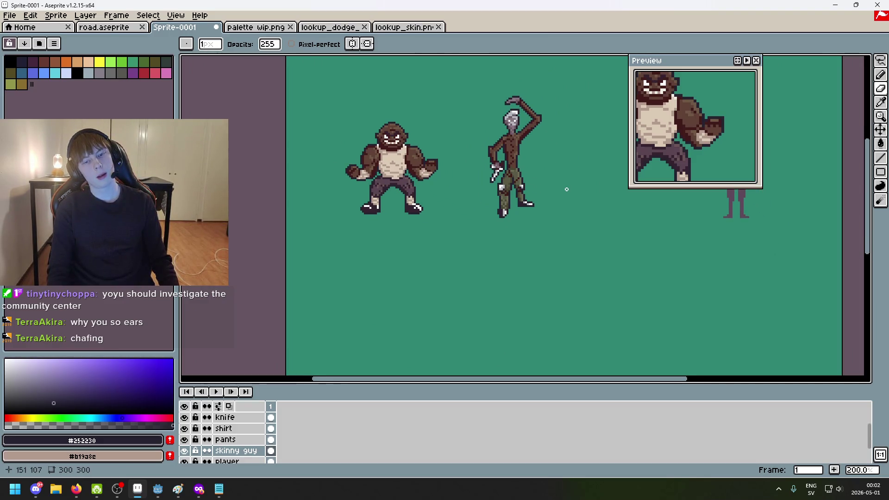
scroll(401, 208, "up", 3)
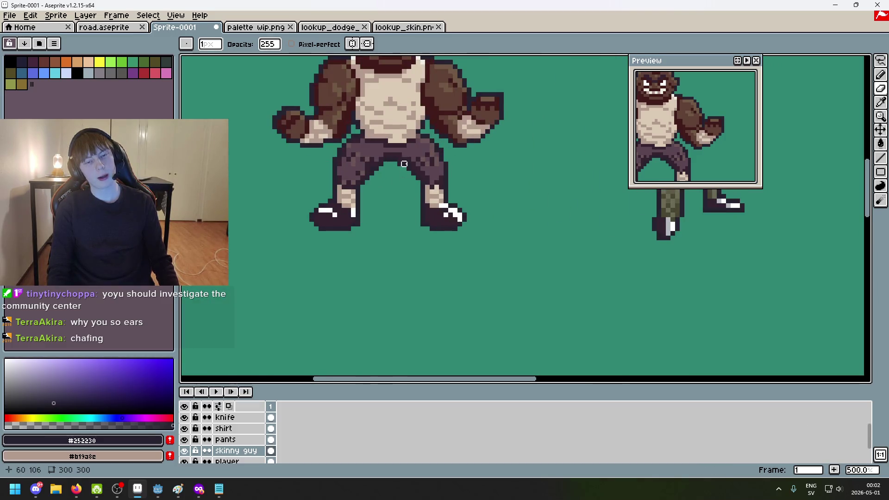
scroll(418, 163, "down", 1)
scroll(376, 234, "right", 3)
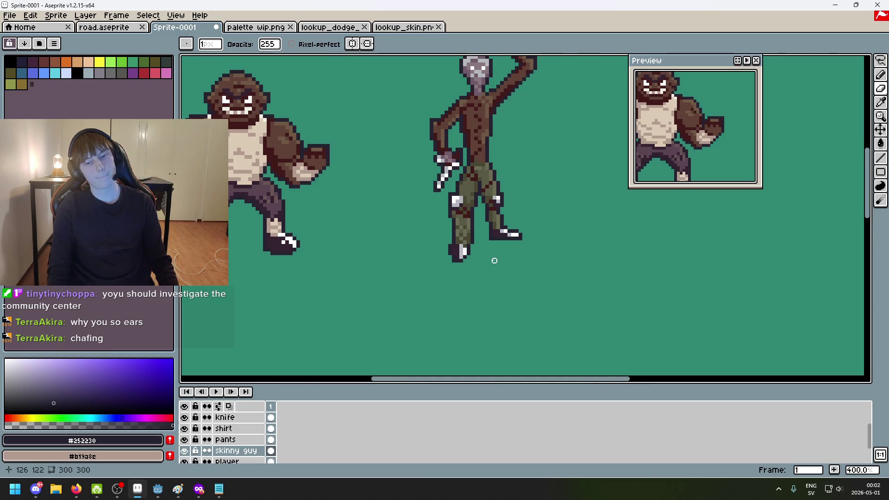
left_click_drag(486, 261, 498, 296)
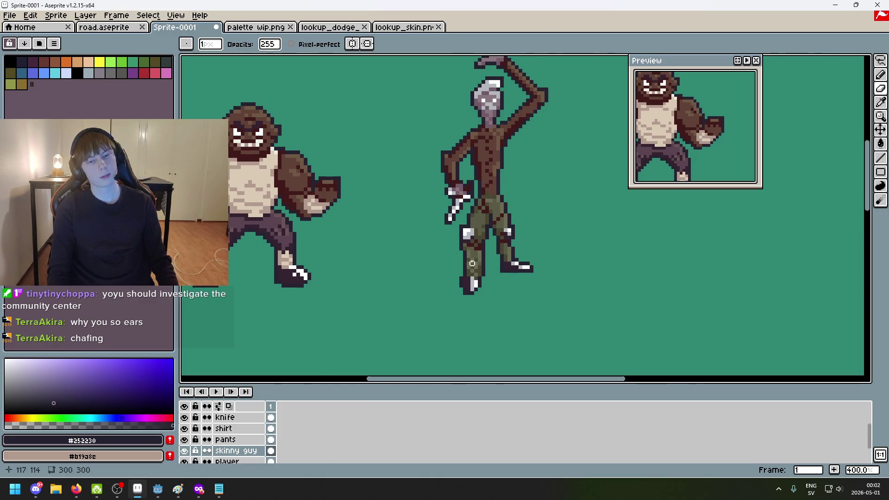
left_click(284, 28)
mouse_move(615, 198)
left_mouse_down()
mouse_move(530, 168)
mouse_move(539, 168)
left_mouse_up()
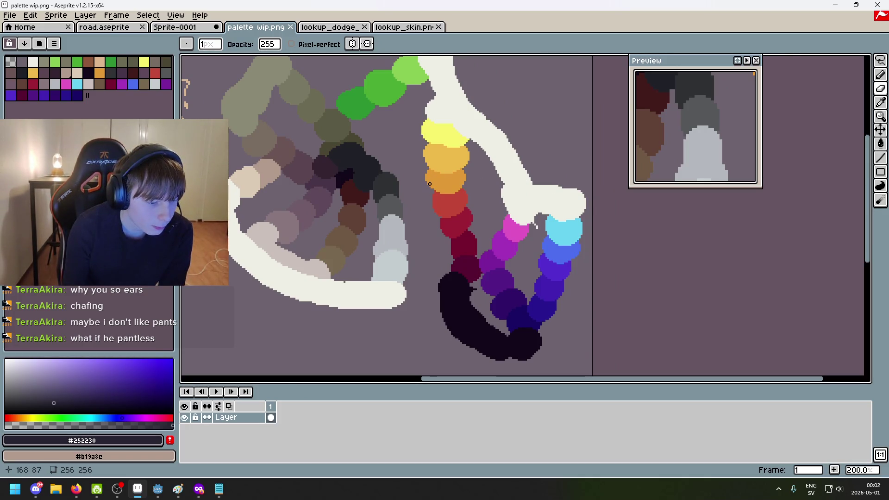
left_click(187, 28)
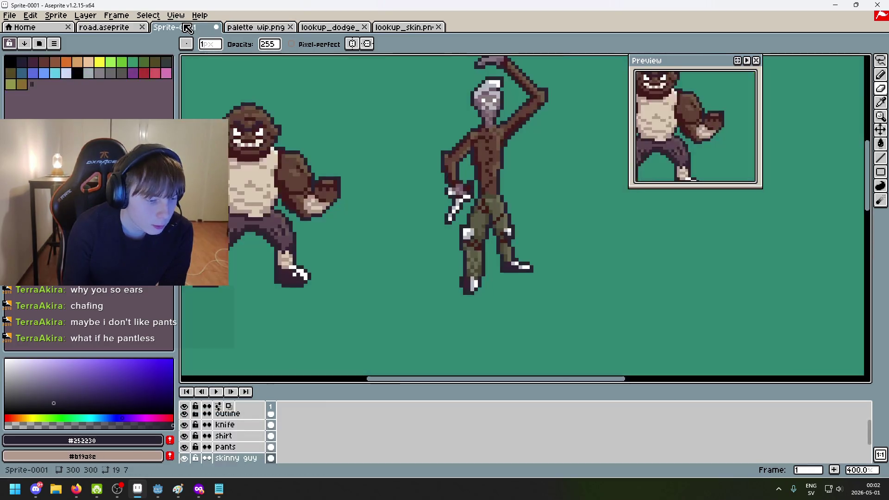
left_click(184, 447)
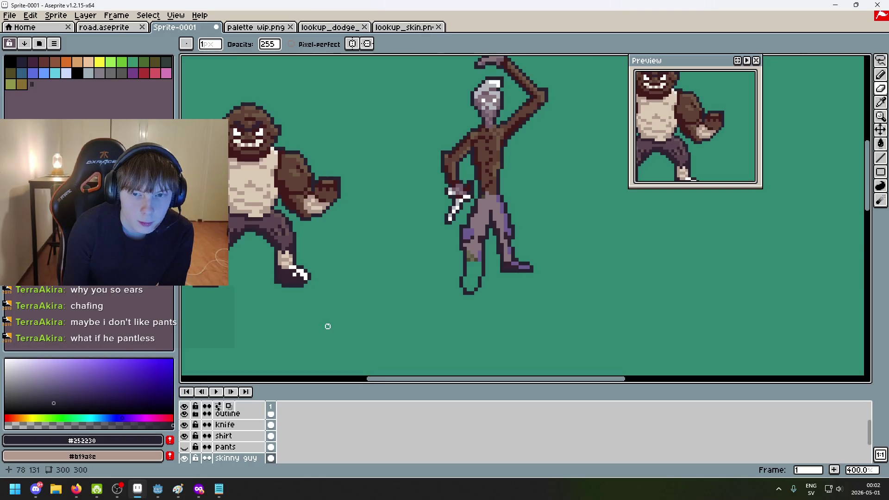
left_click(185, 446)
scroll(367, 307, "right", 3)
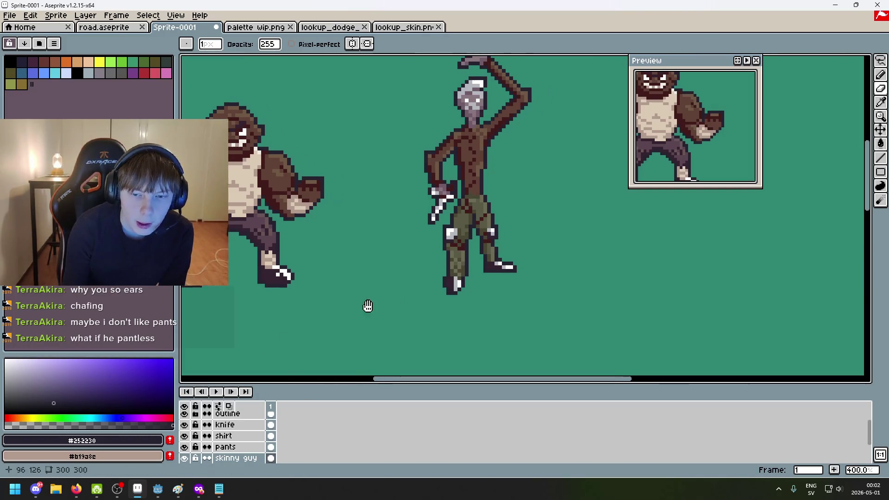
Pan and zoom around the sprites to bring the knife man's head into view
scroll(275, 210, "down", 1)
scroll(275, 210, "down", 1)
scroll(315, 232, "left", 2)
scroll(334, 248, "up", 1)
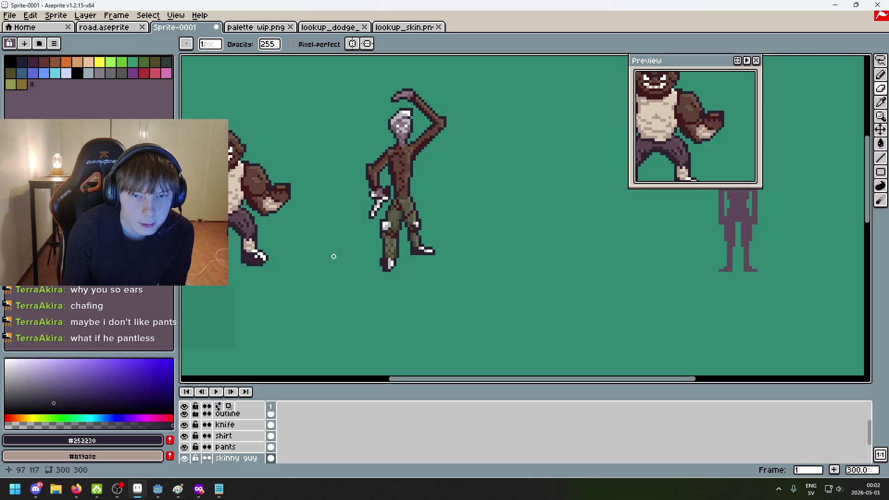
mouse_move(356, 256)
left_mouse_down()
mouse_move(359, 268)
mouse_move(387, 271)
mouse_move(377, 273)
left_mouse_up()
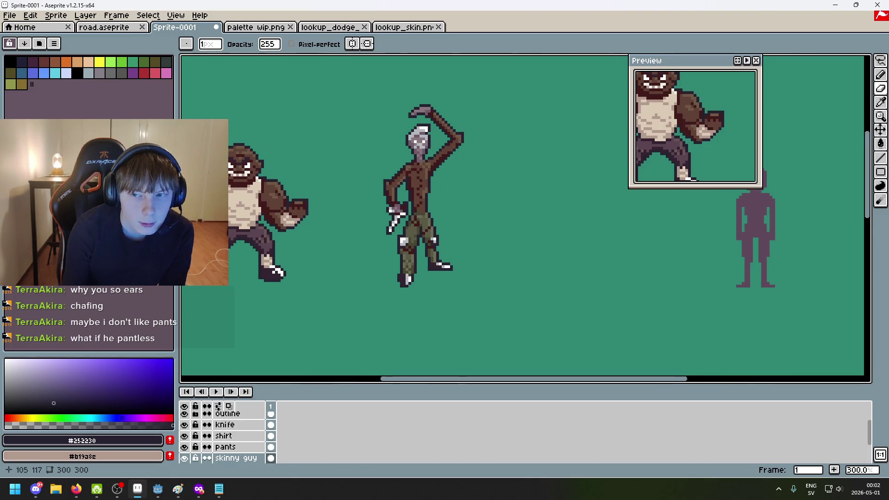
scroll(454, 273, "down", 2)
scroll(453, 272, "up", 1)
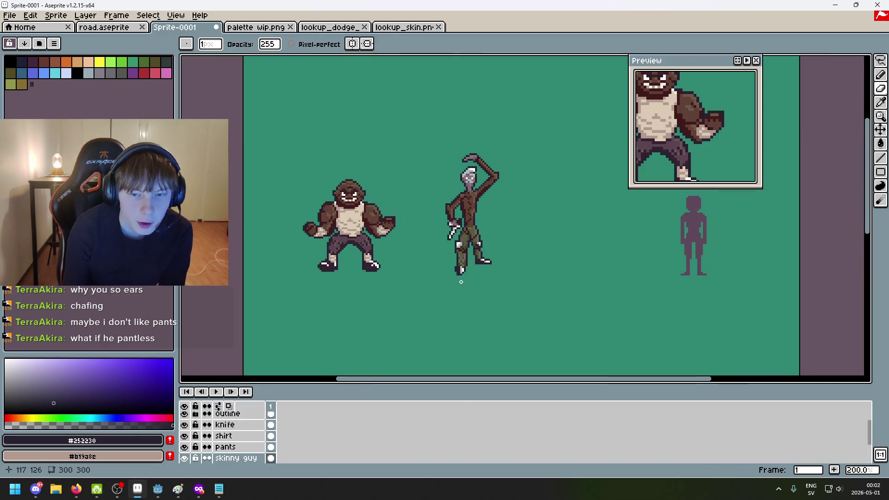
scroll(444, 284, "up", 1)
scroll(422, 271, "down", 1)
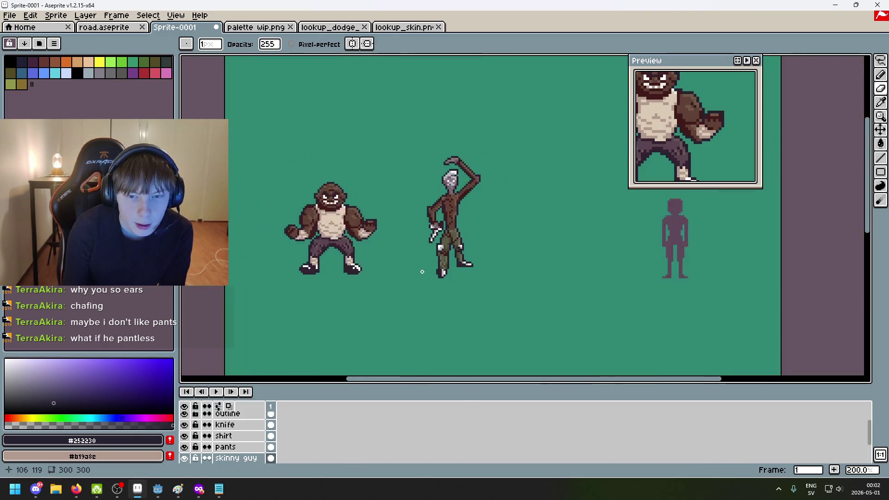
scroll(414, 263, "up", 1)
left_click_drag(414, 263, 396, 273)
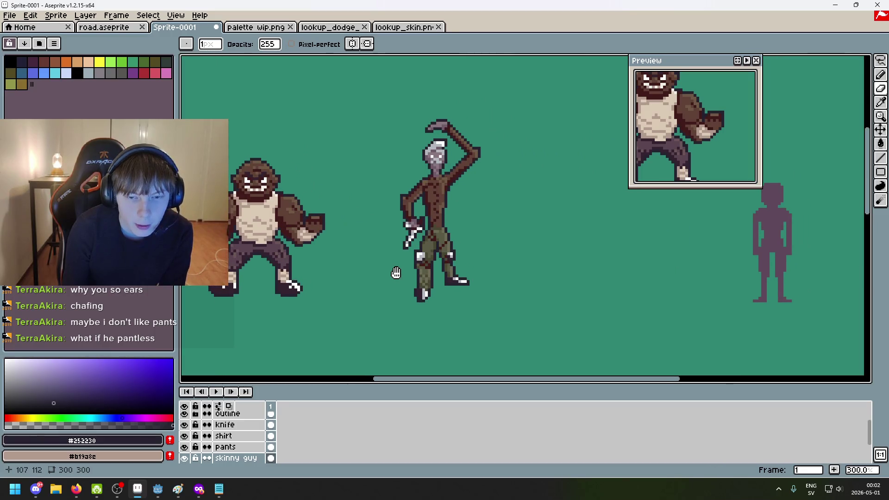
scroll(445, 213, "up", 2)
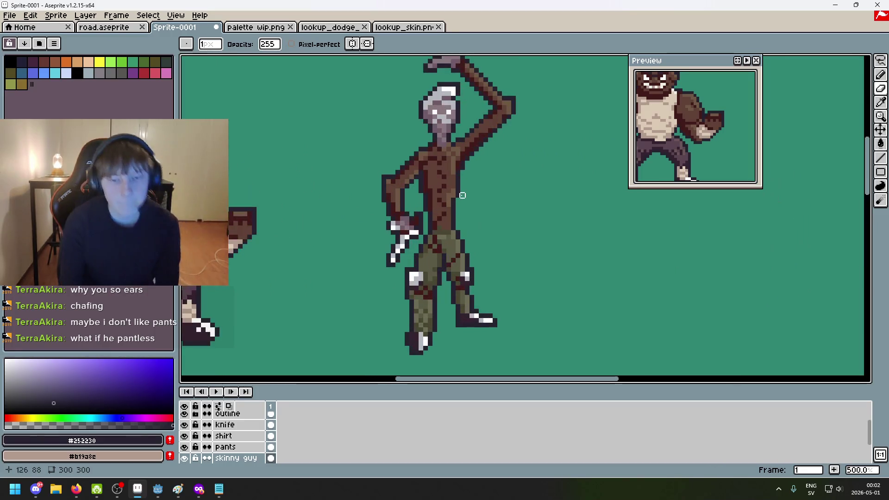
scroll(465, 191, "up", 1)
scroll(458, 195, "up", 2)
scroll(443, 230, "down", 1)
left_click_drag(442, 230, 441, 257)
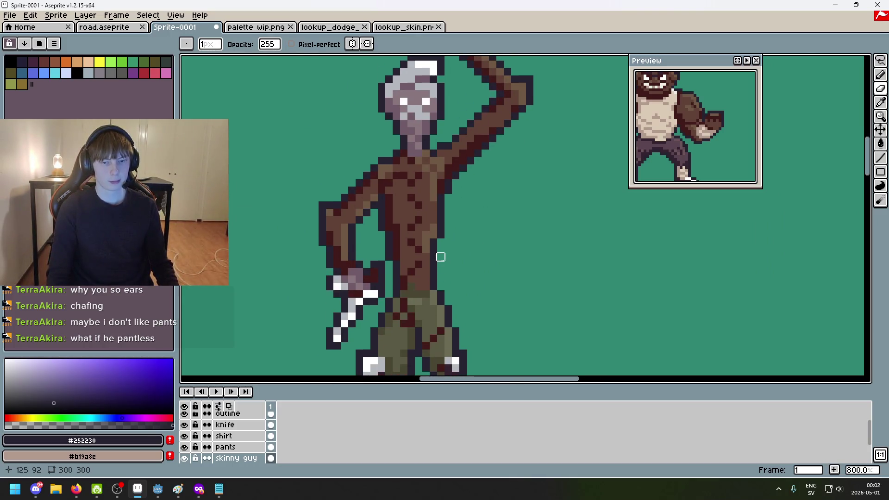
Zoom to 1600% on the head and sample white #FFFFFF from its highlight pixel
scroll(396, 250, "down", 4)
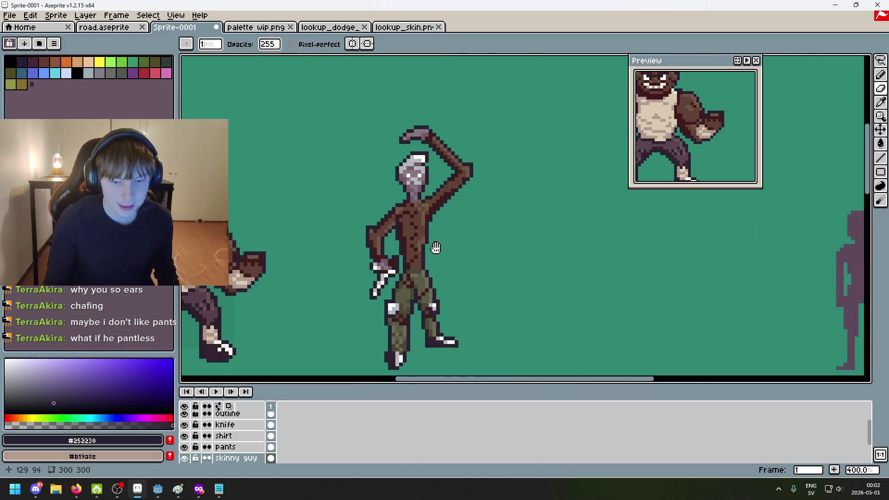
left_click_drag(421, 256, 466, 267)
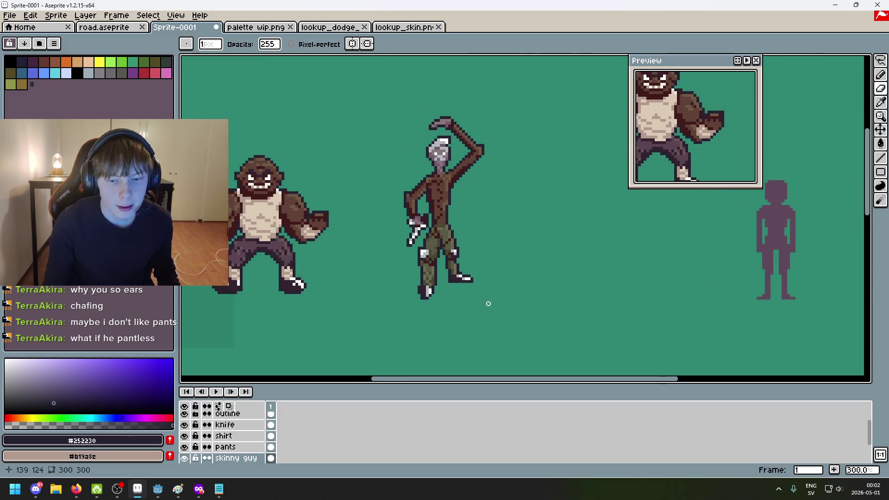
mouse_move(461, 312)
left_mouse_down()
mouse_move(410, 310)
mouse_move(506, 302)
left_mouse_up()
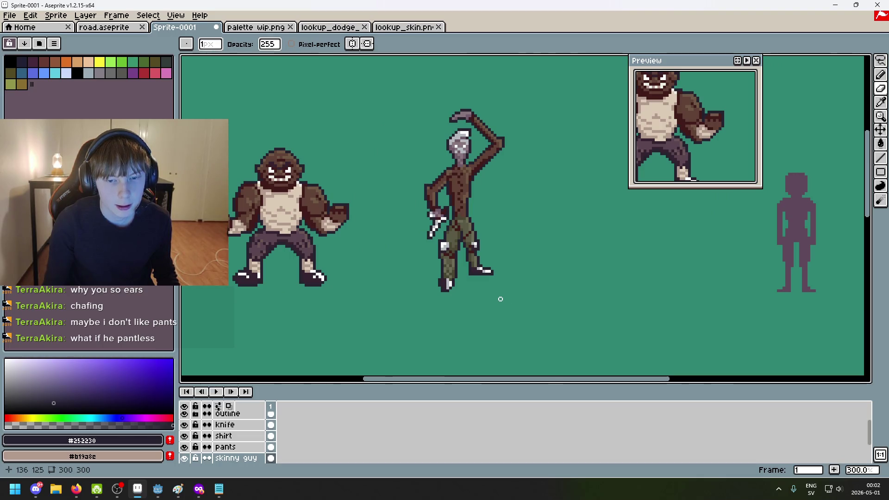
scroll(498, 298, "down", 1)
scroll(512, 282, "up", 1)
left_click_drag(512, 282, 554, 283)
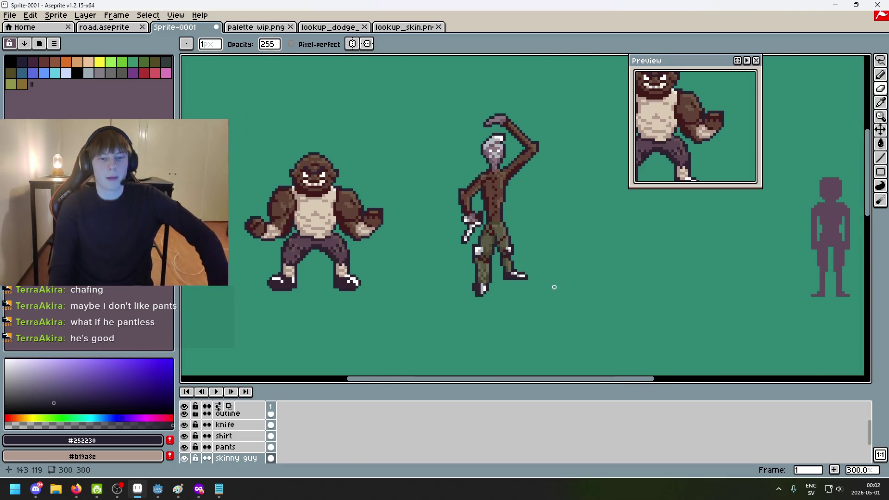
scroll(538, 291, "down", 1)
scroll(530, 234, "up", 1)
scroll(532, 238, "down", 1)
left_click_drag(532, 238, 457, 242)
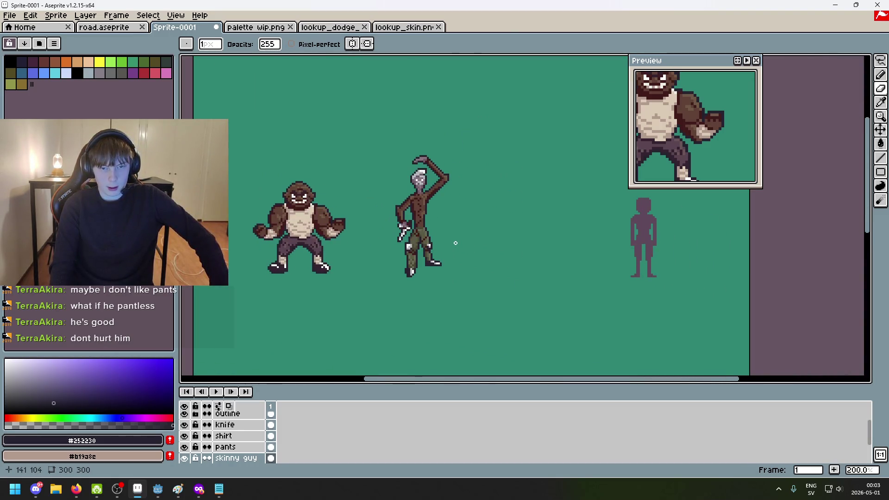
left_click_drag(389, 246, 400, 249)
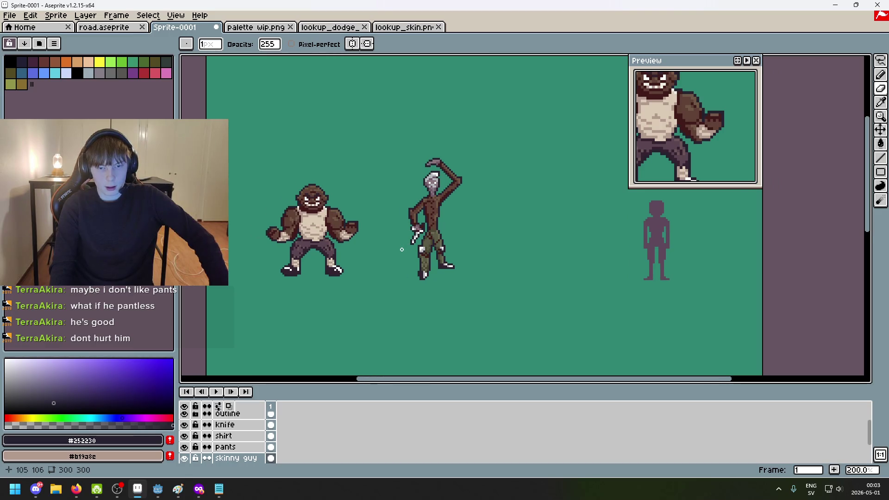
scroll(402, 249, "up", 2)
scroll(418, 155, "up", 6)
left_click(462, 188, "alt")
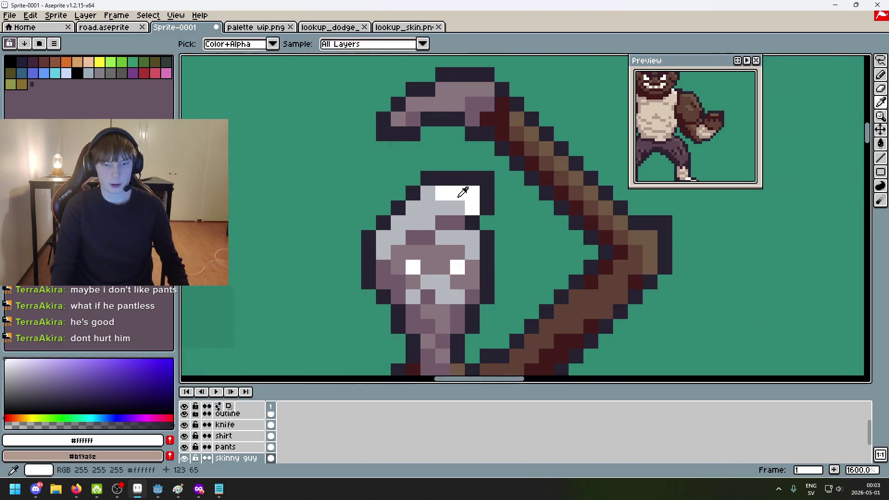
Place a white pixel on the head, then undo it as a stray
left_click(399, 220)
scroll(405, 214, "down", 7)
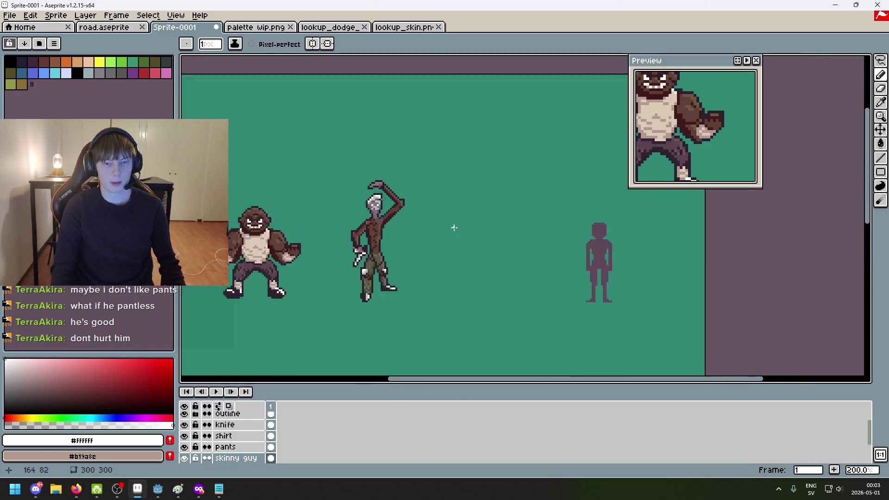
left_click_drag(449, 226, 478, 221)
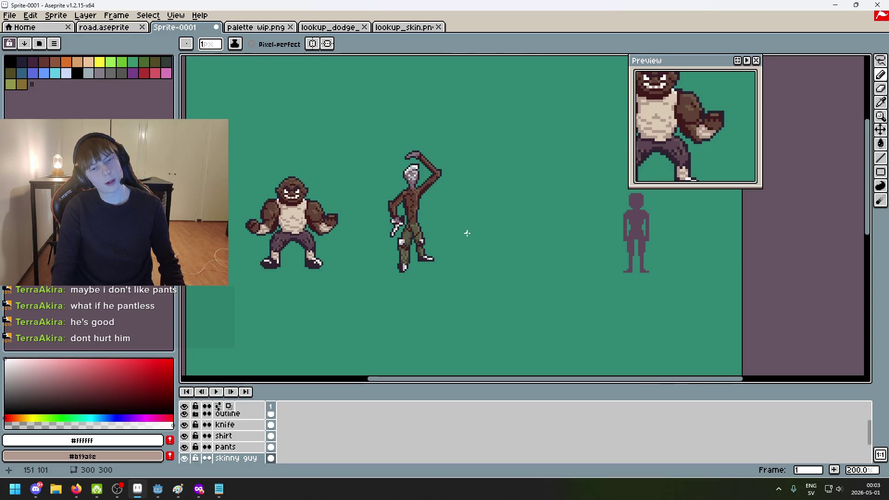
key("ctrl+z")
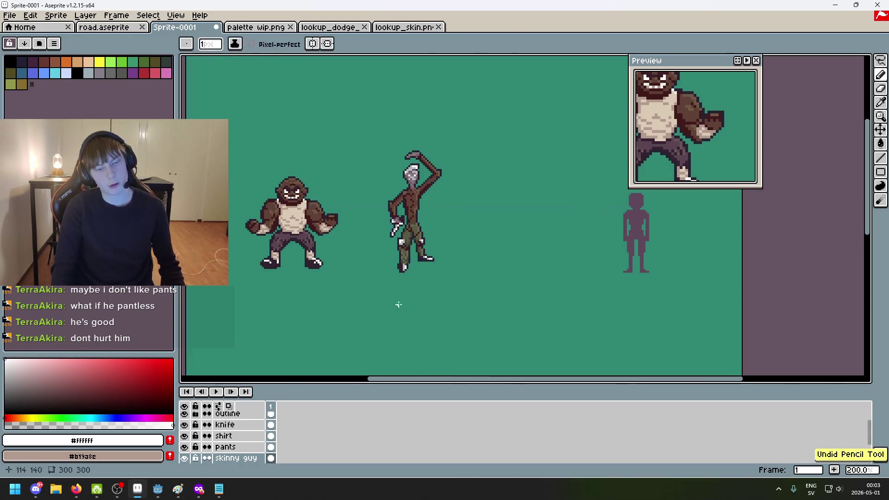
scroll(250, 444, "down", 3)
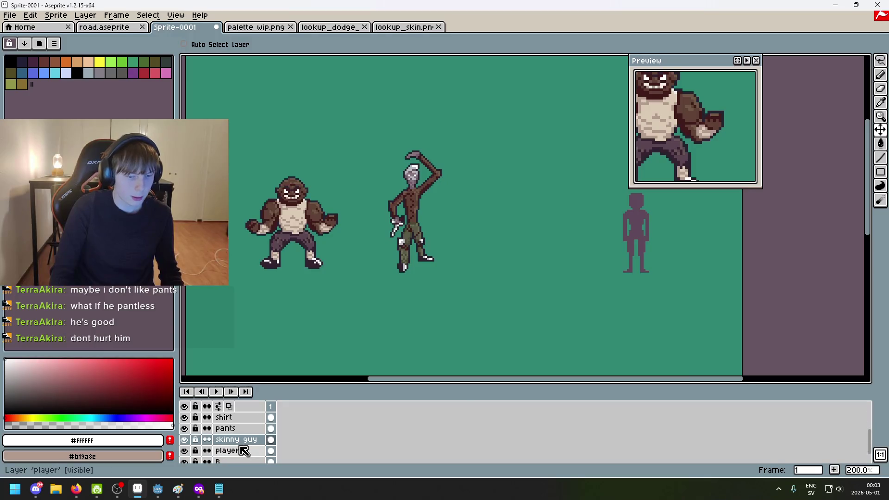
scroll(244, 451, "up", 3)
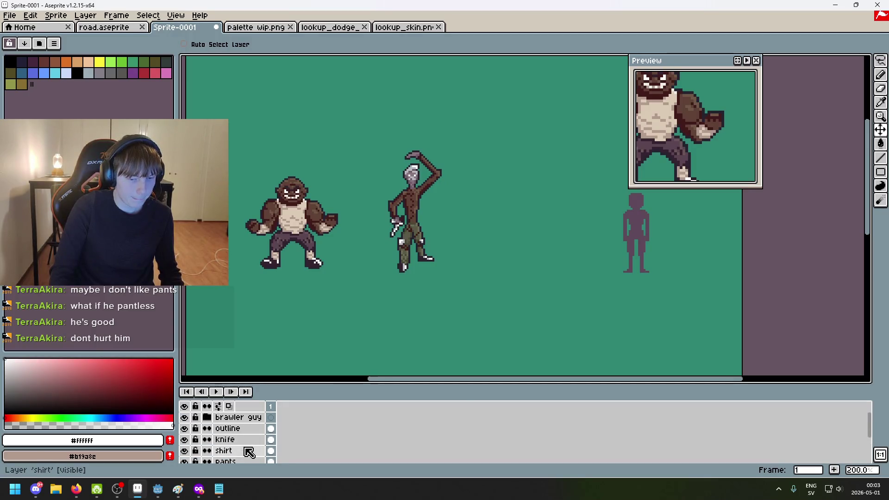
scroll(245, 456, "down", 1)
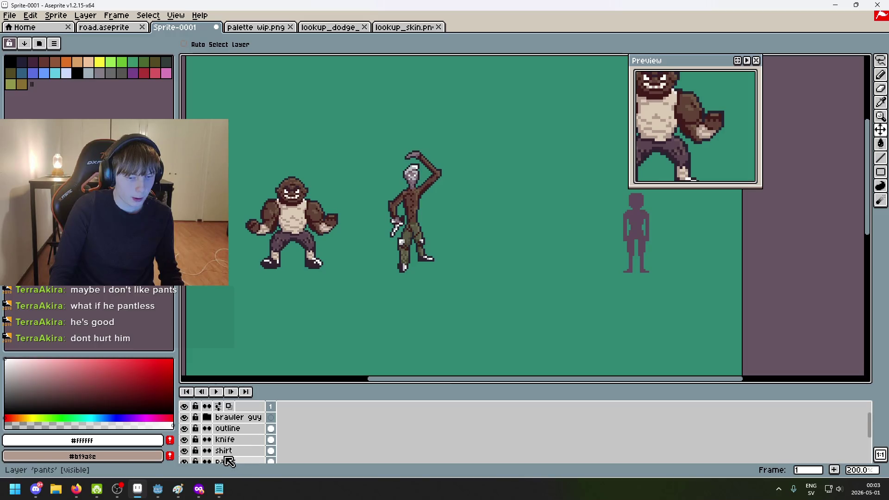
With the Pencil, add one white highlight pixel to the knife man's grey skull
key("b")
scroll(437, 129, "up", 7)
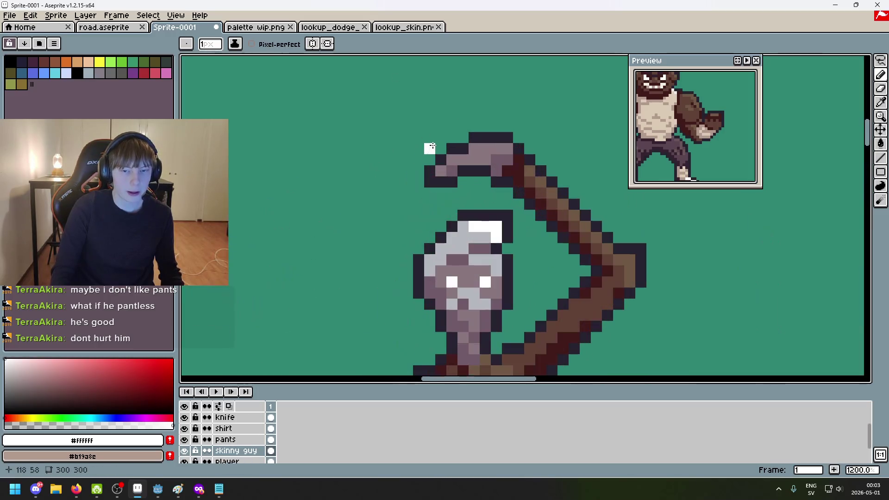
left_click(430, 259)
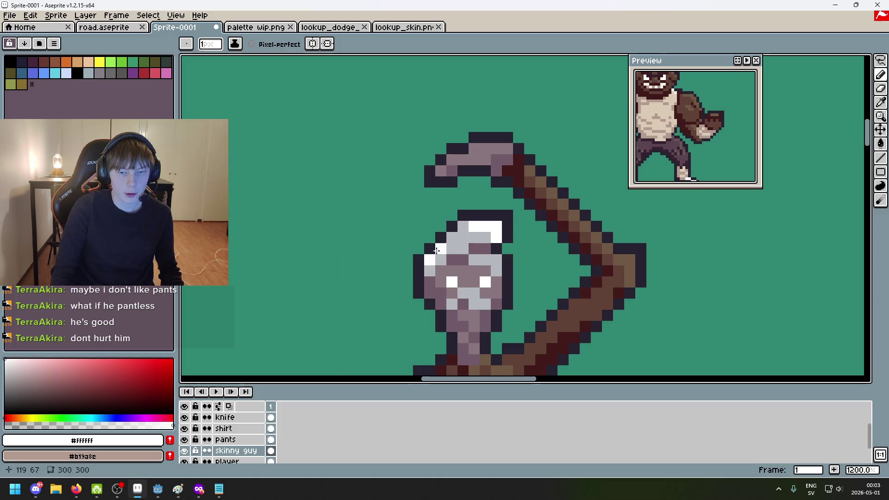
scroll(452, 239, "down", 7)
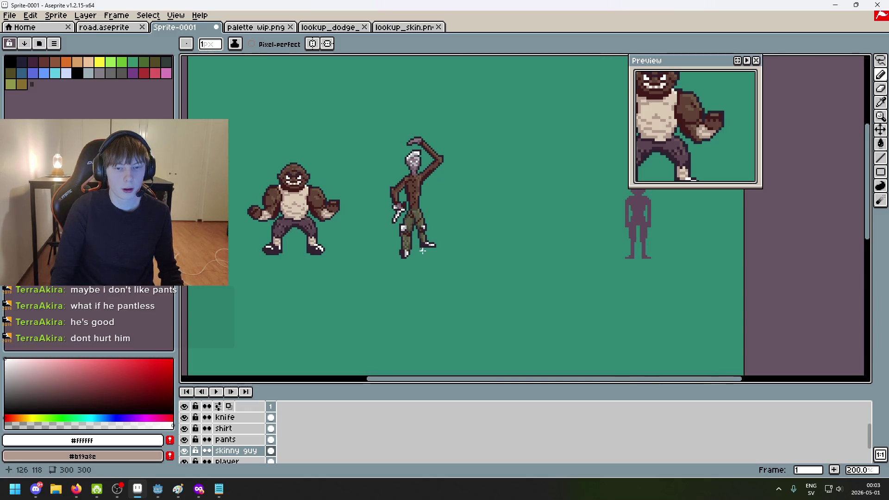
scroll(423, 250, "up", 7)
scroll(430, 190, "down", 3)
scroll(445, 194, "up", 2)
scroll(465, 203, "down", 4)
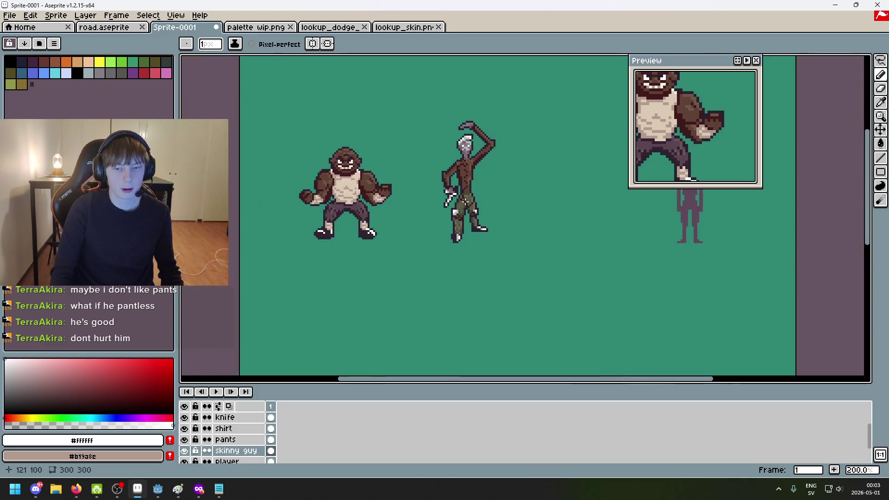
scroll(407, 196, "up", 8)
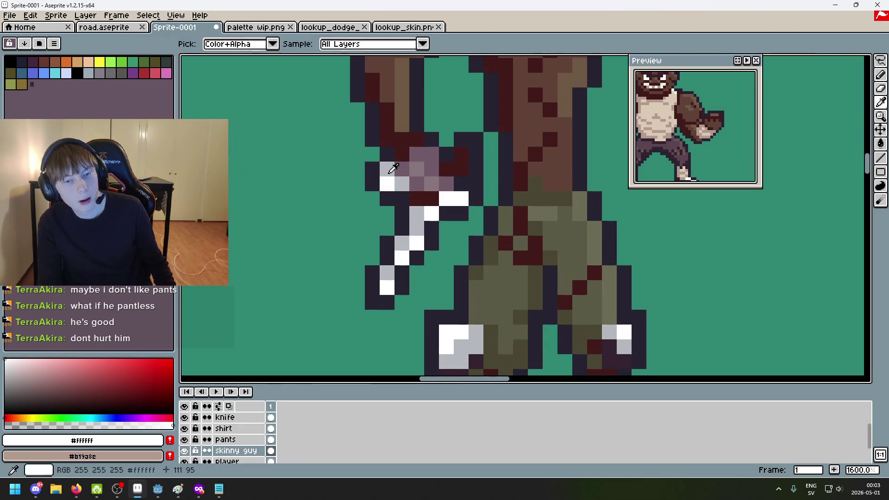
On the knife layer, add a white blade pixel and undo a mistaken navy pixel
scroll(238, 444, "down", 2)
scroll(243, 439, "up", 4)
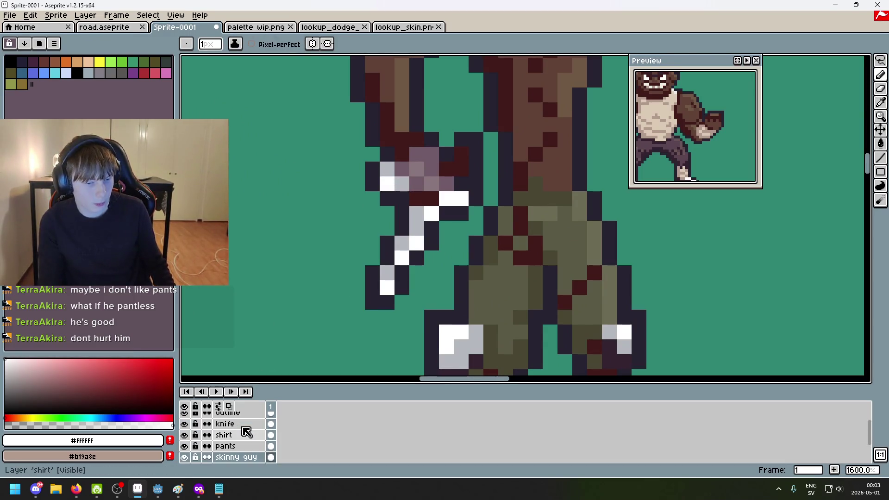
left_click(241, 435)
right_click(422, 183)
left_click(389, 171)
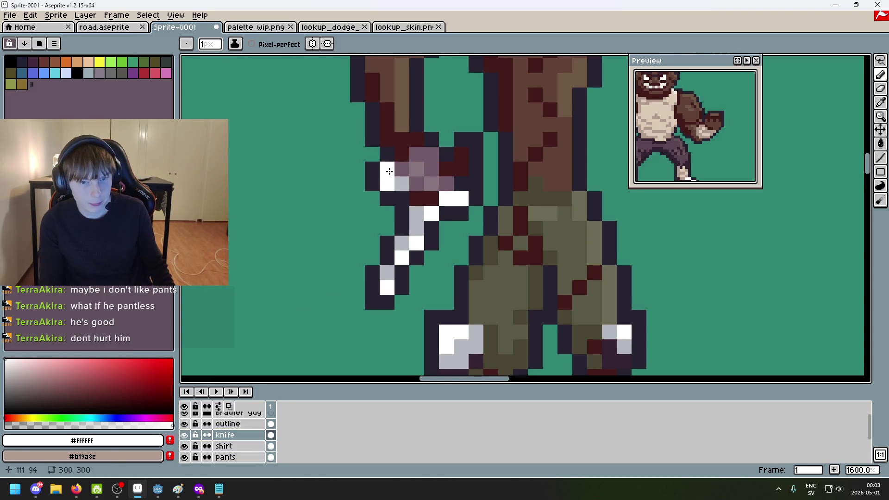
right_click(394, 214)
left_click(374, 179, "alt")
left_click(387, 184)
key("e")
key("ctrl+z")
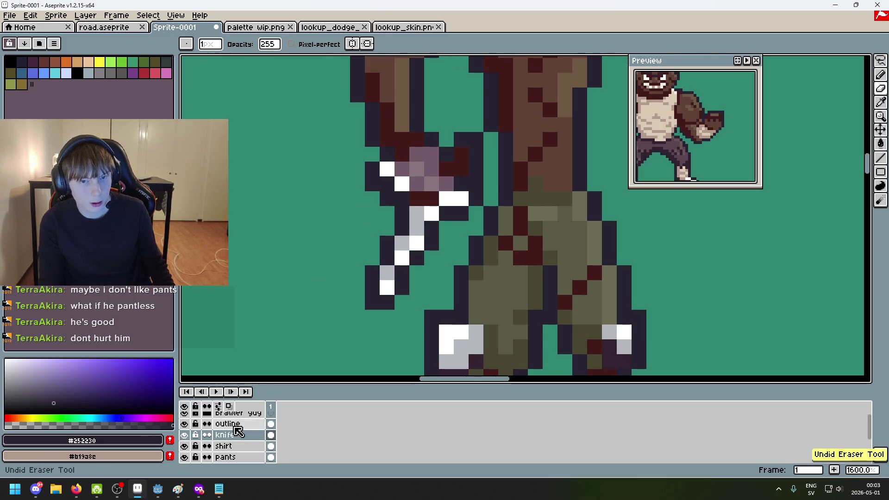
key("ctrl+z")
Erase two outline-layer pixels beside the knife and one white knife pixel
left_click(232, 424)
left_click(372, 183)
left_click(387, 198)
left_click(231, 435)
left_click(387, 183)
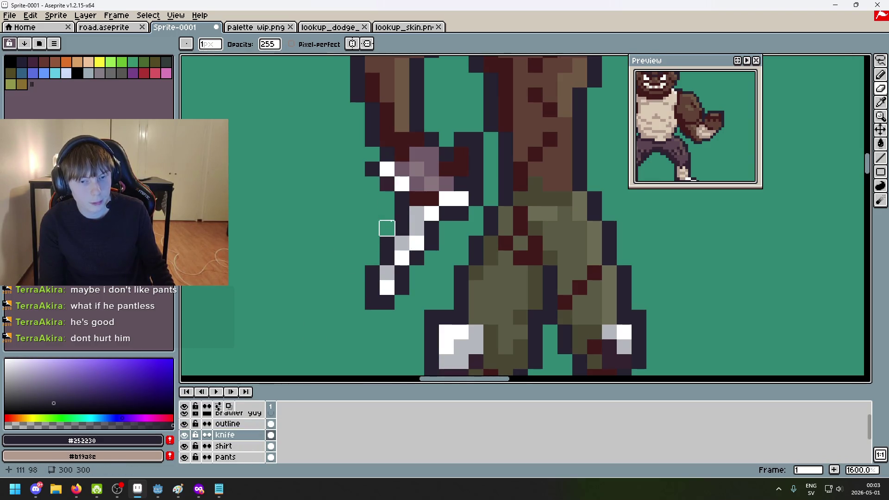
Move through the skinny guy, brawler group and shirt layers, ending on the outline layer
scroll(387, 227, "up", 3)
scroll(250, 439, "up", 1)
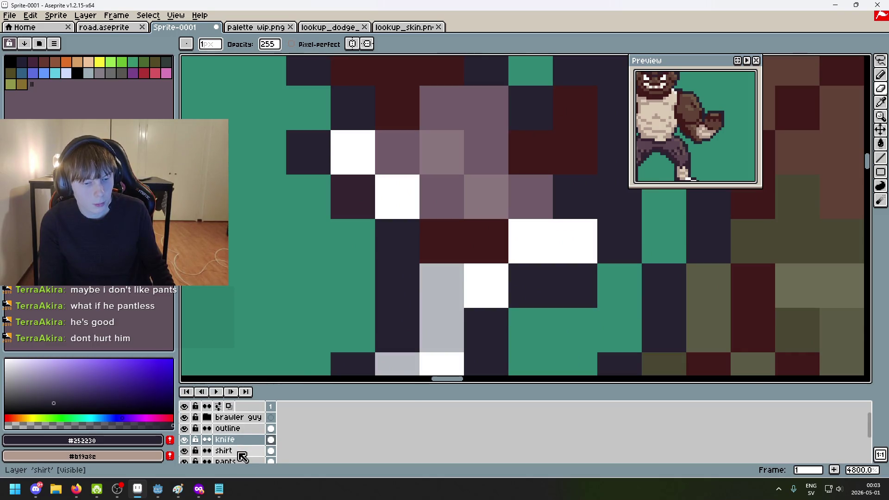
scroll(243, 458, "down", 2)
left_click(243, 452)
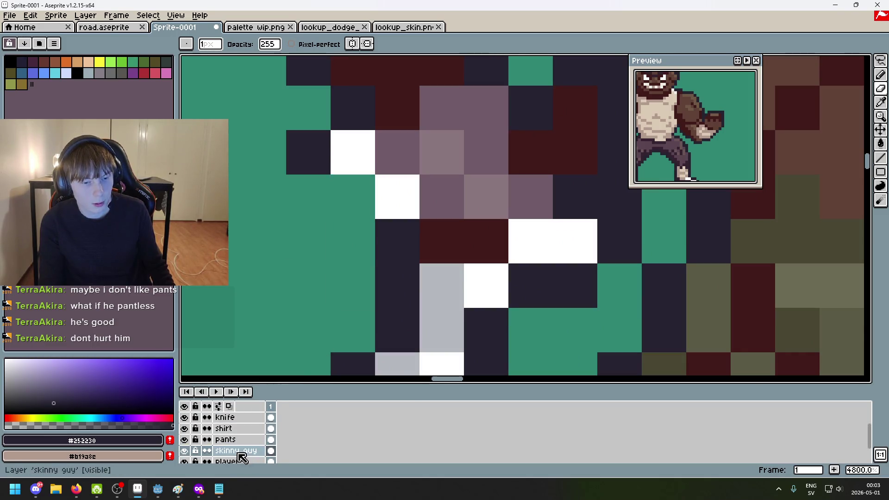
scroll(241, 453, "up", 2)
left_click(238, 419)
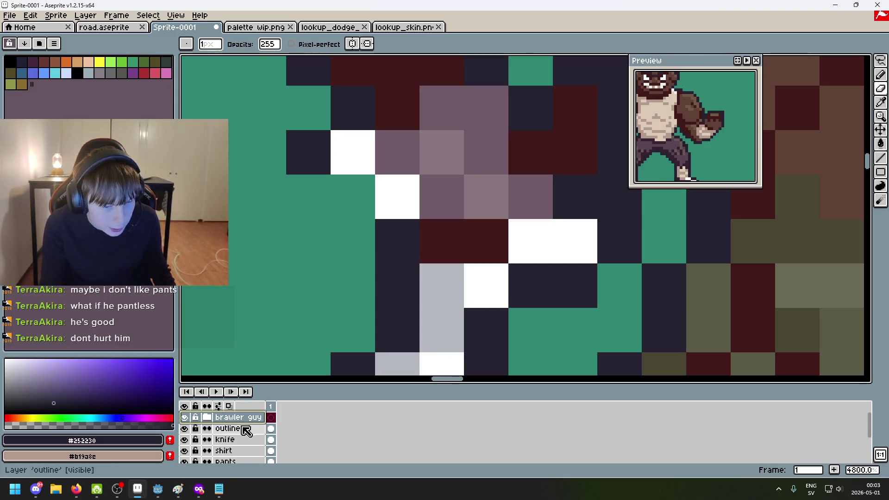
left_click(243, 428)
scroll(357, 282, "up", 4)
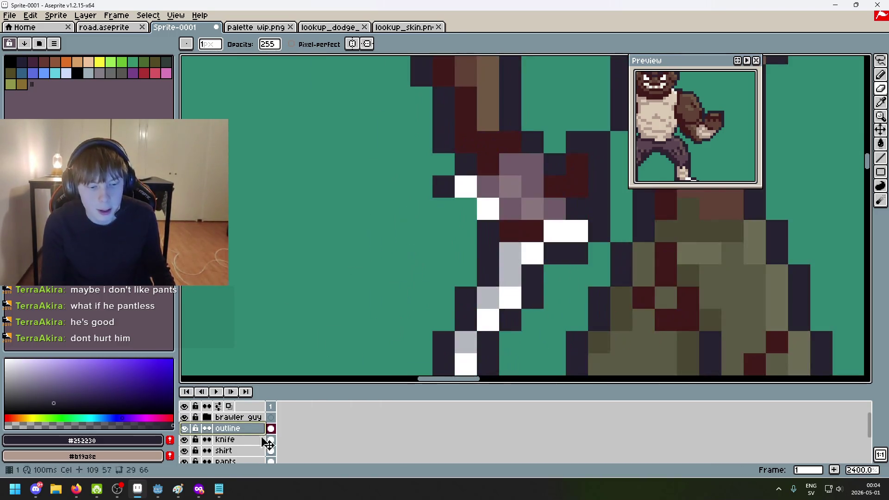
scroll(253, 440, "down", 1)
left_click(451, 184, "alt")
scroll(249, 446, "down", 1)
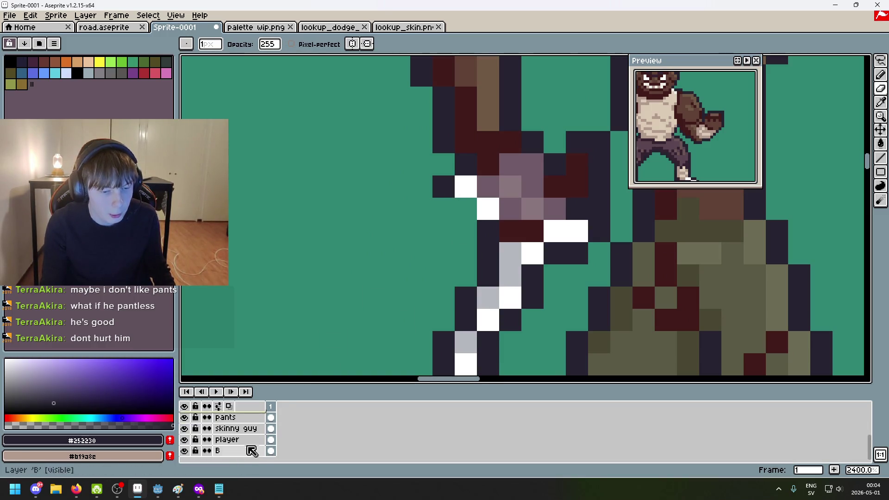
scroll(251, 444, "up", 3)
left_click(243, 431)
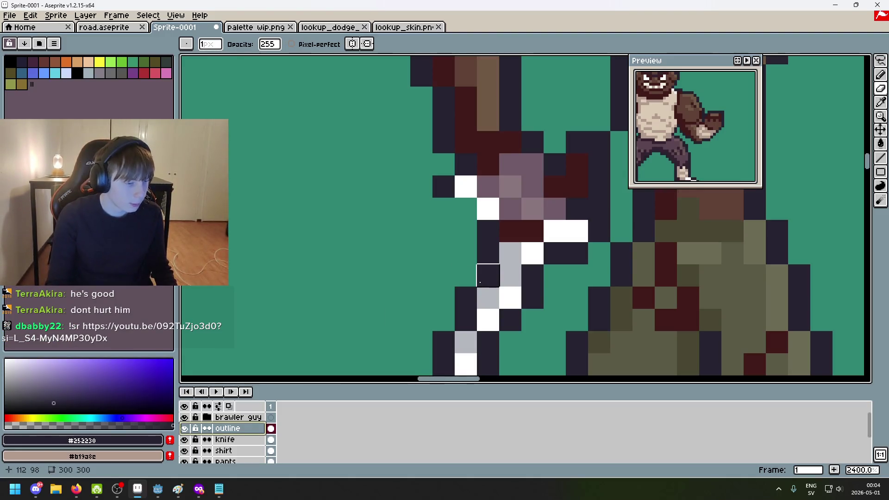
Place dark outline pixels around the knife by the hand, undoing an unwanted stroke
left_click_drag(493, 280, 417, 296)
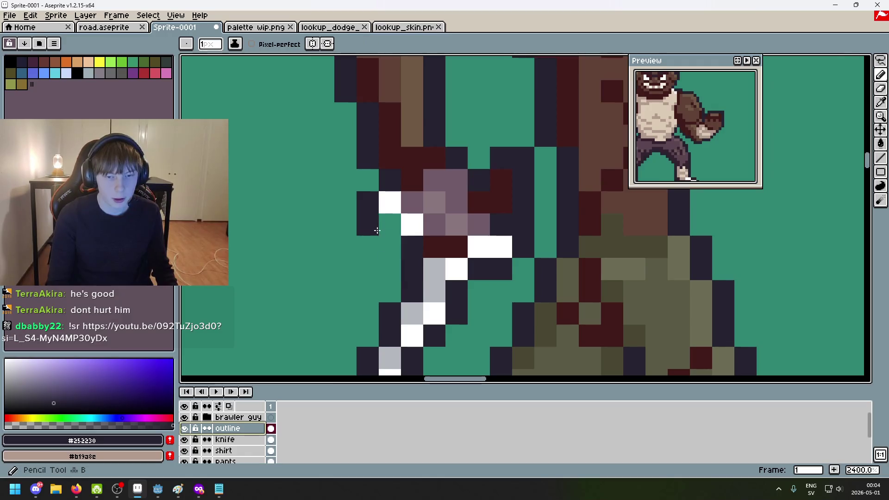
key("b")
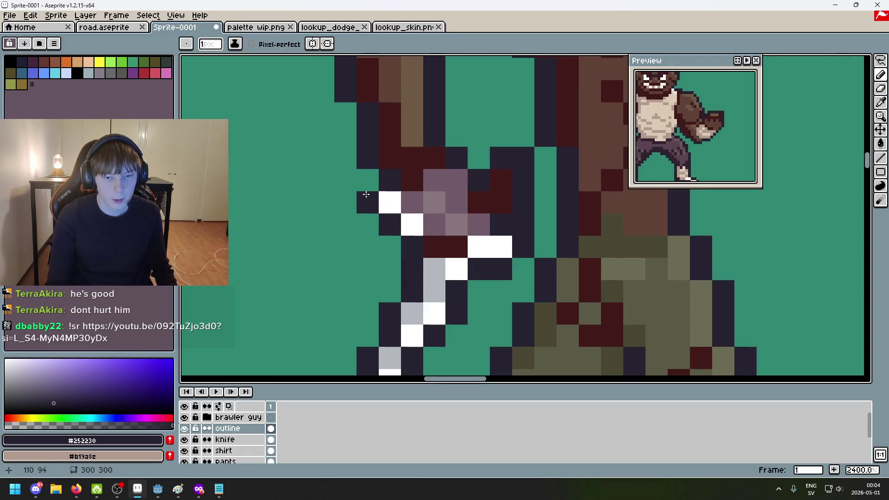
scroll(383, 230, "down", 5)
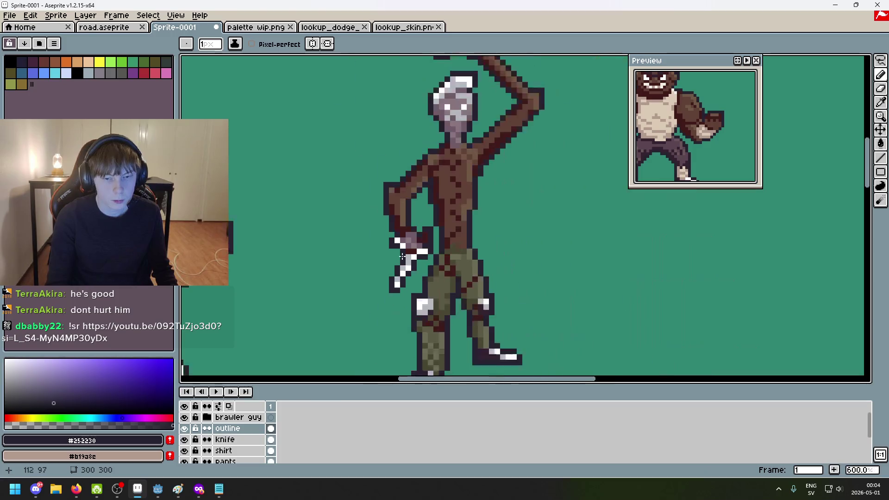
scroll(442, 205, "up", 3)
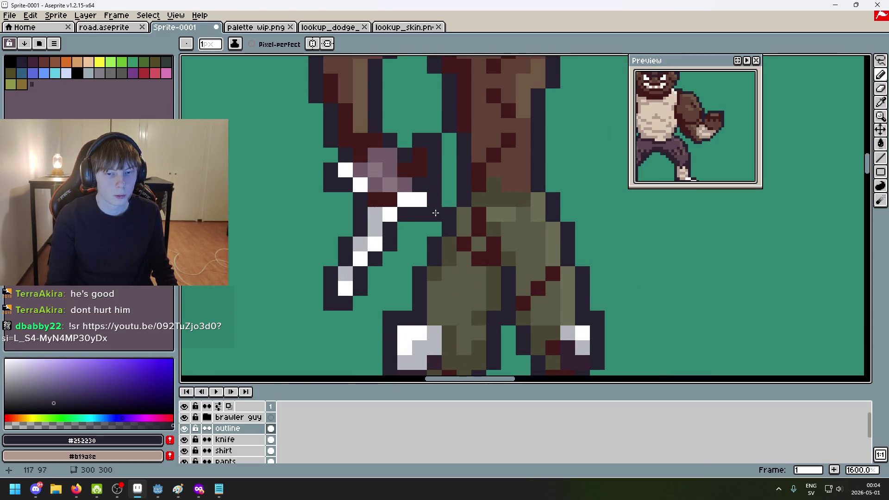
scroll(435, 213, "down", 6)
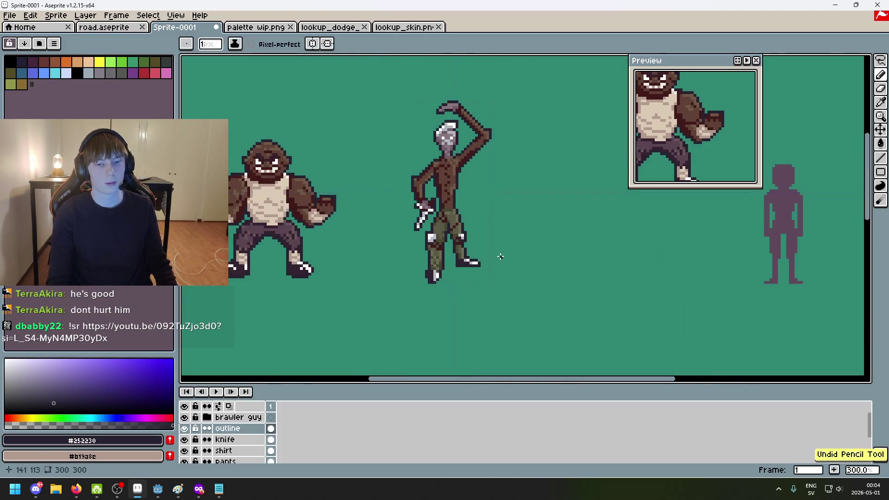
scroll(420, 187, "up", 4)
scroll(420, 187, "down", 3)
scroll(420, 187, "down", 1)
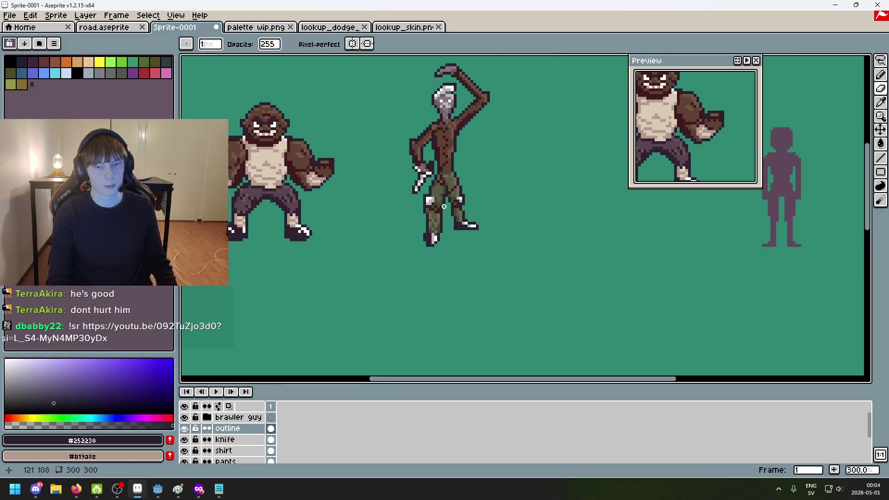
key("ctrl+z")
Zoom in on the knife hand and sample white #FFFFFF from it
scroll(444, 207, "down", 3)
scroll(464, 204, "up", 2)
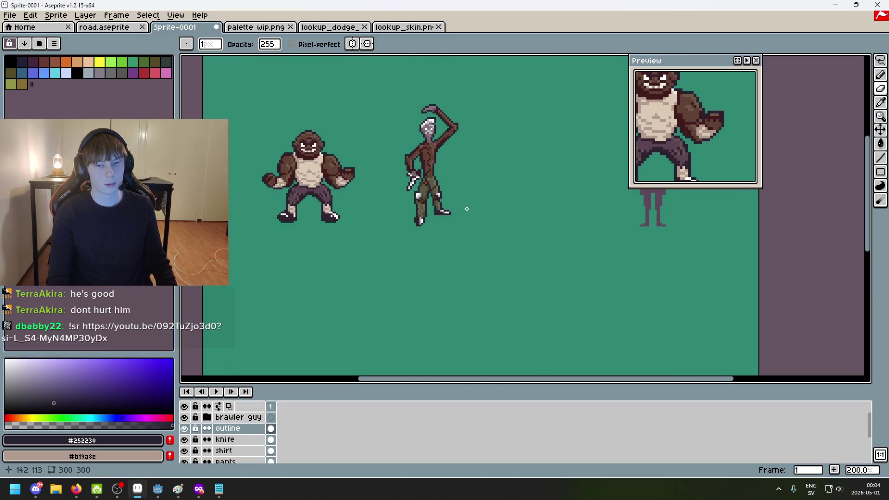
scroll(426, 183, "up", 7)
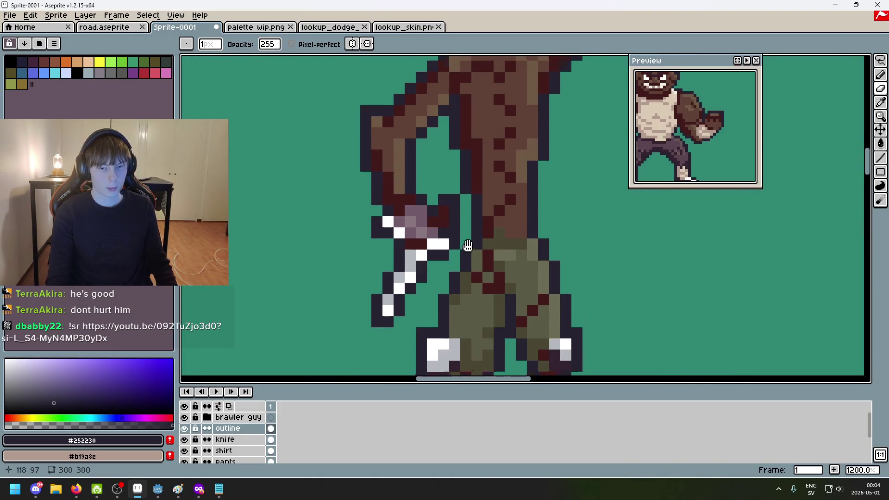
scroll(467, 226, "up", 4)
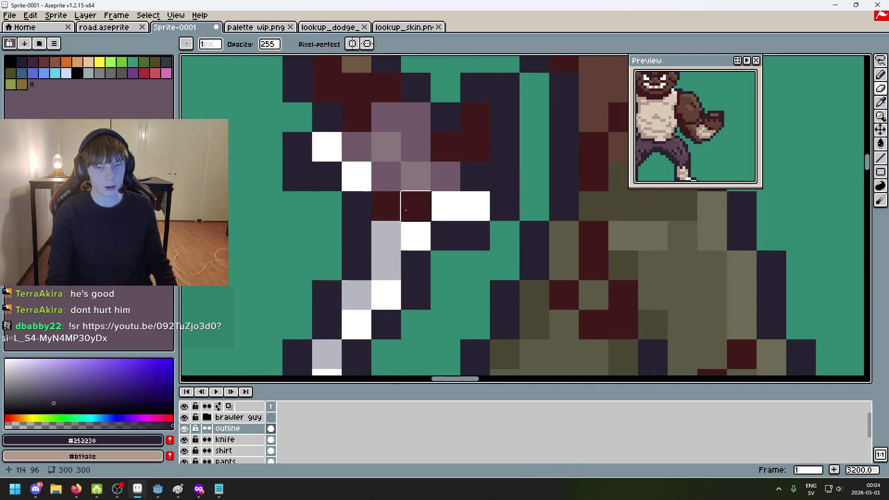
left_click(389, 234, "alt")
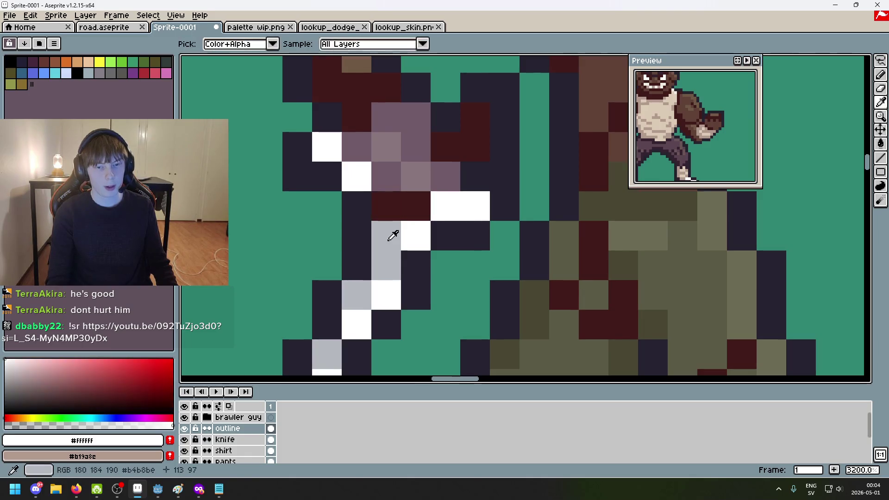
left_click(386, 203)
left_click(420, 230, "alt")
left_click(419, 203)
key("ctrl+z")
key("ctrl+z")
left_click(227, 439)
left_click(376, 242, "alt")
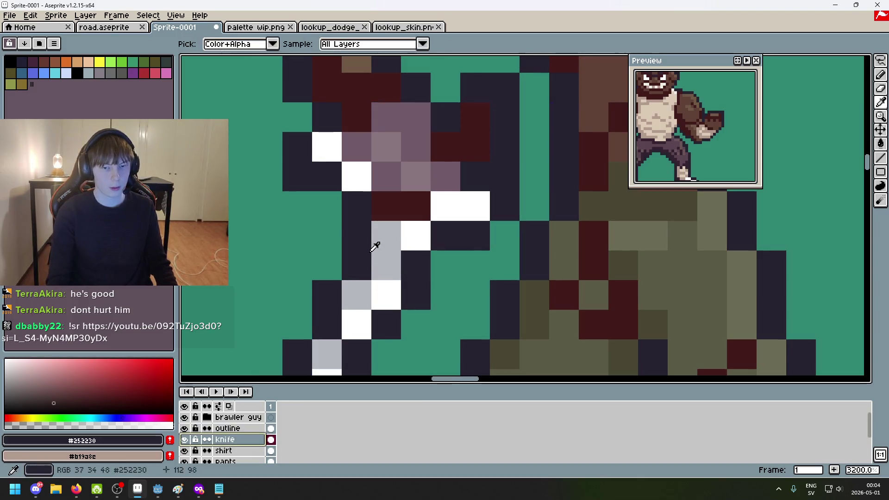
left_click(384, 210)
left_click(416, 231, "alt")
left_click(415, 210)
scroll(415, 210, "down", 10)
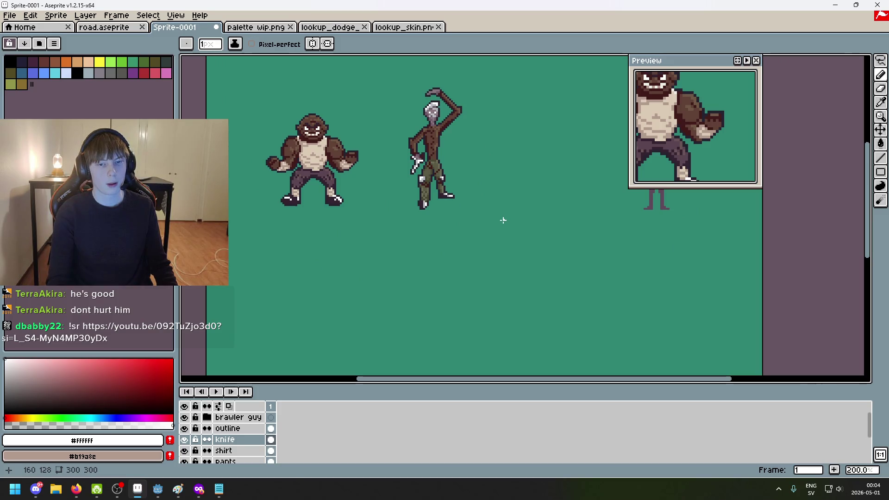
scroll(419, 160, "up", 10)
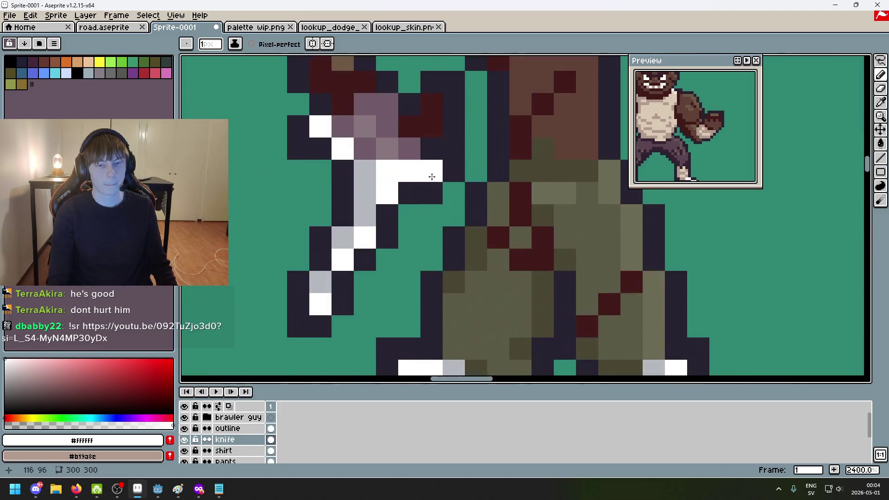
scroll(387, 194, "down", 8)
scroll(414, 235, "down", 1)
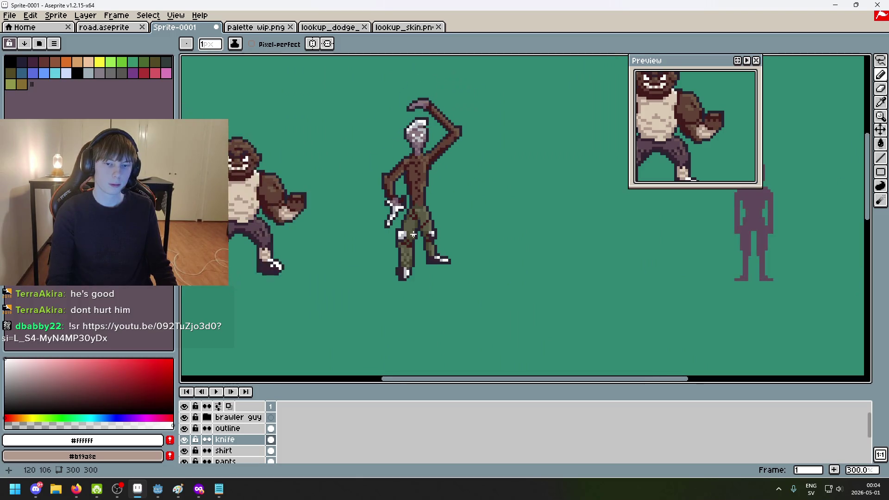
scroll(405, 228, "up", 6)
left_click(418, 218)
scroll(418, 218, "down", 6)
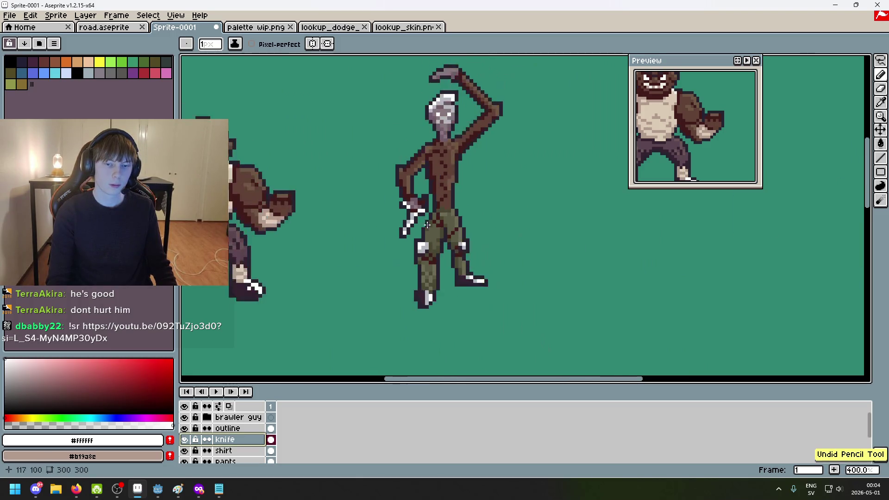
scroll(419, 223, "up", 6)
scroll(419, 222, "down", 6)
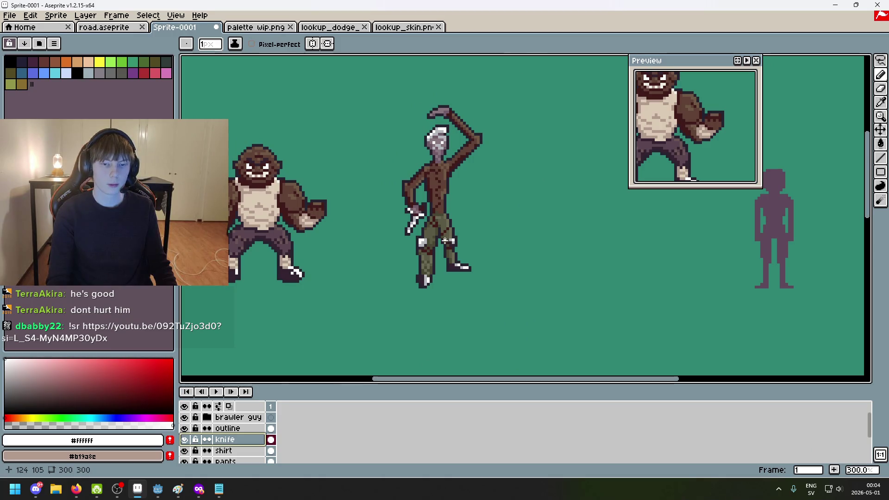
scroll(440, 241, "down", 2)
scroll(442, 245, "up", 1)
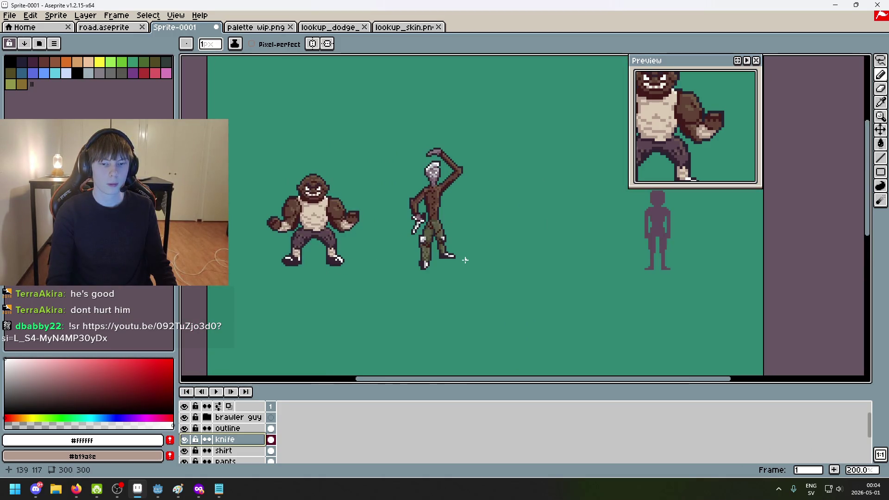
scroll(421, 239, "up", 2)
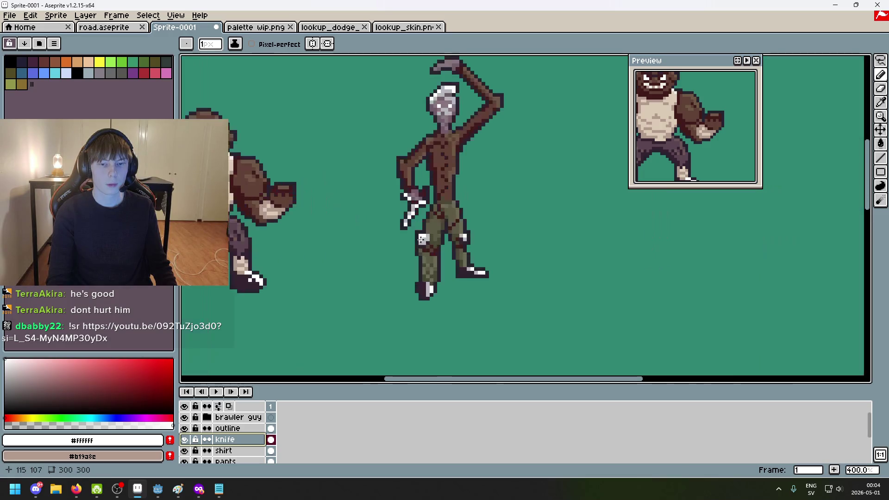
scroll(424, 218, "up", 5)
left_click(419, 186, "alt")
left_click(409, 192)
key("ctrl+z")
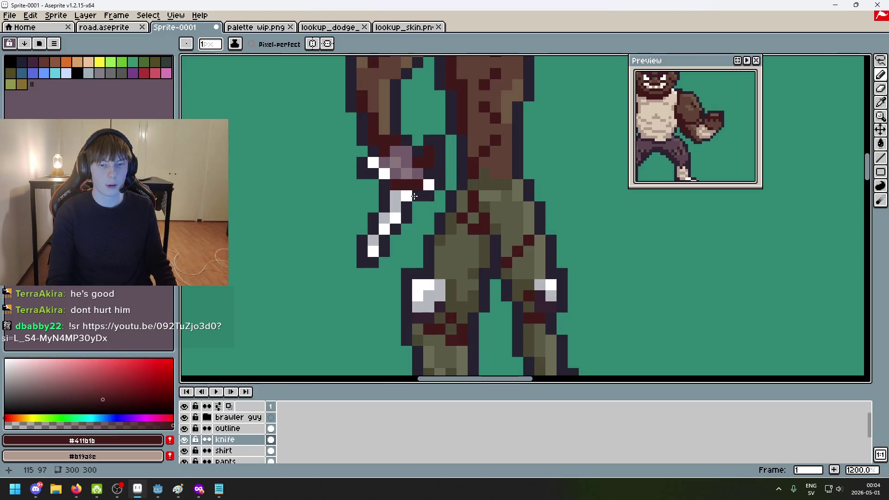
right_click(400, 155)
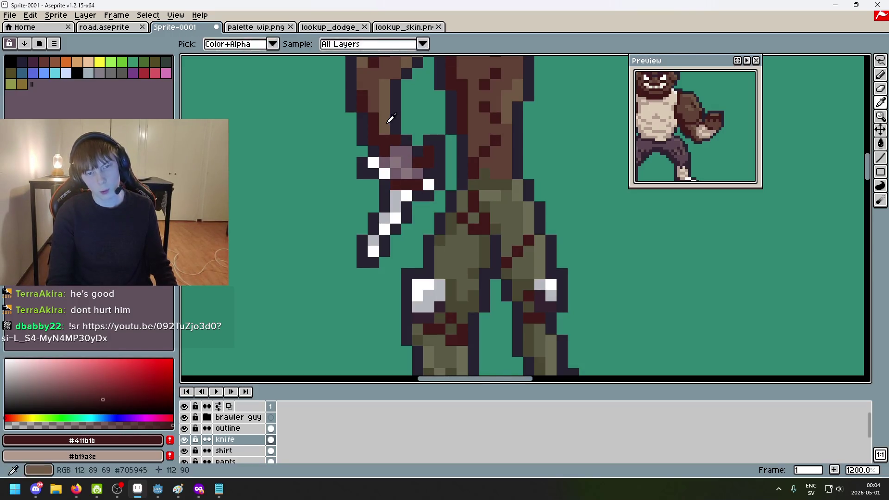
key("ctrl+z")
left_click(440, 183, "ctrl")
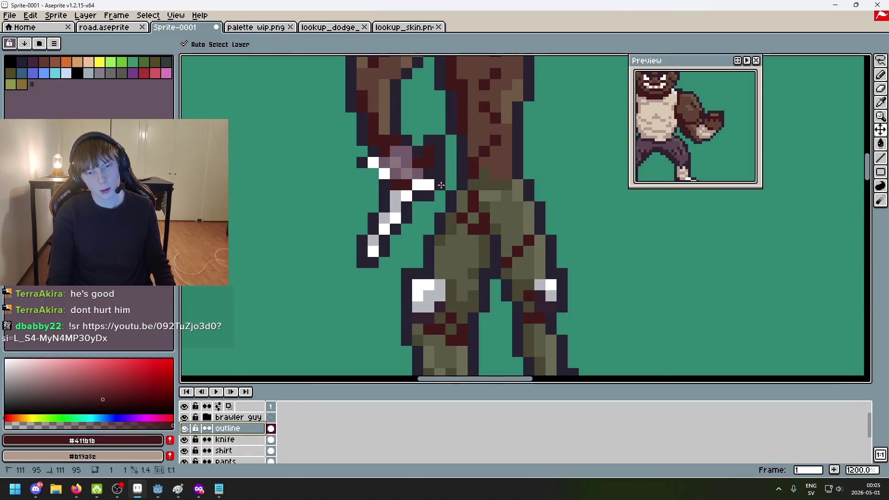
scroll(484, 210, "up", 5)
scroll(399, 216, "left", 1)
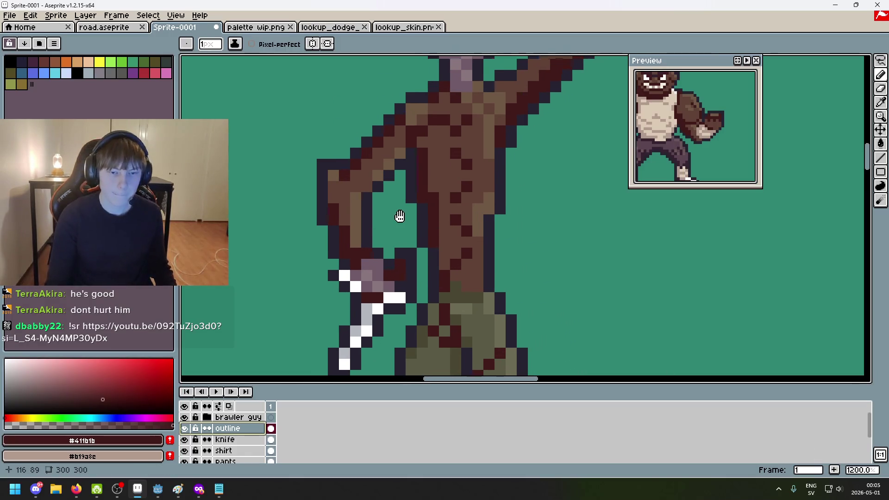
scroll(396, 297, "up", 1)
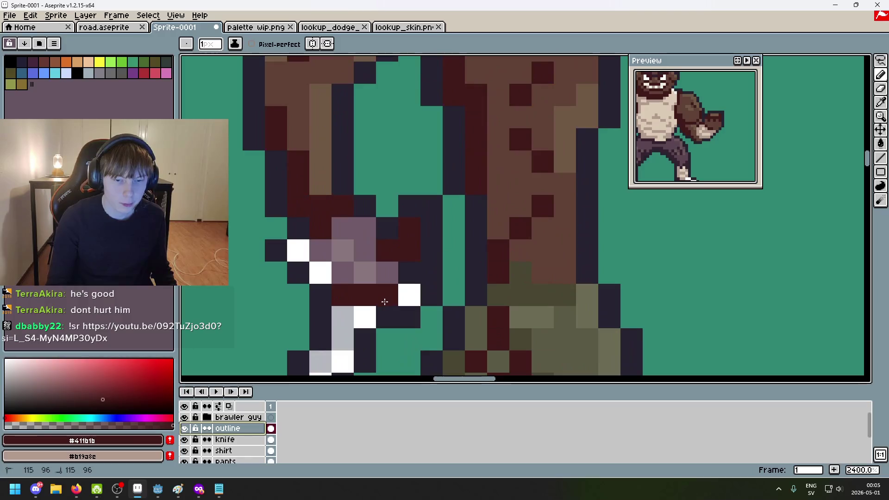
scroll(399, 323, "down", 4)
scroll(399, 323, "up", 2)
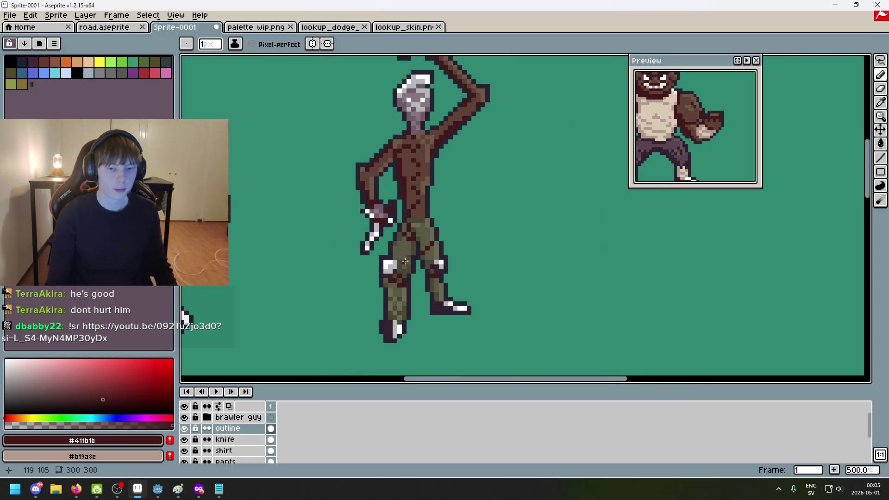
left_click(415, 287, "alt")
scroll(420, 244, "down", 4)
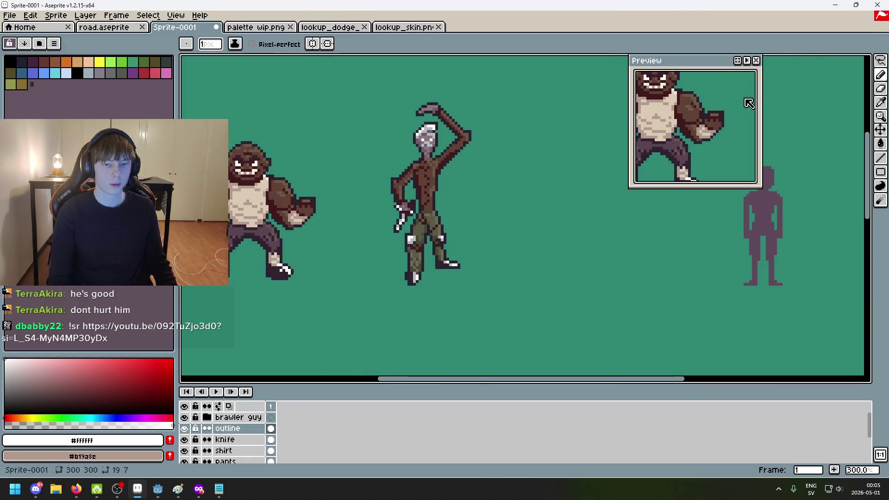
left_click_drag(880, 60, 852, 61)
scroll(407, 227, "up", 4)
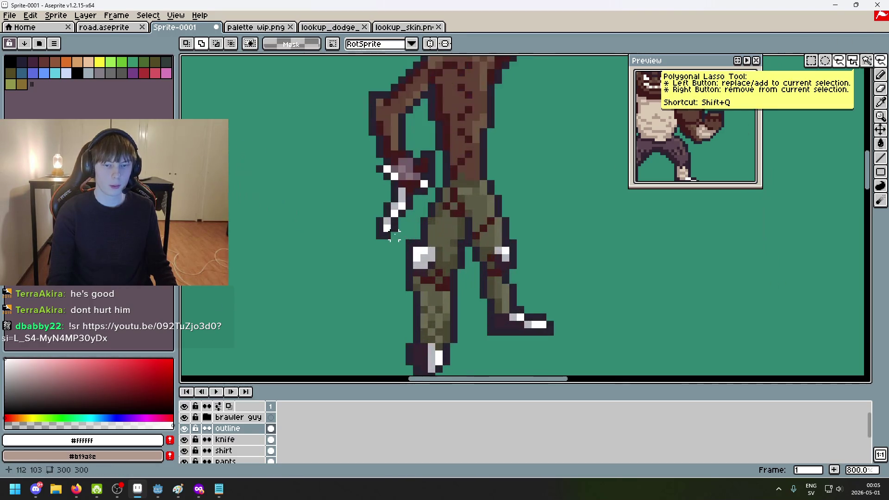
mouse_move(382, 244)
left_mouse_down()
mouse_move(419, 195)
mouse_move(401, 230)
mouse_move(391, 223)
left_mouse_up()
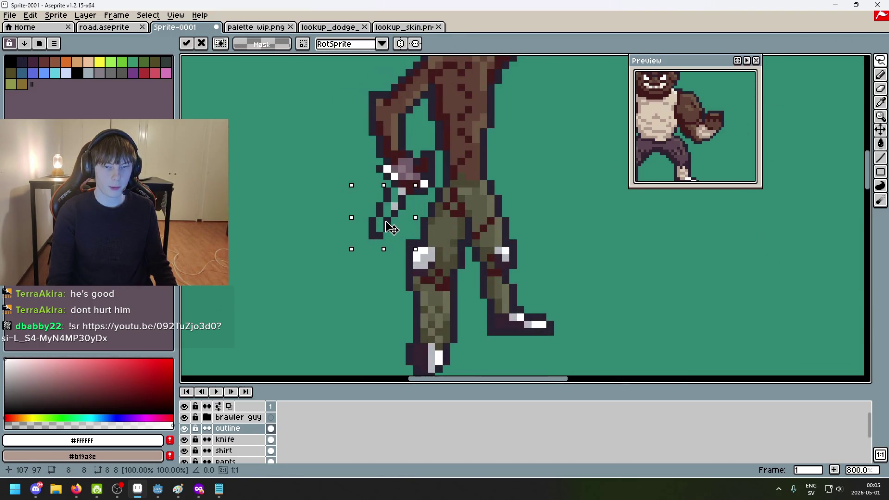
key("ctrl+z")
key("ctrl+d")
key("b")
left_click_drag(343, 253, 379, 191)
key("ctrl+z")
key("ctrl+z")
key("q")
mouse_move(366, 280)
left_mouse_down()
mouse_move(349, 250)
mouse_move(402, 201)
mouse_move(340, 261)
left_mouse_up()
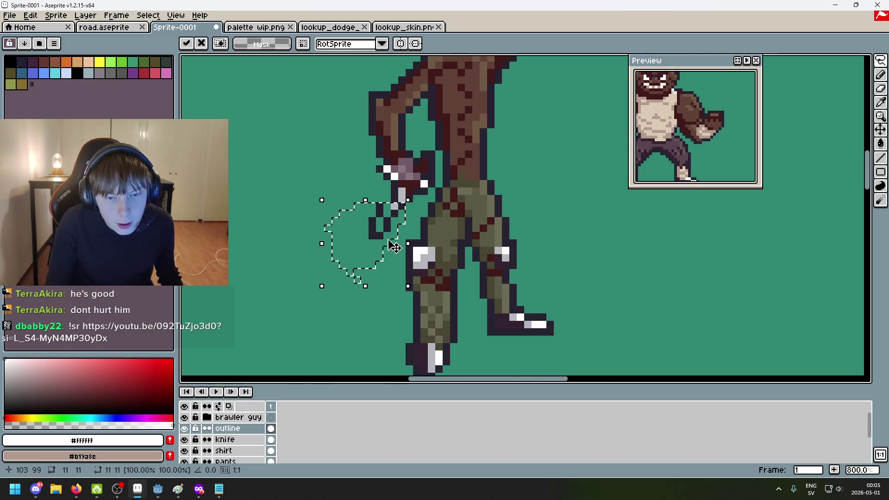
key("Return")
key("ctrl+d")
scroll(424, 236, "down", 4)
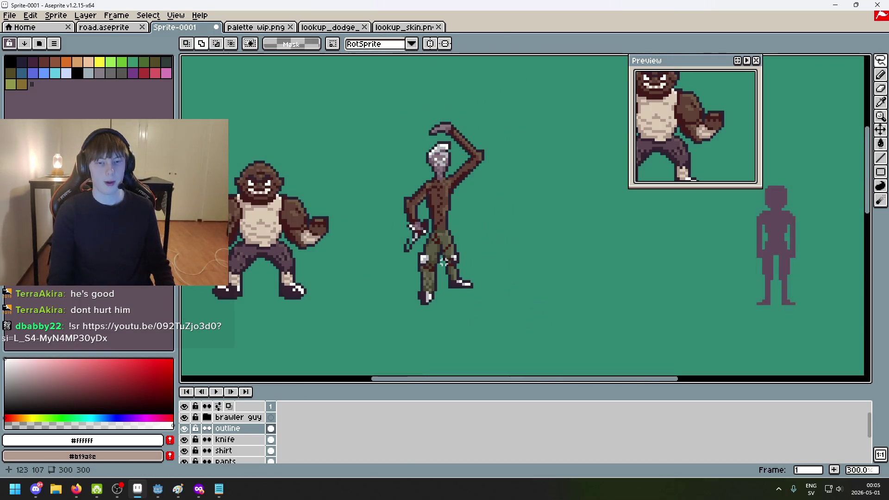
key("ctrl+z")
key("ctrl+z")
key("ctrl+z")
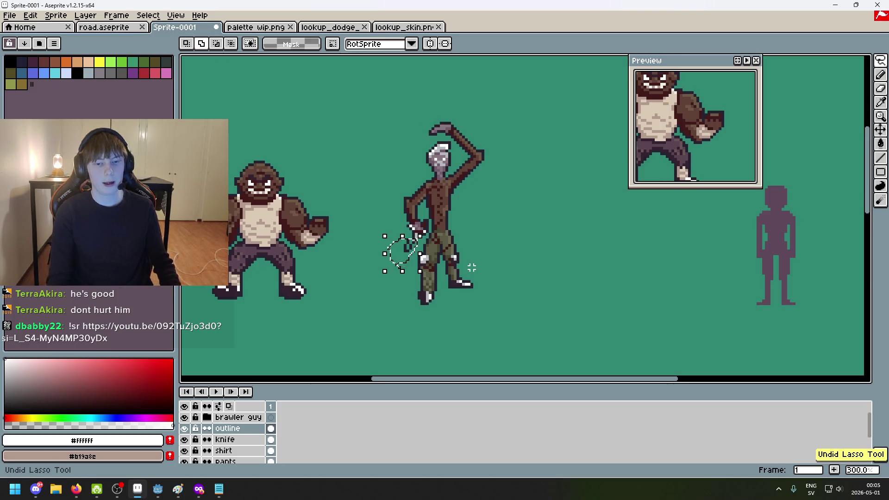
key("ctrl+z")
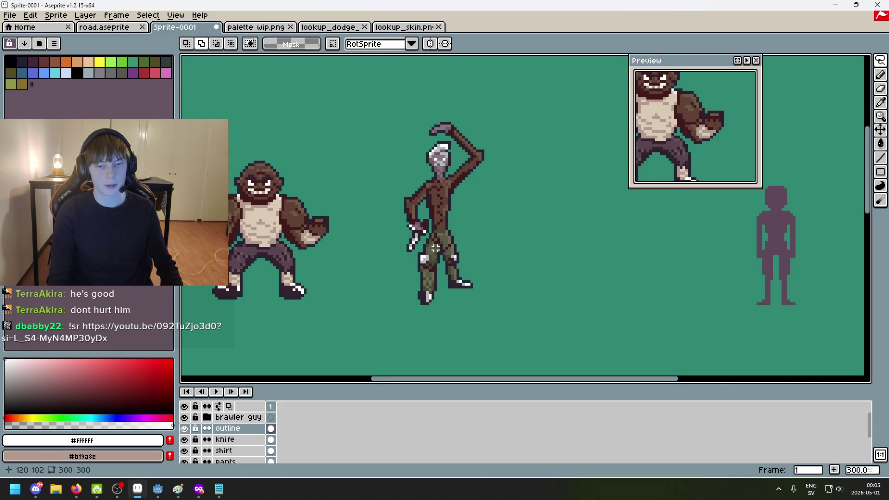
scroll(477, 262, "down", 2)
scroll(468, 232, "up", 4)
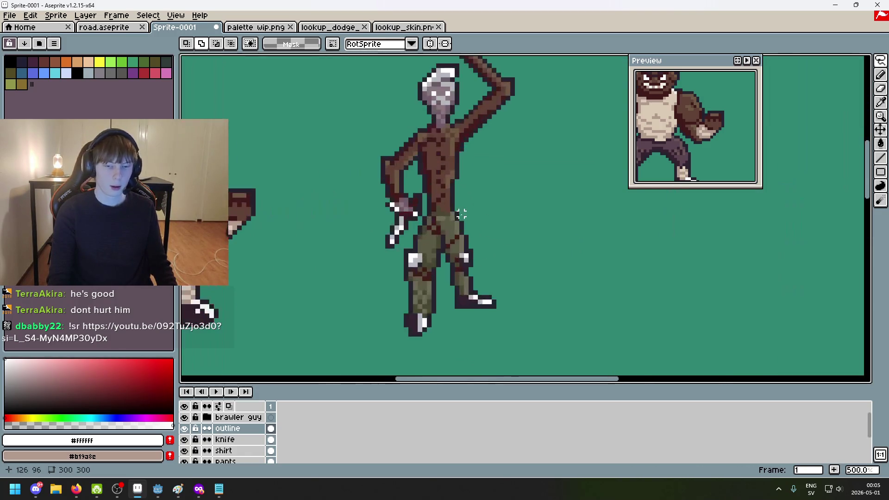
scroll(447, 231, "down", 2)
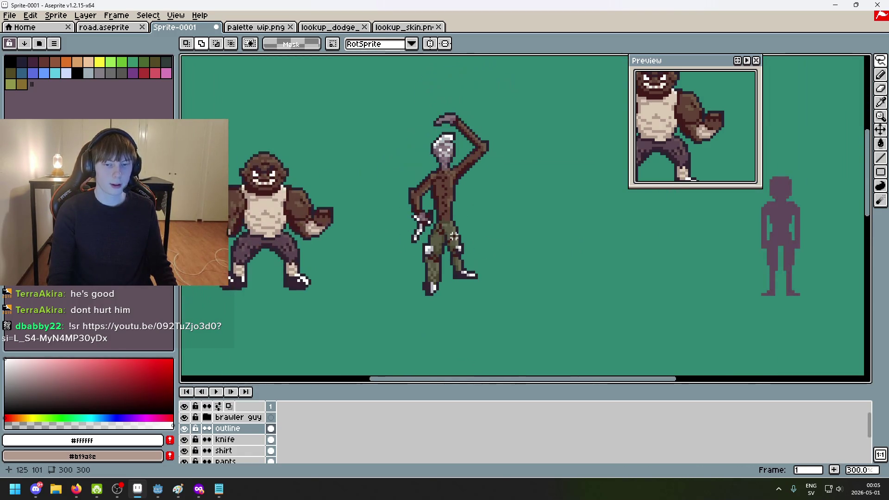
scroll(454, 236, "down", 1)
scroll(445, 235, "up", 4)
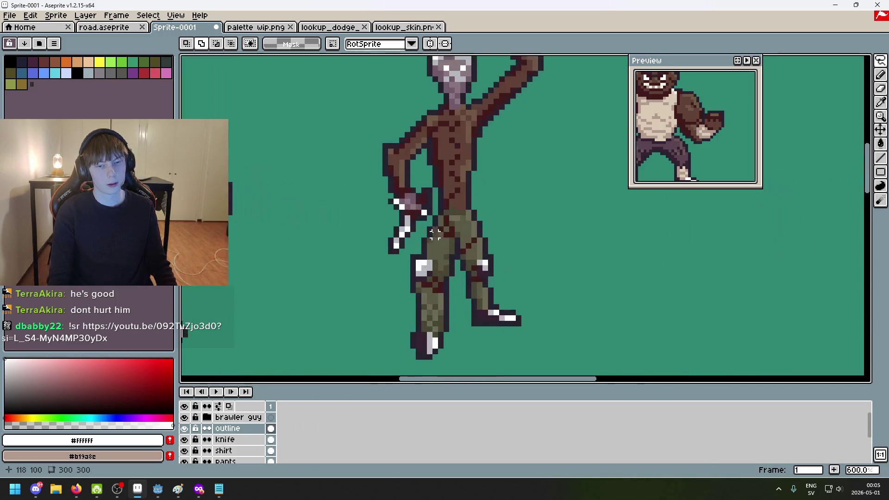
scroll(430, 234, "up", 4)
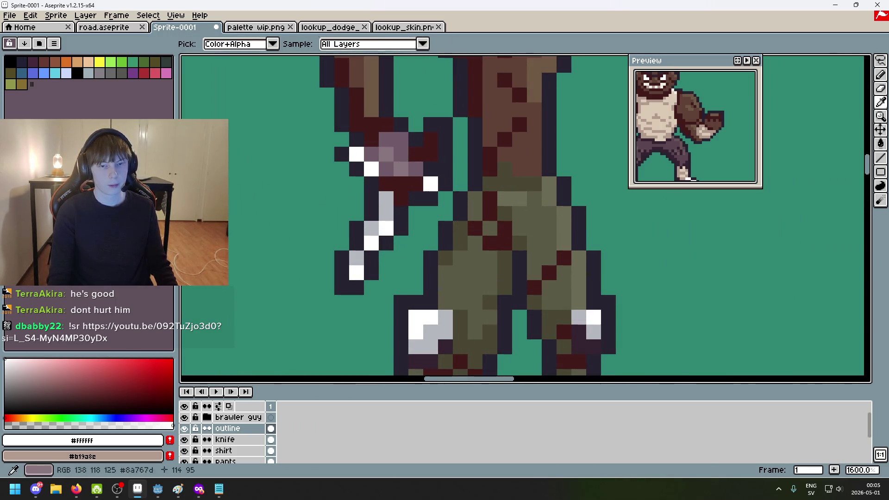
Pick brown #705945 and paint the dark-red handle pixels beside the hand
key("b")
left_click(411, 186, "alt")
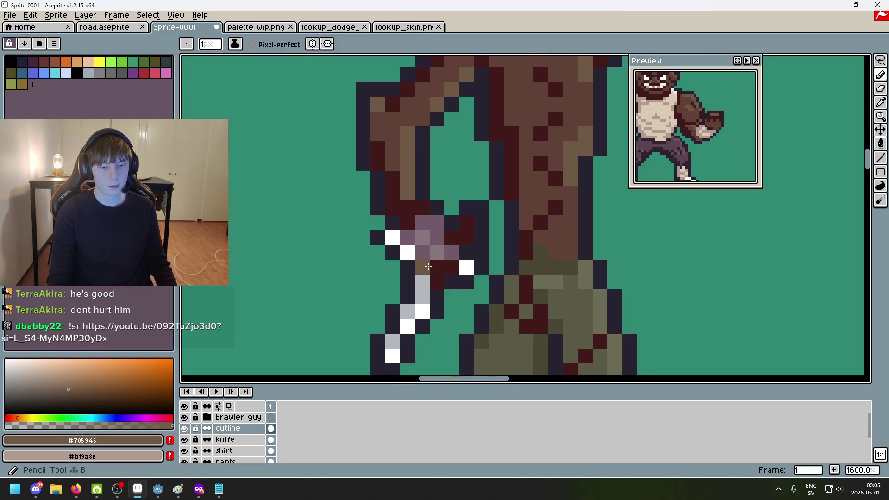
left_click(232, 439)
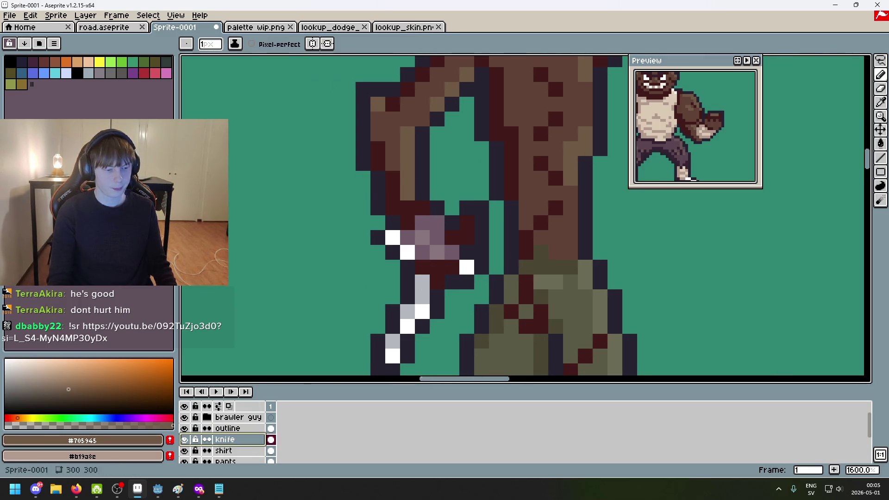
left_click(426, 269)
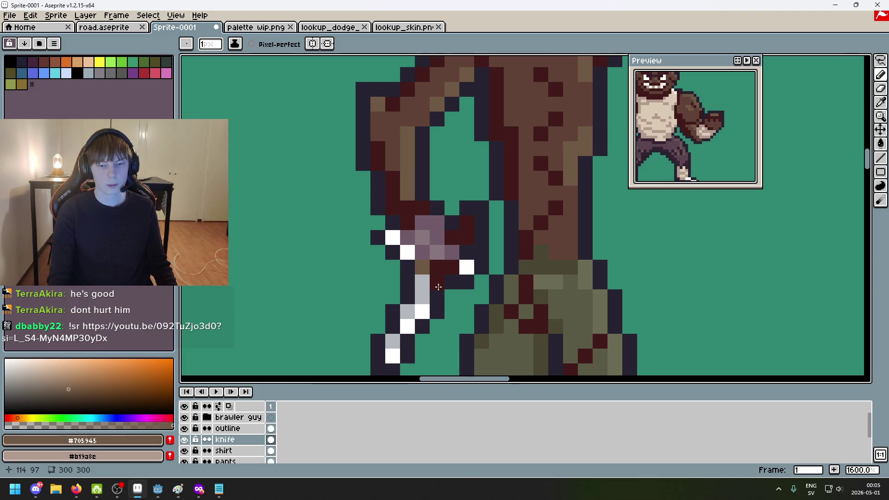
left_click(241, 430)
left_click(437, 282)
scroll(451, 311, "down", 6)
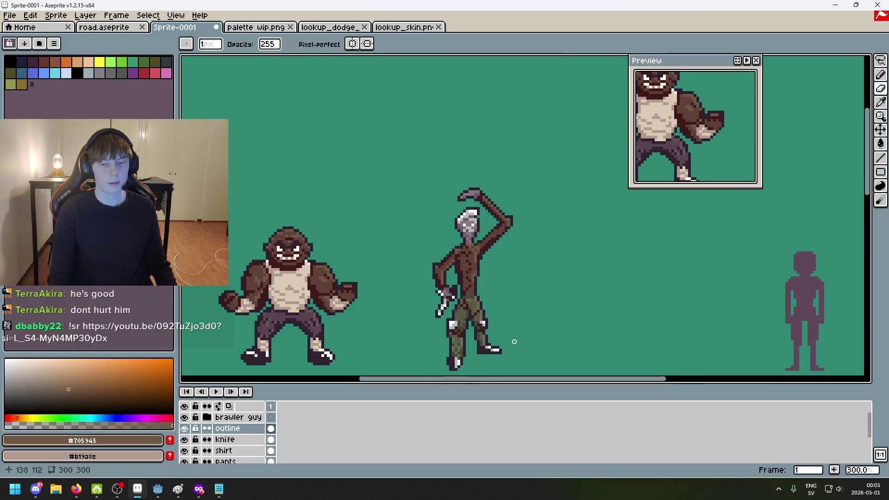
left_click_drag(512, 341, 482, 252)
key("v")
Reselect the knife layer, sample the dark red, and zoom back out to 300%
left_click(408, 210)
scroll(408, 211, "up", 3)
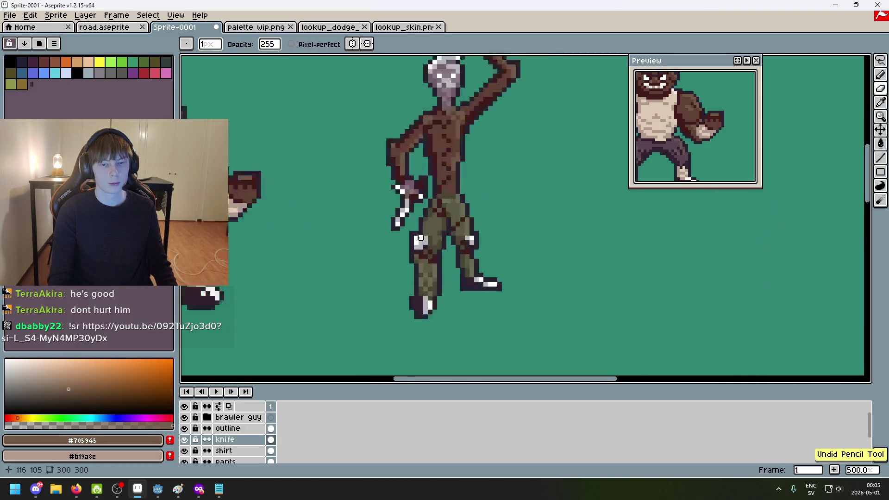
key("b")
left_click(400, 170, "alt")
scroll(400, 170, "down", 5)
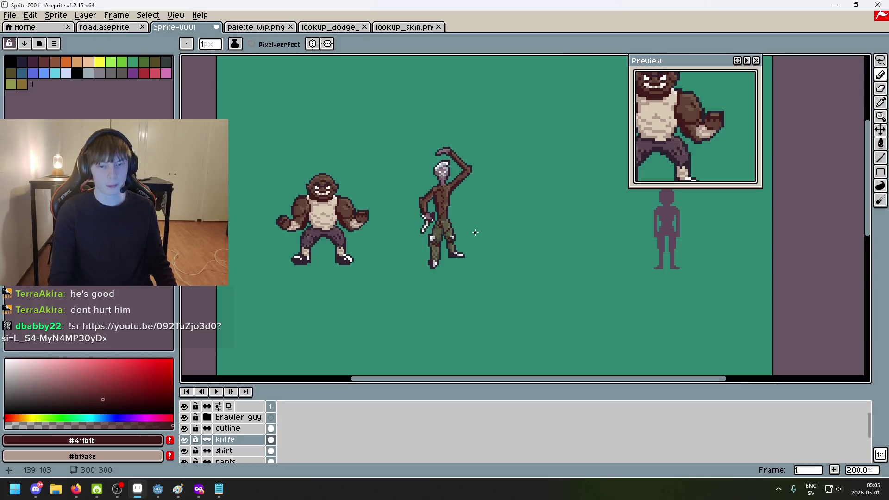
mouse_move(485, 247)
left_mouse_down()
mouse_move(429, 243)
mouse_move(486, 227)
left_mouse_up()
scroll(485, 228, "down", 2)
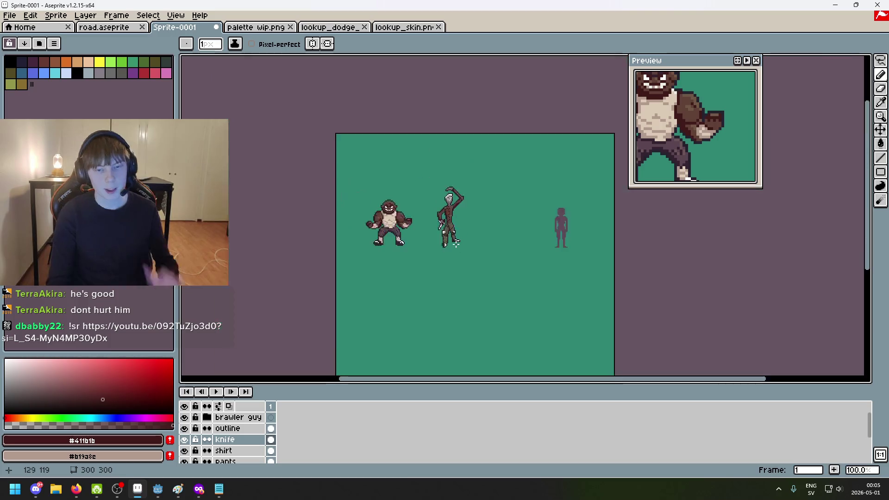
scroll(460, 221, "up", 2)
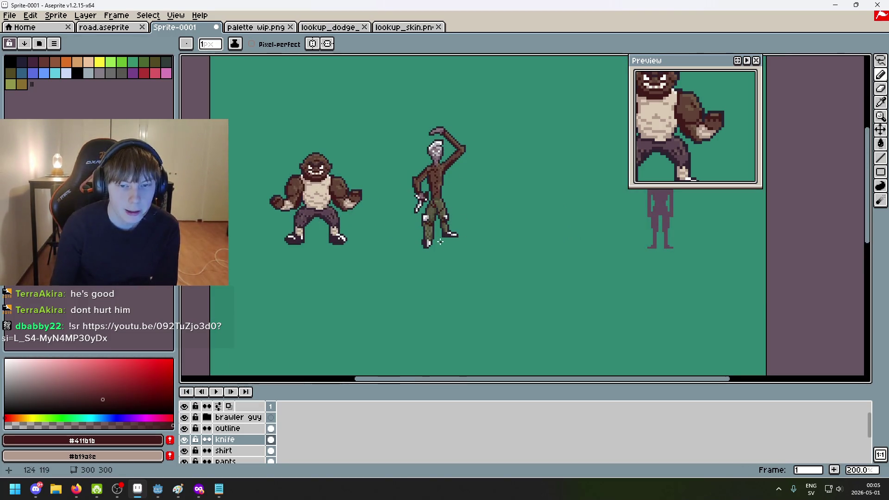
left_click_drag(401, 265, 468, 250)
scroll(468, 250, "up", 2)
mouse_move(449, 186)
left_mouse_down()
mouse_move(474, 216)
mouse_move(275, 255)
mouse_move(322, 256)
left_mouse_up()
scroll(482, 214, "down", 1)
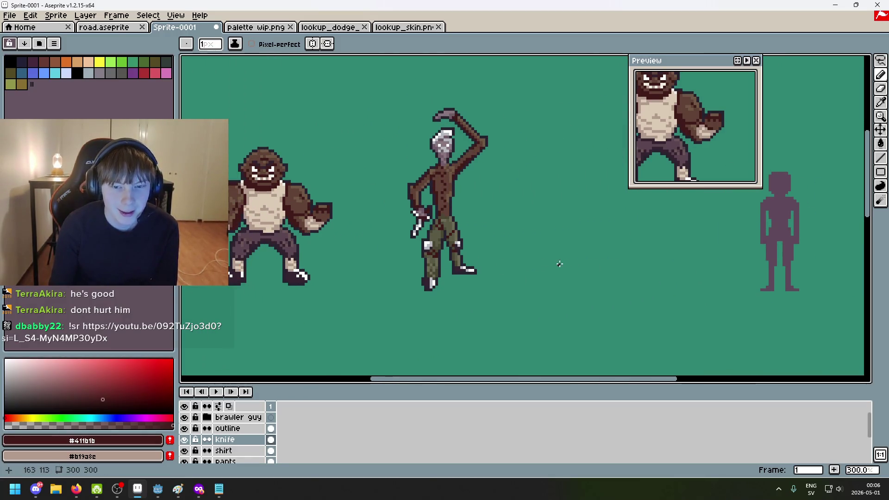
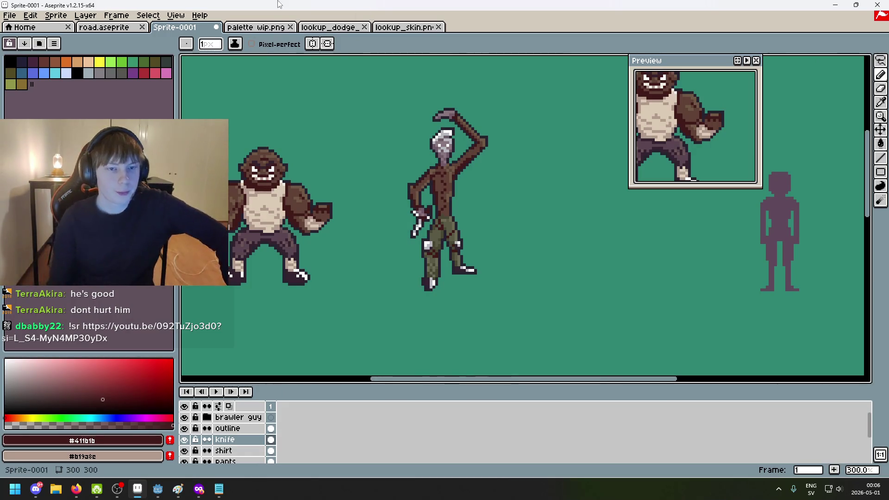
Read the Bounty Hunters notes in Notepad, then return to the road.aseprite document
left_click(219, 489)
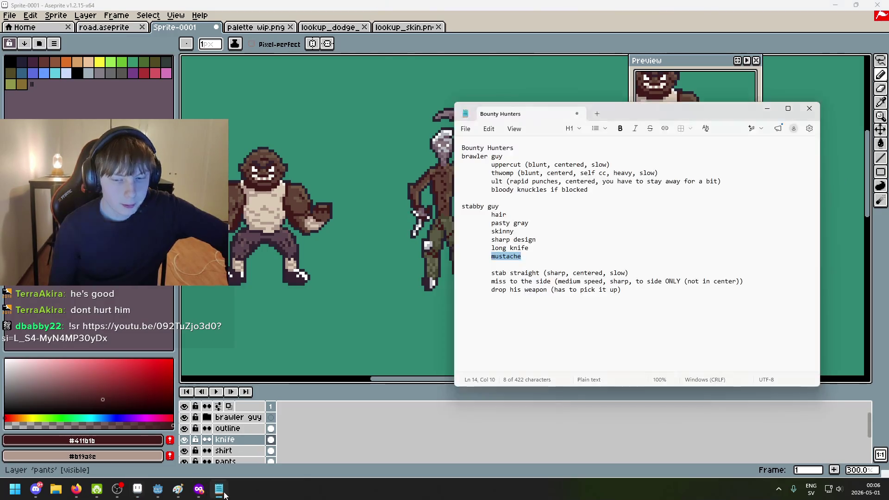
left_click_drag(488, 148, 497, 147)
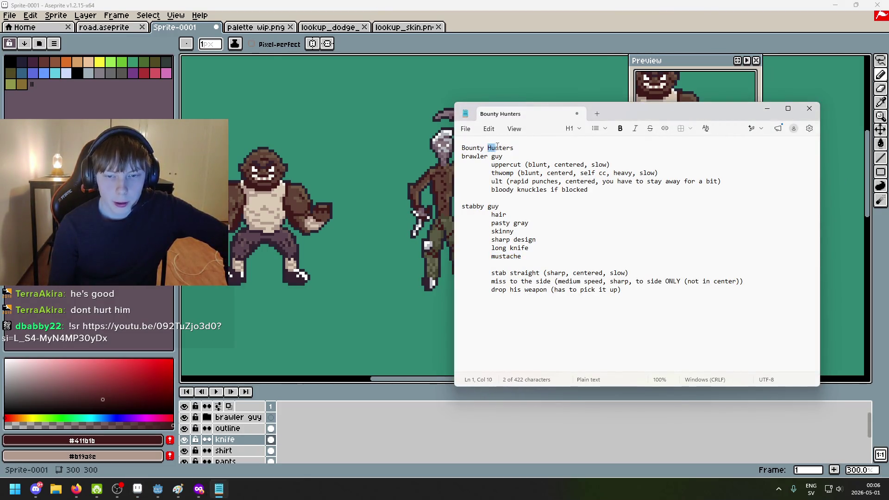
left_click(522, 146)
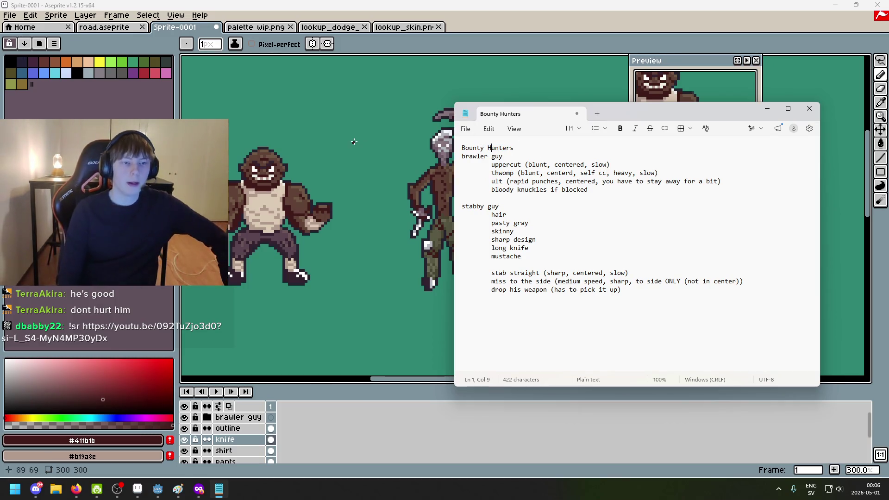
left_click(106, 30)
scroll(363, 194, "up", 3)
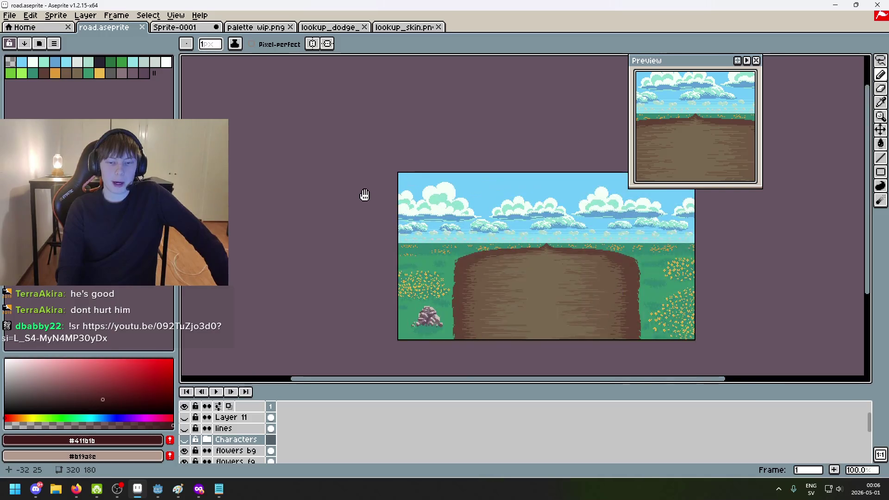
Zoom over the road scene, then switch to the Sprite-0001 character sheet
scroll(371, 195, "down", 1)
scroll(359, 213, "up", 1)
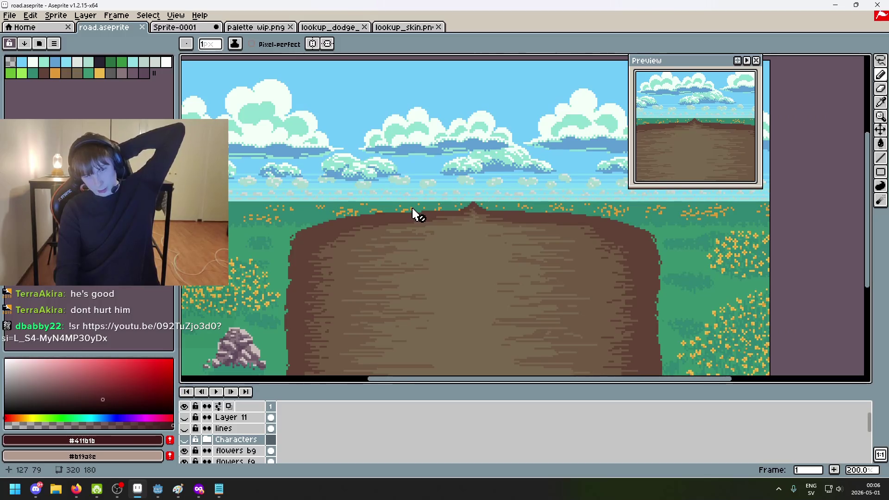
scroll(402, 232, "down", 1)
scroll(444, 258, "up", 1)
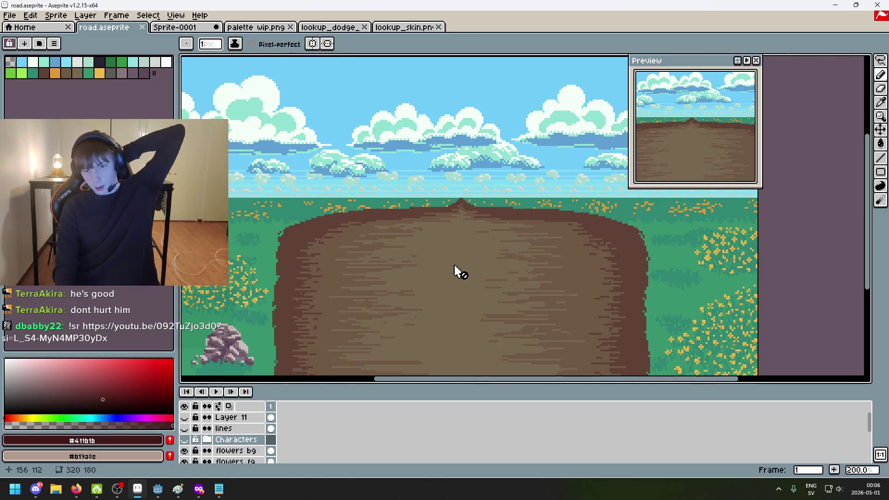
key("ctrl+Tab")
scroll(426, 181, "down", 1)
scroll(419, 189, "up", 1)
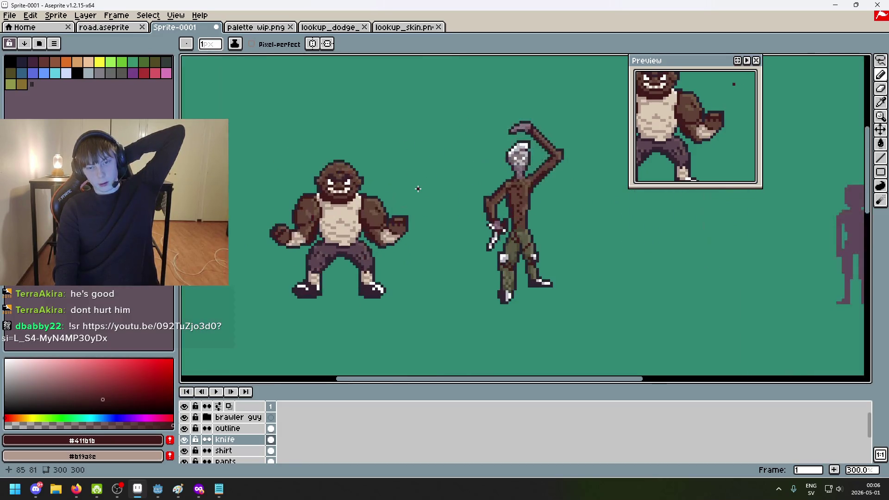
Pan and zoom to inspect the brawler and knife guy sprites up close
left_click_drag(407, 192, 437, 211)
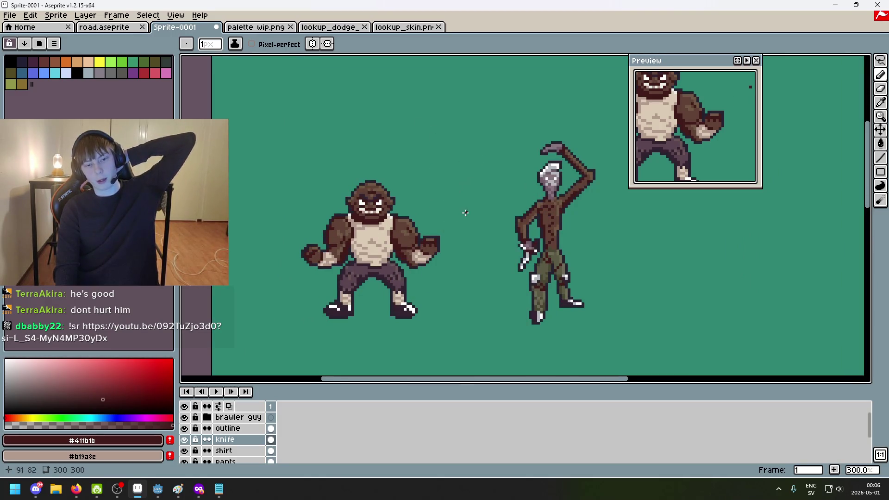
scroll(349, 207, "up", 2)
scroll(349, 207, "up", 4)
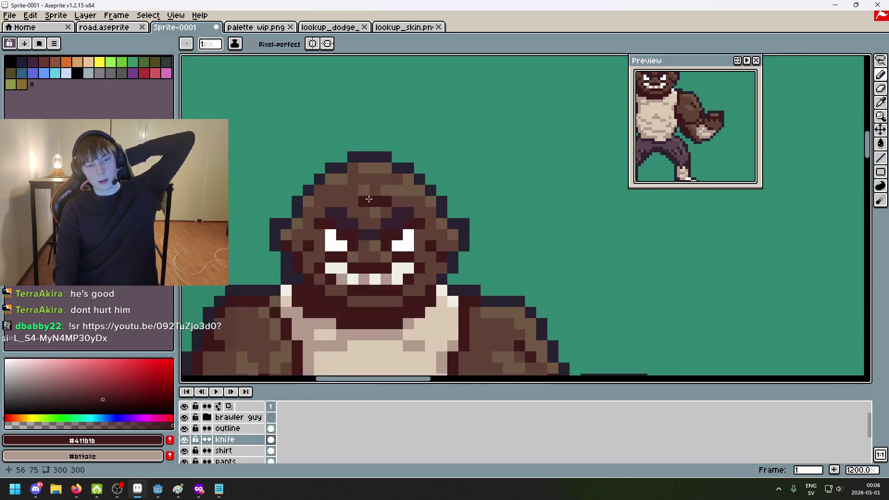
scroll(367, 200, "down", 5)
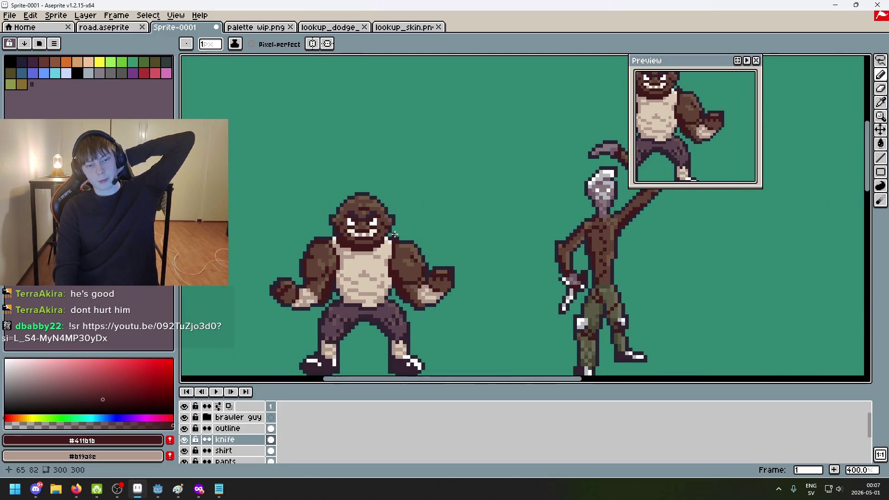
scroll(407, 234, "down", 4)
scroll(419, 255, "up", 3)
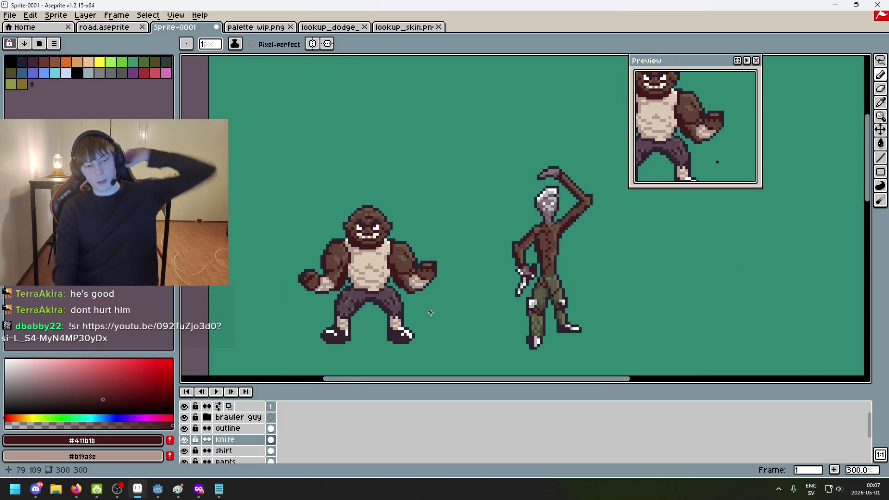
Toggle the outline layer's visibility to compare the figures, then start saving with Ctrl+S
left_click(196, 439)
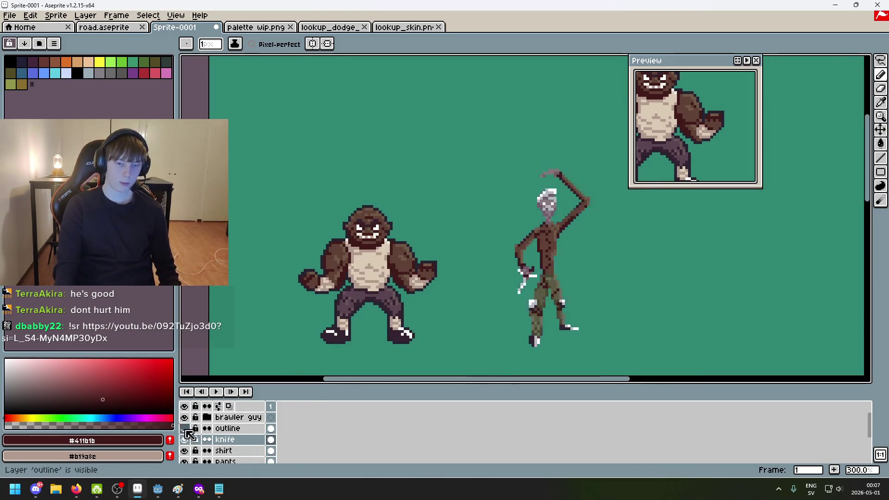
scroll(379, 307, "down", 2)
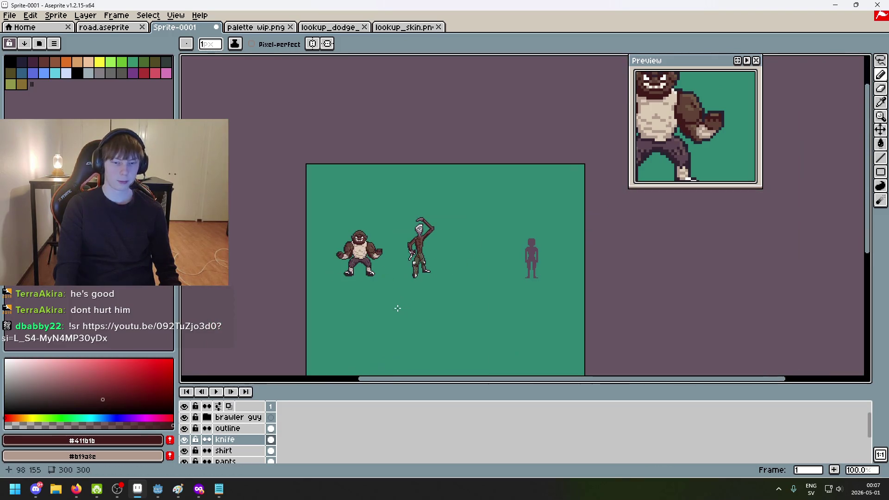
scroll(400, 315, "up", 1)
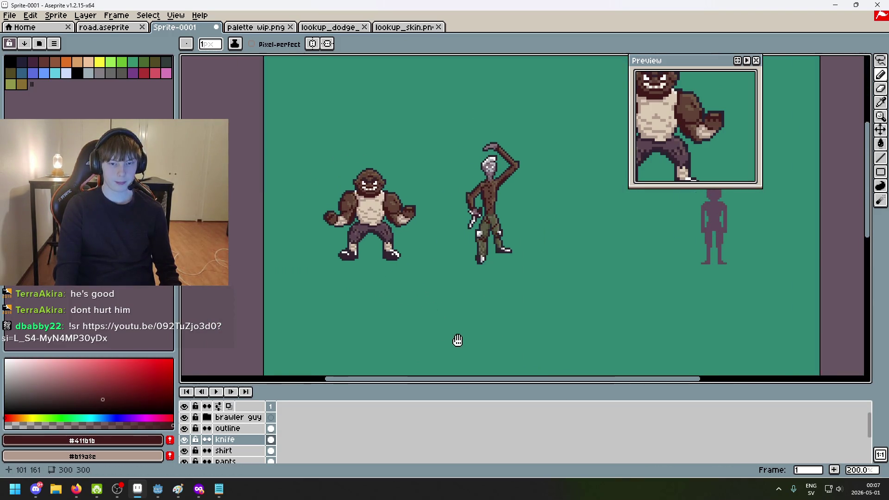
key("Tab")
key("Tab")
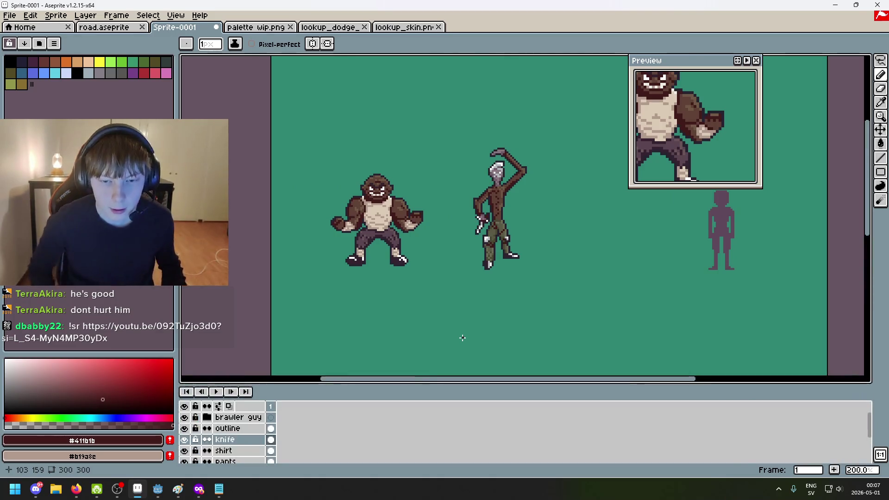
key("ctrl+s")
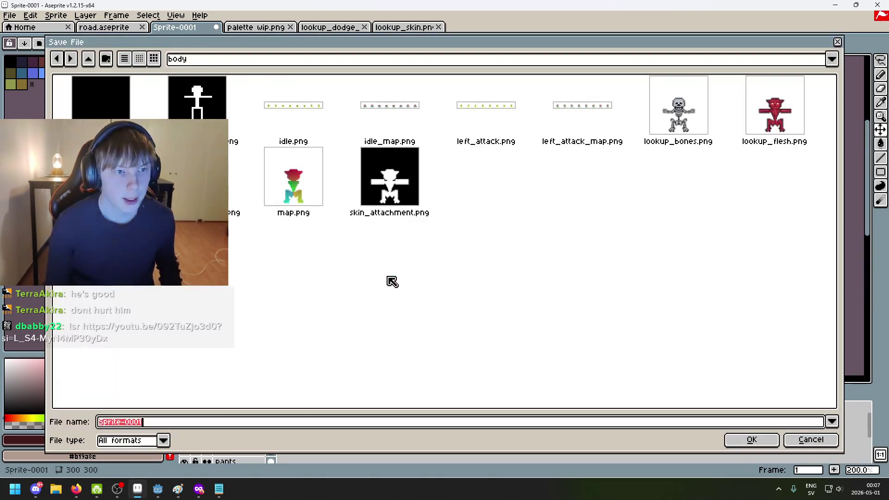
Navigate the Save File dialog to the Pixel-Roguelike project's entities folder
left_click(259, 59)
left_click(250, 130)
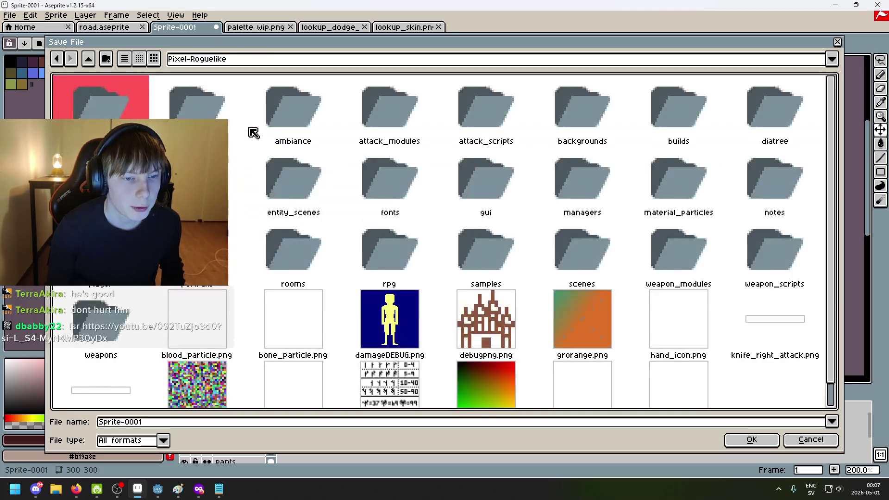
scroll(483, 264, "down", 1)
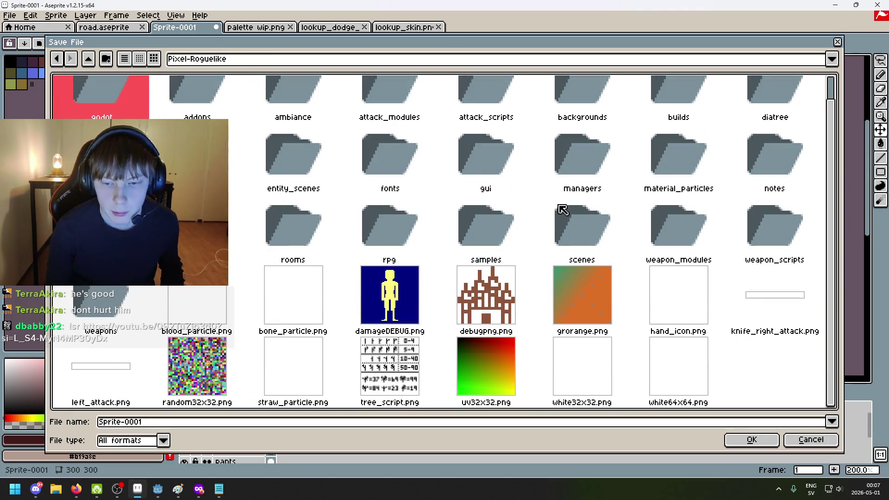
scroll(585, 176, "up", 1)
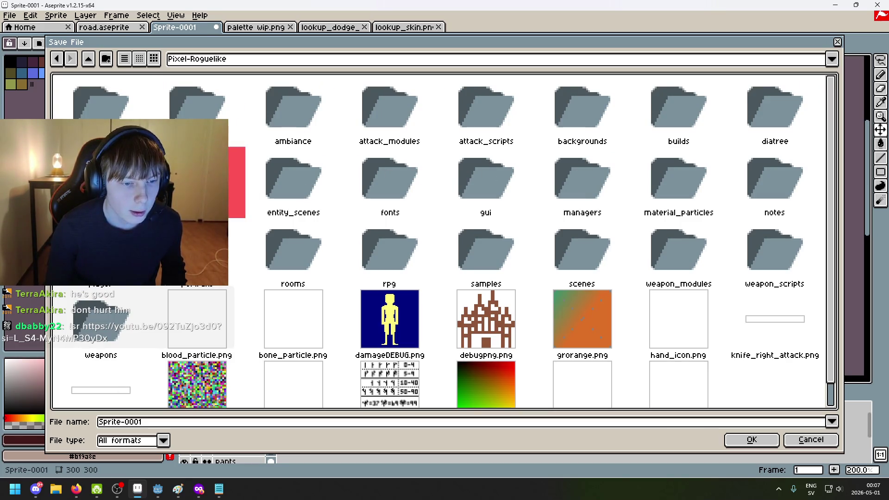
double_click(197, 185)
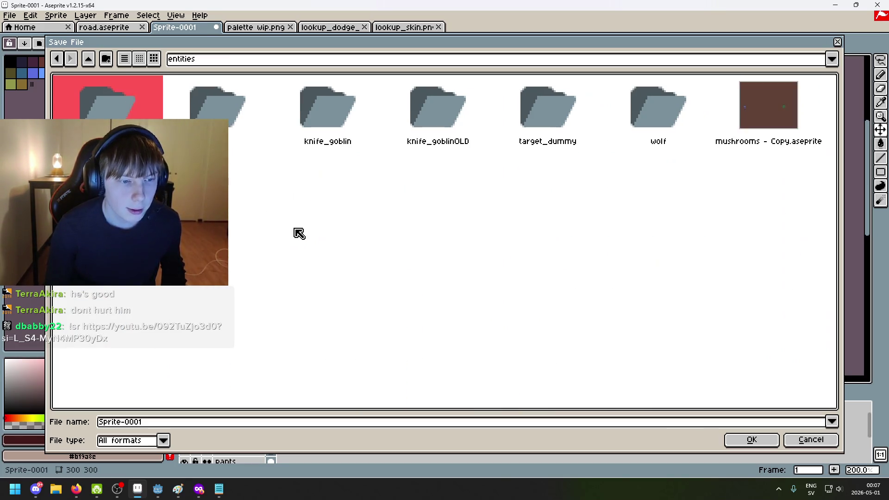
Name the file 'bounty hunters' and save it
double_click(204, 421)
type("b")
key("BackSpace")
type("bounty huntert")
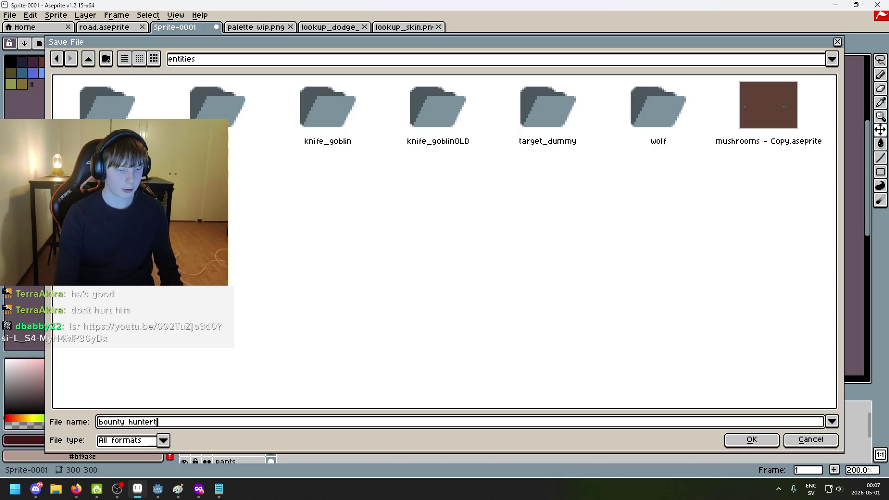
key("Return")
scroll(391, 296, "down", 1)
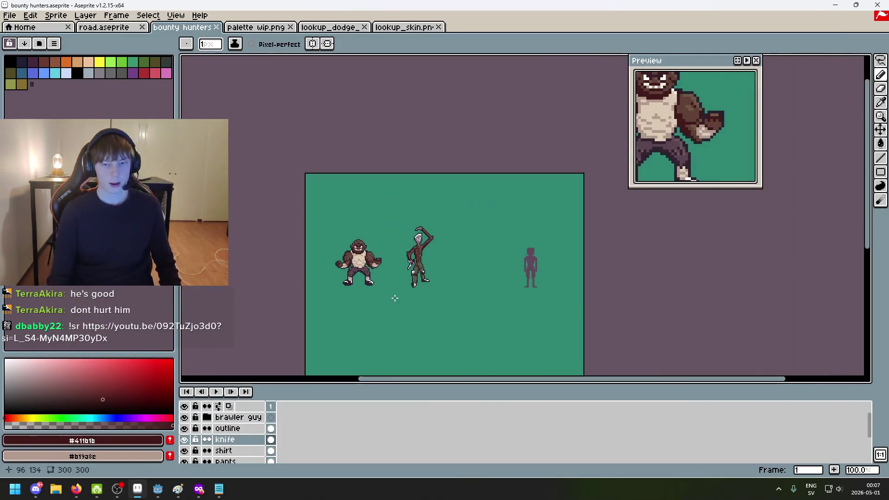
scroll(409, 285, "up", 1)
scroll(416, 283, "left", 3)
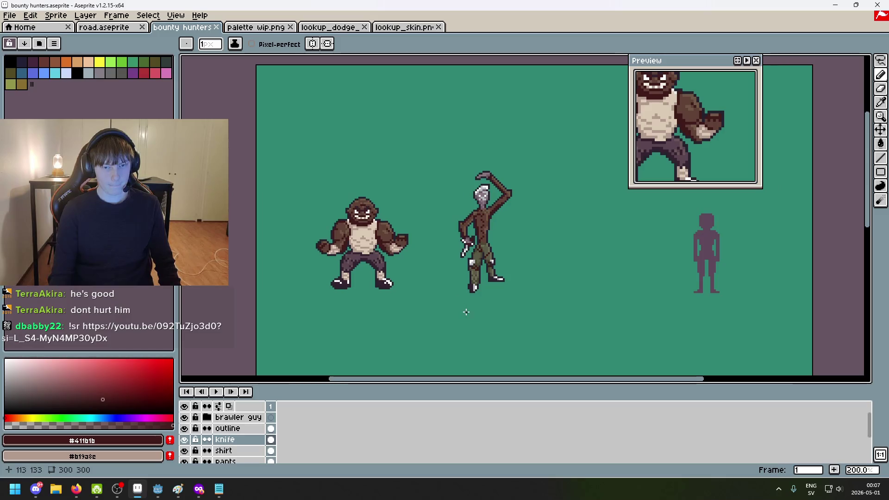
scroll(429, 303, "right", 2)
scroll(429, 303, "down", 1)
scroll(429, 303, "left", 1)
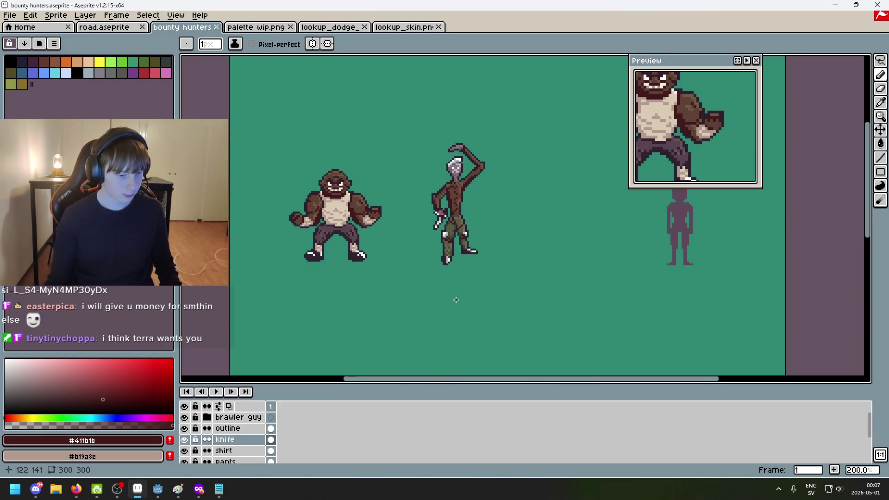
scroll(581, 290, "up", 2)
scroll(527, 324, "down", 2)
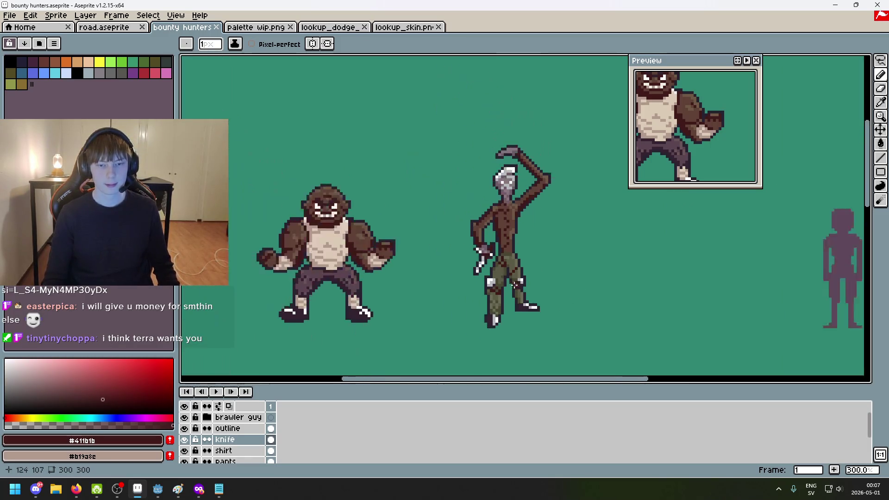
left_click_drag(457, 264, 491, 289)
scroll(452, 236, "up", 2)
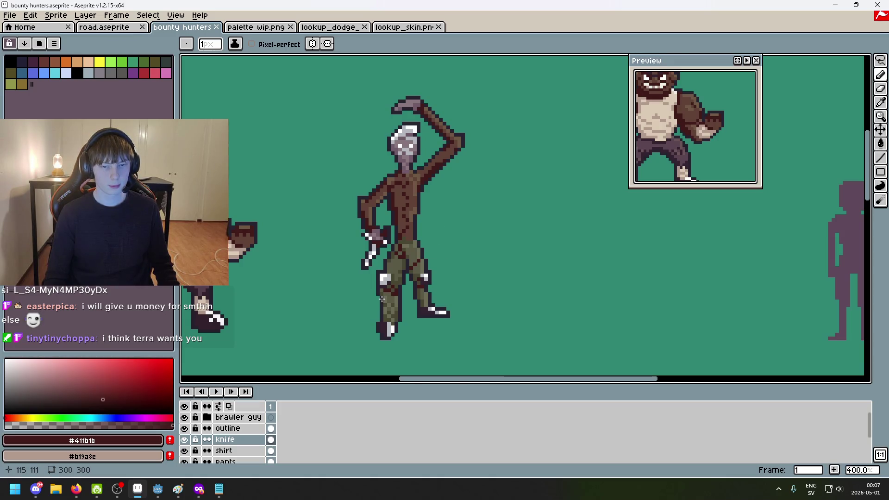
scroll(379, 296, "up", 1)
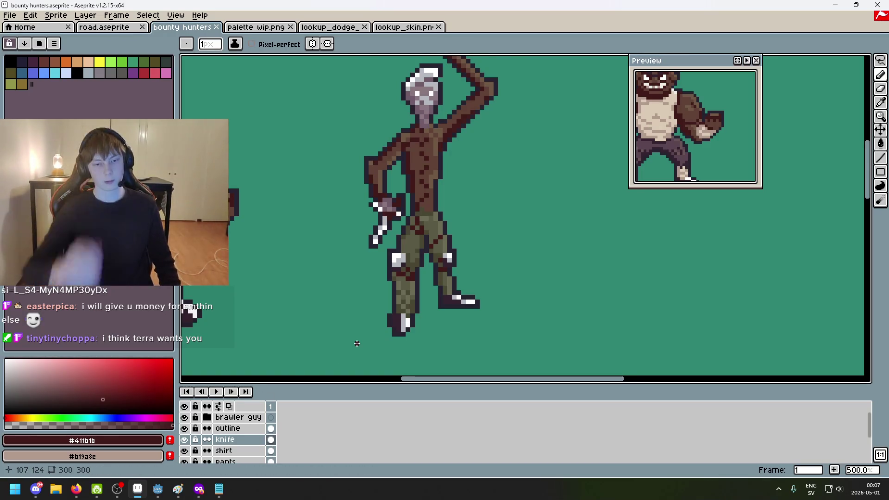
scroll(356, 344, "down", 1)
scroll(416, 287, "down", 2)
left_click_drag(426, 305, 454, 263)
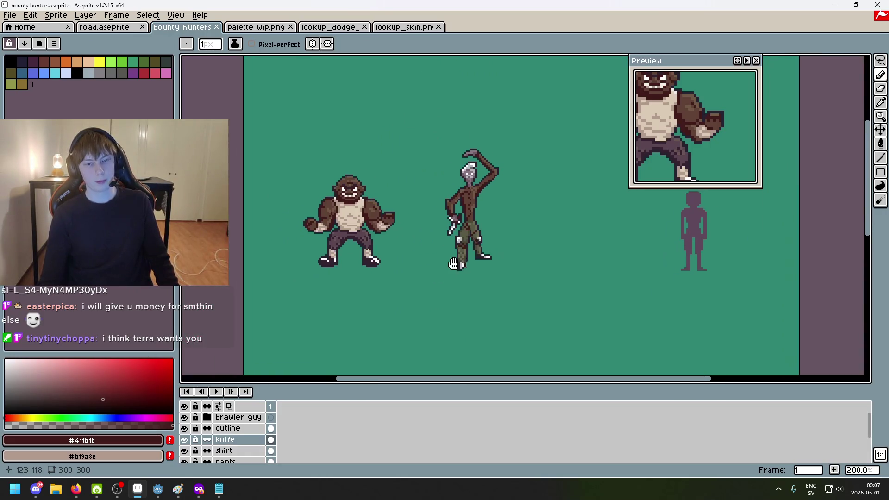
scroll(451, 266, "right", 2)
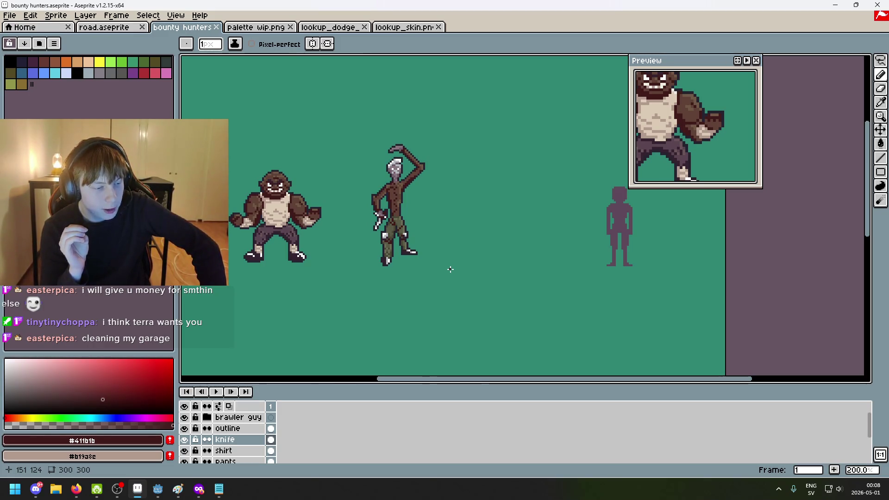
scroll(427, 228, "up", 2)
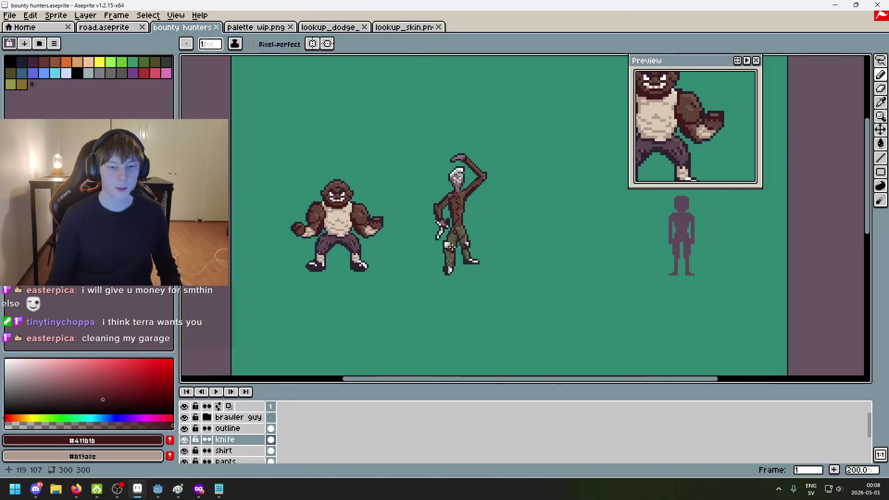
scroll(478, 298, "down", 2)
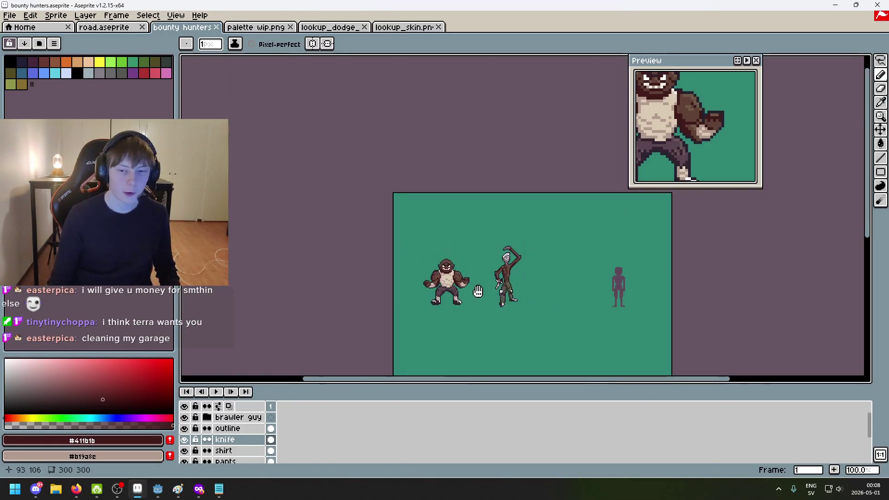
scroll(478, 298, "up", 2)
scroll(478, 298, "right", 3)
key("m")
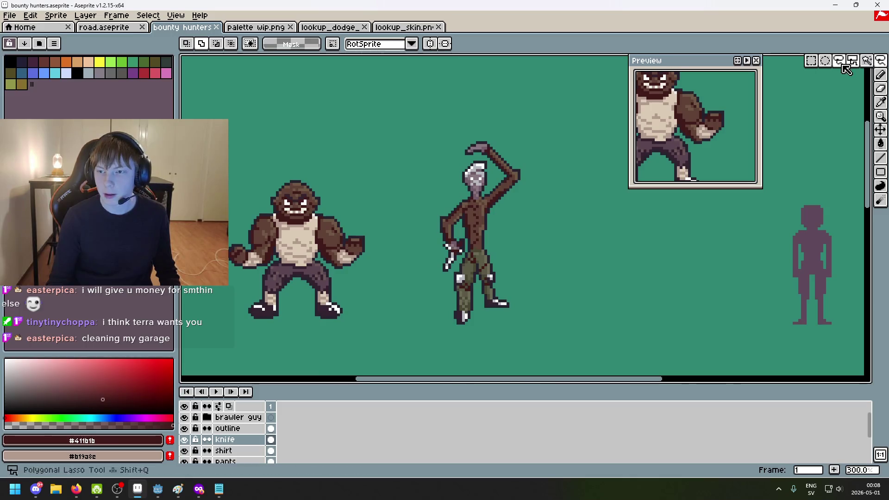
Marquee-select a box around the knife guy sprite
scroll(533, 227, "down", 1)
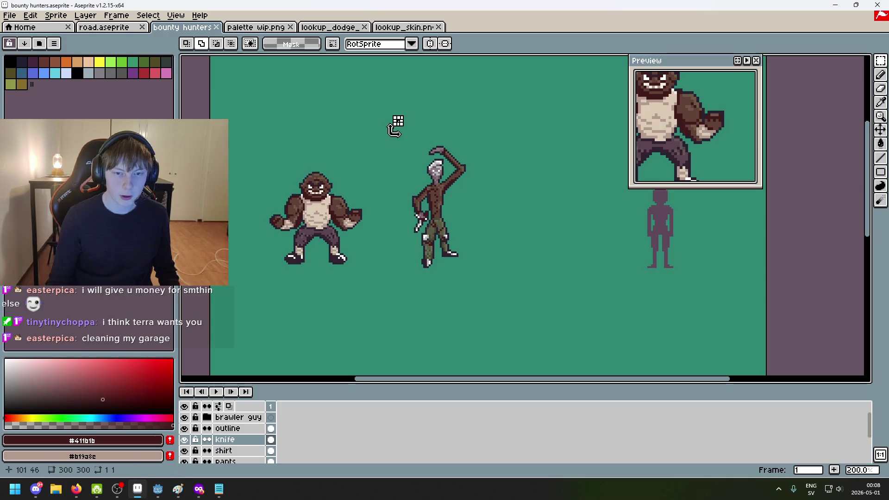
left_click_drag(395, 117, 509, 242)
left_click_drag(556, 312, 569, 318)
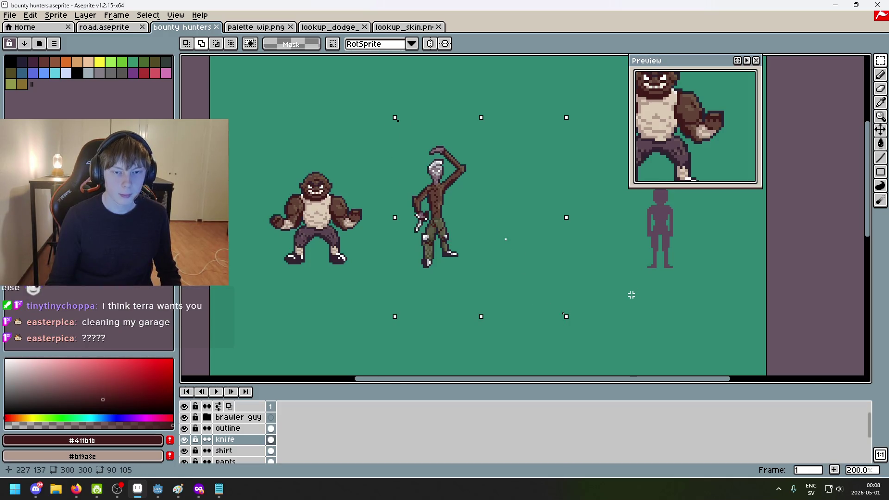
Zoom and pan the canvas to get a close view of the brawler and knife guy
scroll(506, 273, "down", 1)
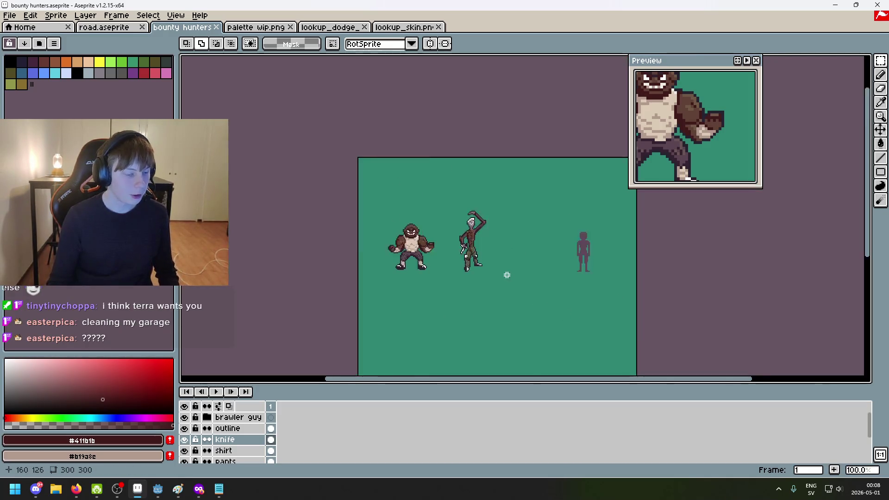
scroll(526, 272, "down", 1)
scroll(528, 272, "up", 1)
left_click_drag(538, 276, 481, 275)
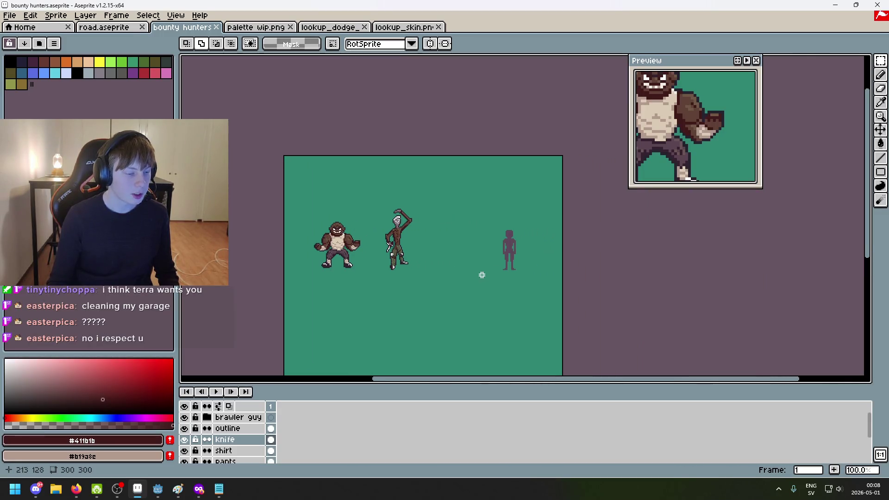
scroll(455, 285, "up", 2)
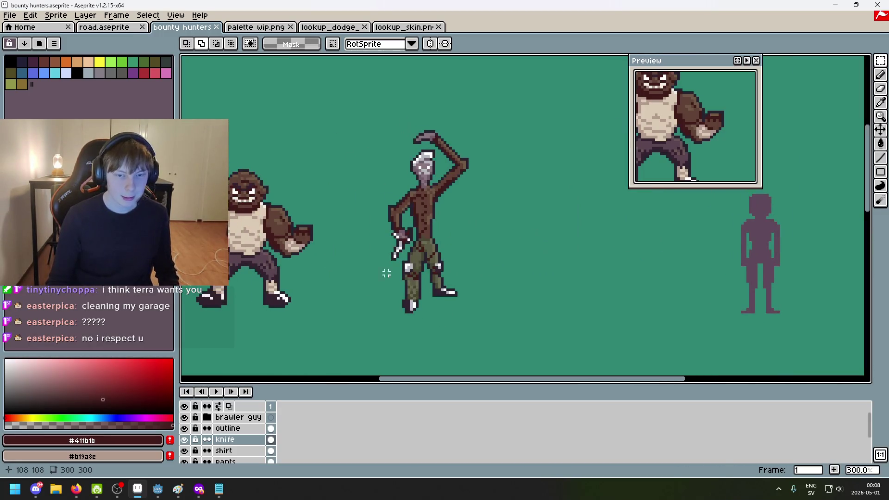
scroll(388, 272, "down", 2)
scroll(432, 273, "up", 1)
scroll(400, 260, "up", 1)
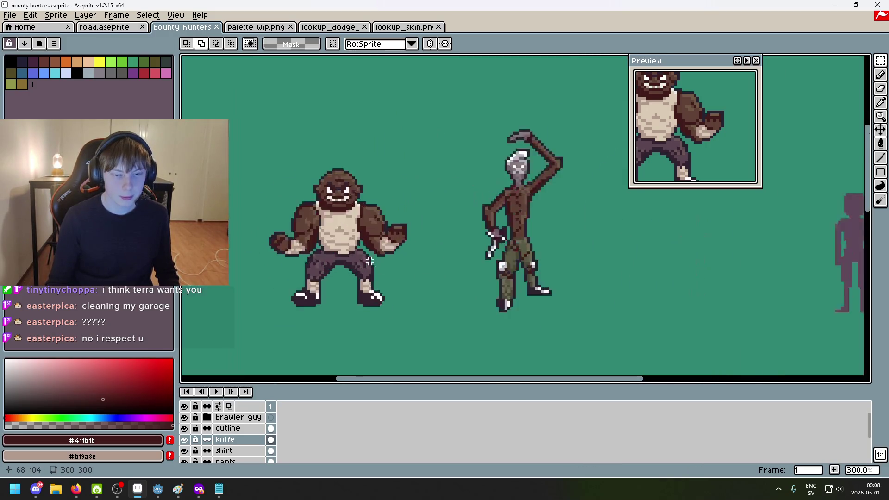
scroll(392, 250, "up", 1)
scroll(417, 279, "down", 1)
scroll(373, 254, "up", 2)
scroll(373, 255, "down", 1)
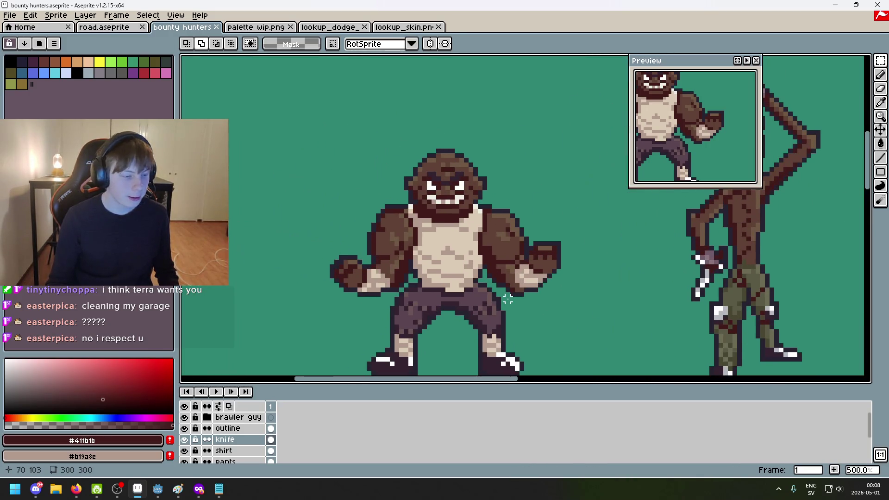
scroll(454, 288, "down", 1)
scroll(454, 288, "down", 1)
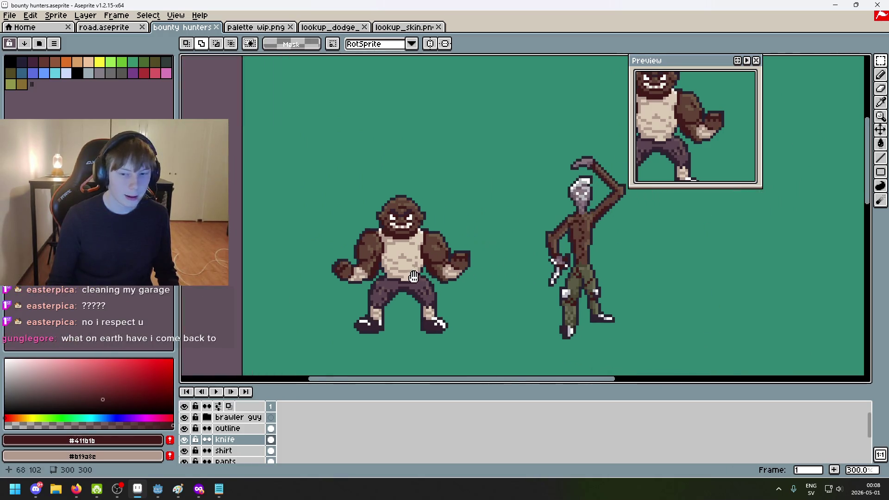
scroll(465, 278, "up", 2)
scroll(453, 288, "down", 1)
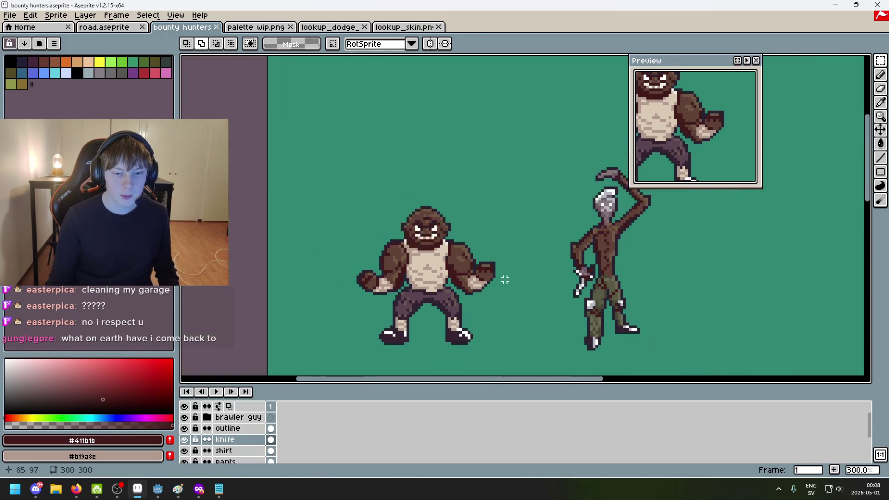
left_click_drag(458, 269, 498, 272)
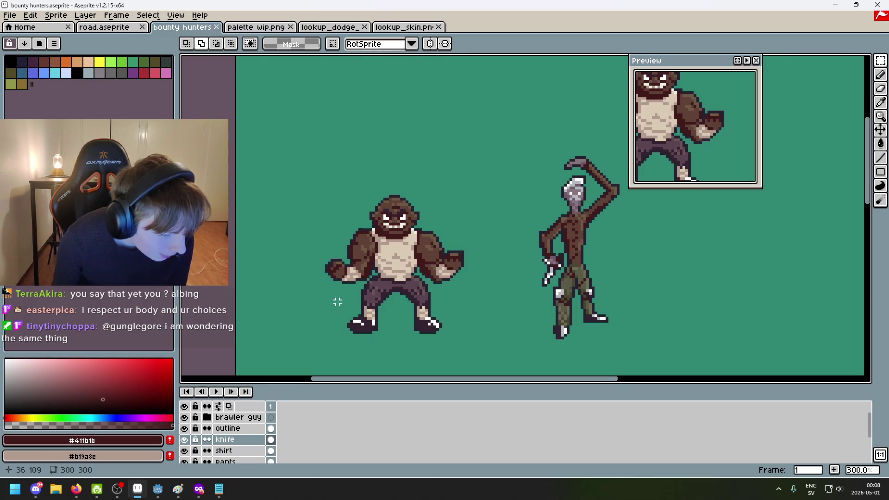
scroll(434, 286, "down", 2)
scroll(461, 248, "up", 1)
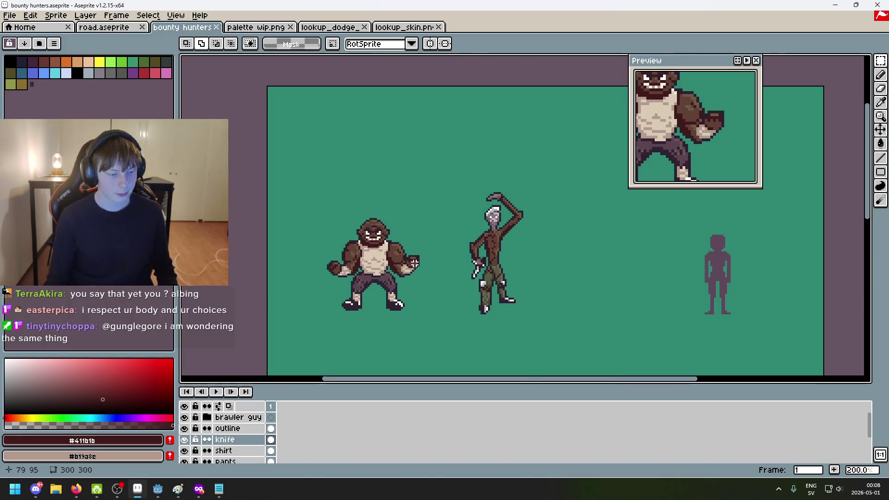
left_click_drag(414, 263, 420, 264)
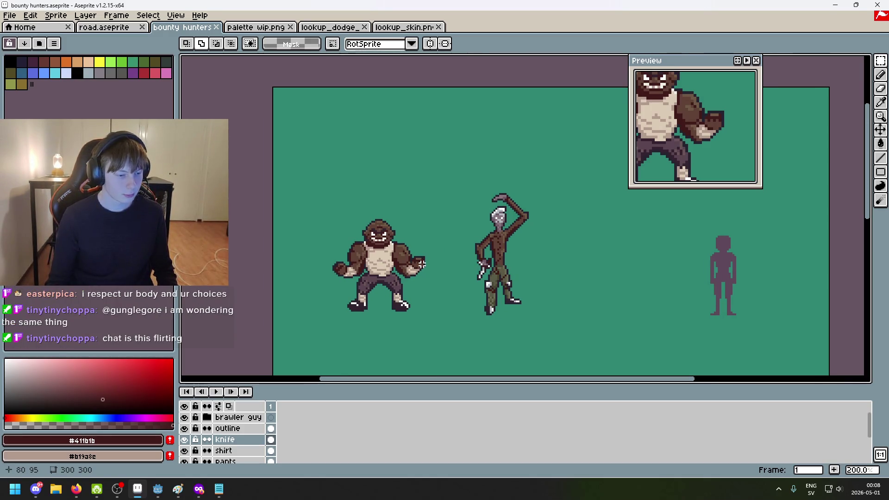
left_click_drag(432, 262, 395, 263)
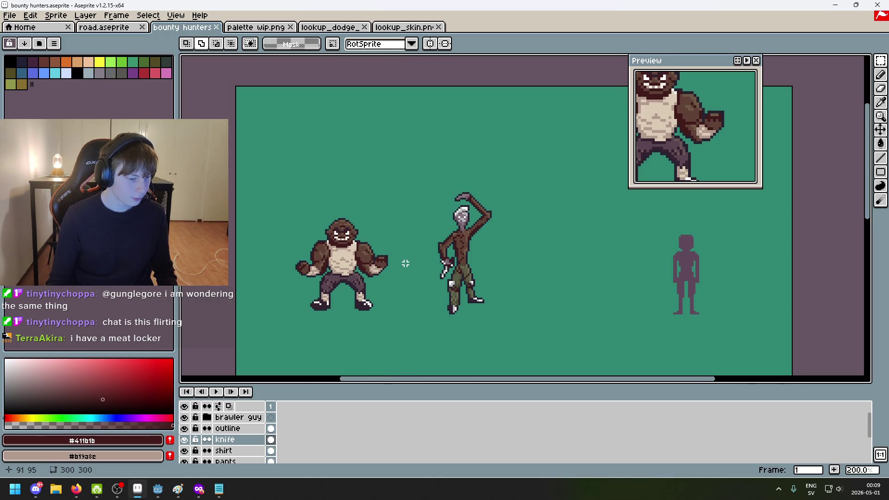
left_click_drag(406, 264, 420, 262)
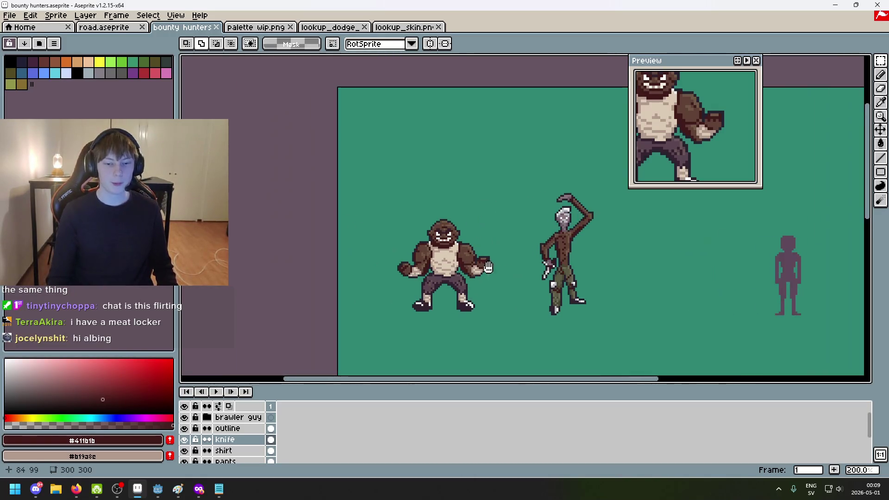
scroll(426, 269, "down", 2)
scroll(449, 264, "up", 2)
scroll(426, 258, "down", 1)
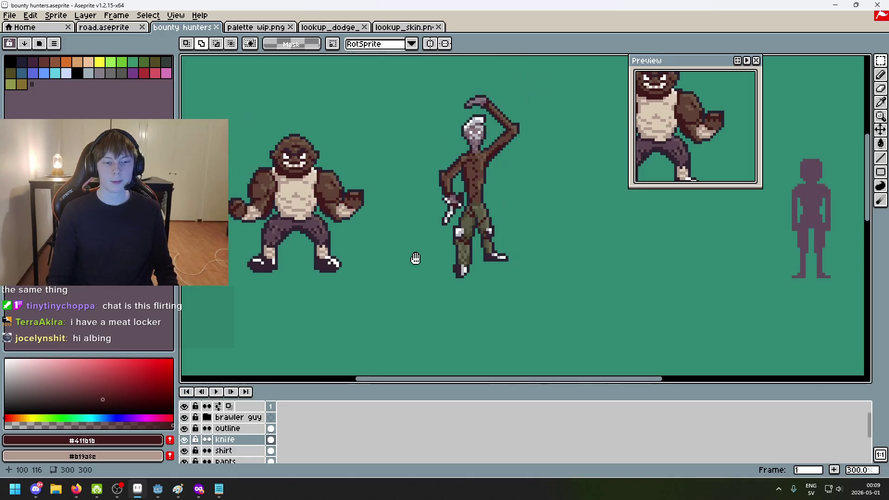
left_click_drag(415, 258, 472, 260)
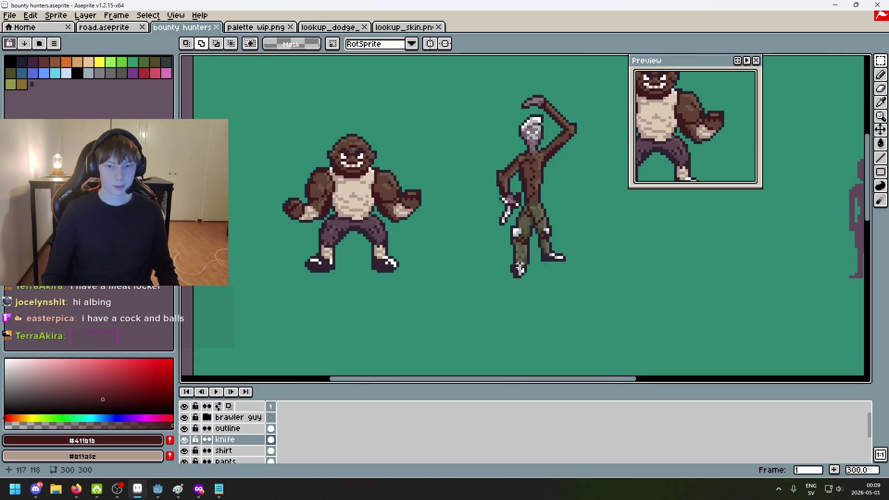
scroll(510, 276, "down", 2)
scroll(506, 272, "up", 1)
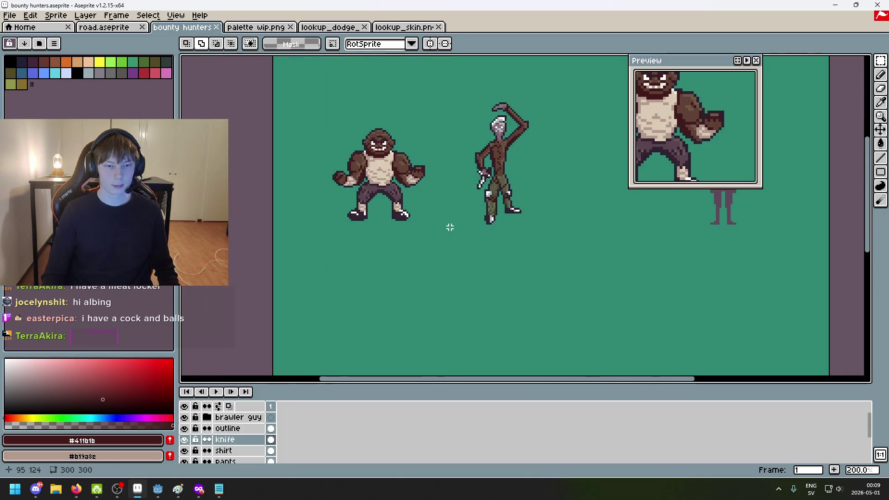
scroll(352, 206, "up", 4)
Pick #252230 from the fist outline and pencil one dark pixel onto the brawler's left fist
key("b")
left_click(354, 202, "alt")
left_click(355, 203)
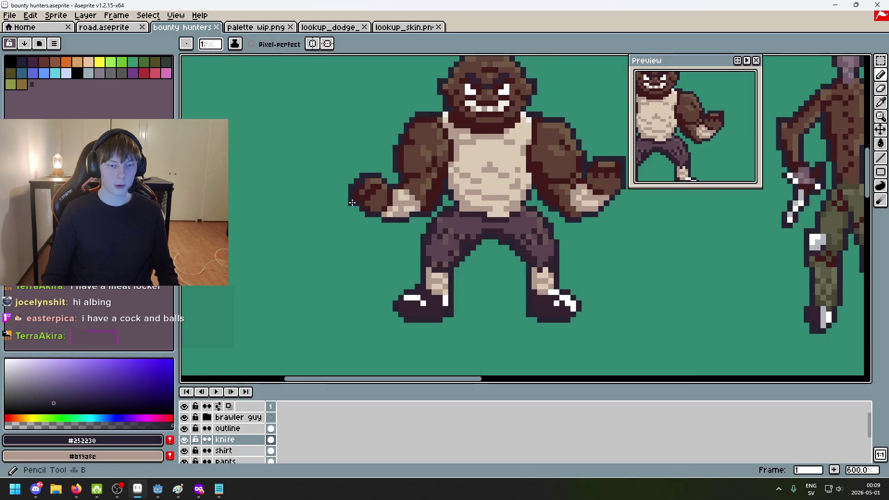
scroll(442, 269, "down", 4)
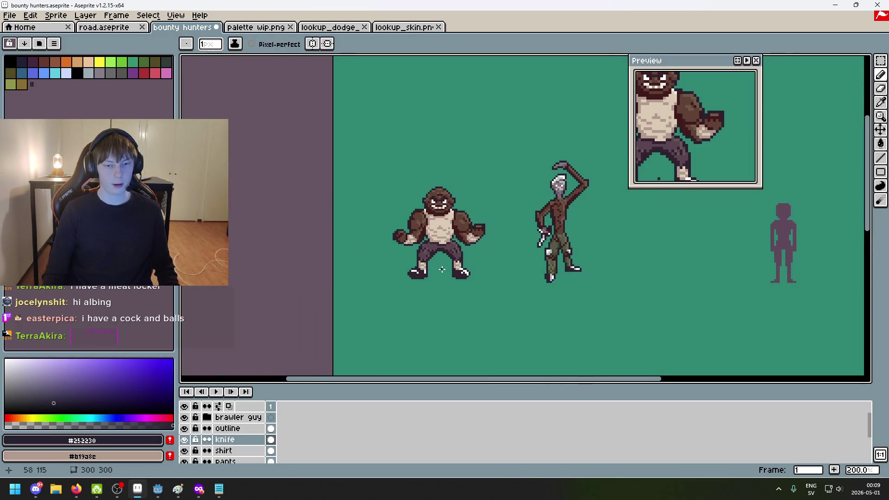
scroll(497, 280, "right", 2)
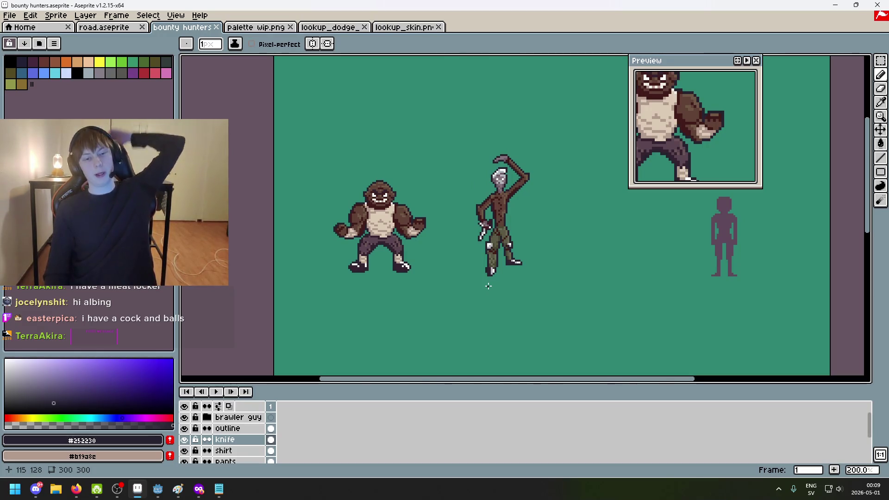
left_click_drag(383, 280, 334, 283)
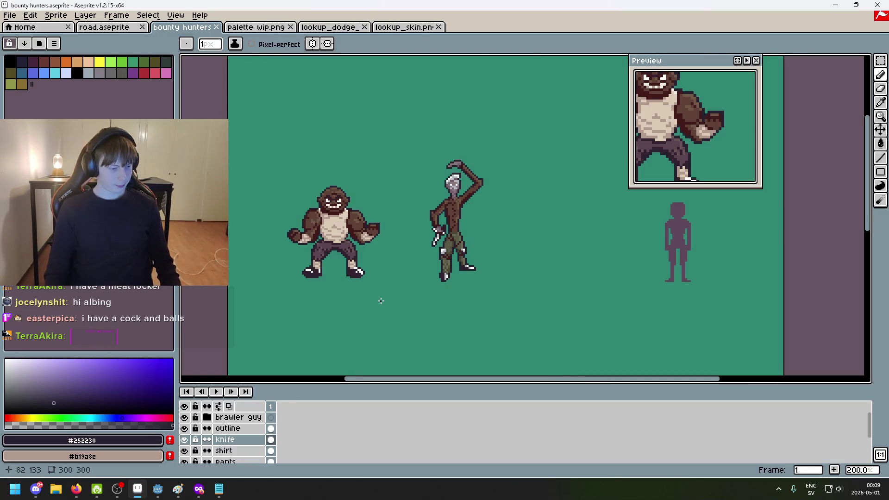
left_click_drag(365, 291, 350, 317)
scroll(350, 317, "down", 1)
mouse_move(387, 249)
left_mouse_down()
mouse_move(441, 278)
mouse_move(375, 296)
left_mouse_up()
scroll(441, 280, "up", 1)
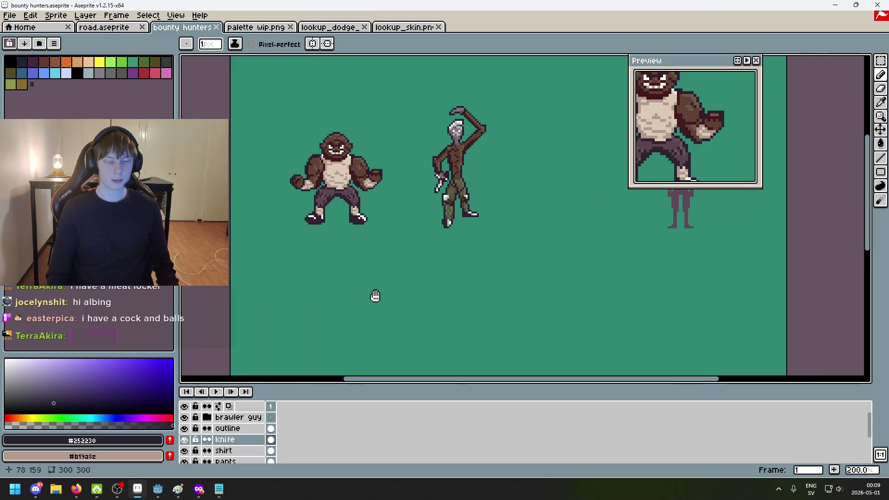
In the notes, add 'old' on a new line under stabby guy and replace 'pasty gray' with 'purple'
left_click(219, 488)
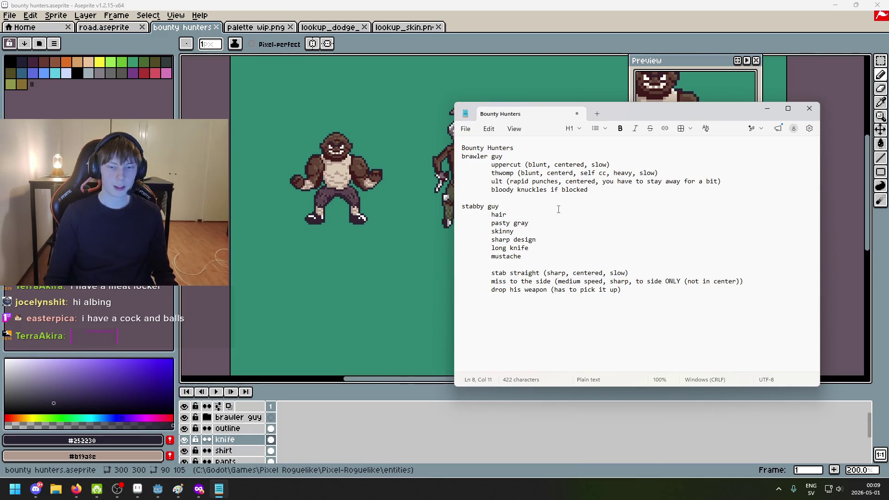
key("Return")
type("old")
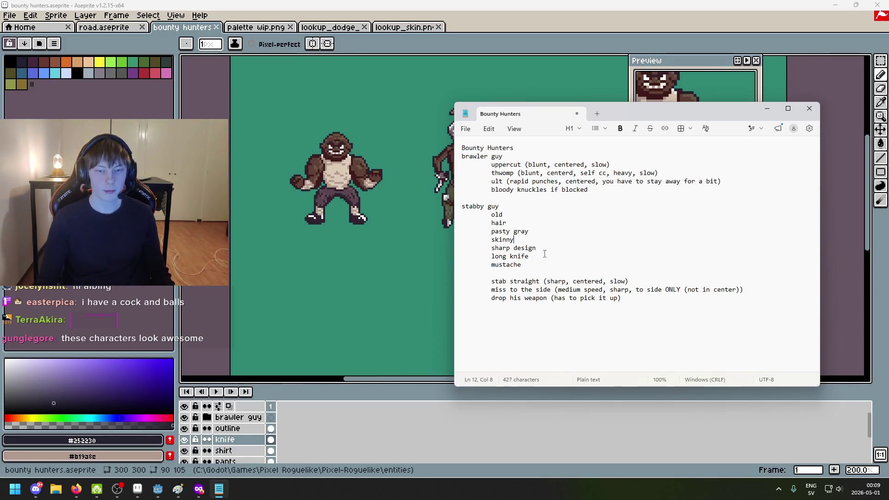
left_click_drag(530, 231, 492, 231)
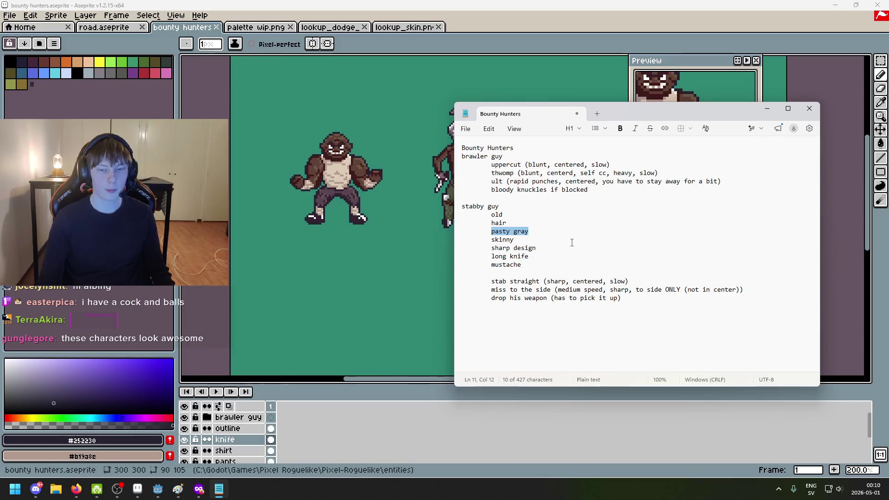
type("purple skin")
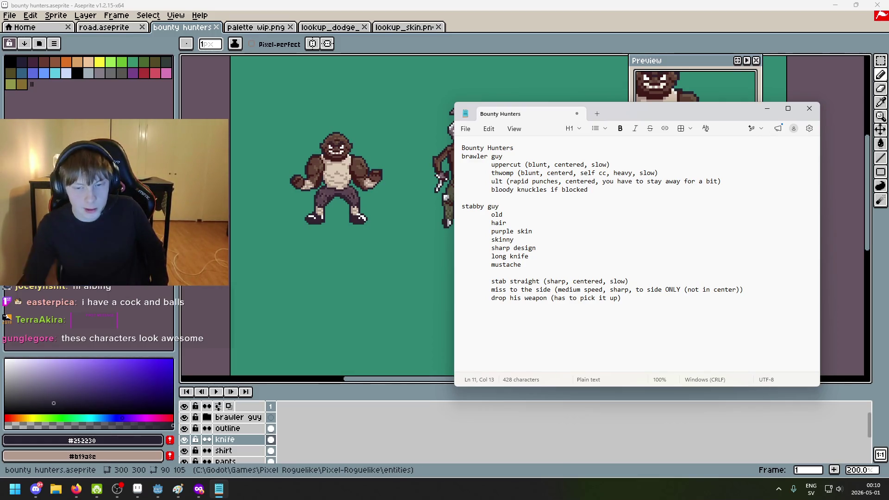
Look over stabby guy's attack lines: stab straight and miss to the side
mouse_move(623, 297)
left_mouse_down()
mouse_move(491, 281)
mouse_move(521, 281)
left_mouse_up()
left_click(578, 298)
left_click(505, 289)
left_click(533, 281)
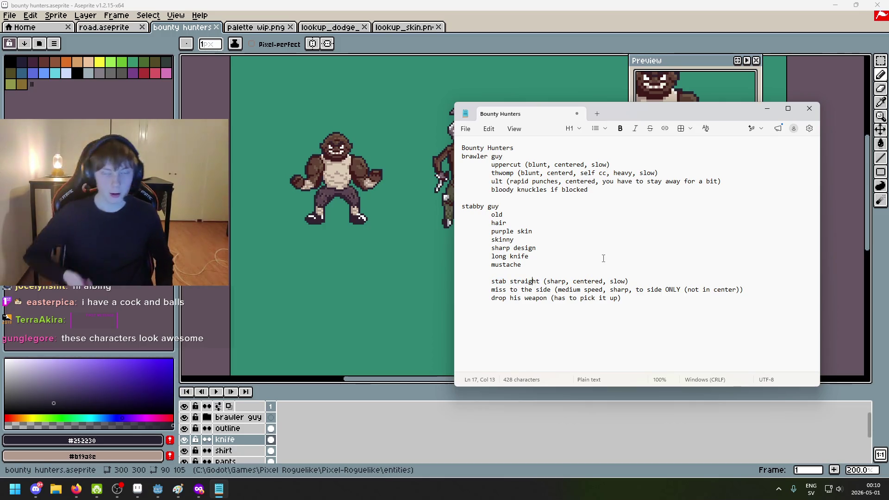
Switch back to the bounty hunters sprite sheet and zoom around it
key("alt+Tab")
scroll(484, 160, "up", 1)
scroll(484, 160, "up", 2)
scroll(462, 201, "down", 2)
scroll(508, 274, "down", 1)
scroll(508, 274, "up", 1)
scroll(508, 274, "right", 2)
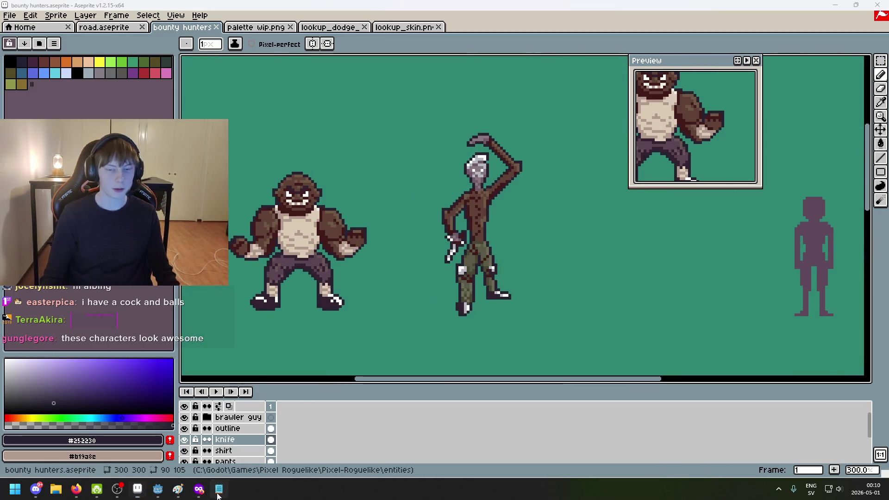
Bring the notes back over the canvas and review the 'miss to the side' move line
left_click(219, 488)
left_click_drag(616, 111, 541, 104)
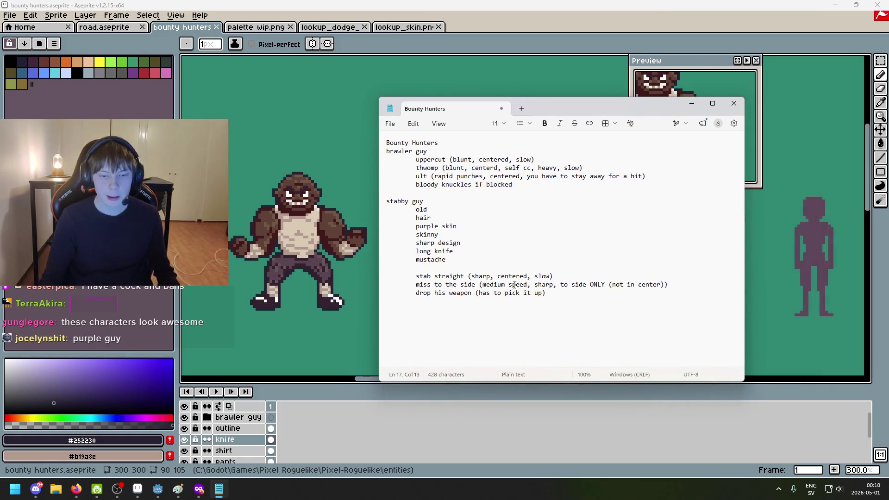
mouse_move(415, 284)
left_mouse_down()
mouse_move(507, 284)
mouse_move(434, 292)
mouse_move(417, 284)
mouse_move(481, 284)
left_mouse_up()
left_click(479, 284)
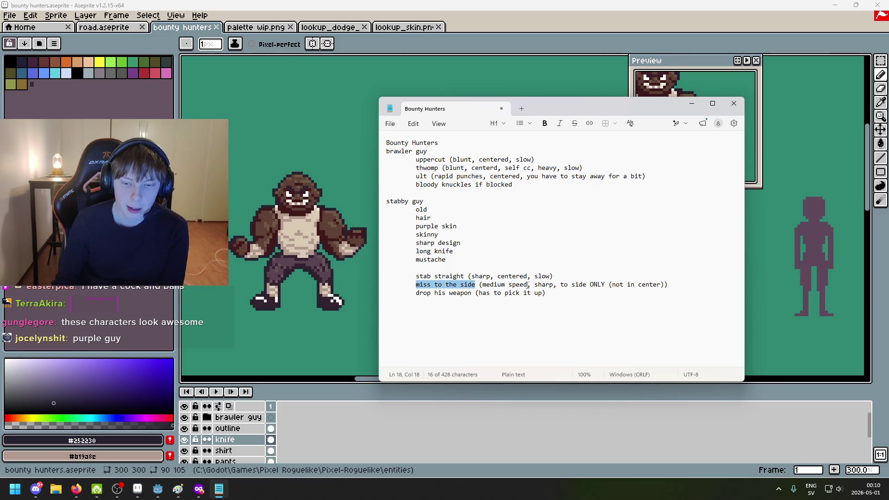
left_click(495, 285)
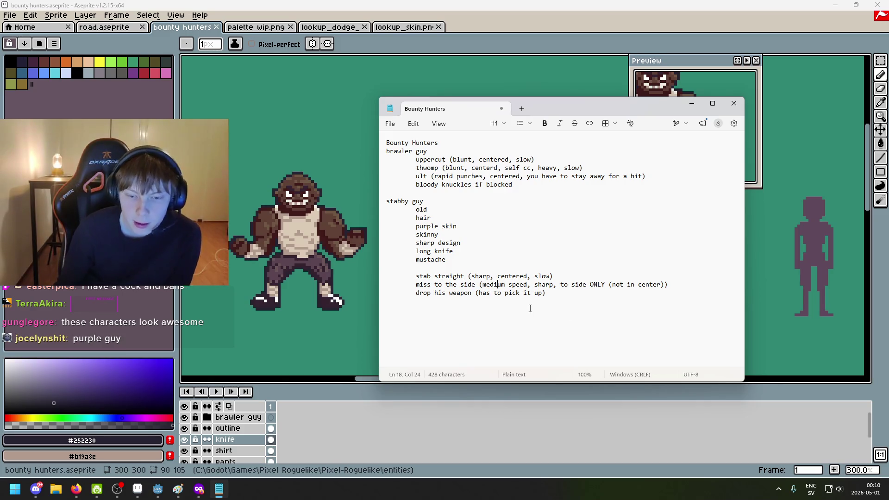
left_click(480, 286)
Add an empty line below the 'drop his weapon' note and minimize Notepad
left_click_drag(419, 296, 553, 296)
left_click(554, 297)
left_click(448, 293)
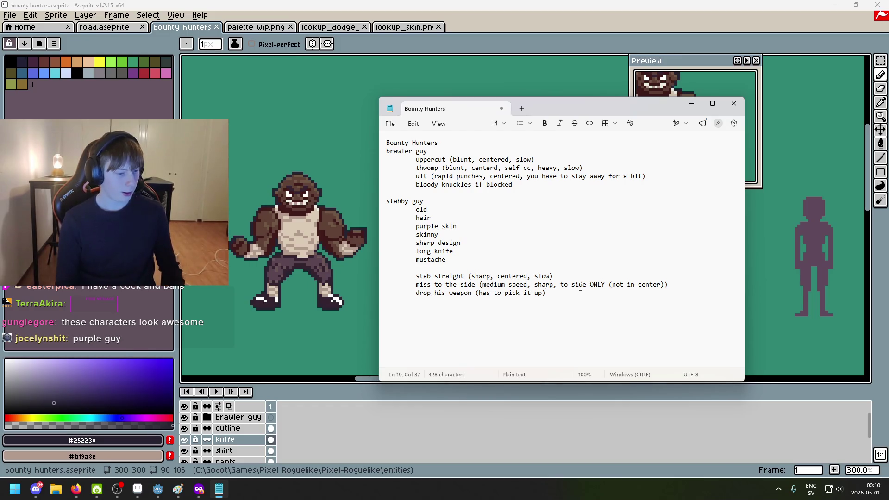
key("Return")
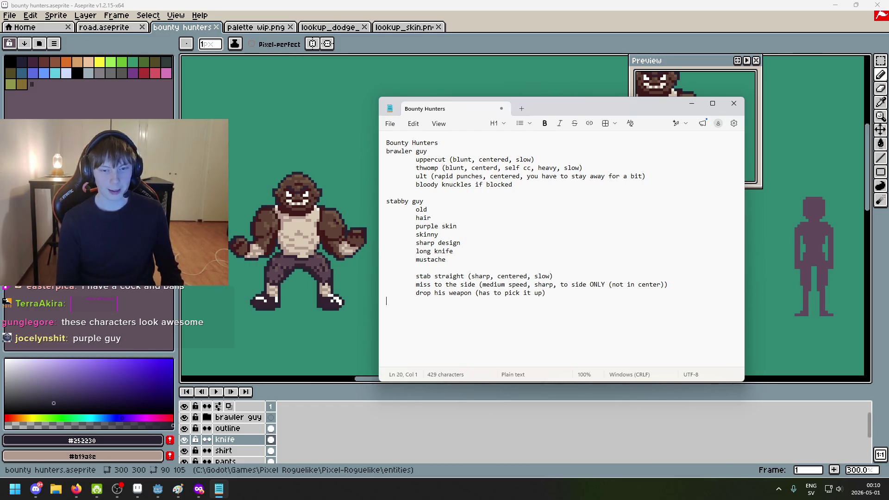
left_click(219, 489)
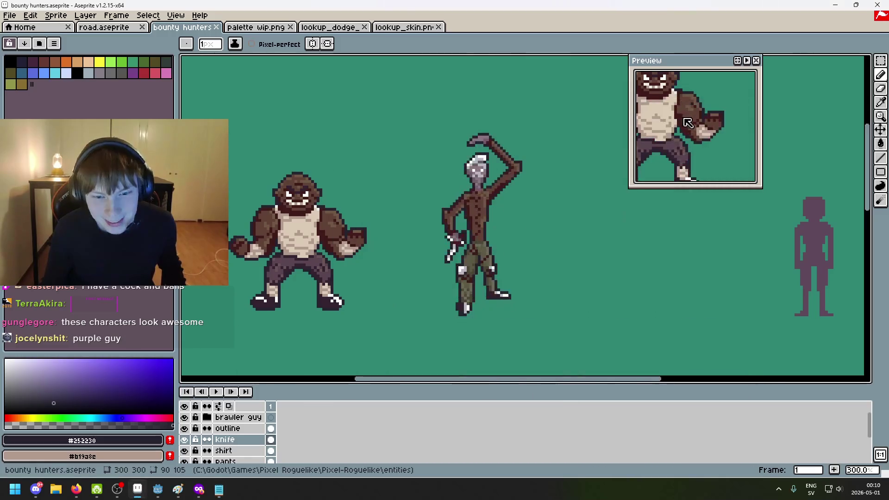
Pick purple and pencil a small knife shape on the empty canvas
scroll(461, 200, "up", 1)
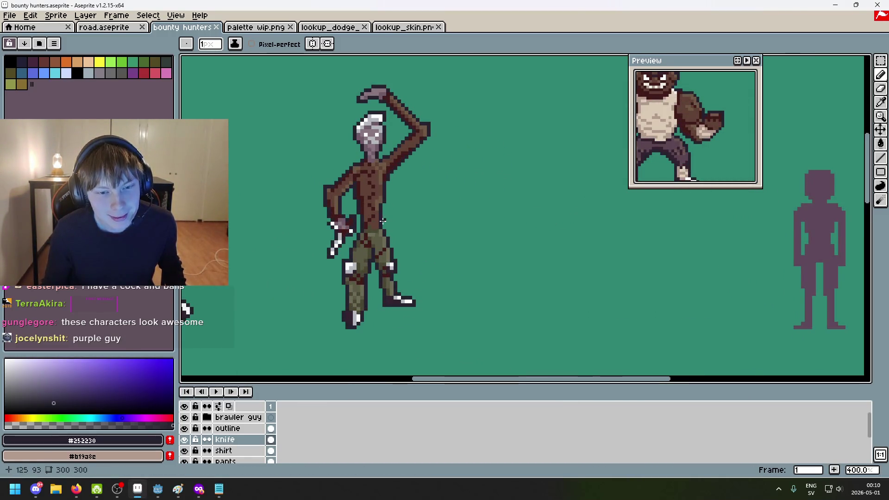
scroll(470, 257, "down", 1)
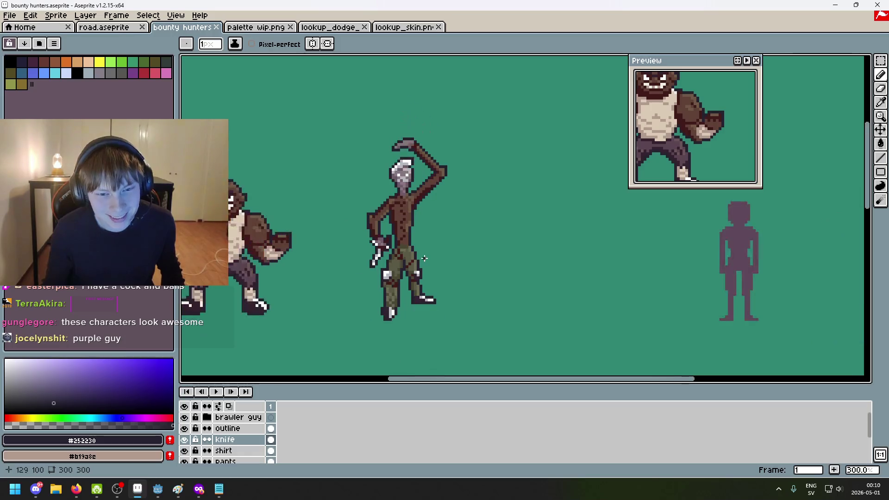
left_click(219, 489)
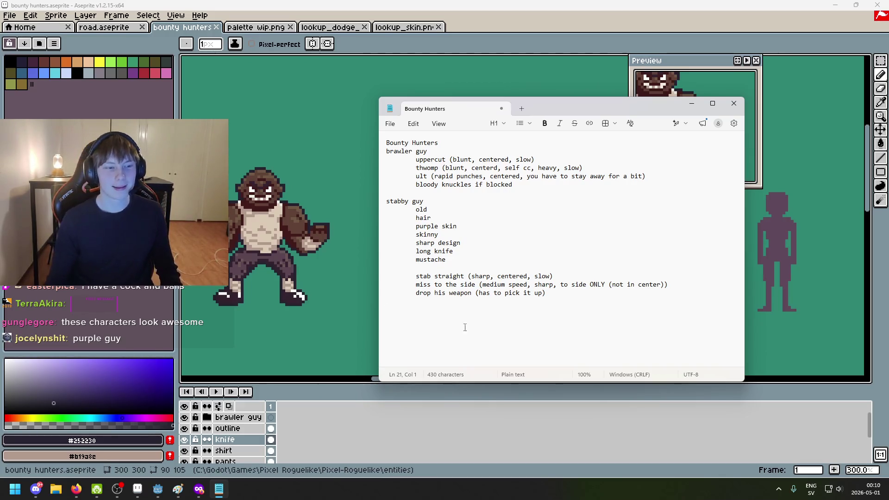
left_click(337, 293)
left_click(133, 73)
middle_click(351, 224)
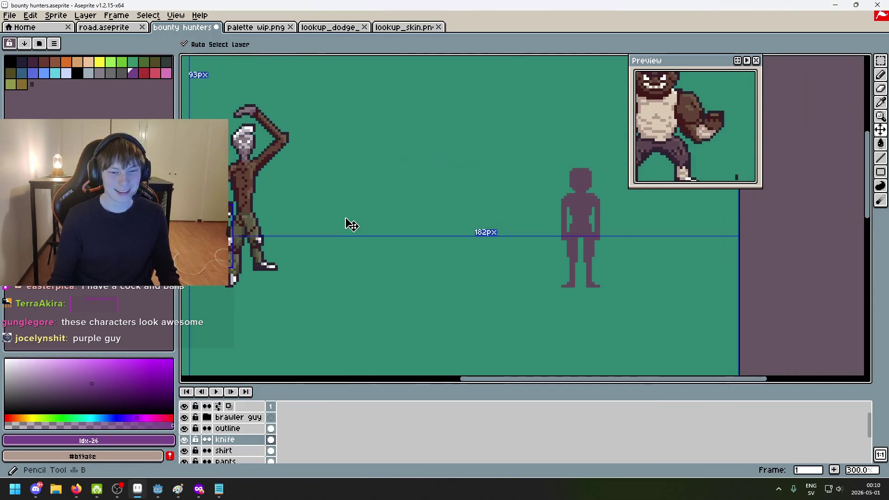
scroll(351, 224, "up", 1)
scroll(334, 222, "left", 3)
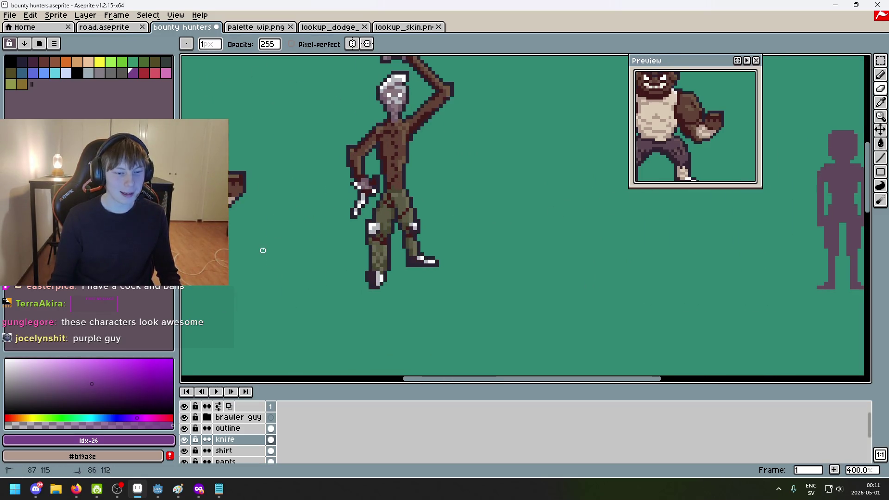
scroll(263, 250, "up", 6)
mouse_move(355, 173)
left_mouse_down()
mouse_move(337, 180)
mouse_move(354, 190)
mouse_move(355, 250)
mouse_move(331, 164)
mouse_move(351, 258)
mouse_move(365, 240)
mouse_move(370, 264)
left_mouse_up()
mouse_move(370, 264)
left_mouse_down()
mouse_move(399, 202)
mouse_move(393, 223)
mouse_move(373, 214)
left_mouse_up()
left_click(394, 226)
Try extra purple strokes and white highlight pixels on the knife, undoing each
key("ctrl+z")
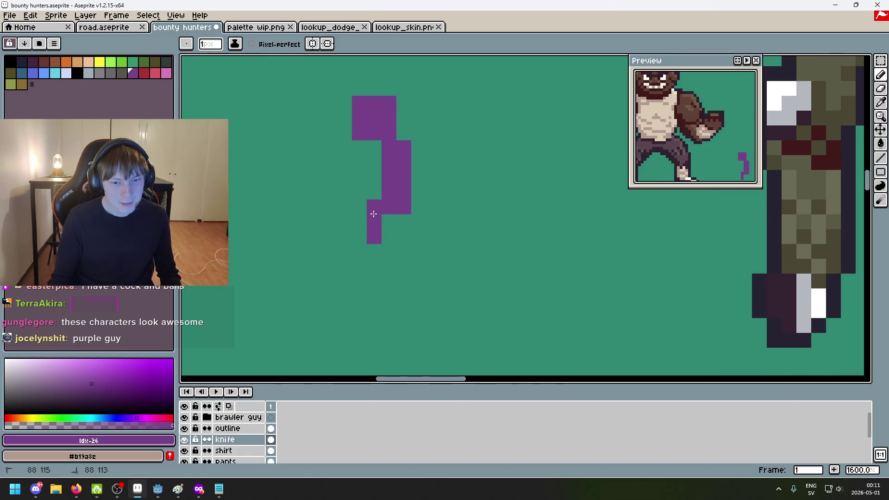
scroll(414, 212, "down", 2)
scroll(458, 214, "up", 3)
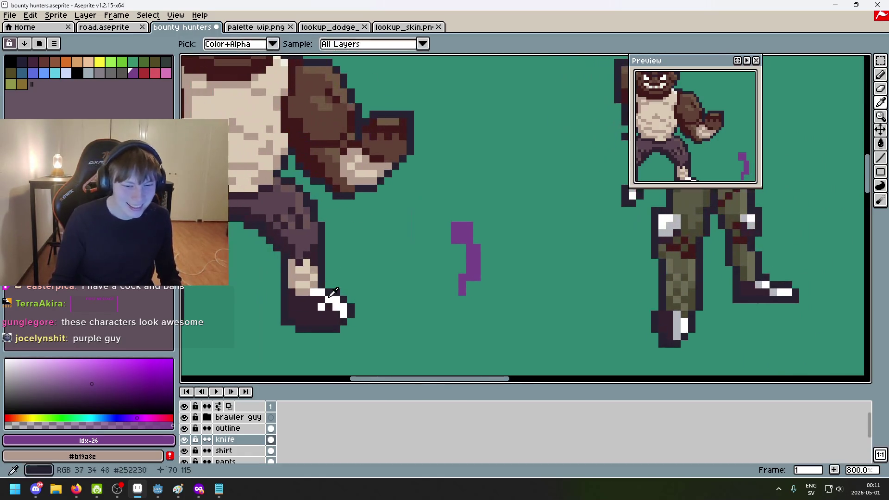
left_click(457, 214)
scroll(477, 227, "up", 1)
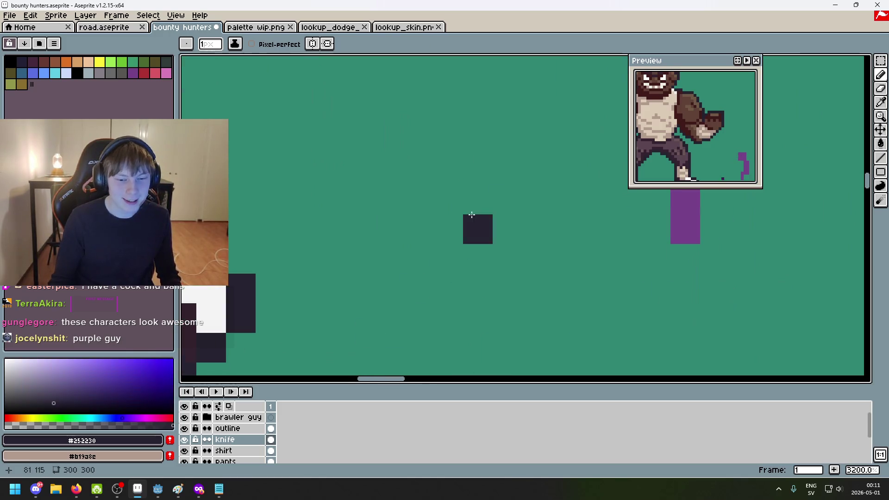
left_click(220, 306, "alt")
left_click_drag(654, 143, 463, 252)
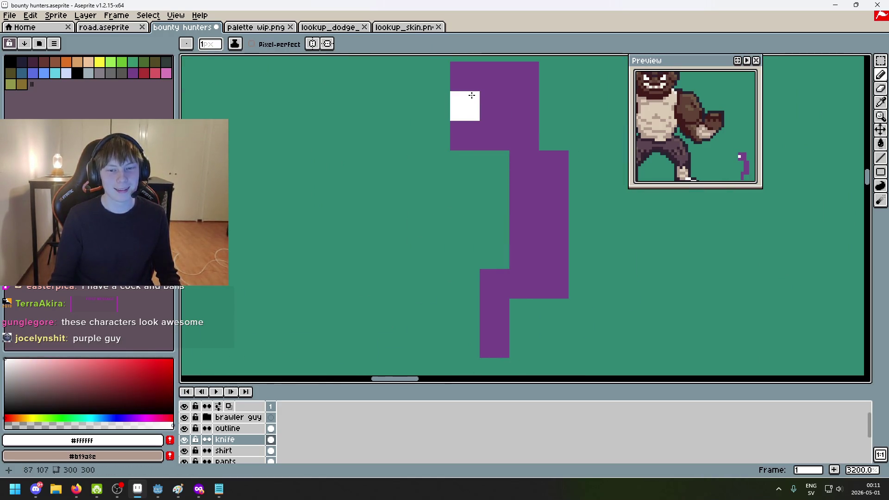
left_click(496, 113, "alt")
left_click_drag(435, 69, 437, 119)
key("ctrl+z")
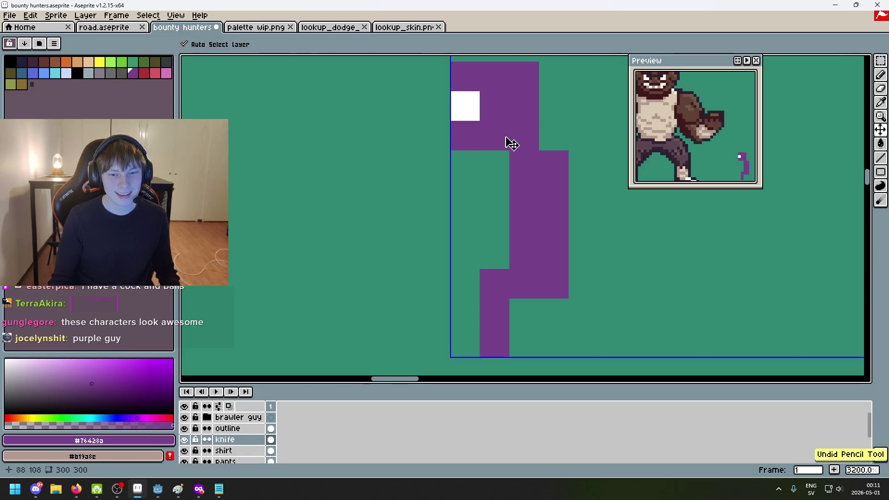
left_click(474, 98, "alt")
left_click(520, 96)
key("ctrl+z")
key("ctrl+z")
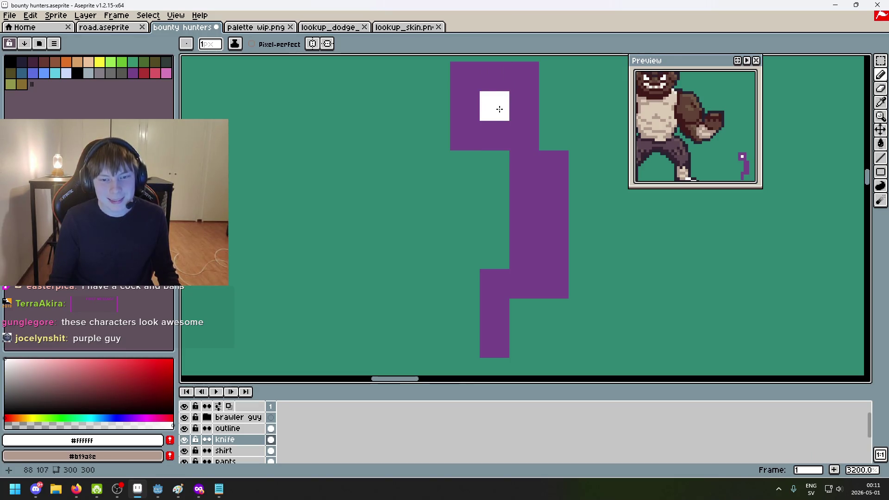
Switch to the Eraser and add a new line in the Bounty Hunters notes
key("e")
scroll(498, 109, "down", 6)
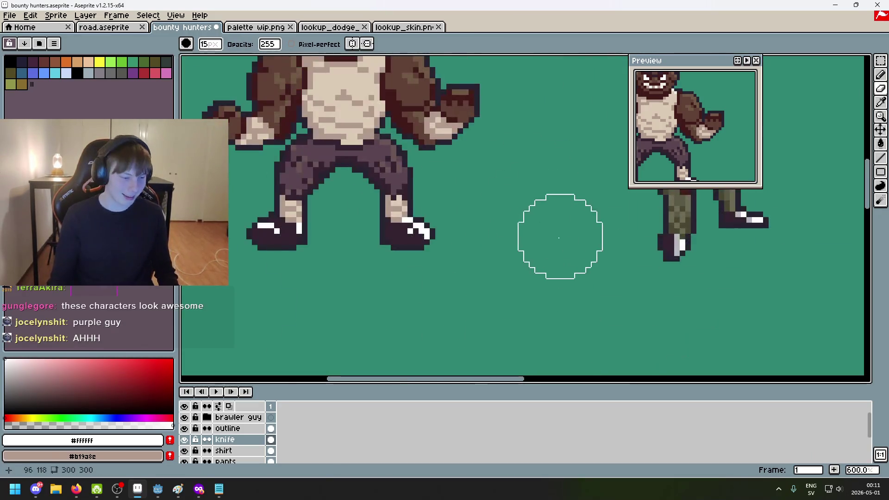
mouse_move(578, 218)
left_mouse_down()
mouse_move(476, 202)
mouse_move(407, 321)
left_mouse_up()
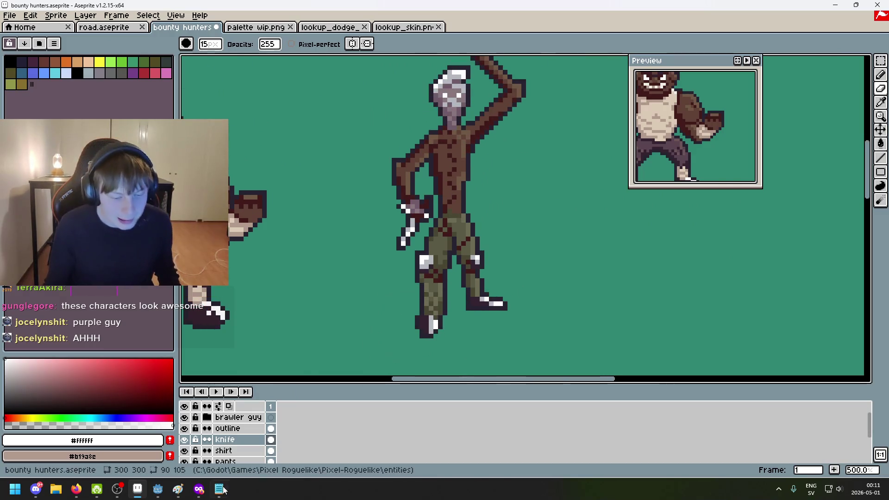
left_click(219, 488)
key("Return")
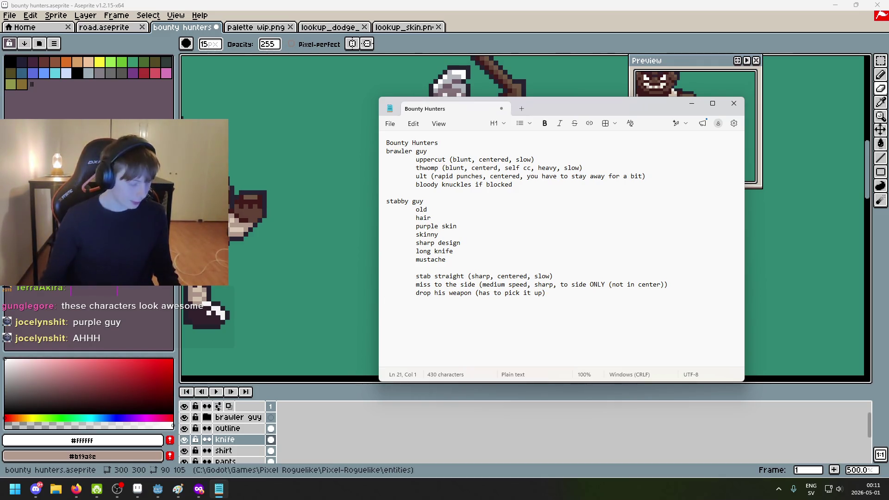
key("alt+Tab")
Erase the purple knife shape and move the Bounty Hunters notes beside the sprites
scroll(308, 252, "down", 2)
scroll(434, 286, "down", 1)
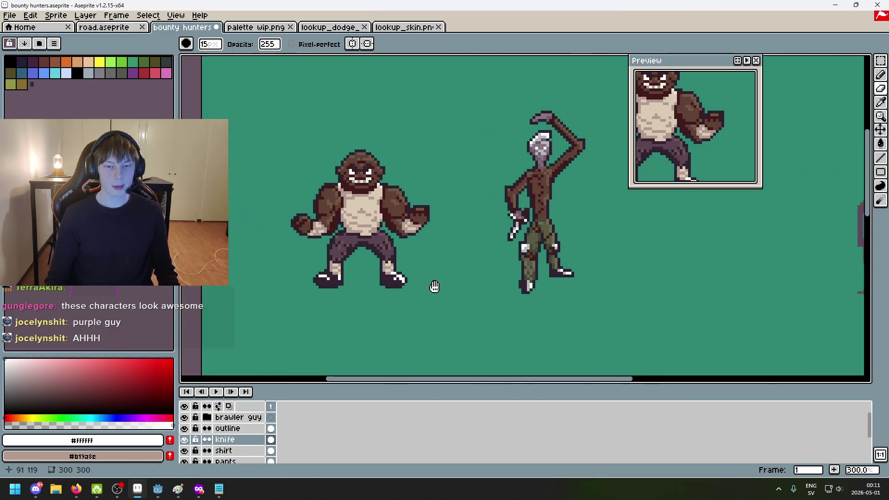
scroll(407, 283, "down", 2)
scroll(468, 273, "up", 2)
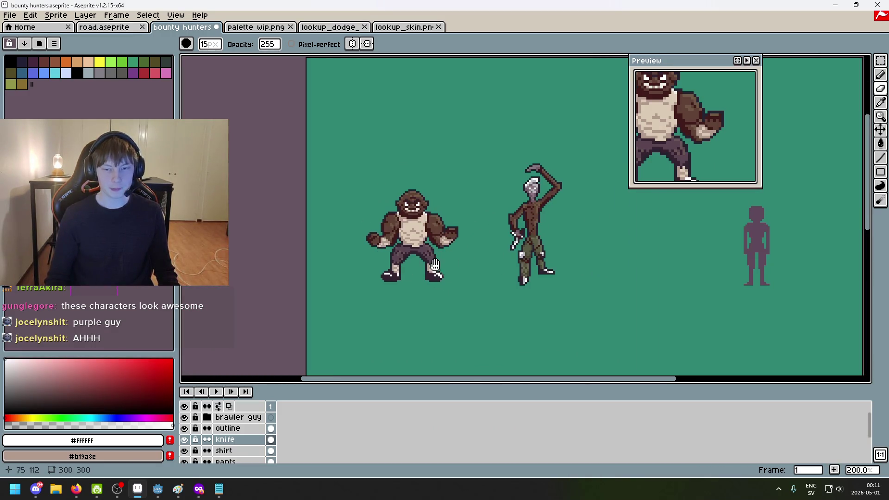
left_click_drag(414, 259, 343, 251)
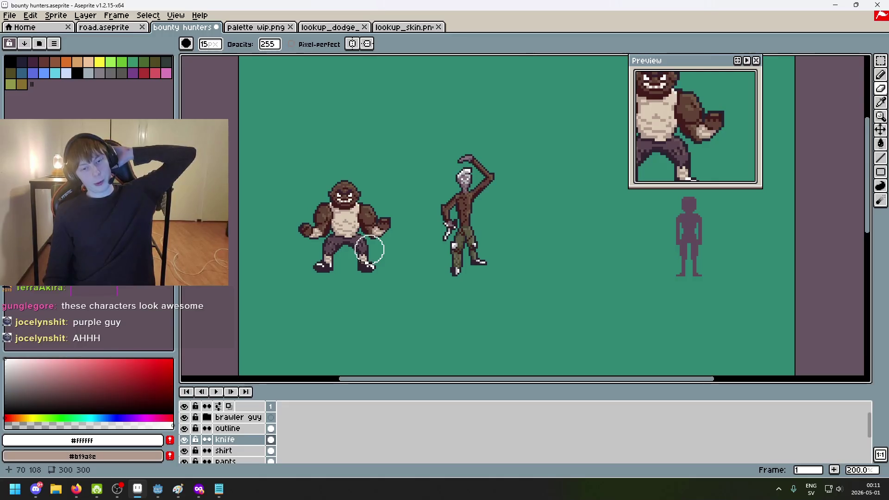
left_click_drag(442, 289, 496, 288)
scroll(485, 278, "down", 1)
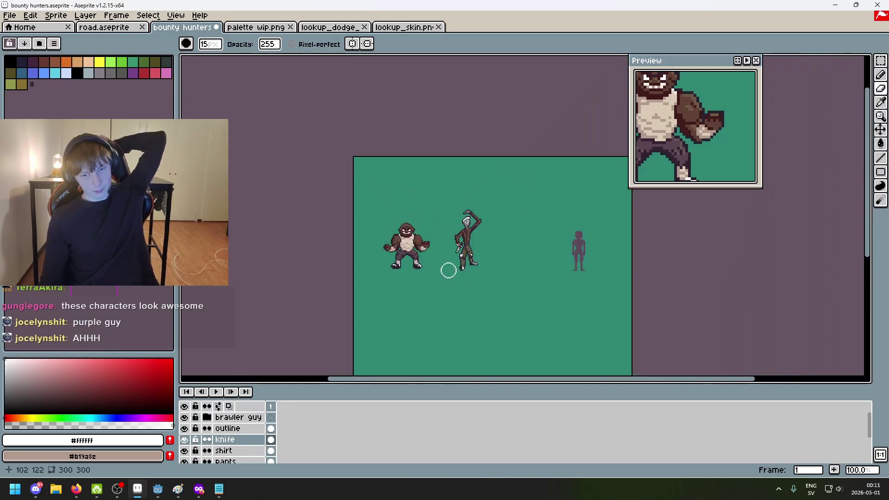
scroll(454, 277, "up", 1)
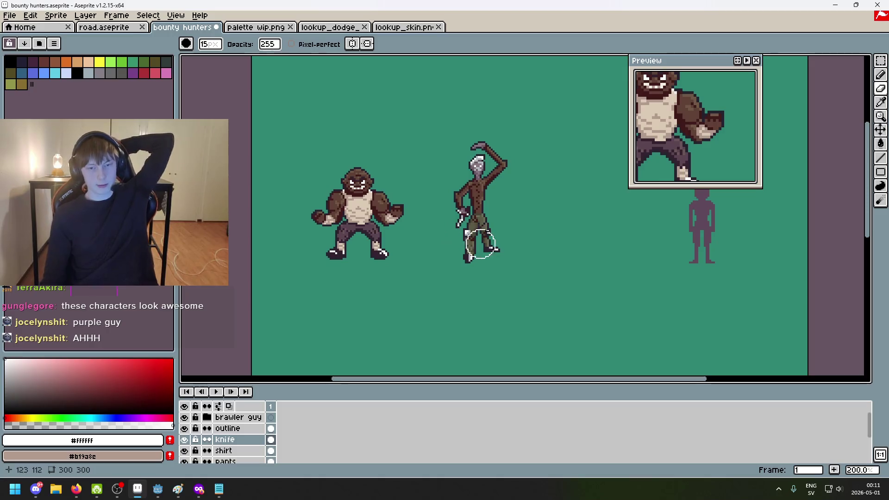
scroll(447, 269, "down", 1)
scroll(440, 272, "up", 1)
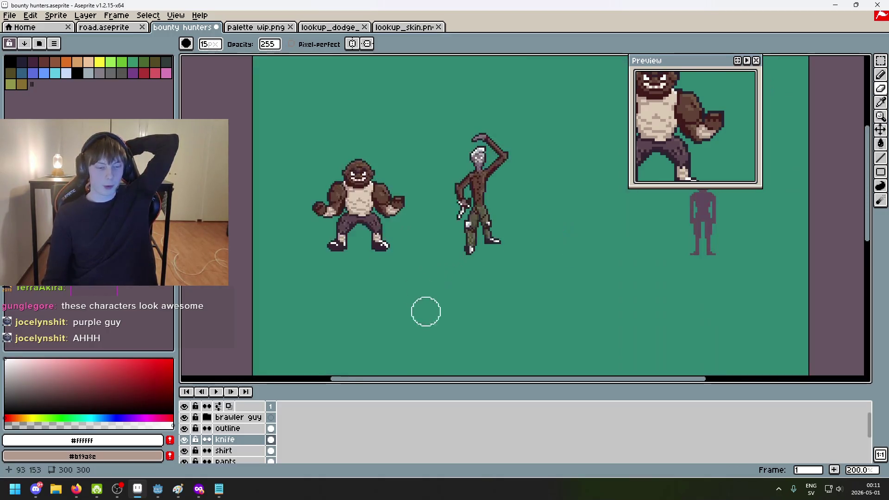
left_click(219, 489)
mouse_move(550, 106)
left_mouse_down()
mouse_move(662, 114)
mouse_move(711, 95)
mouse_move(669, 75)
left_mouse_up()
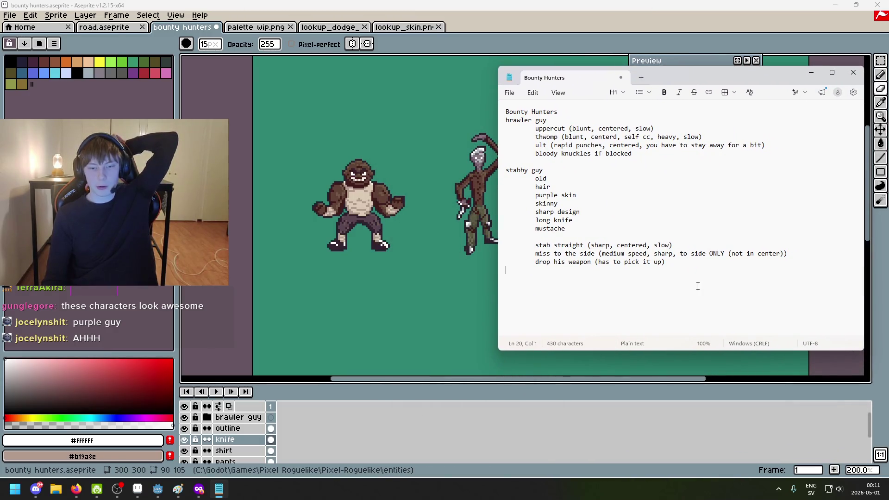
Place the caret on the blank line below 'drop his weapon (has to pick it up)'
key("Down")
key("Up")
key("Up")
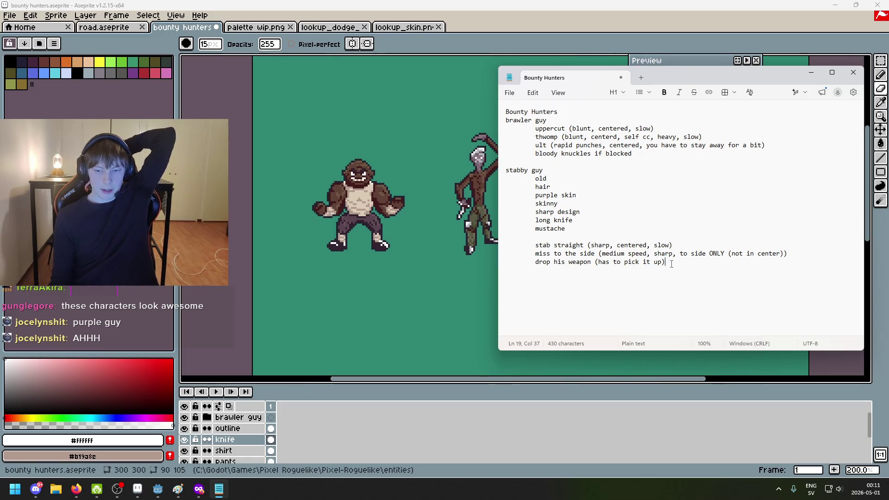
key("End")
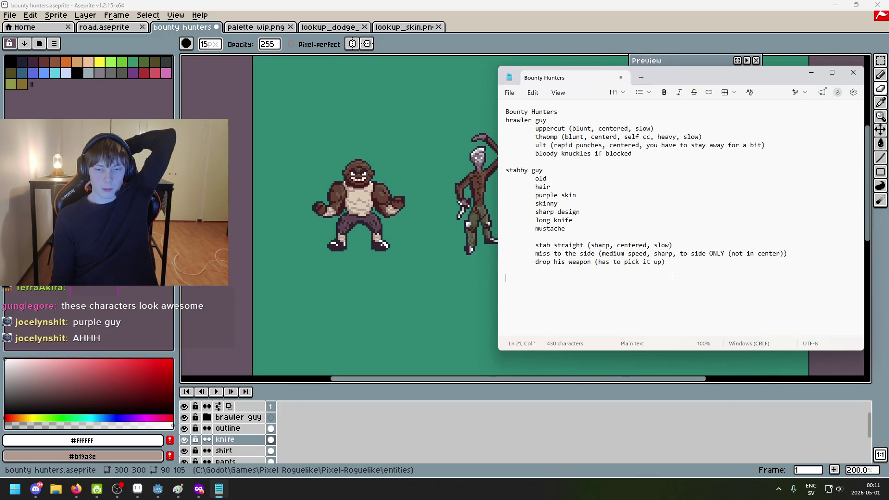
left_click(670, 280)
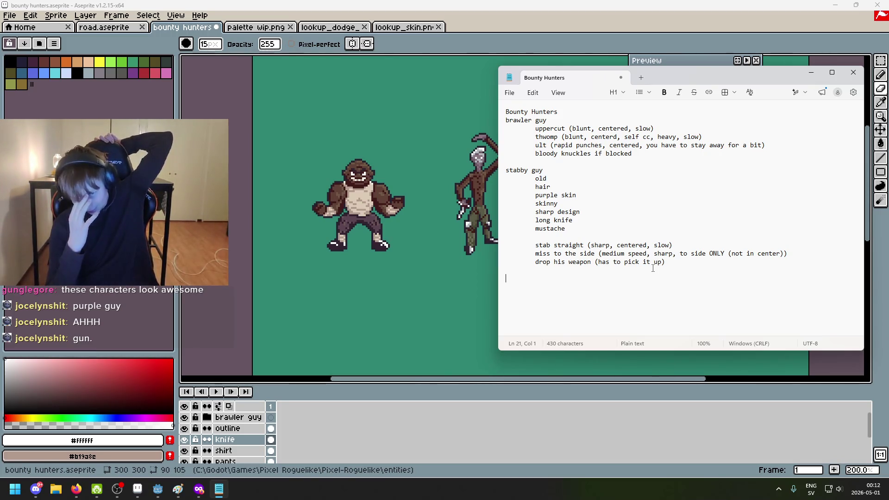
Open a new private Firefox window and search for 'blunderbuss'
mouse_move(199, 489)
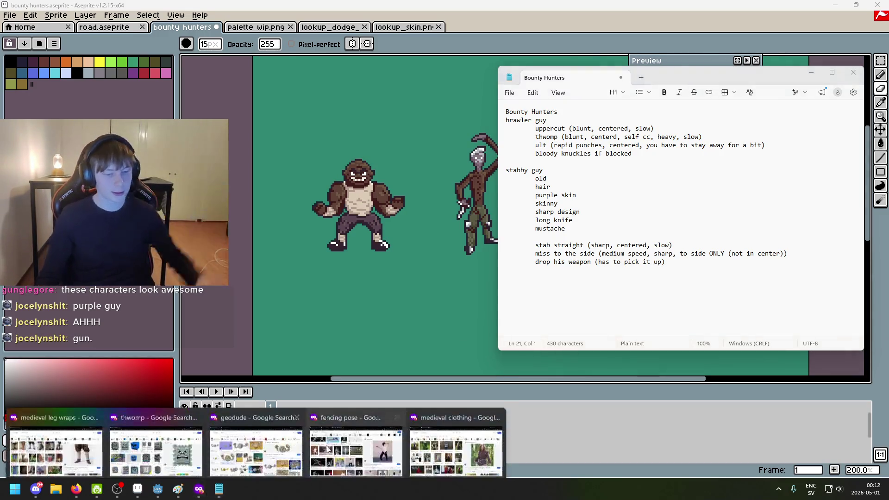
left_click(409, 443)
key("ctrl+shift+p")
type("blunderbuss")
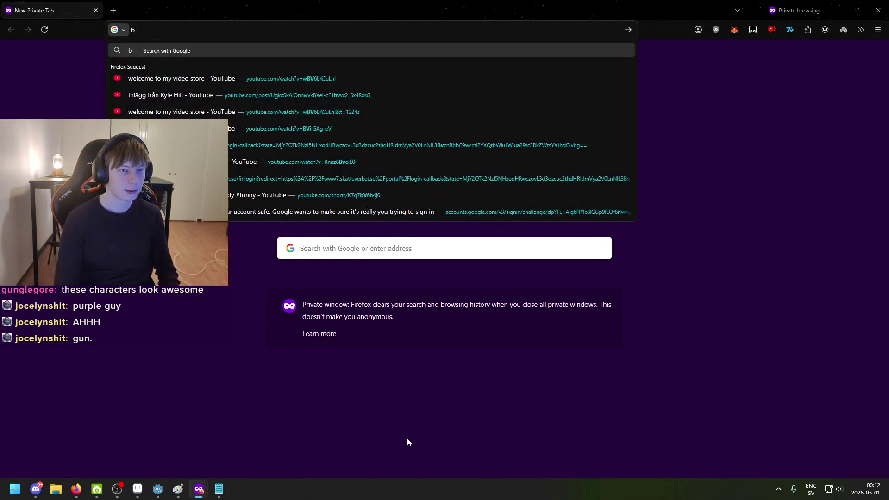
key("Return")
Preview the Fantendo and Museums Victoria Indian blunderbuss images, then return to Aseprite
left_click(350, 283)
scroll(417, 287, "down", 1)
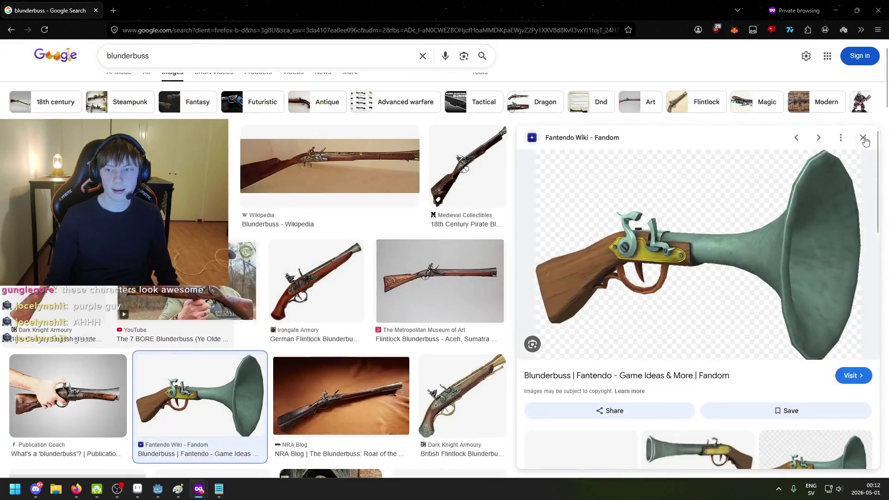
key("Escape")
scroll(594, 229, "down", 3)
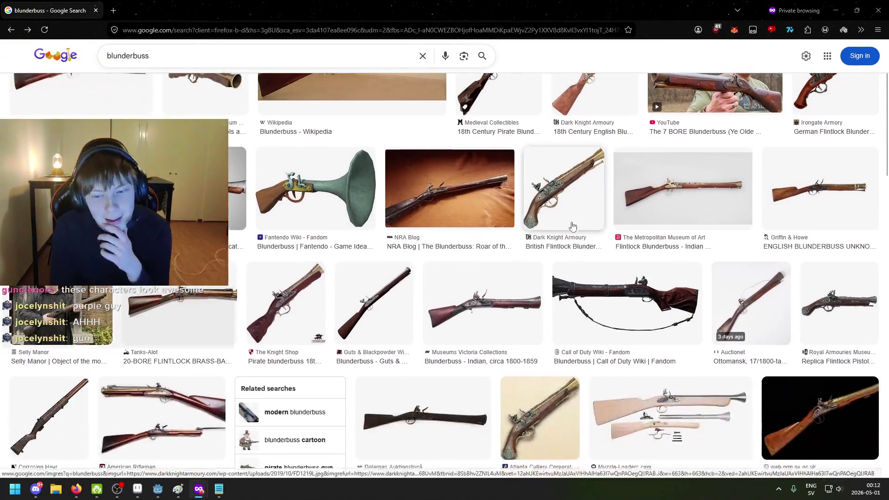
left_click(483, 301)
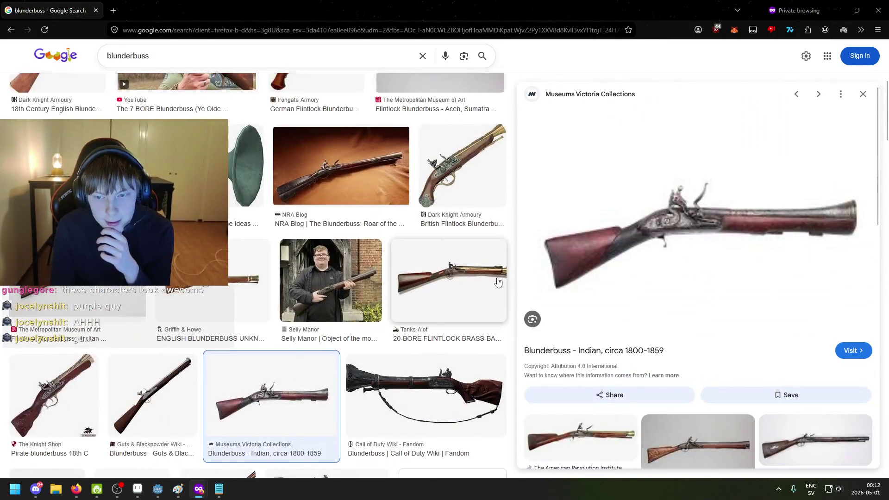
scroll(467, 264, "up", 1)
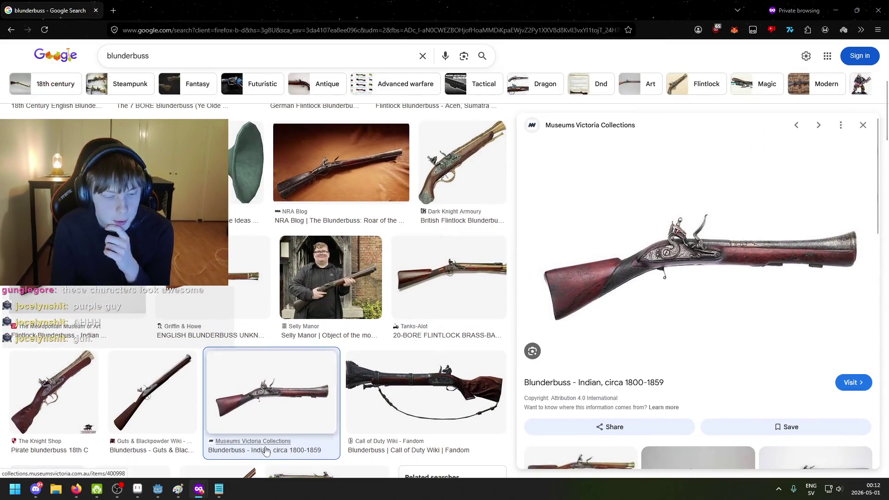
left_click(137, 488)
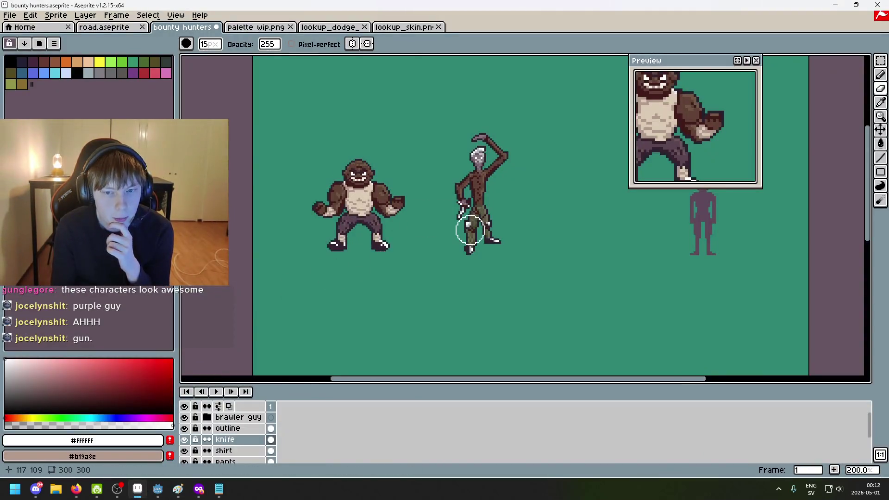
scroll(470, 225, "up", 1)
scroll(400, 312, "down", 3)
scroll(400, 312, "up", 2)
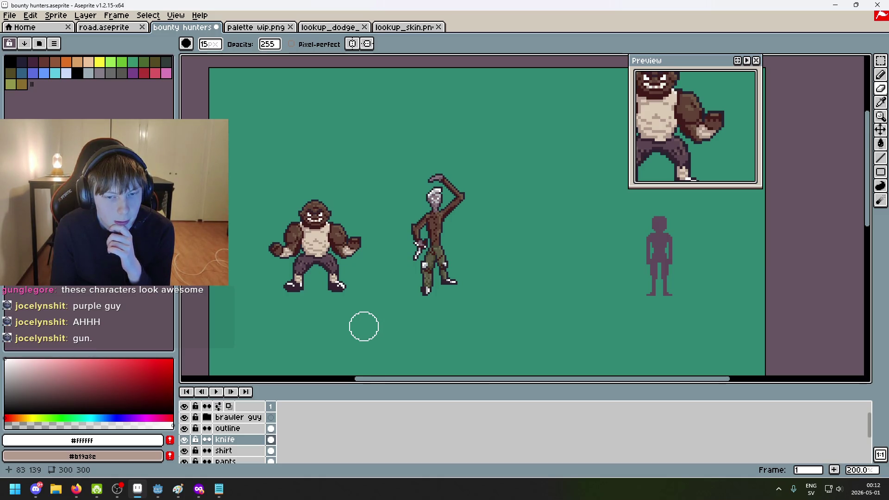
scroll(359, 330, "up", 1)
scroll(334, 276, "up", 1)
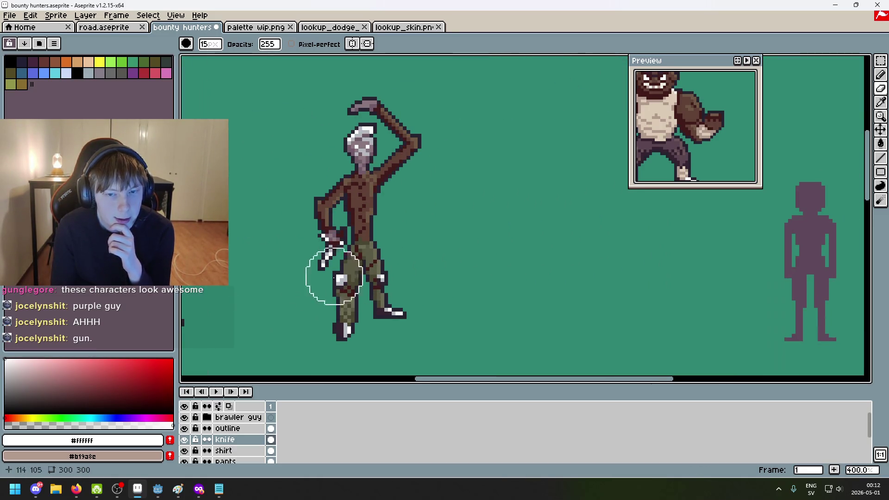
scroll(333, 328, "down", 1)
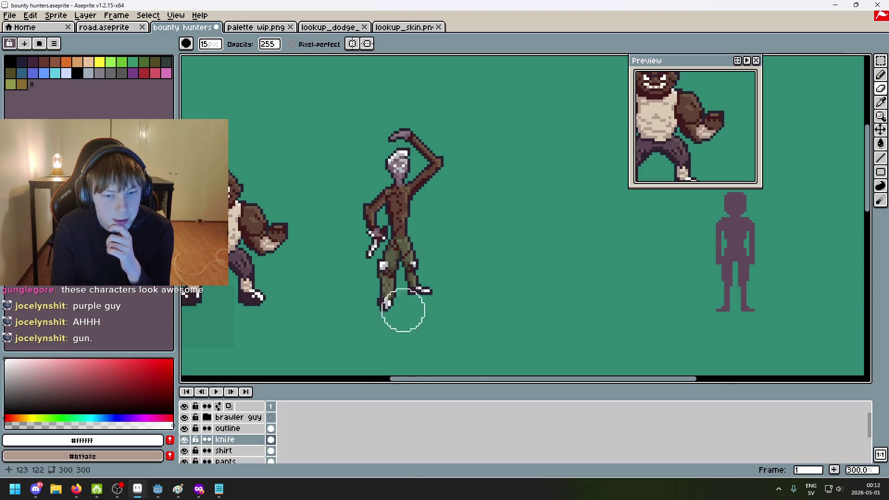
scroll(403, 258, "down", 1)
scroll(436, 258, "up", 1)
left_click_drag(437, 258, 475, 331)
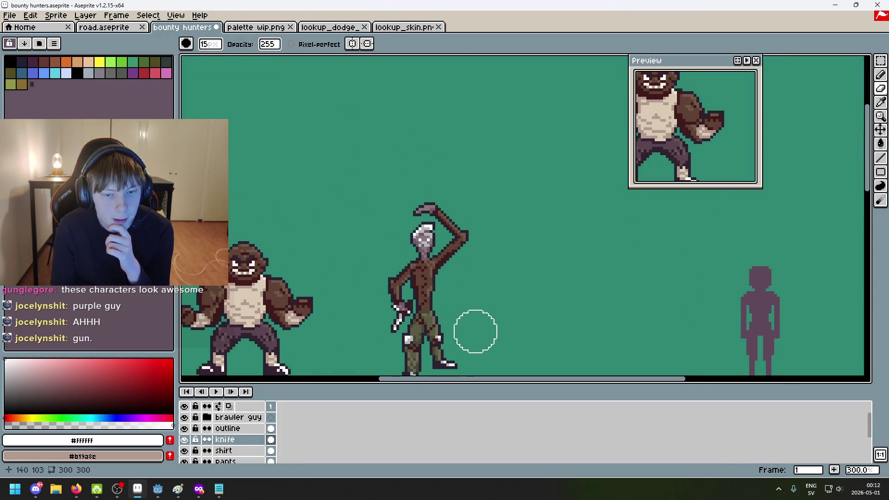
scroll(467, 236, "down", 1)
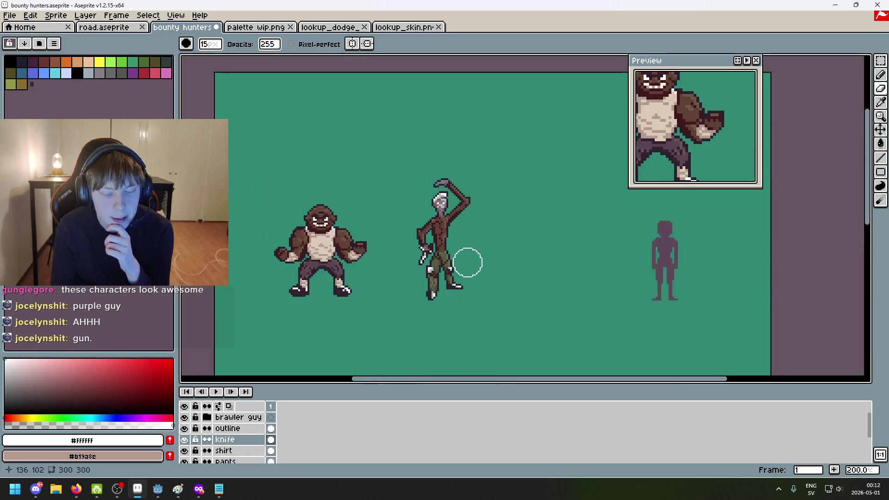
scroll(465, 257, "up", 1)
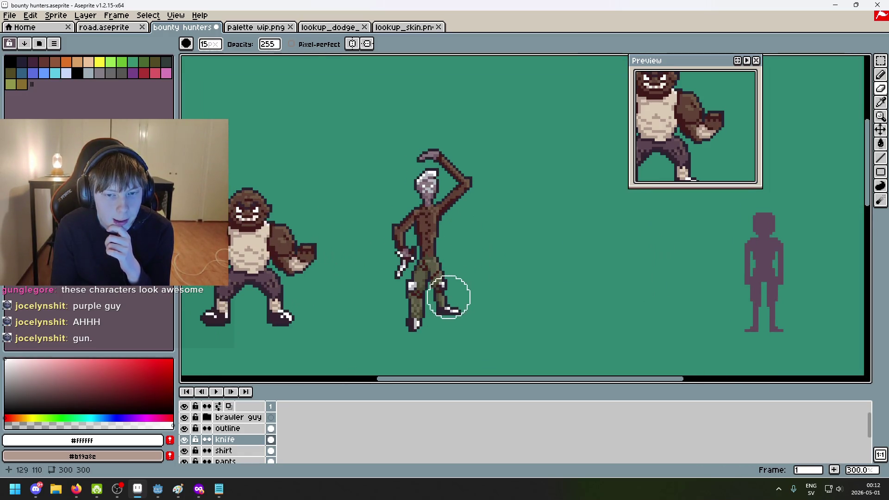
scroll(515, 271, "down", 1)
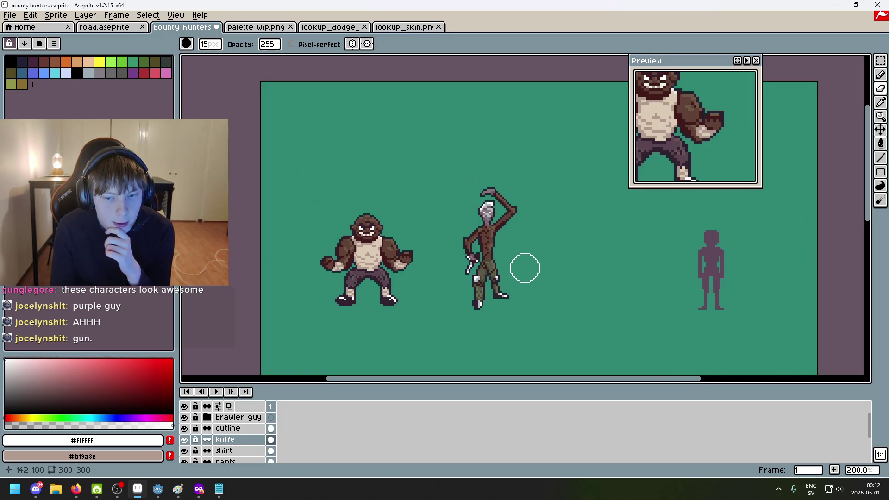
left_click(219, 489)
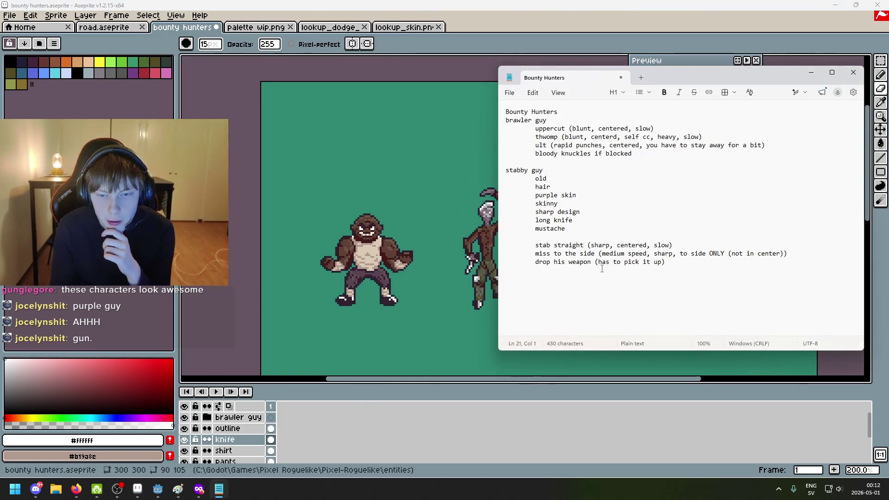
Add an indented 'retired knight' line under the stabby guy heading
left_click(673, 269)
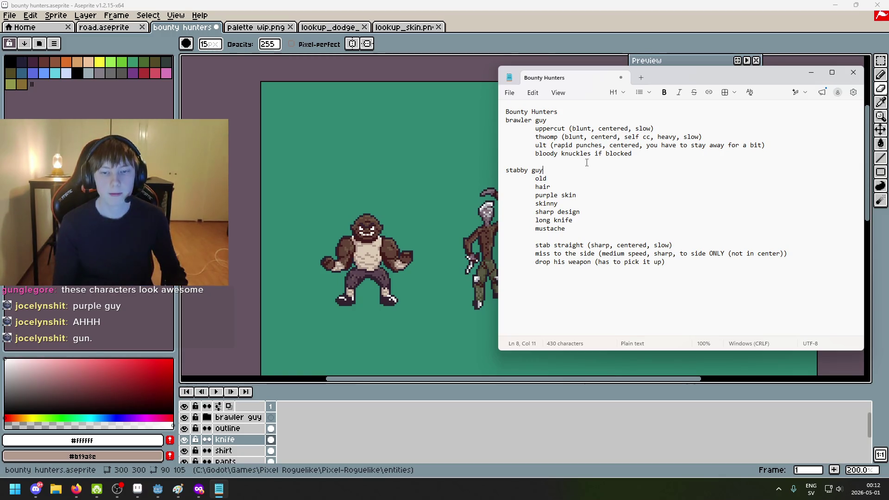
key("Home")
key("Return")
key("Up")
key("Tab")
type("red kn")
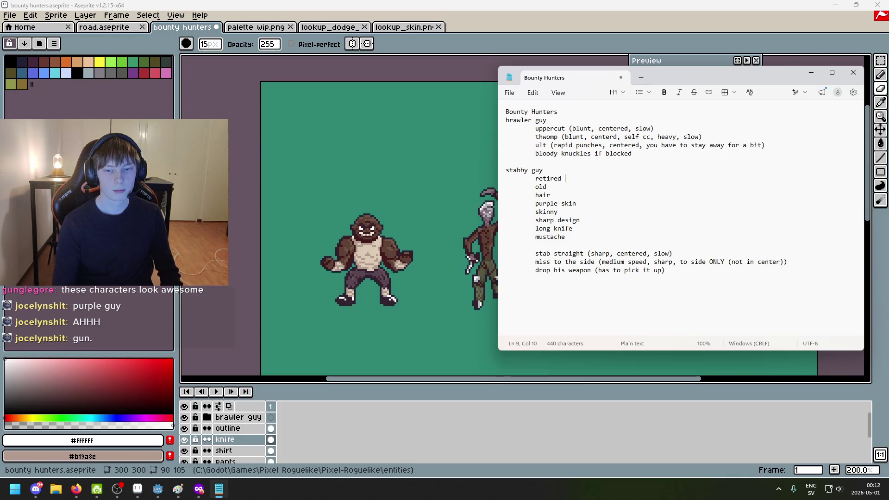
Add an empty line at the end and an indented 'barfighter' line under brawler guy
left_click(700, 279)
key("Return")
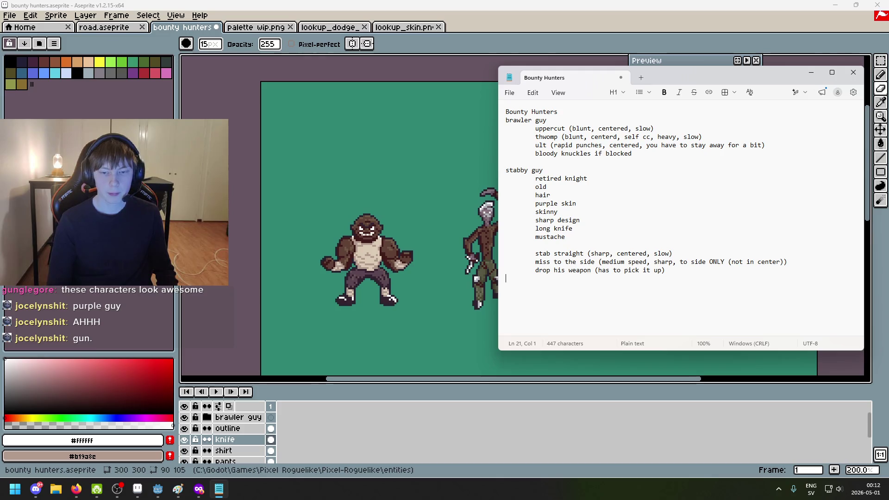
left_click(506, 279)
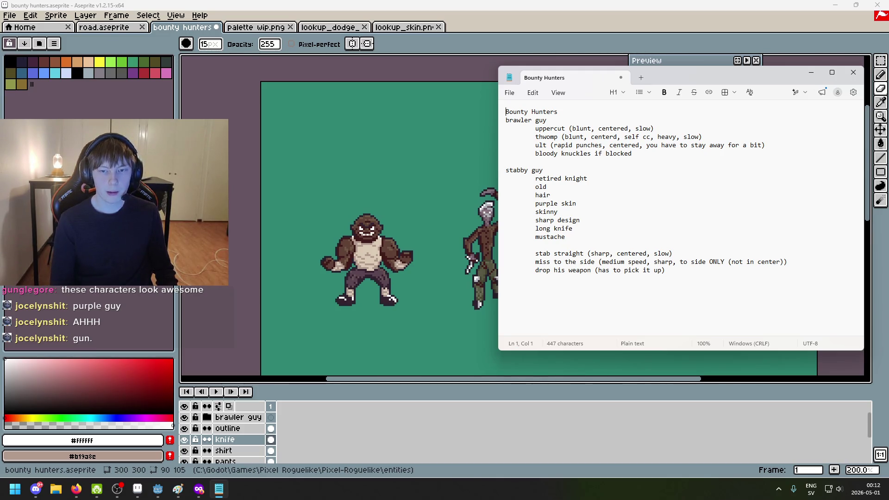
left_click(546, 120)
key("Return")
type("v")
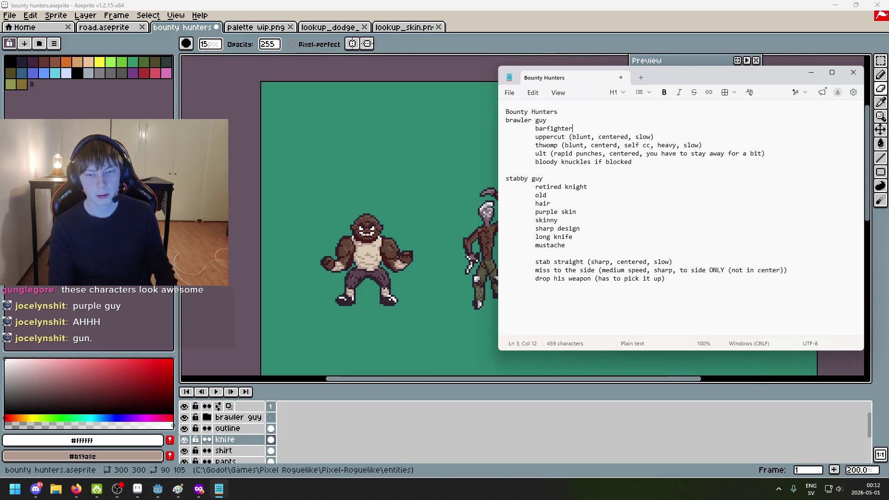
Start a 'ranged guy' heading at the end with an indented line below it
left_click(620, 187)
key("Return")
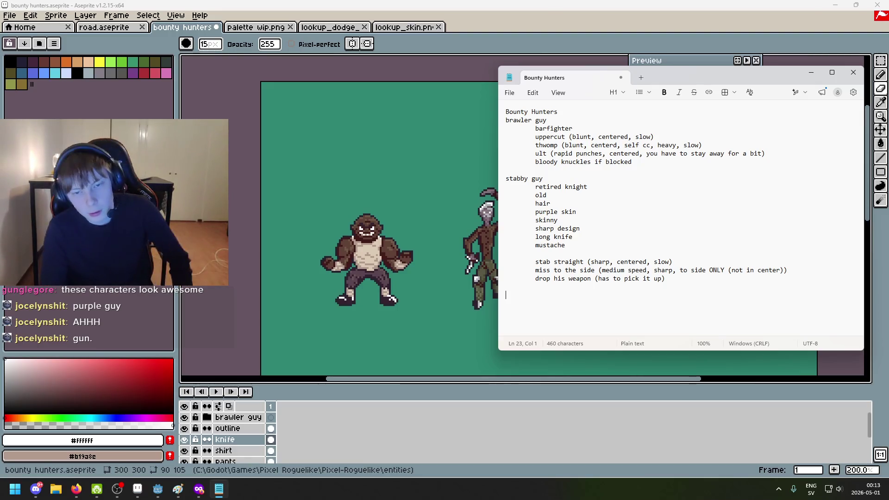
type("guy")
key("BackSpace")
key("BackSpace")
key("BackSpace")
type("guy")
key("Return")
key("Return")
key("BackSpace")
key("Tab")
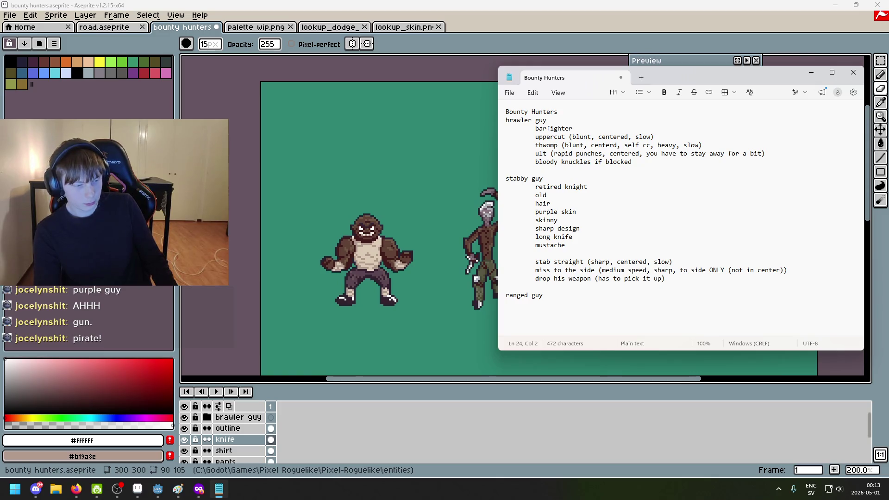
Type 'pirate', 'blunderbuss' and 'bandana' as indented lines under ranged guy
key("BackSpace")
type("pirate")
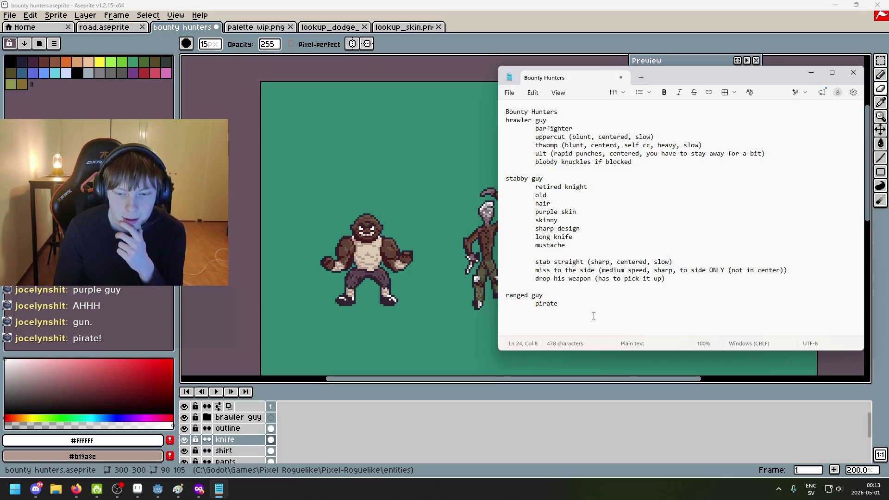
type("blunderbuss")
key("Return")
key("Tab")
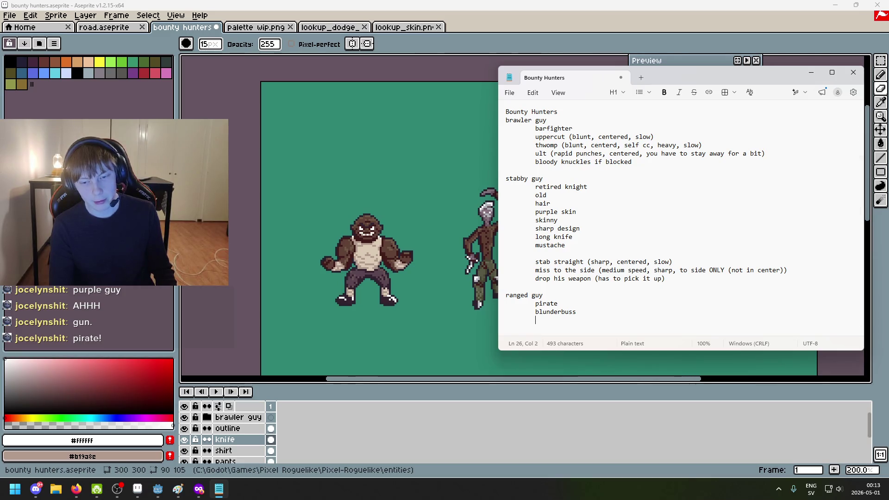
type("r")
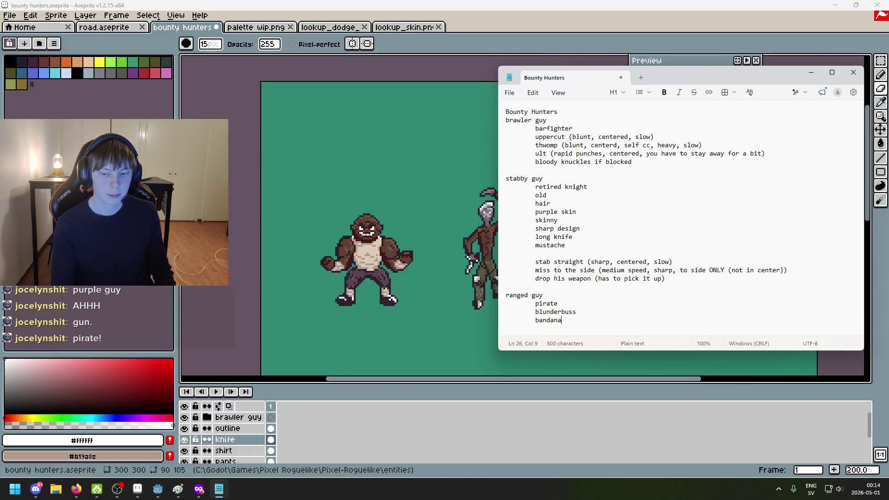
Make the notes window taller and leave an unindented empty line after bandana
key("Return")
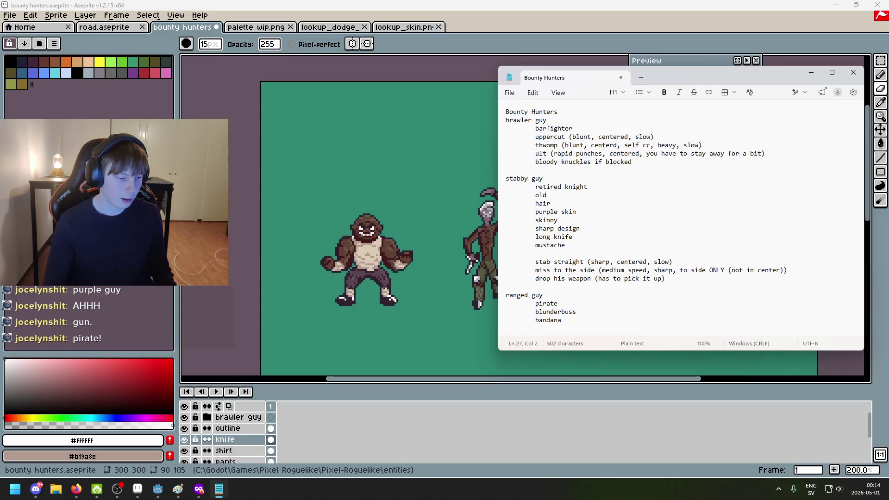
scroll(730, 240, "down", 1)
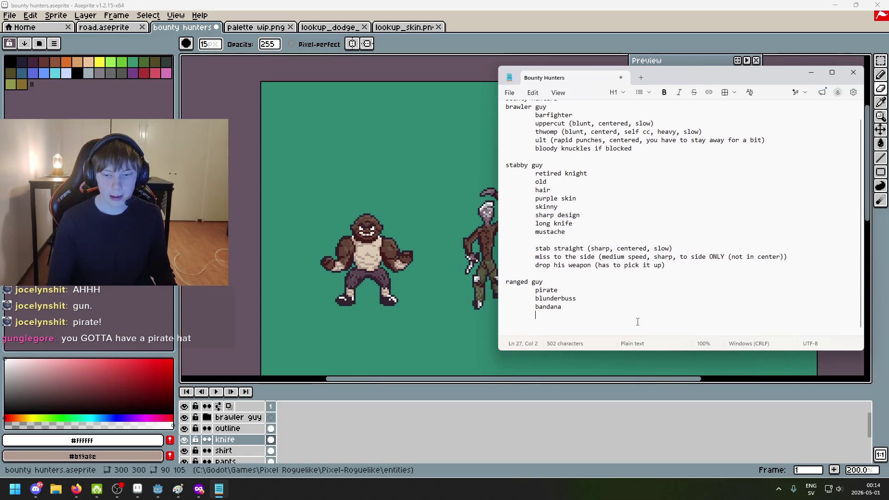
left_click_drag(768, 352, 766, 419)
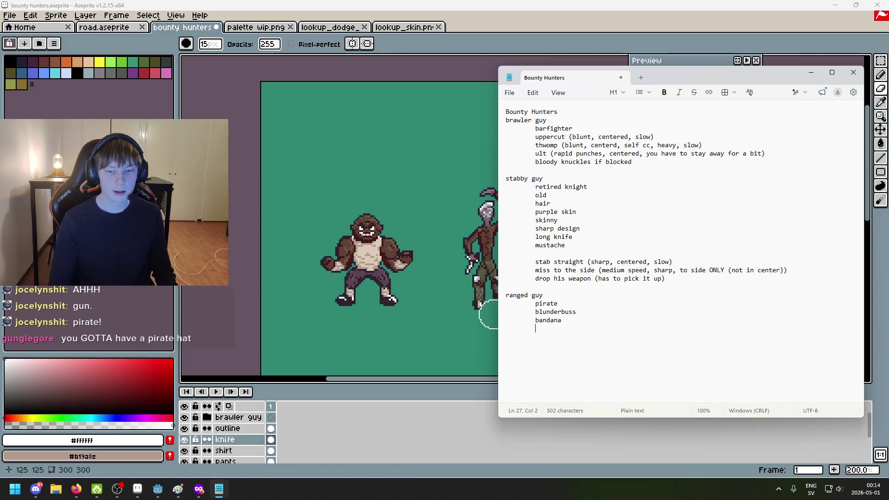
left_click(528, 342)
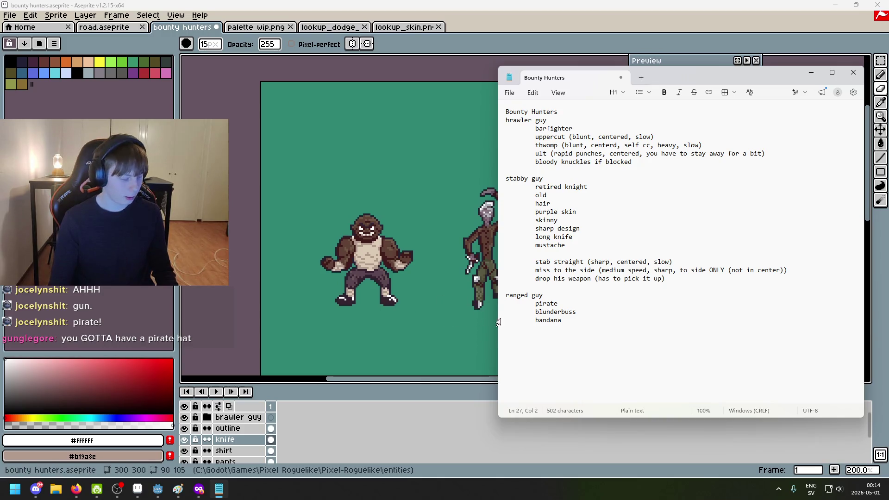
key("BackSpace")
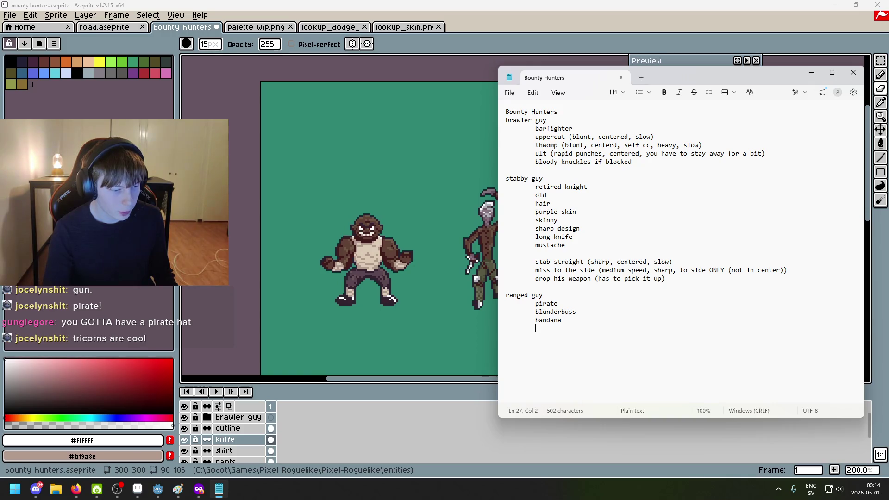
Bring the blunderbuss browser window forward and search 'tricorn' in a new private tab
left_click(198, 489)
left_click(512, 448)
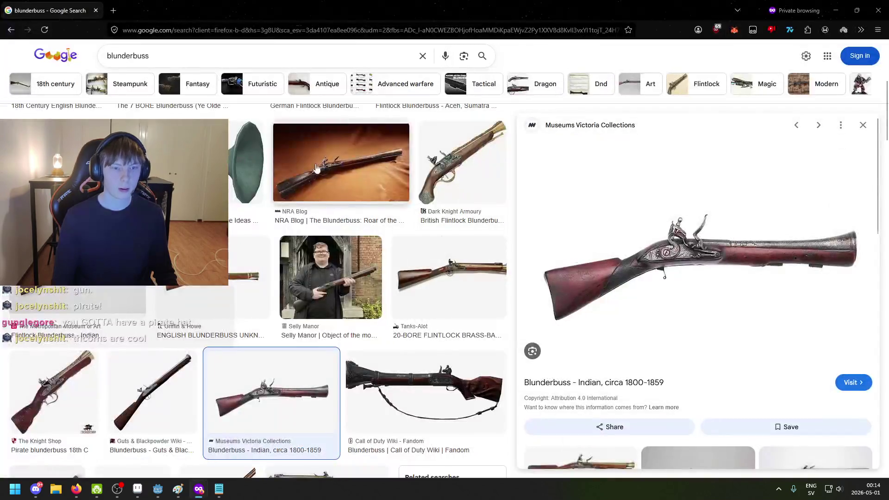
key("ctrl+t")
type("tricorbn")
key("Return")
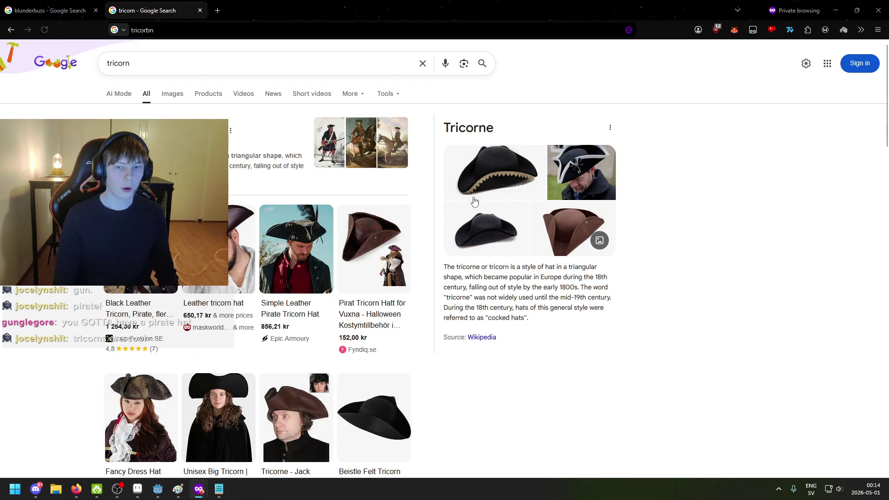
mouse_move(280, 237)
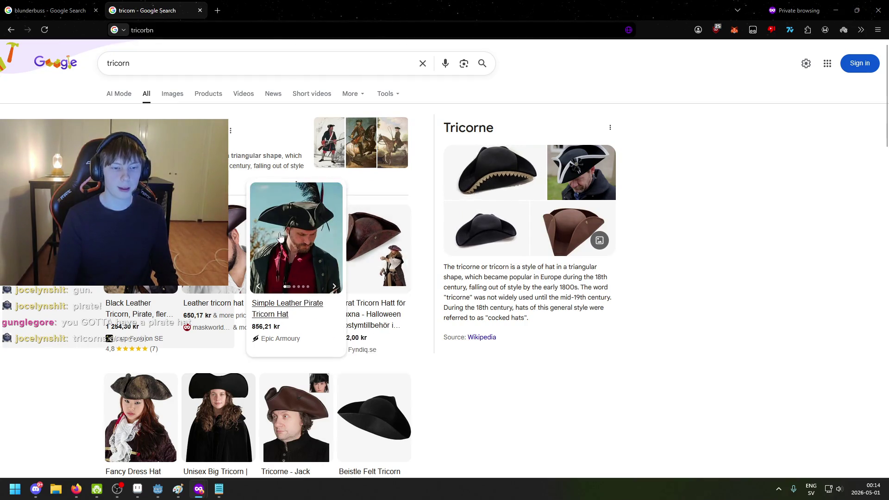
left_click(185, 63)
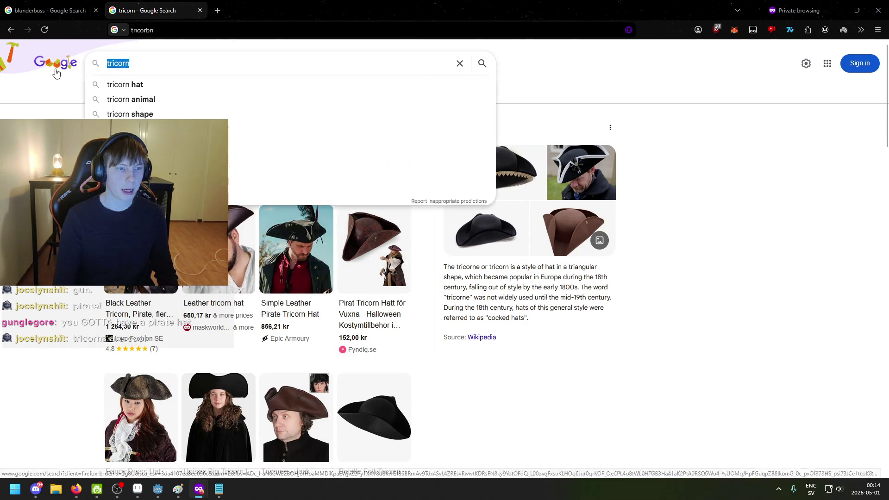
Search 'pirate hat' images in another tab and preview the skeleton pirate hat
left_click(218, 5)
type("pirate hat")
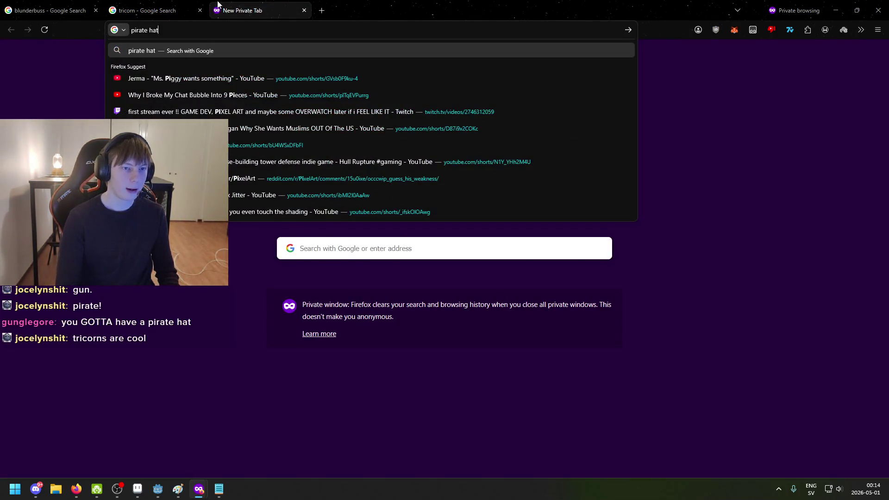
key("Return")
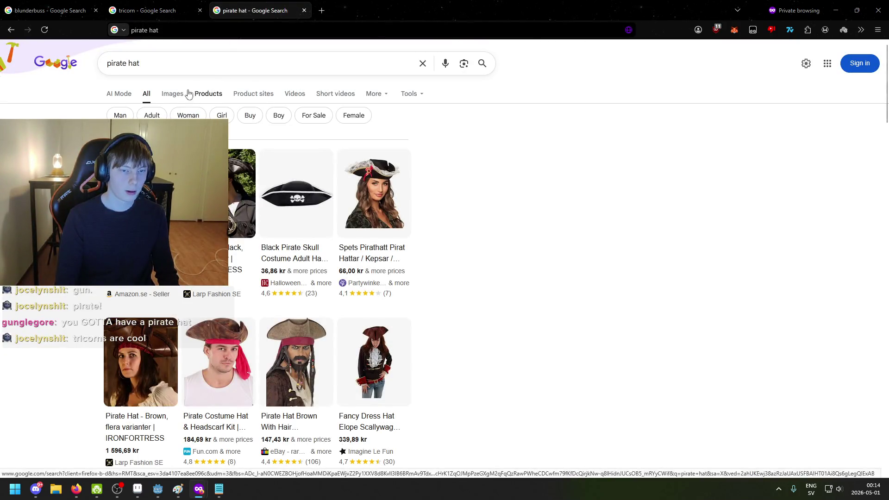
left_click(163, 96)
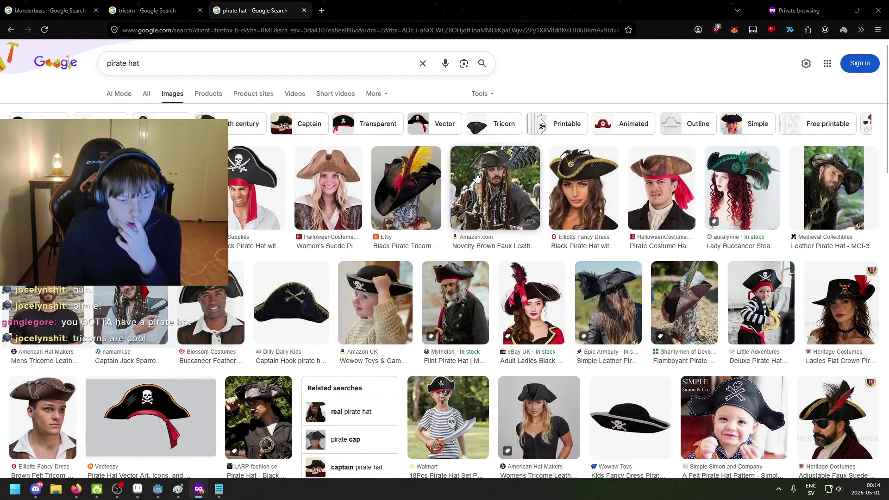
scroll(476, 178, "down", 5)
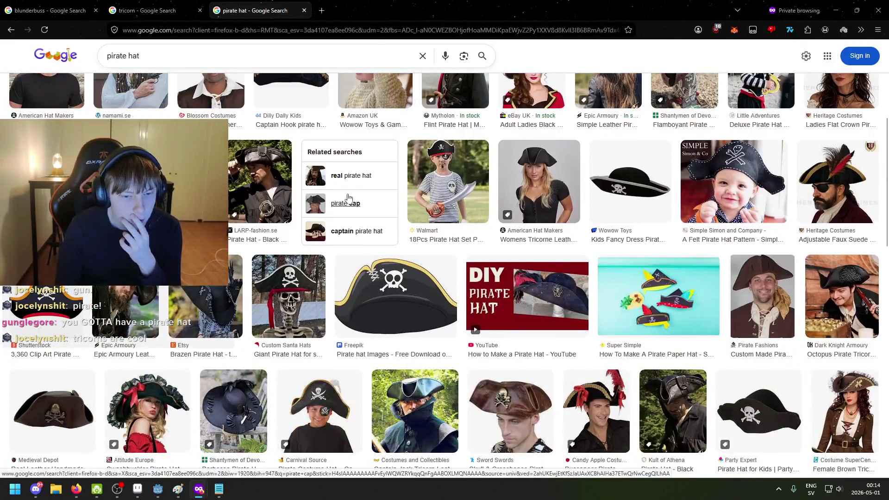
scroll(411, 202, "down", 2)
left_click(288, 201)
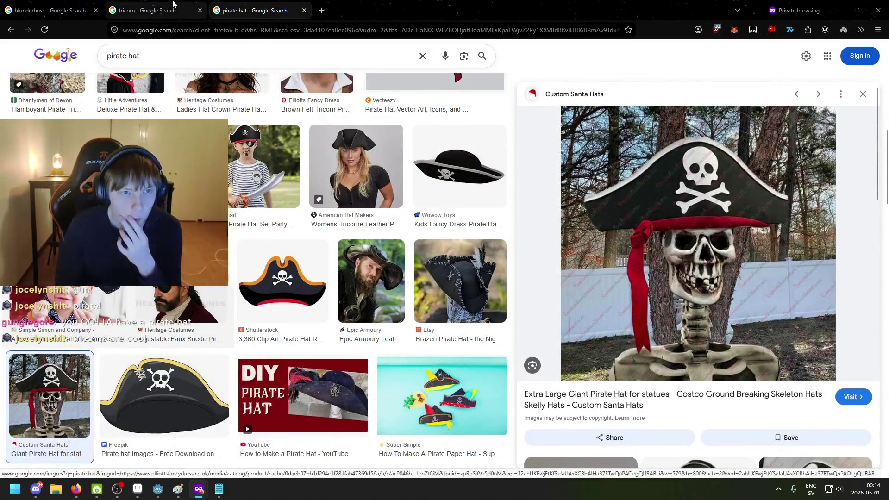
Switch back to the tricorn tab and show its image results
key("ctrl+shift+Tab")
mouse_move(391, 225)
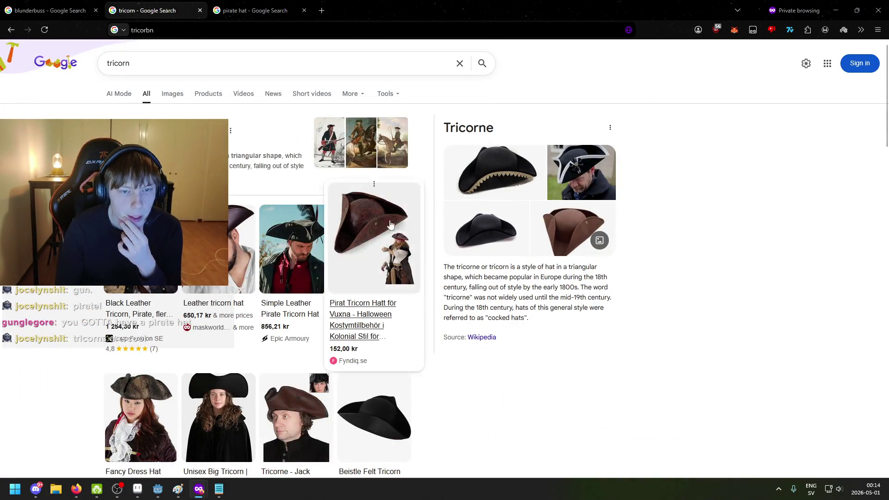
left_click(163, 94)
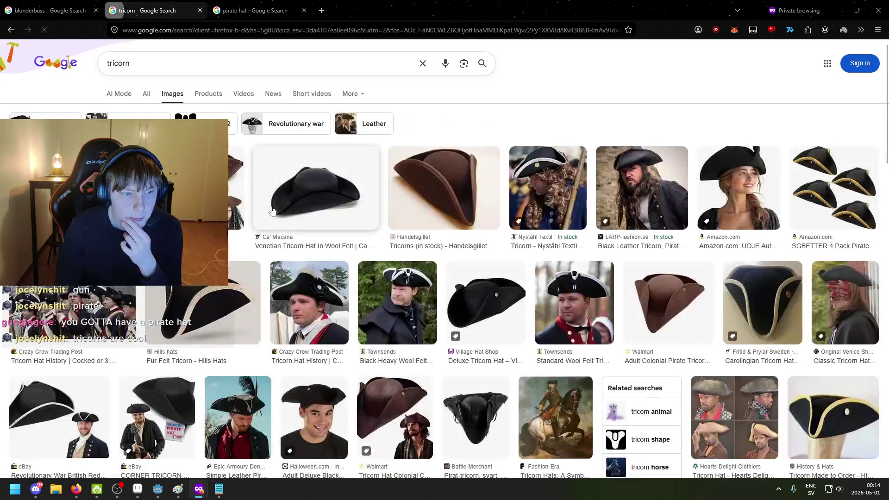
scroll(445, 259, "down", 2)
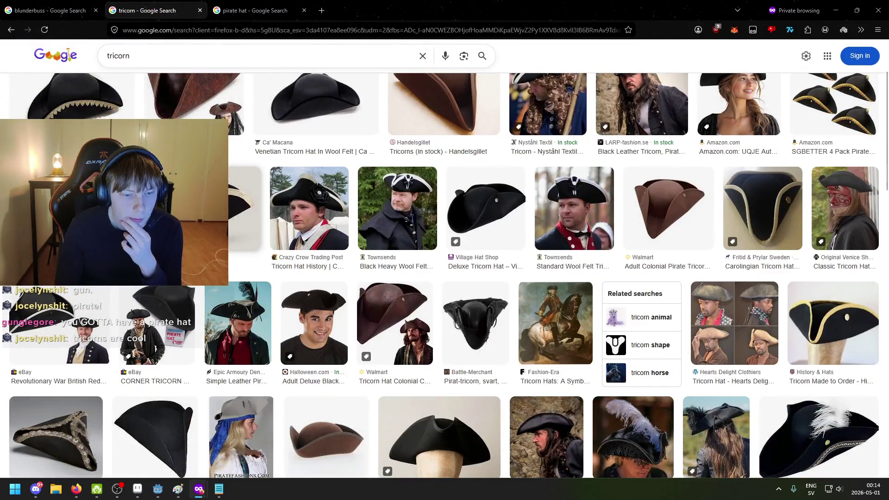
scroll(324, 204, "up", 2)
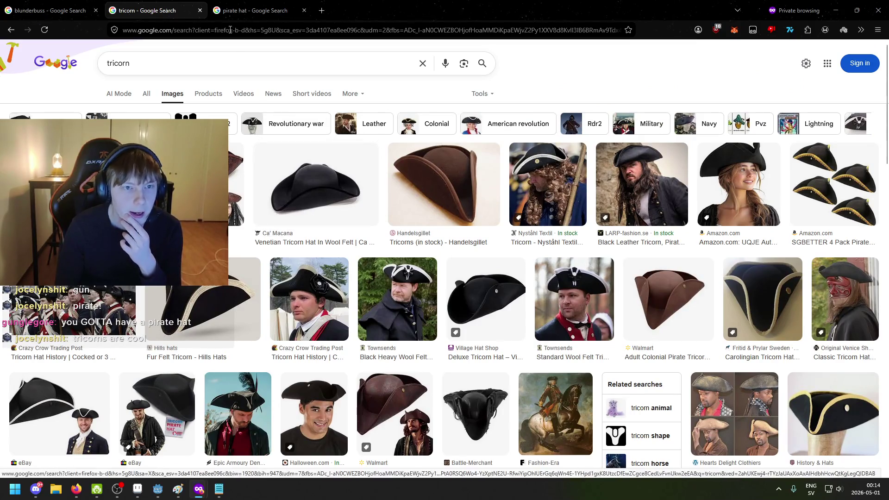
left_click(323, 9)
Search 'bandana pirate' images in a new tab placed before the pirate hat tab
type("banadana pi")
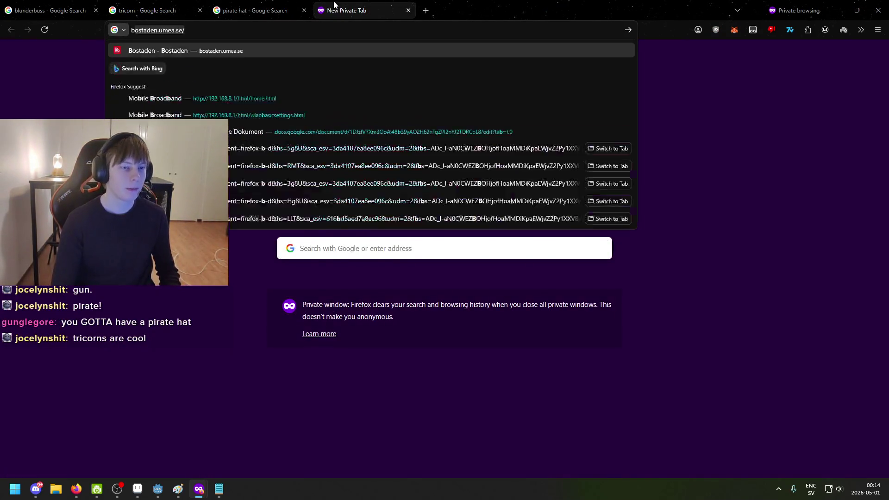
type("rate")
key("Return")
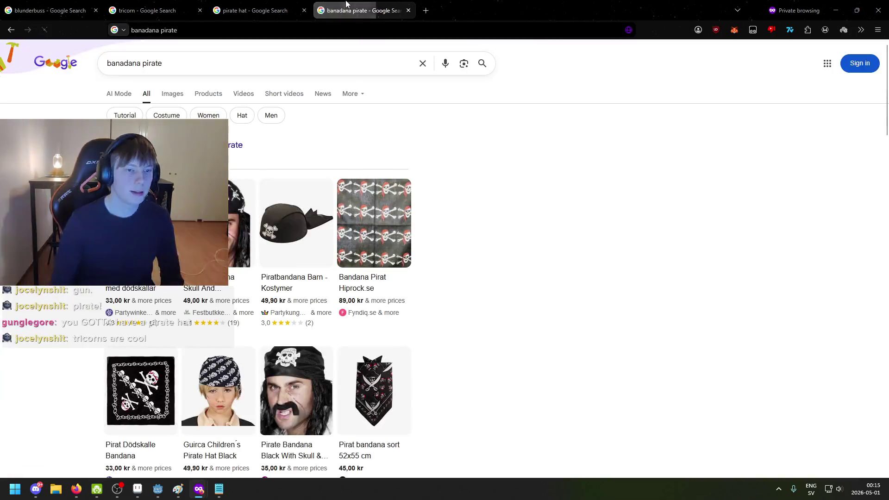
left_click_drag(333, 6, 241, 6)
left_click(172, 93)
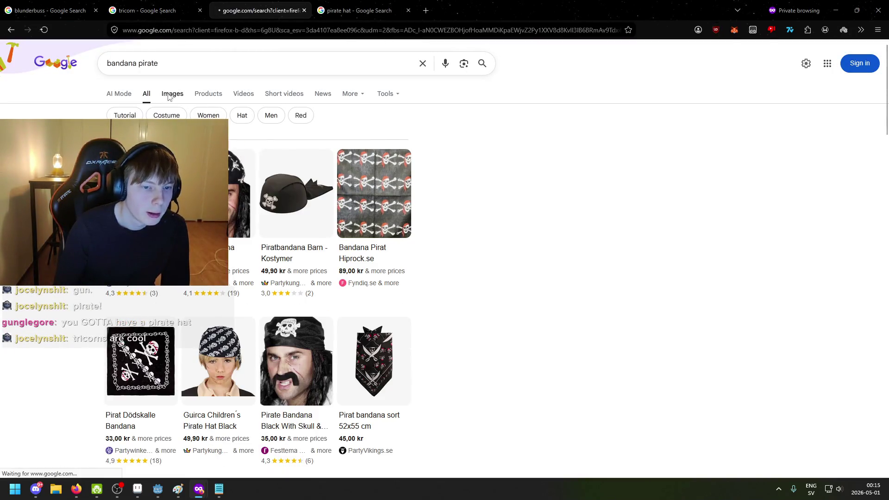
scroll(278, 254, "down", 2)
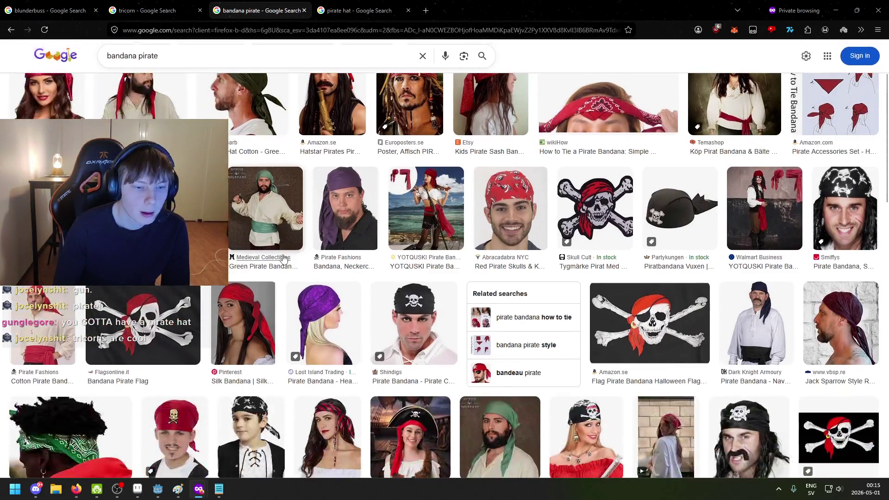
key("ctrl+shift+Tab")
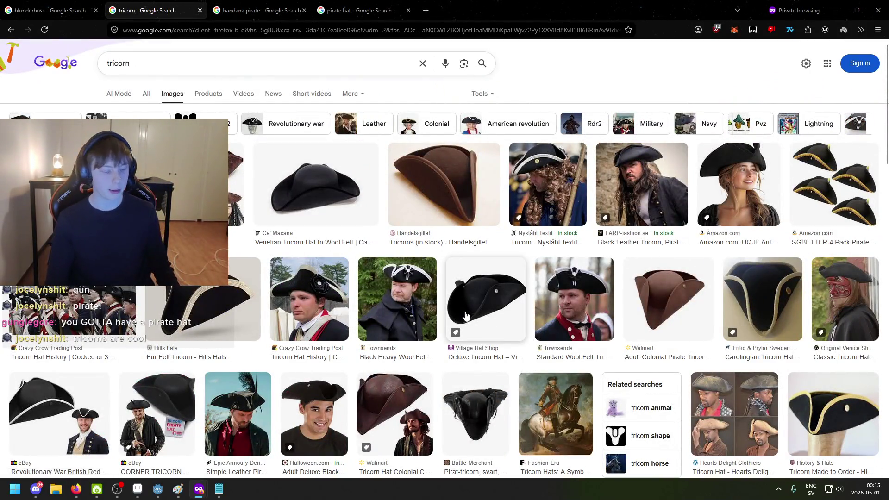
Preview the black felt tricorn and soldiers images, then indent a new line under tricorn
left_click(219, 489)
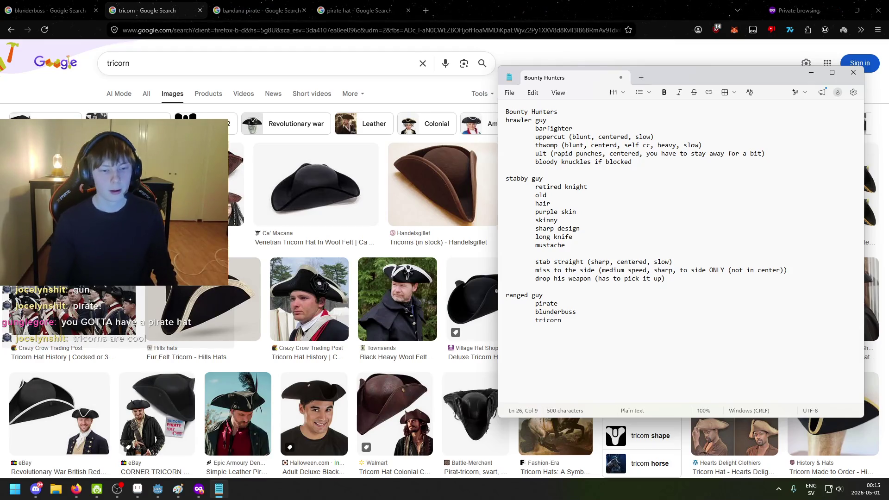
left_click(318, 185)
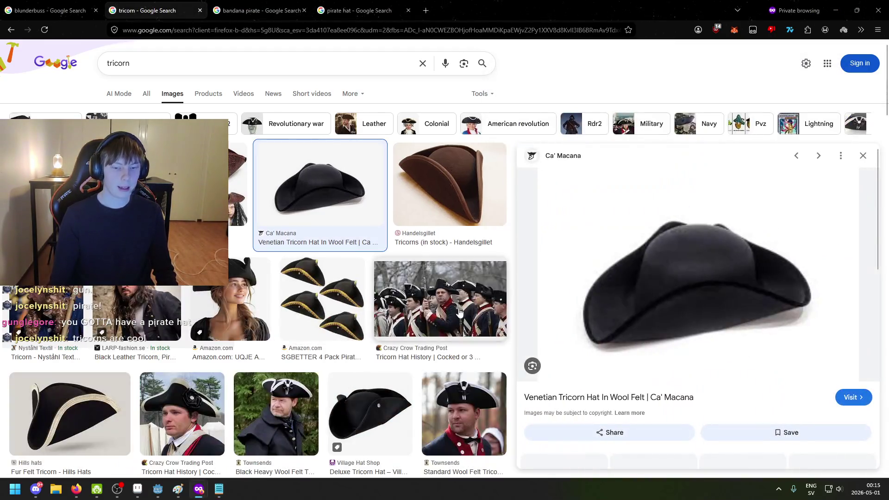
left_click(460, 312)
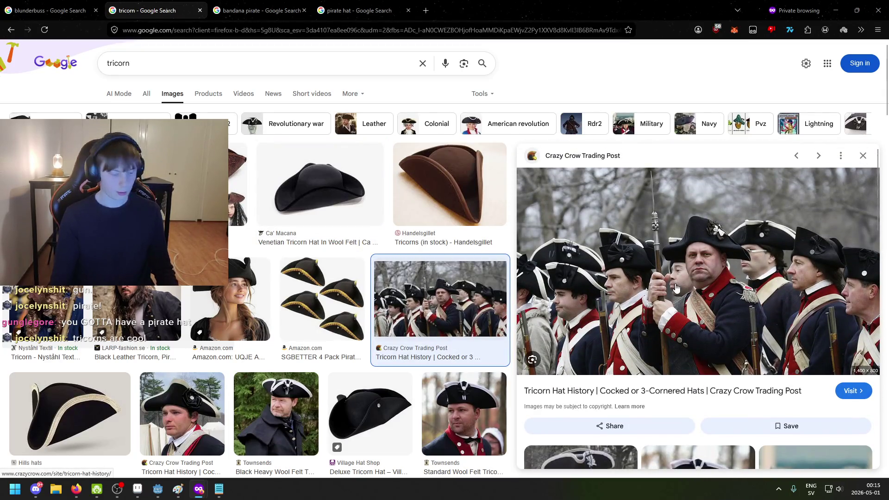
left_click(862, 156)
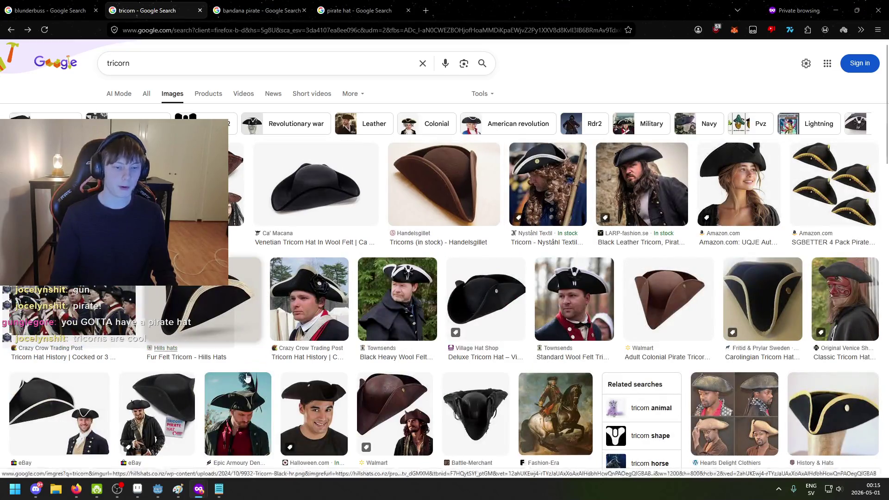
left_click(218, 488)
key("Return")
key("Tab")
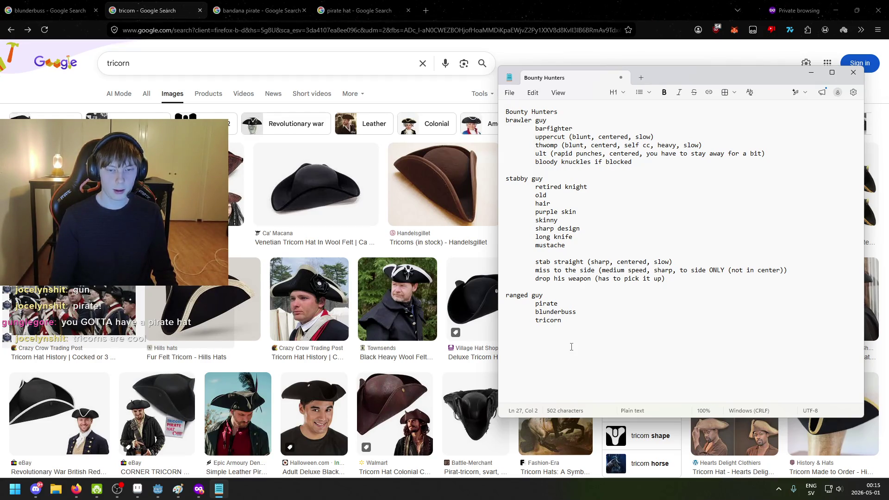
Switch between the sprite sheet and browser windows, returning to the notes
left_click(138, 488)
left_click(221, 491)
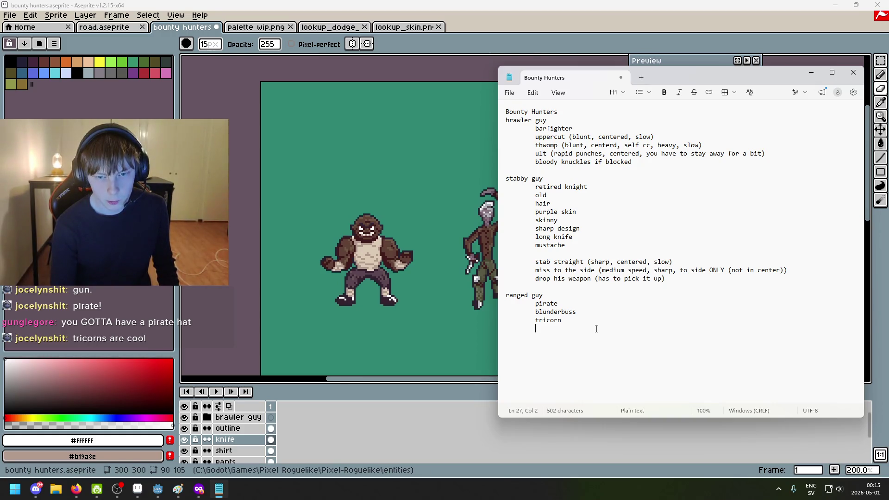
key("super+9")
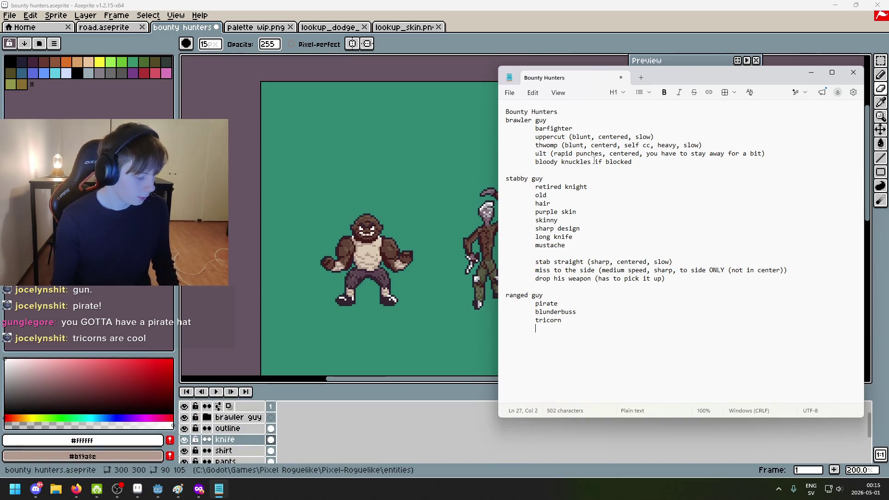
scroll(466, 337, "down", 2)
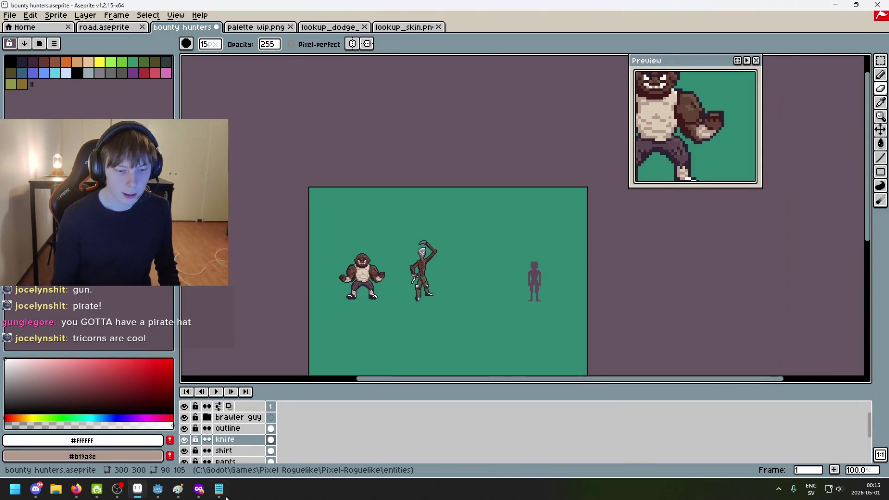
left_click(226, 495)
key("super+9")
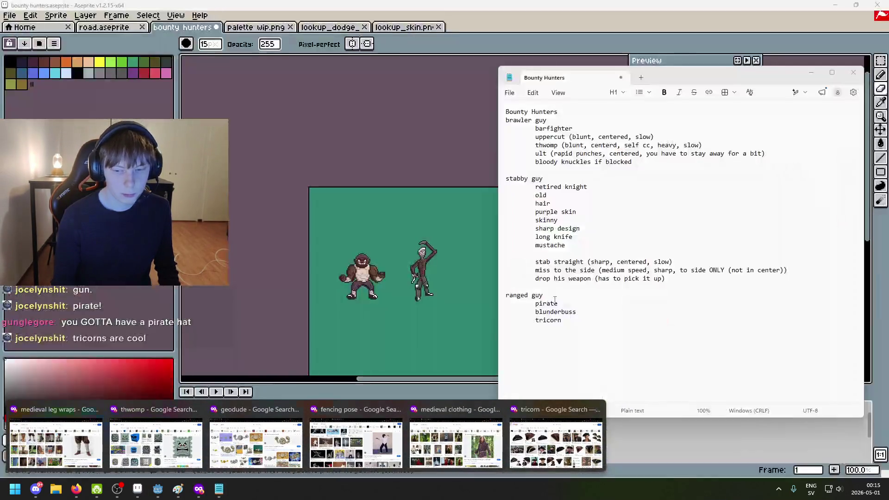
left_click(604, 307)
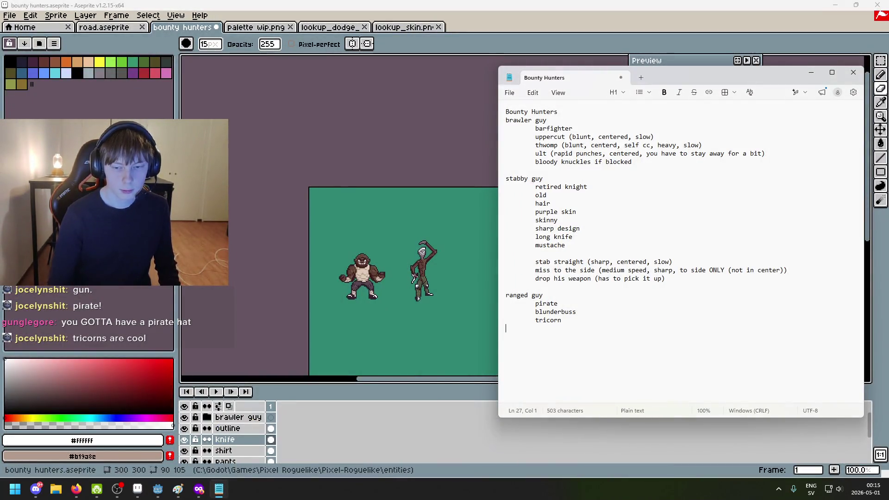
Add 'woman' under tricorn and rename the 'ranged guy' heading to 'ranged girl'
key("Tab")
type("wo")
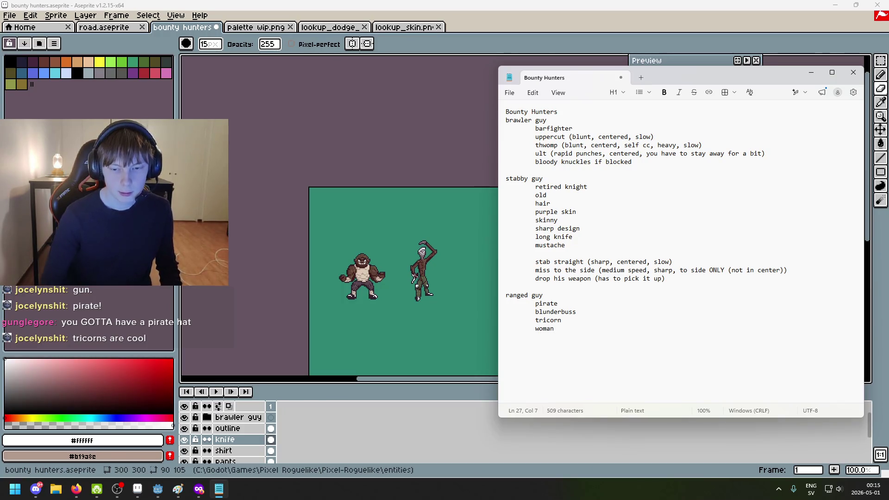
left_click(554, 320)
key("BackSpace")
key("BackSpace")
type("irl")
key("Down")
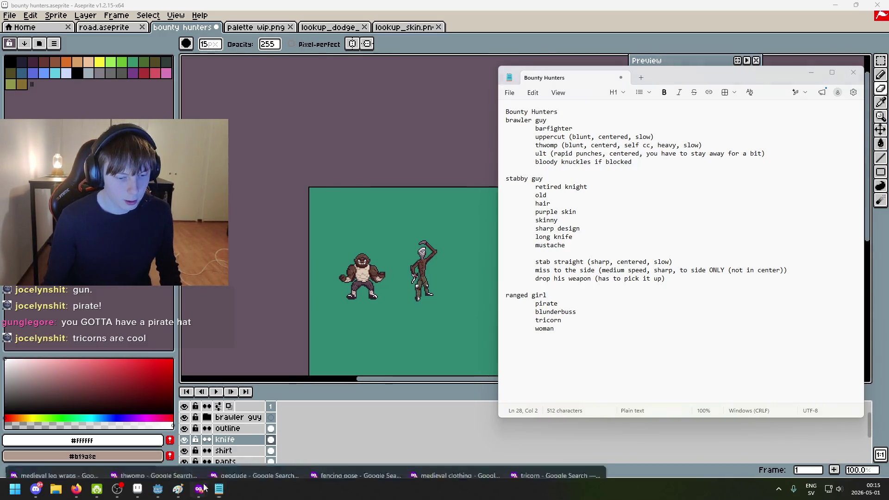
mouse_move(199, 489)
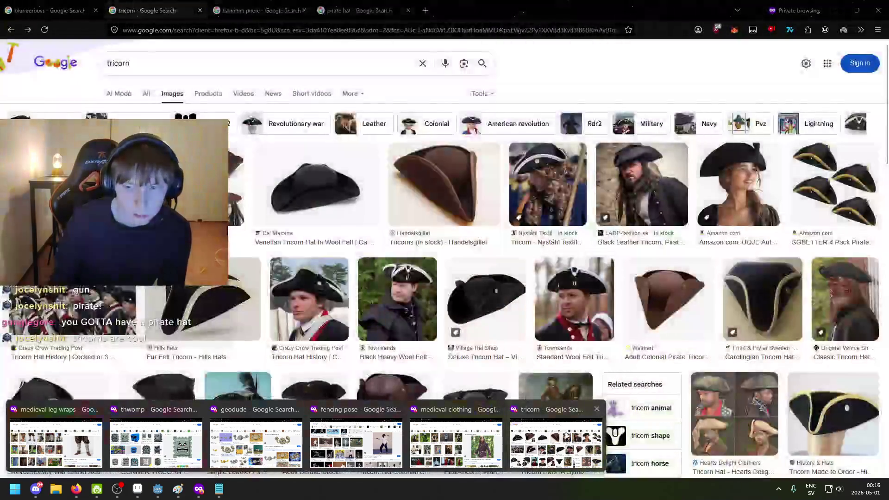
Browse the tricorn hat image results and preview the eBay tricorn hat
left_click(564, 437)
scroll(461, 414, "down", 4)
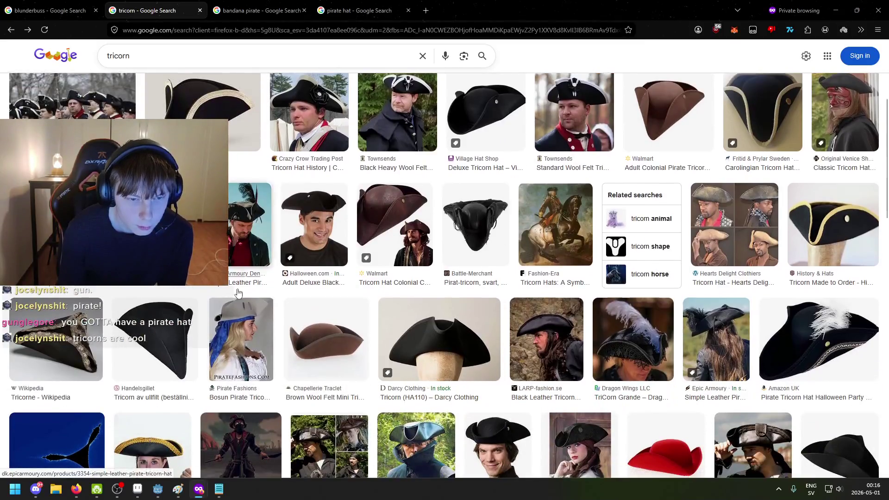
scroll(271, 311, "down", 2)
scroll(271, 311, "up", 6)
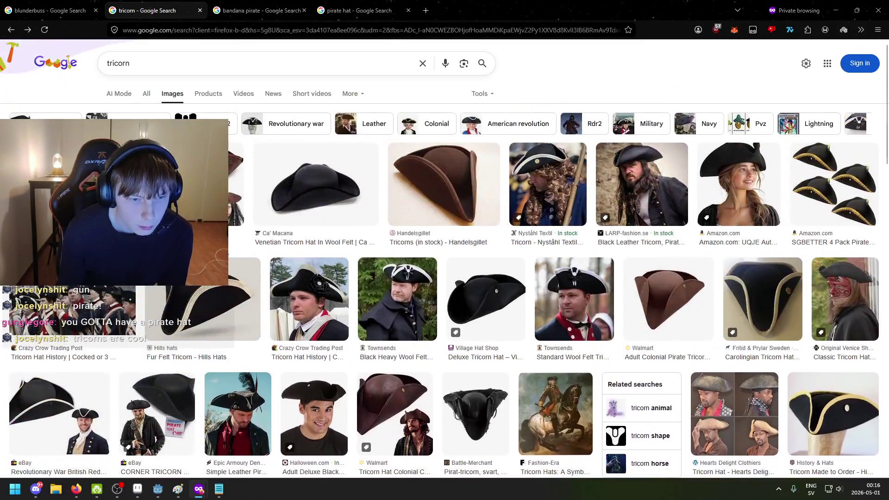
scroll(445, 264, "down", 6)
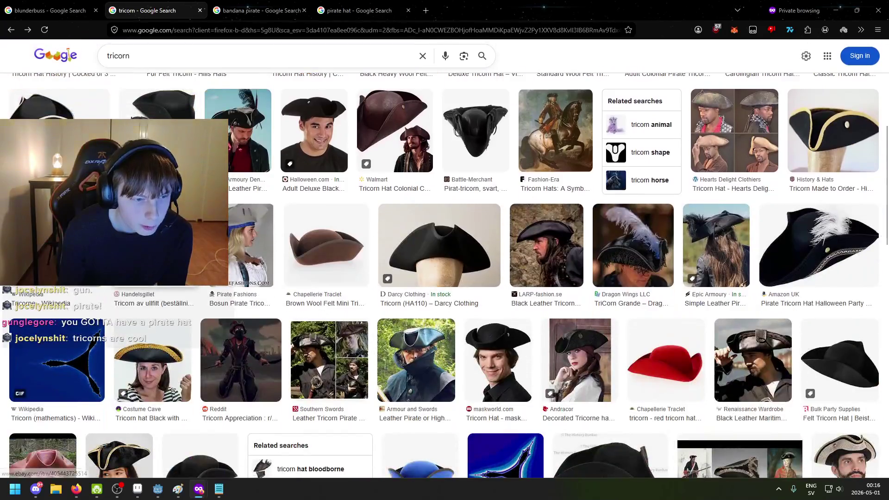
scroll(59, 153, "up", 1)
left_click(59, 153)
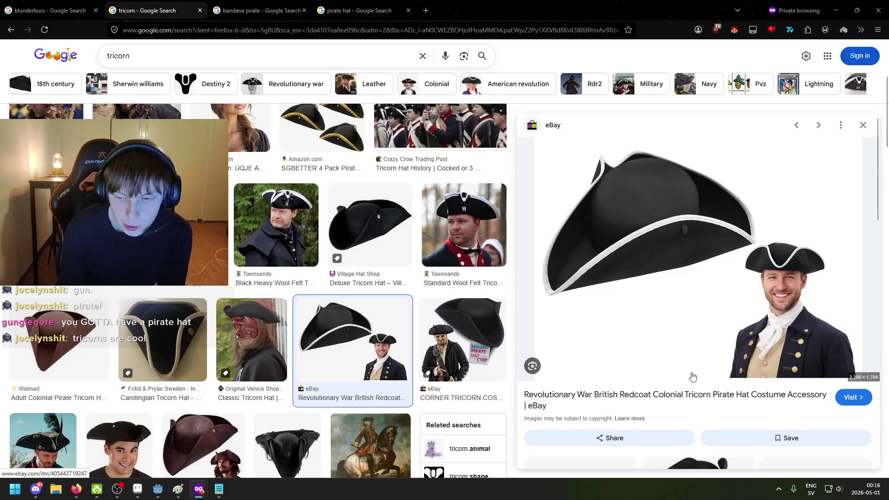
Add 'pirate buttons shirt' to the ranged girl notes and clear the tricorn search query
left_click(218, 496)
type("pira")
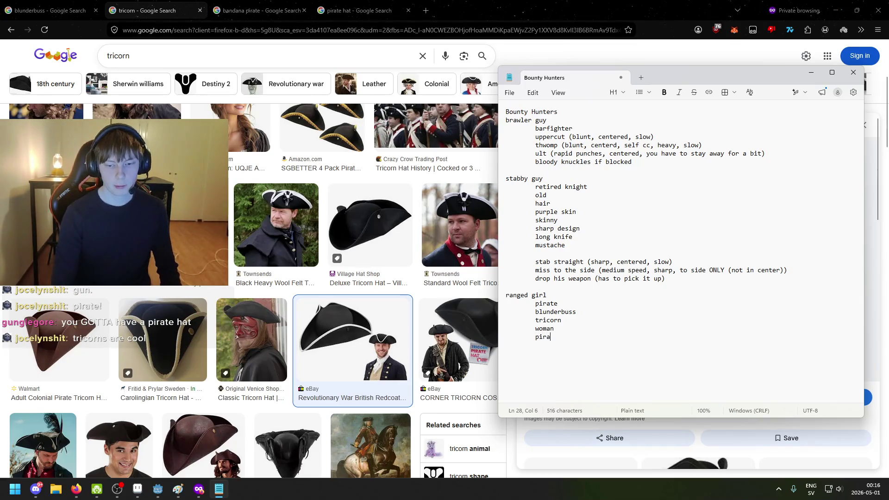
type("te buttons s")
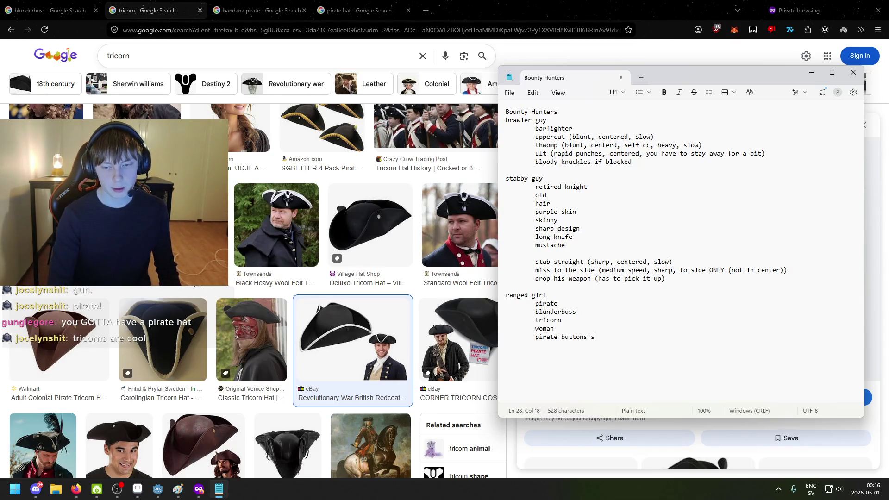
left_click(459, 227)
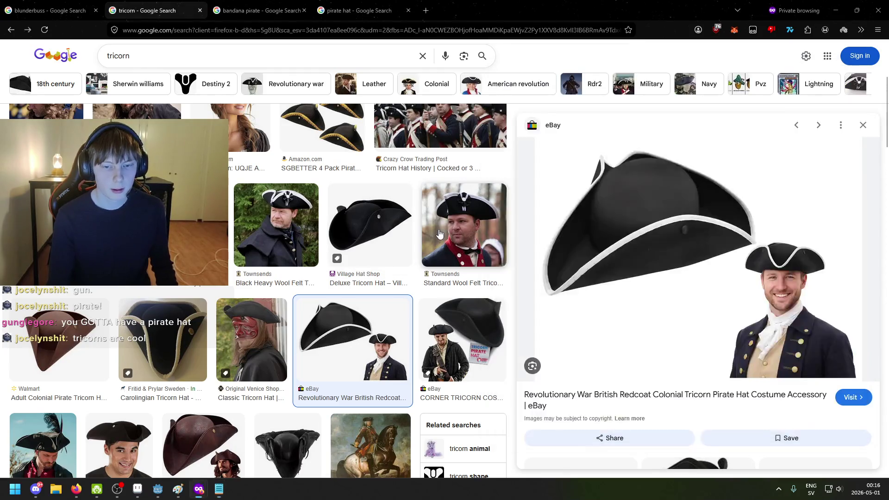
scroll(432, 271, "up", 4)
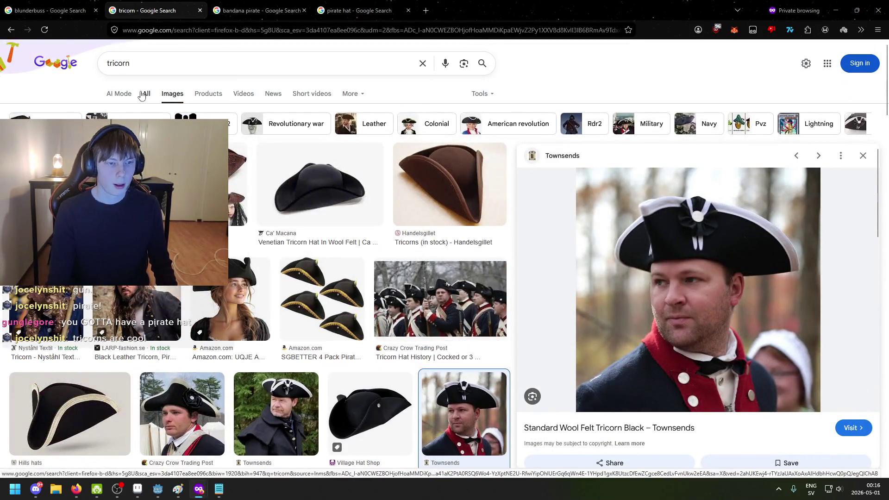
left_click(177, 60)
key("ctrl+a")
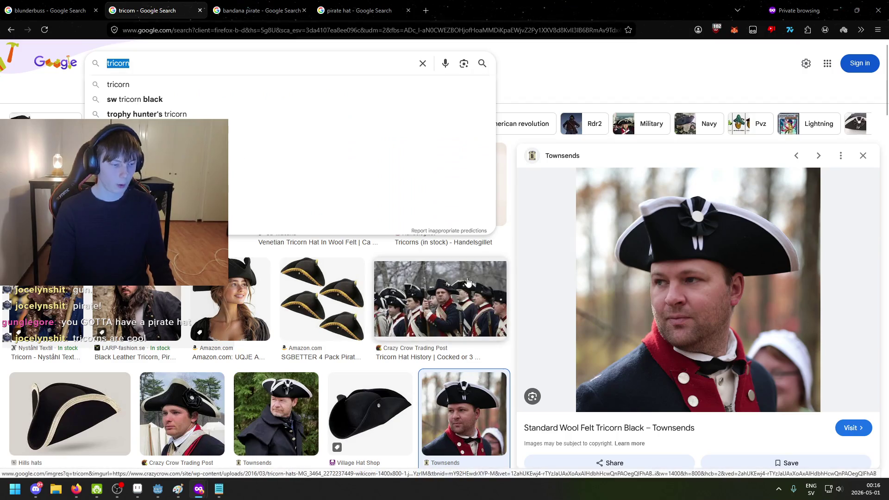
key("BackSpace")
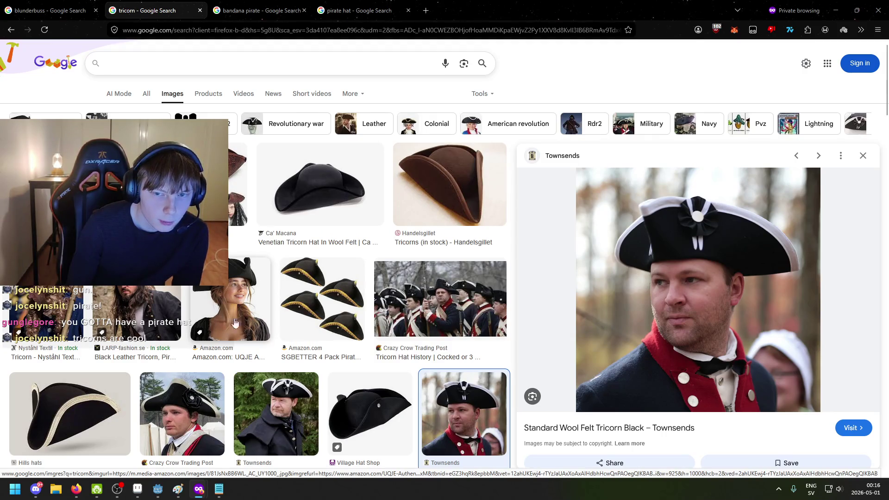
Add an indented 'gold tooth' line under pirate buttons shirt
left_click(219, 489)
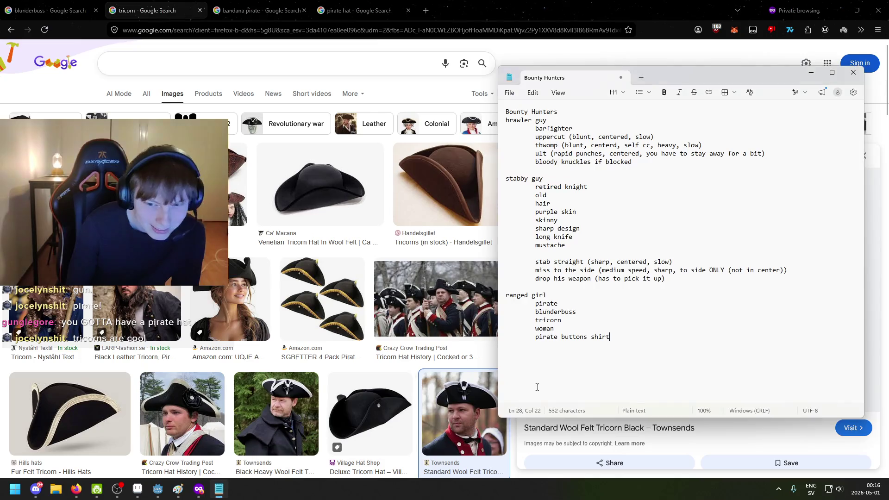
key("Return")
key("Tab")
type("gi")
type(" tooth")
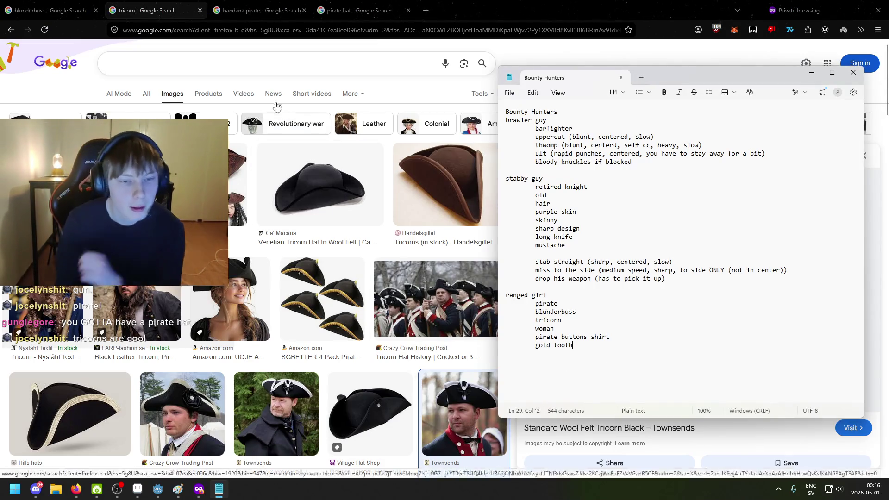
Close the Townsends hat preview and scroll further through the tricorn results
left_click(267, 79)
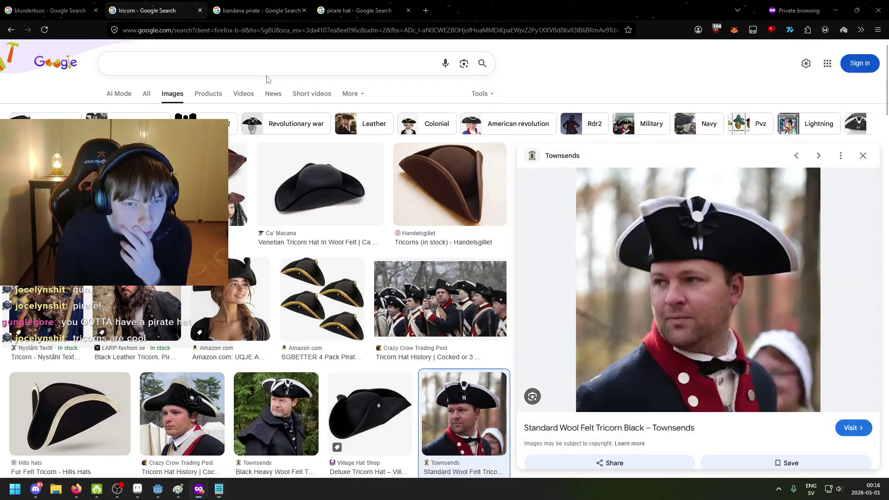
left_click(863, 156)
scroll(442, 198, "down", 5)
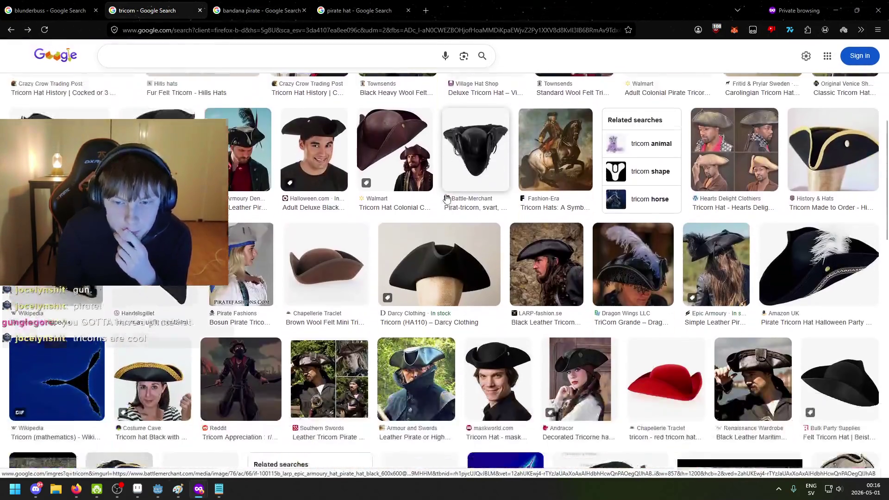
scroll(442, 198, "down", 2)
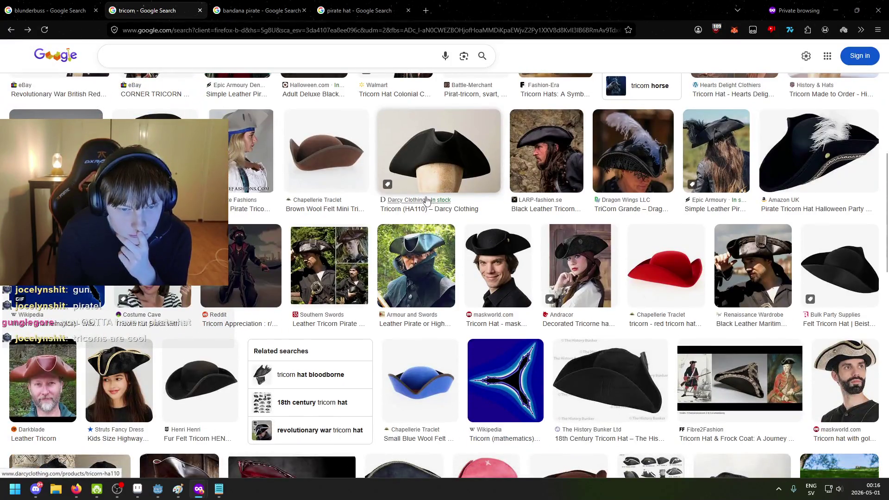
scroll(423, 200, "down", 4)
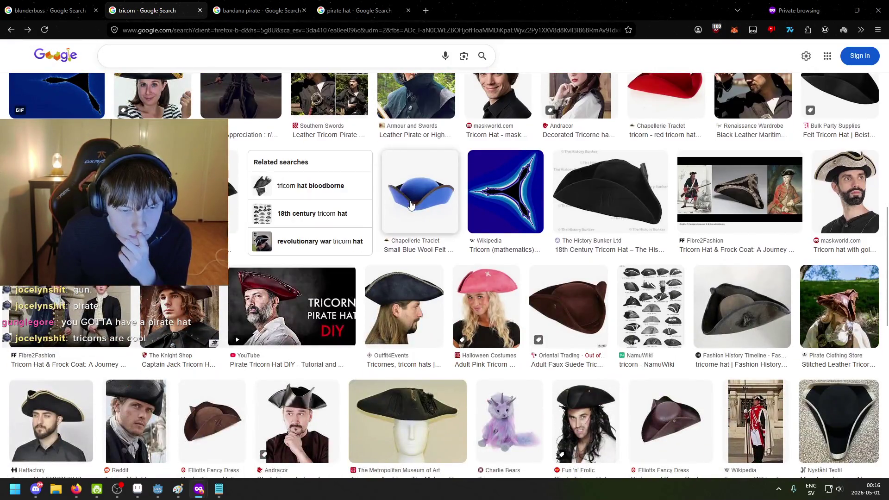
left_click(219, 488)
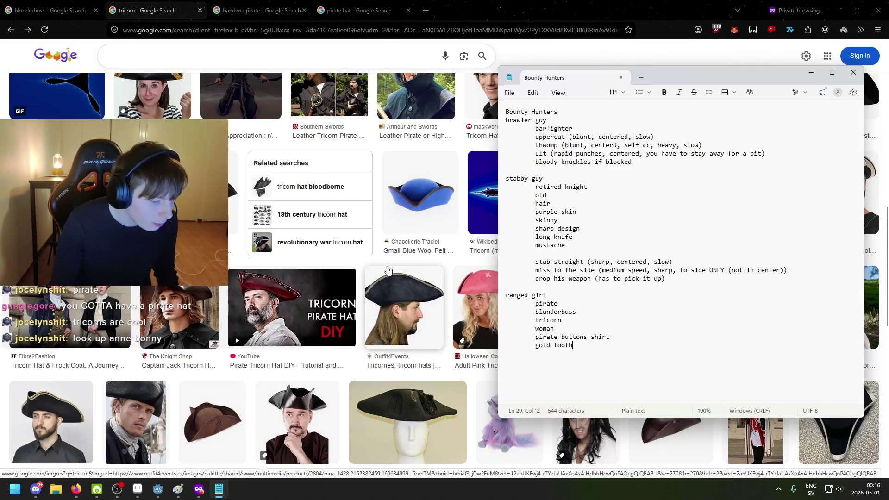
scroll(291, 278, "down", 5)
left_click(274, 54)
Search Google Images for 'anne bonny', preview a result, and switch to the bandana pirate results
type("anne")
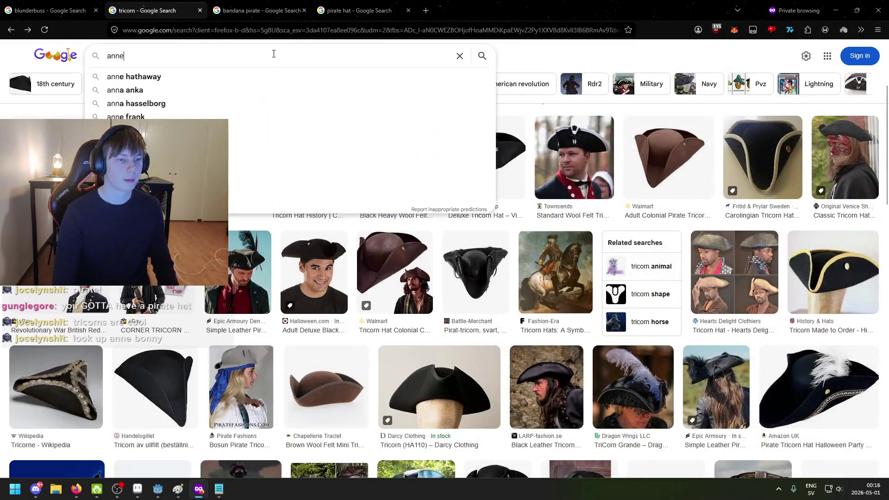
type(" bonny")
key("Return")
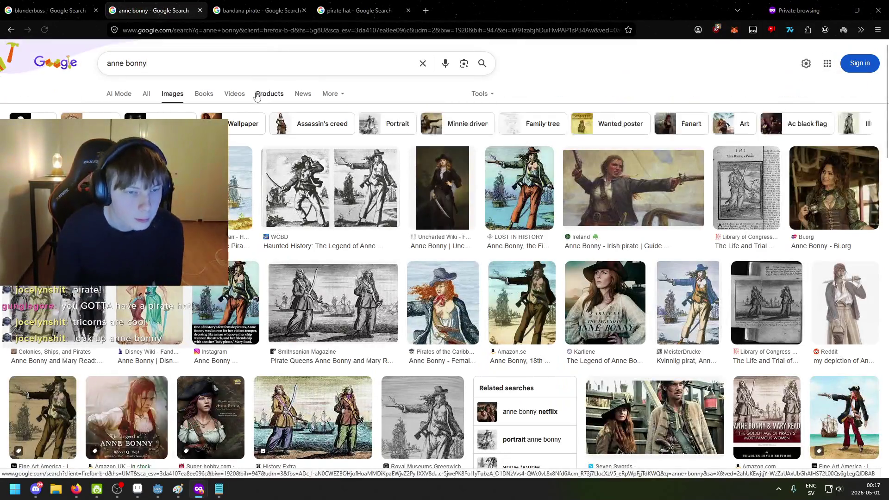
left_click(444, 303)
left_click(250, 10)
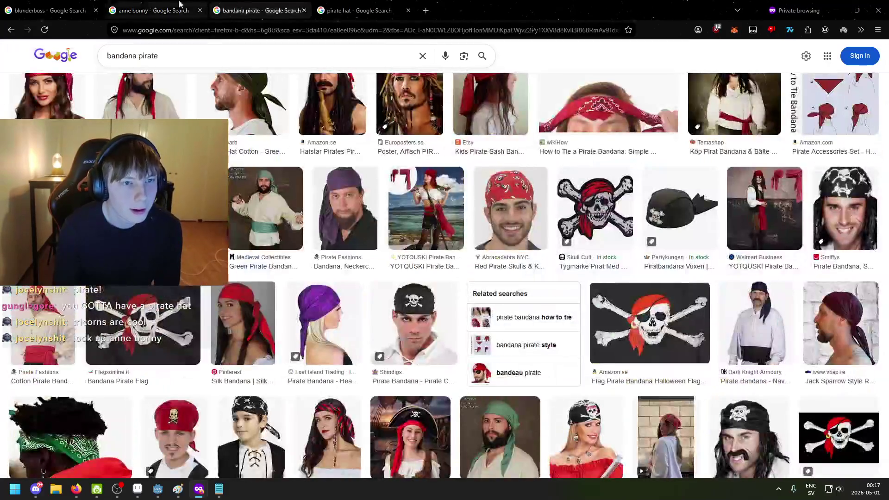
mouse_move(117, 3)
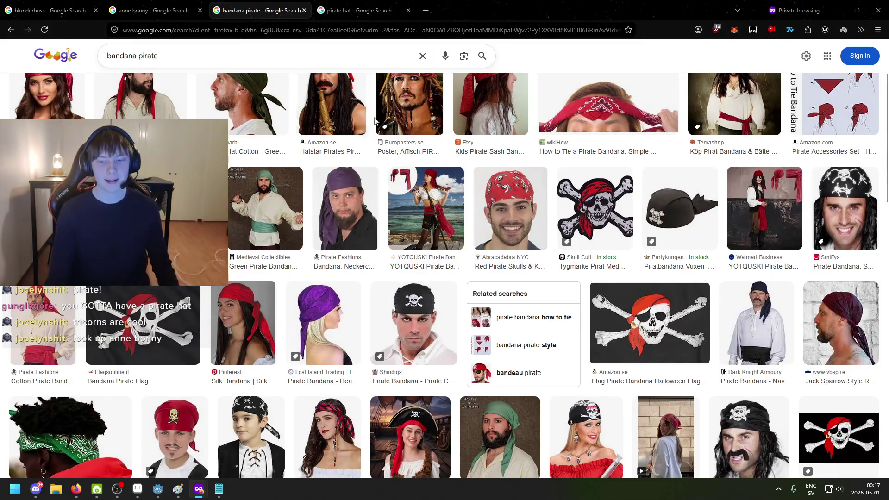
Start a new notes line after gold tooth, close the anne bonny tab, and unmaximize the browser
key("alt+Tab")
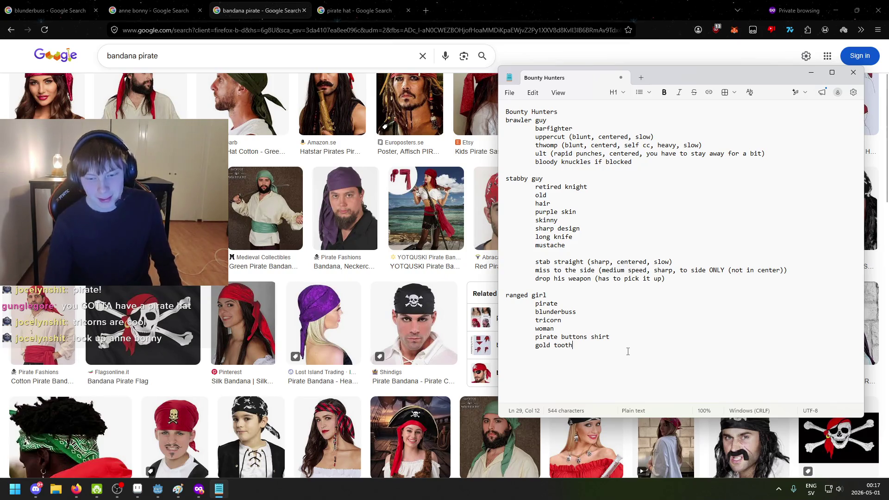
key("Return")
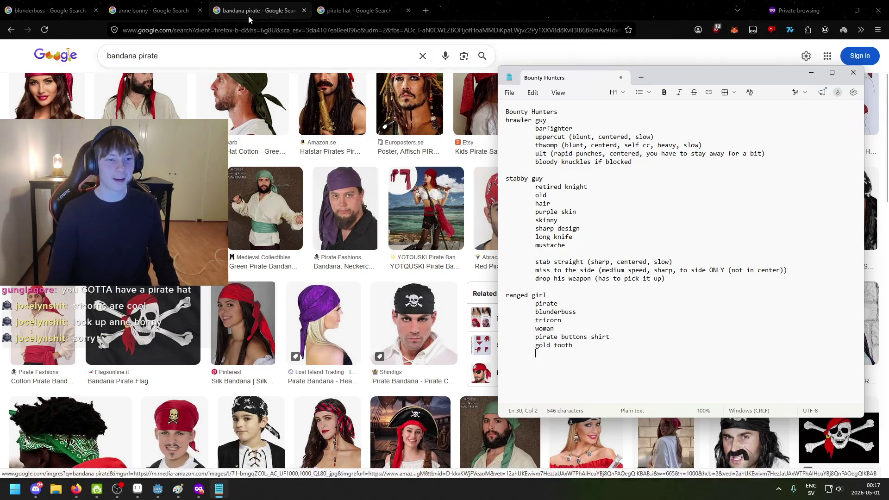
left_click(202, 13)
mouse_move(652, 10)
left_mouse_down()
mouse_move(652, 60)
mouse_move(554, 144)
left_mouse_up()
left_click(537, 143)
Add an indented 'long hair' line after gold tooth in the ranged girl notes
key("Tab")
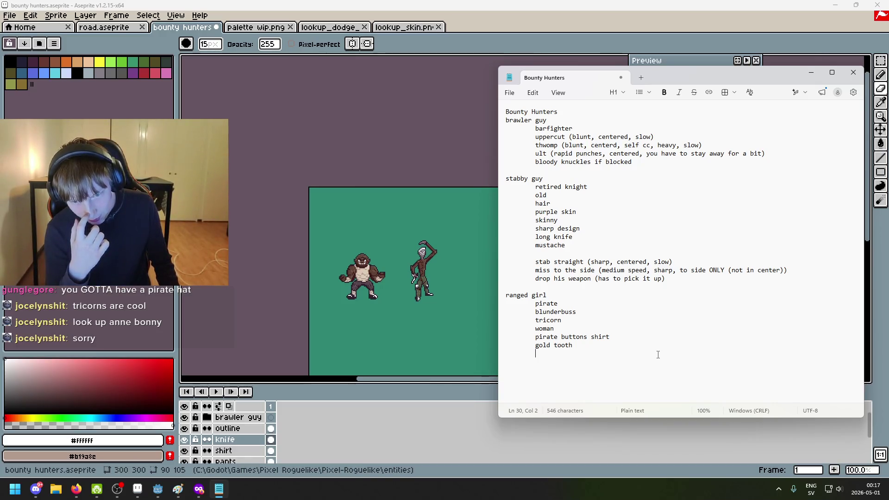
key("Return")
key("Tab")
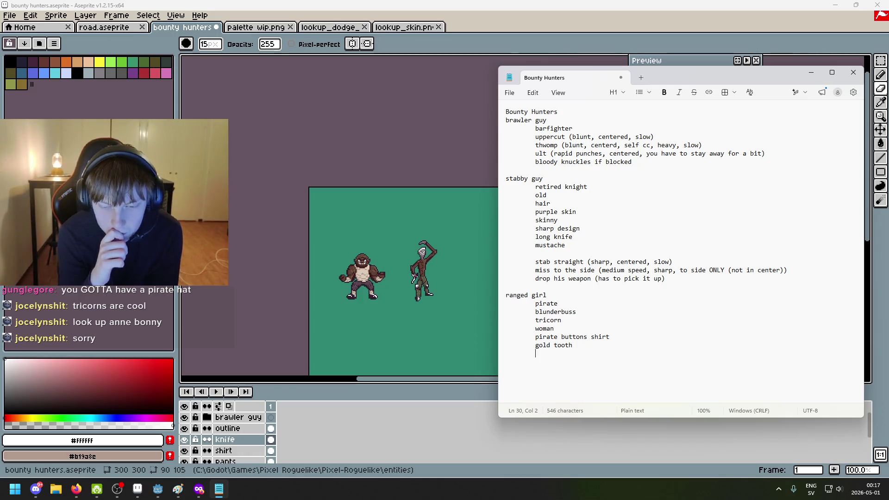
type("long h")
type("long hair")
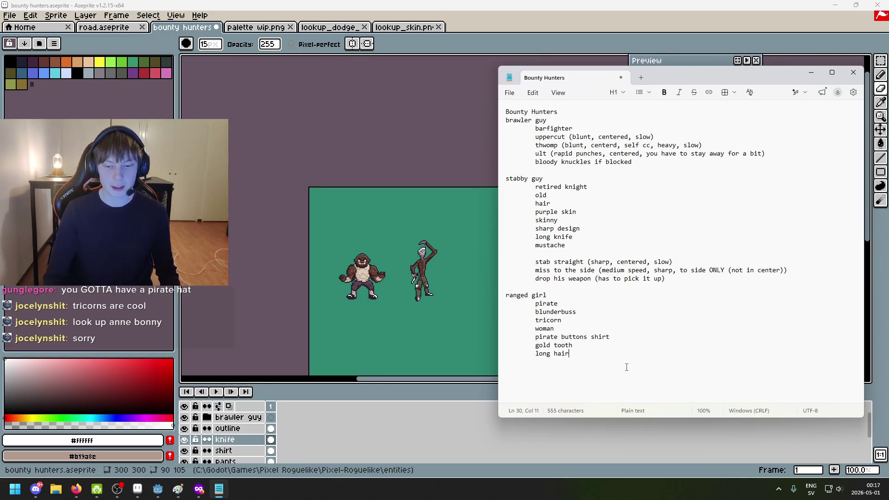
left_click(199, 489)
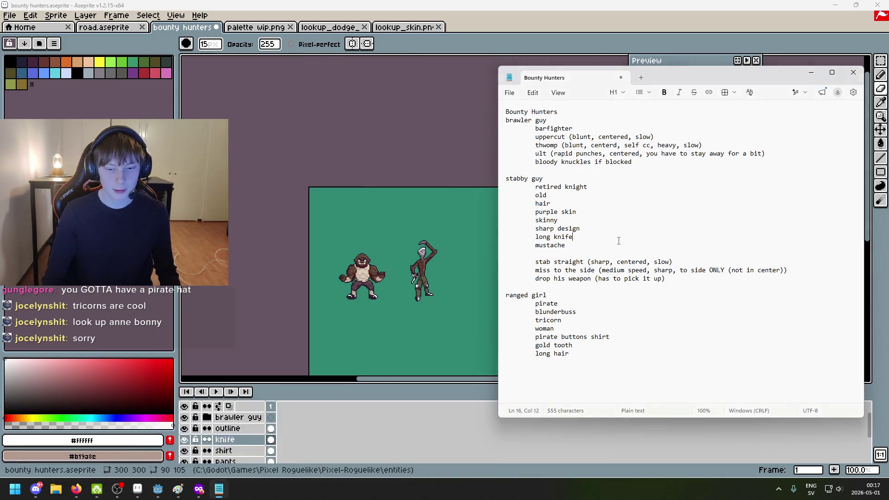
left_click(615, 345)
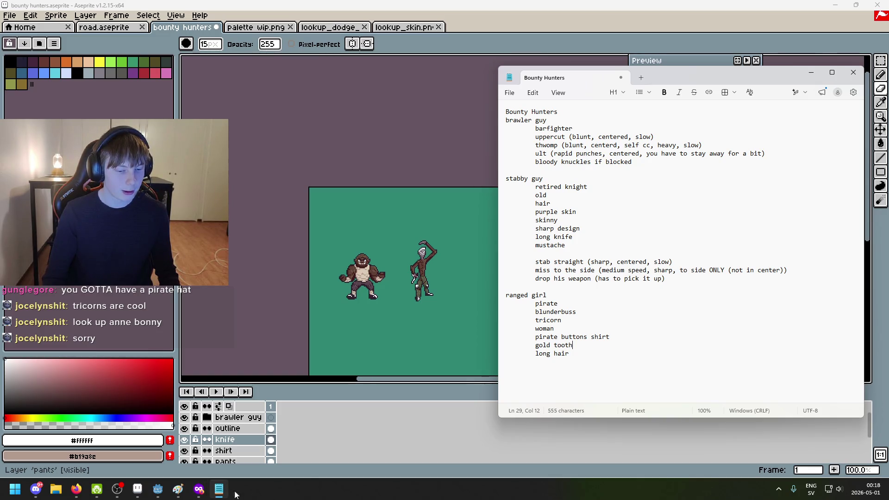
Close all Firefox windows and start an indented line below long hair
right_click(200, 489)
left_click(185, 472)
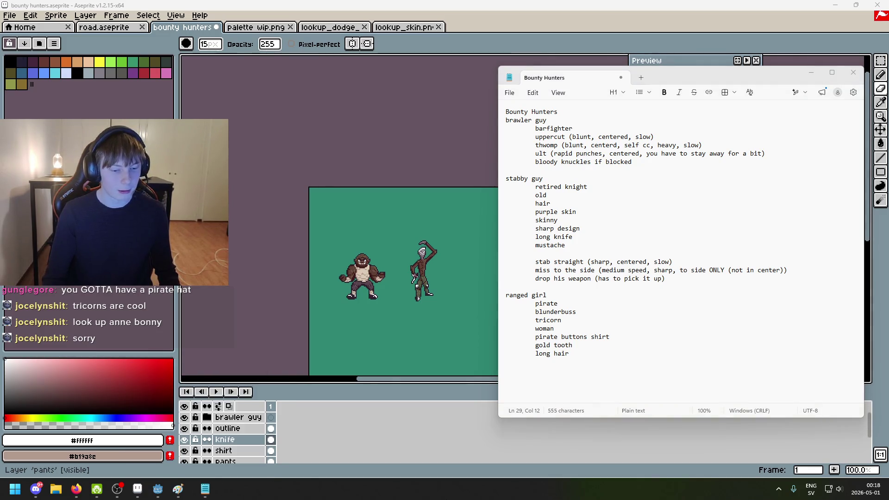
left_click(600, 355)
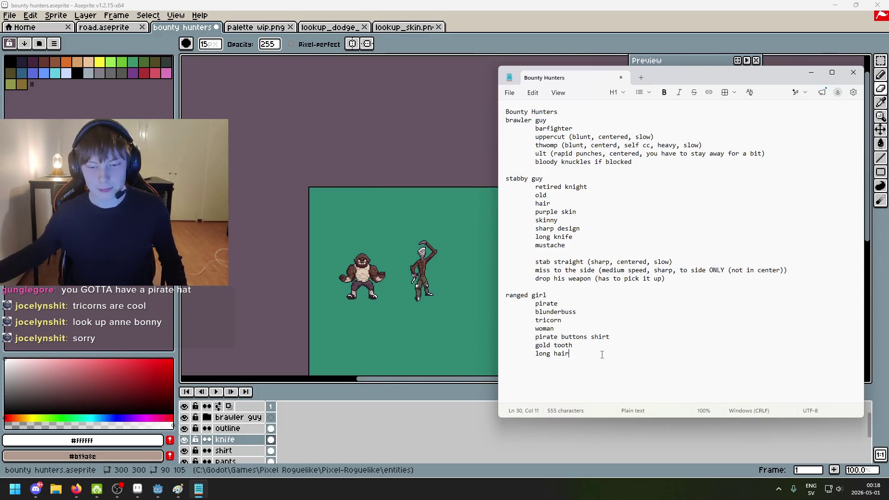
key("Return")
key("Tab")
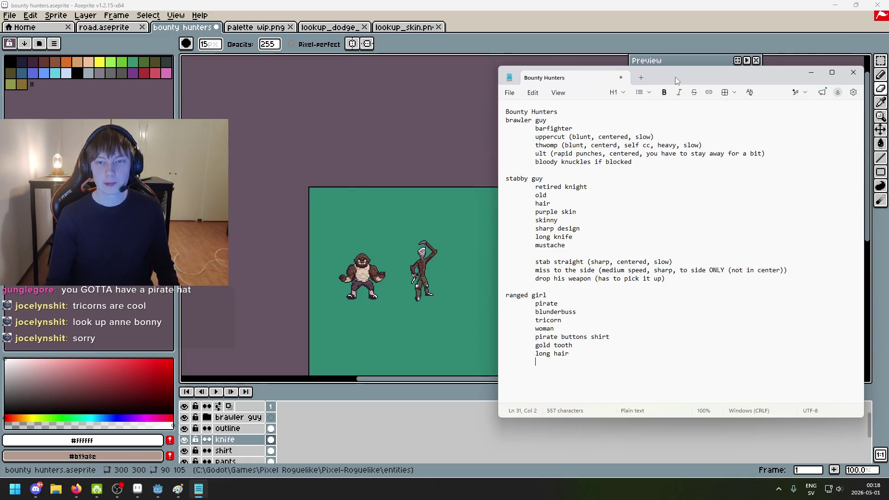
Move the notes window higher and type 'shoot head-on' below long hair
left_click_drag(675, 76, 663, 32)
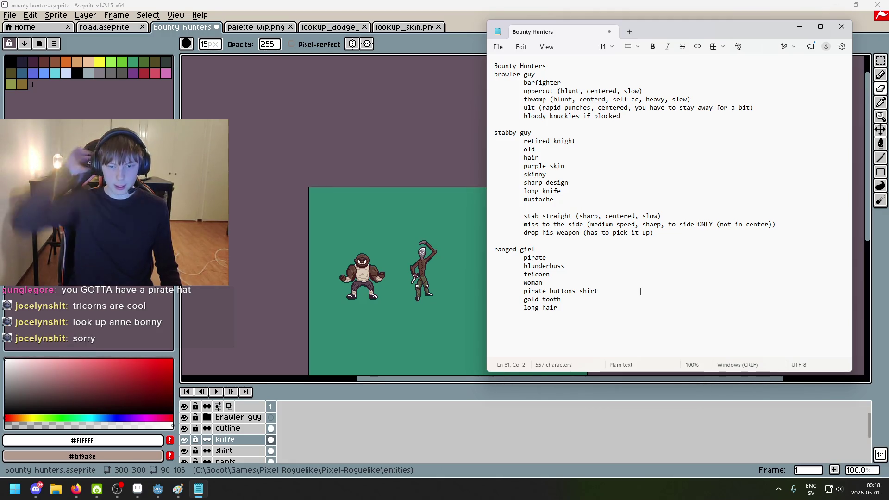
type("shoot head-on")
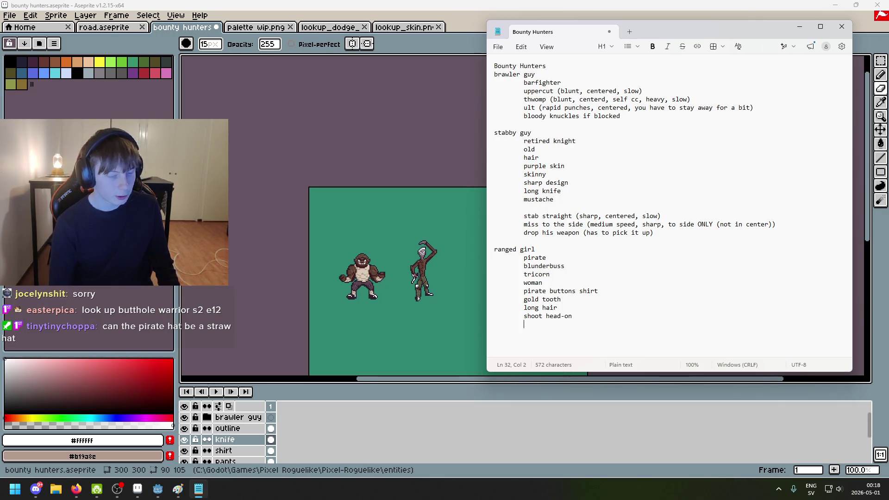
left_click(77, 496)
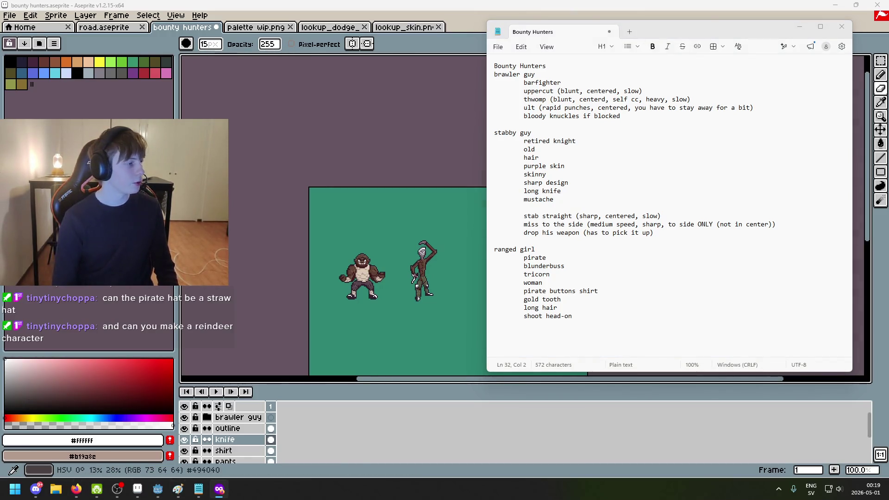
left_click(655, 323)
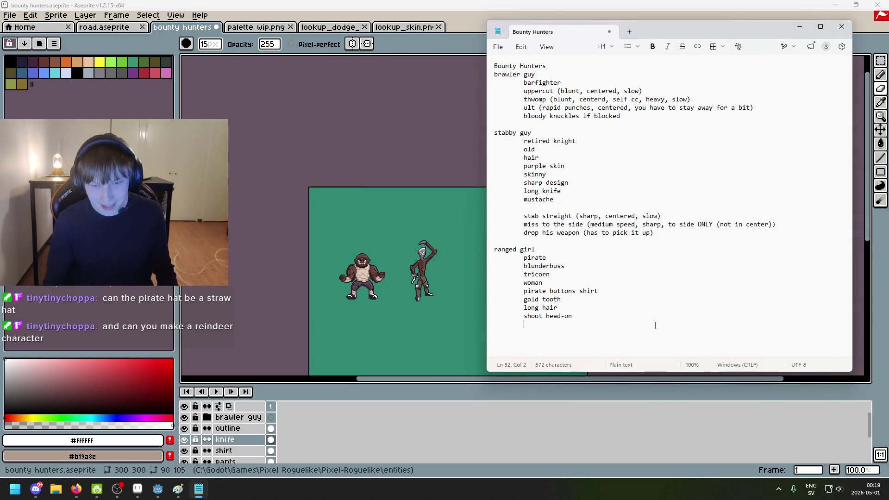
key("shift+Home")
key("Up")
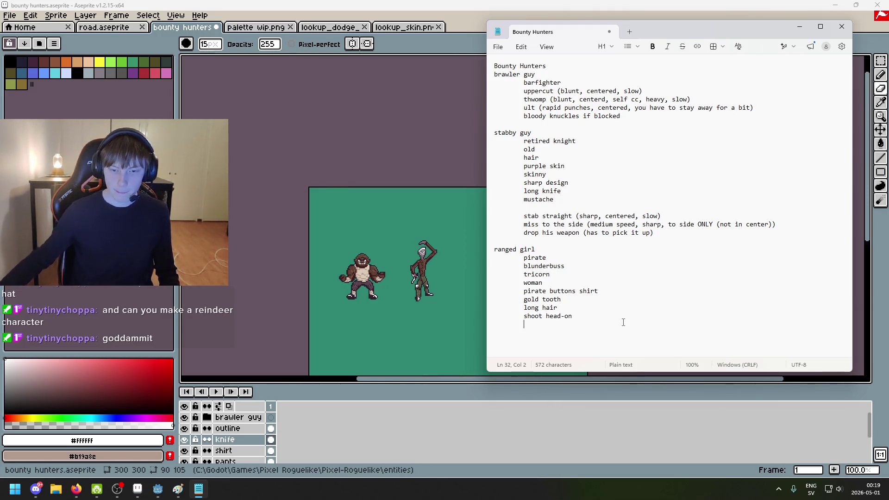
Remove the empty line under 'shoot head-on' and begin typing its continuation
left_click(550, 274)
double_click(550, 274)
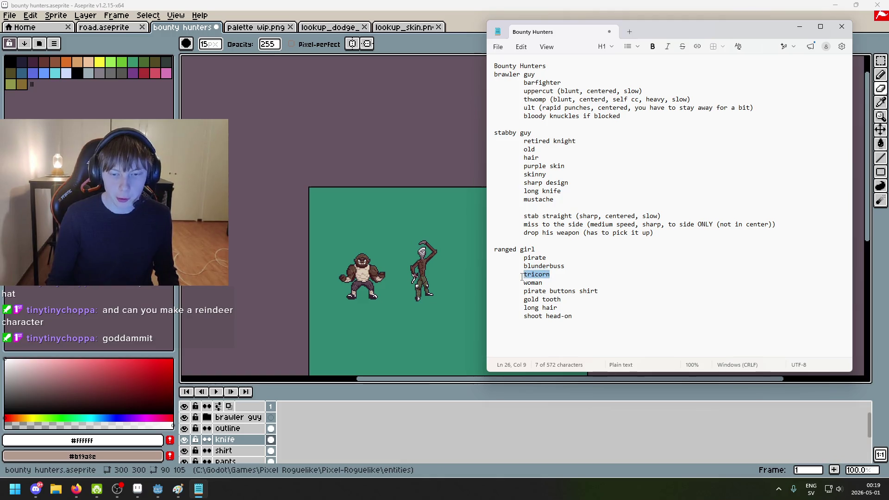
left_click(627, 331)
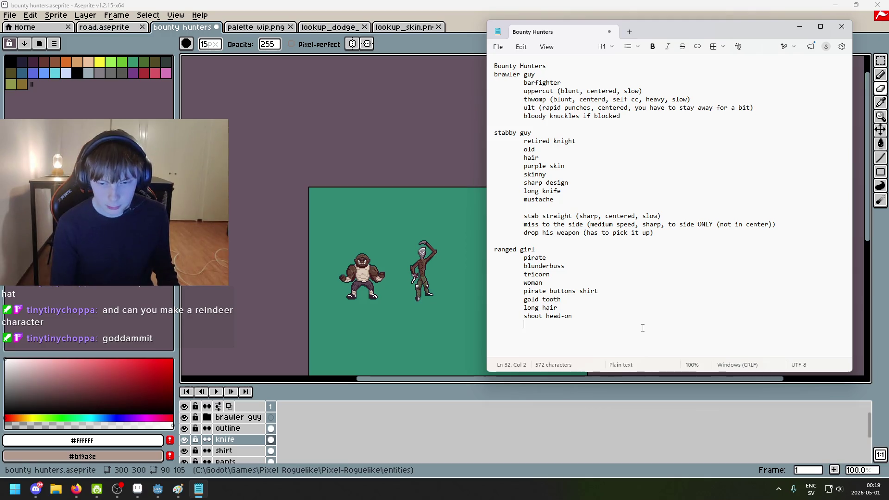
key("BackSpace")
key("BackSpace")
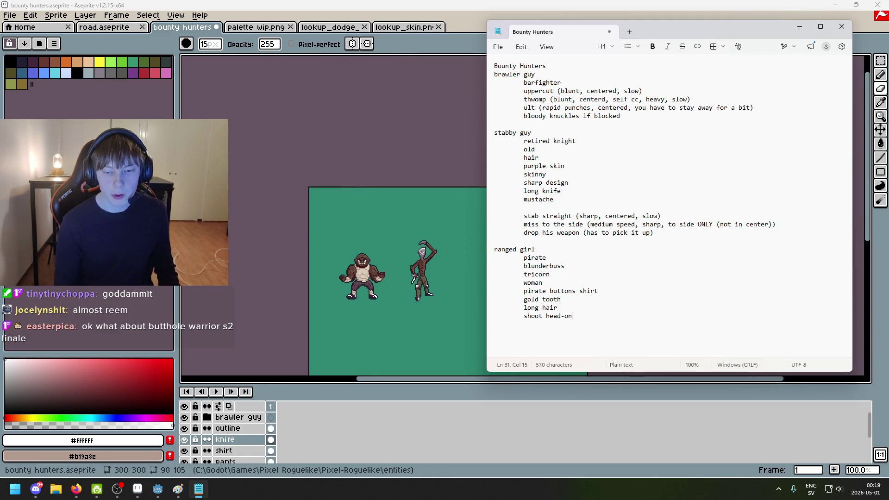
key("Return")
key("Tab")
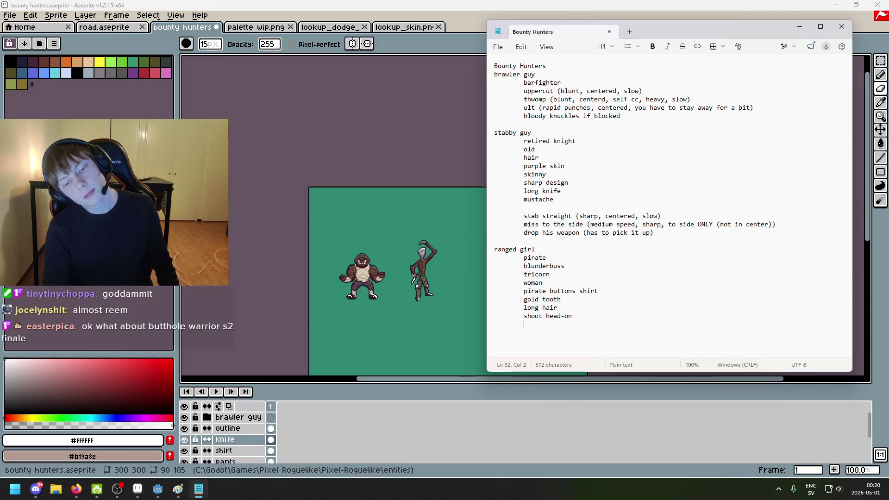
type("n wtgh")
key("BackSpace")
key("BackSpace")
Complete 'shoot head-on with bullet spread' and add an indented 'boots' line
type("bullet spread")
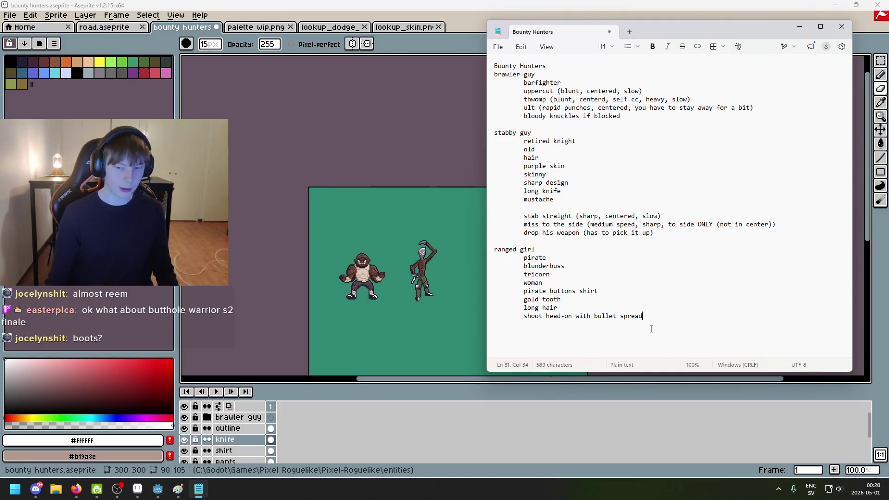
key("Return")
key("Tab")
type("bot")
key("BackSpace")
type("ots")
Insert 'takes long to reload between shots' above the boots line
left_click(561, 316)
left_click(643, 316)
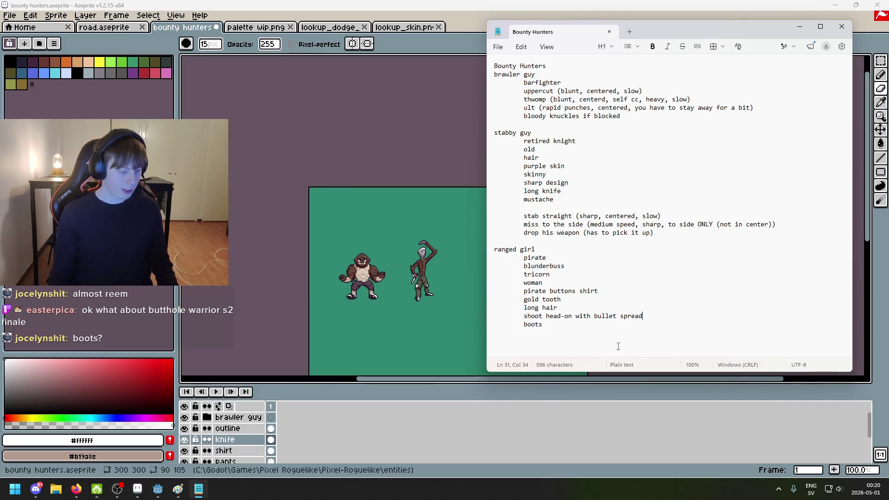
key("Return")
key("Tab")
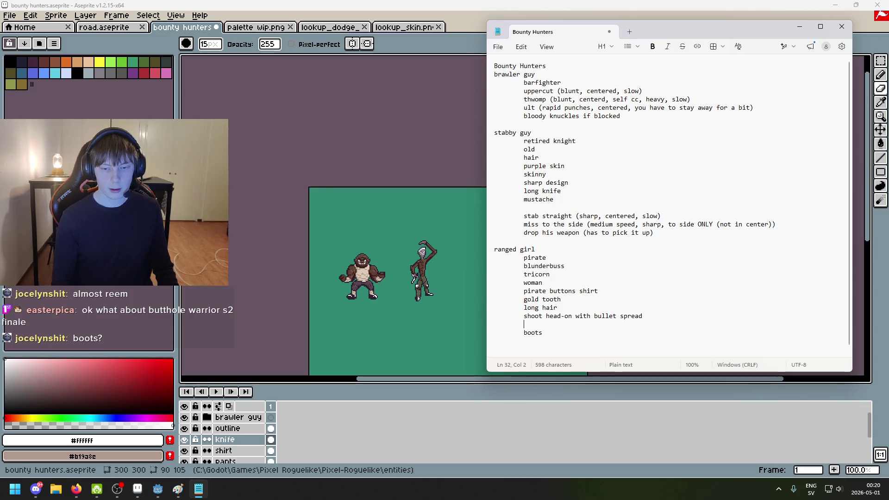
key("BackSpace")
key("BackSpace")
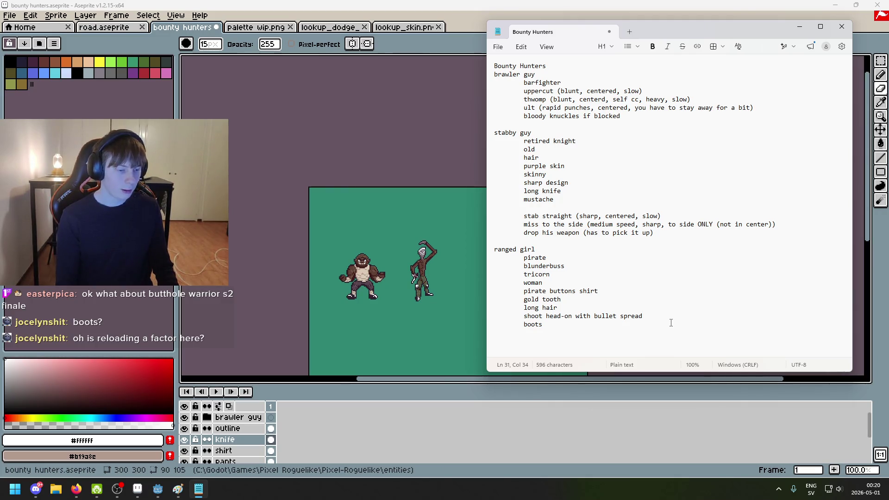
key("Return")
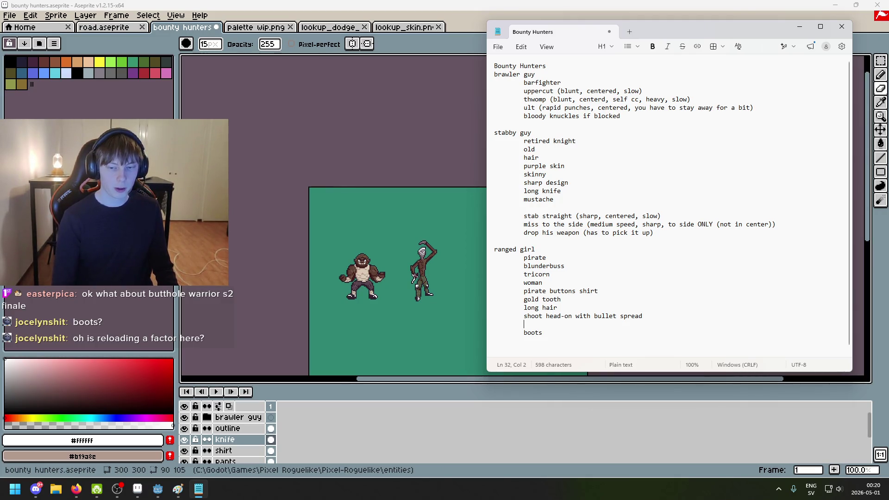
type("shtakes long to reload between shots")
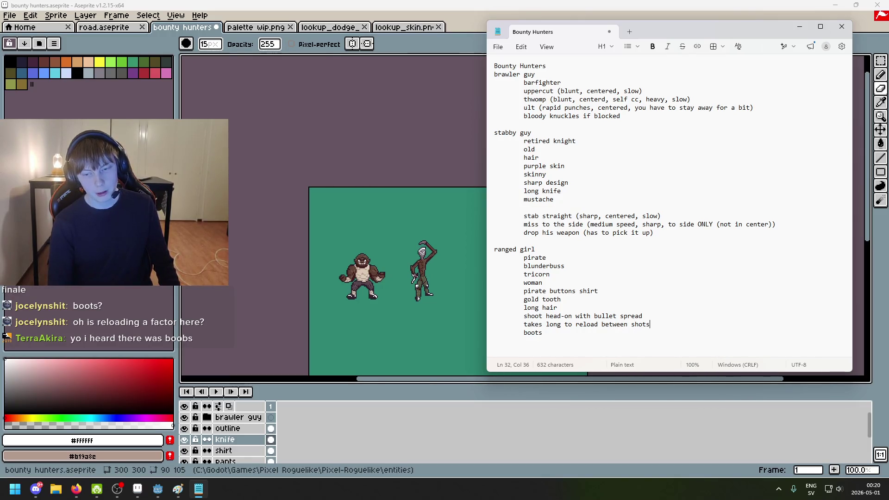
Add 'falls over when she shoots' after the reload note and indent a new line under boots
key("Return")
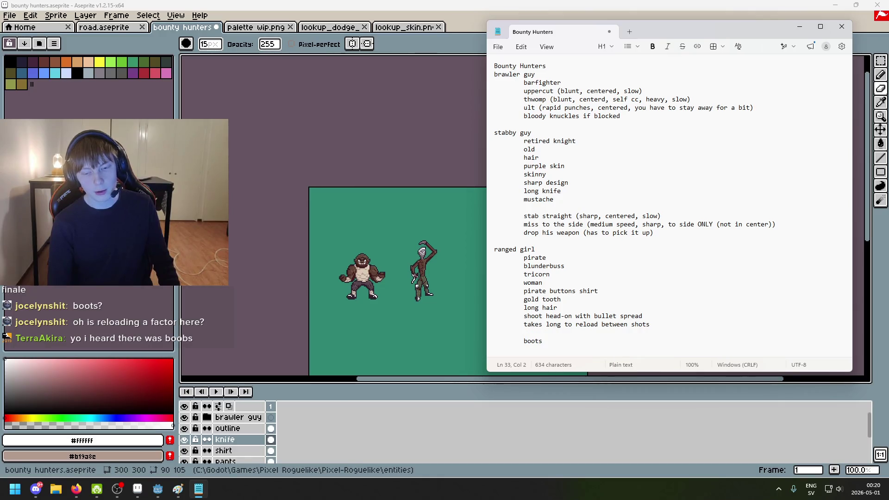
type("wh")
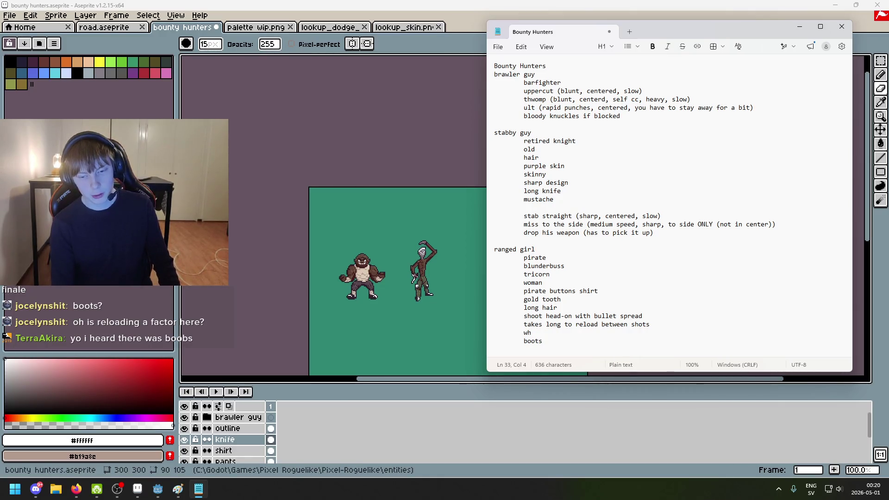
type("h")
key("BackSpace")
key("BackSpace")
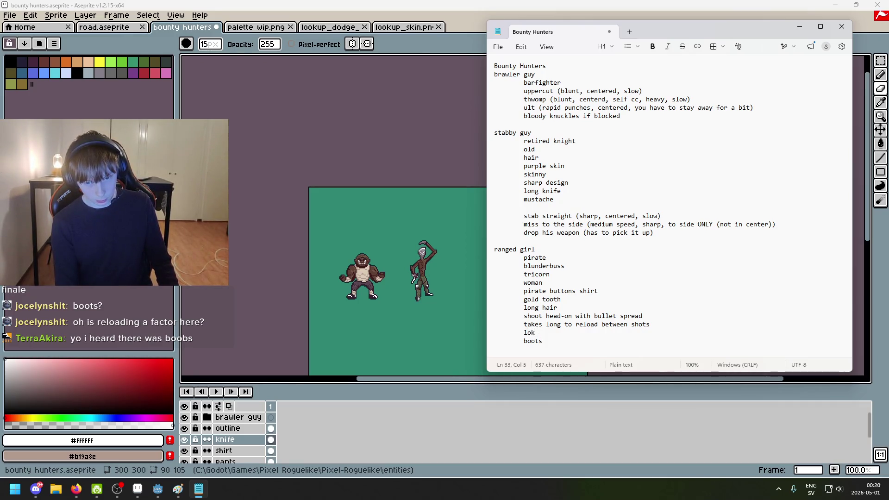
type("recio")
type("oil.")
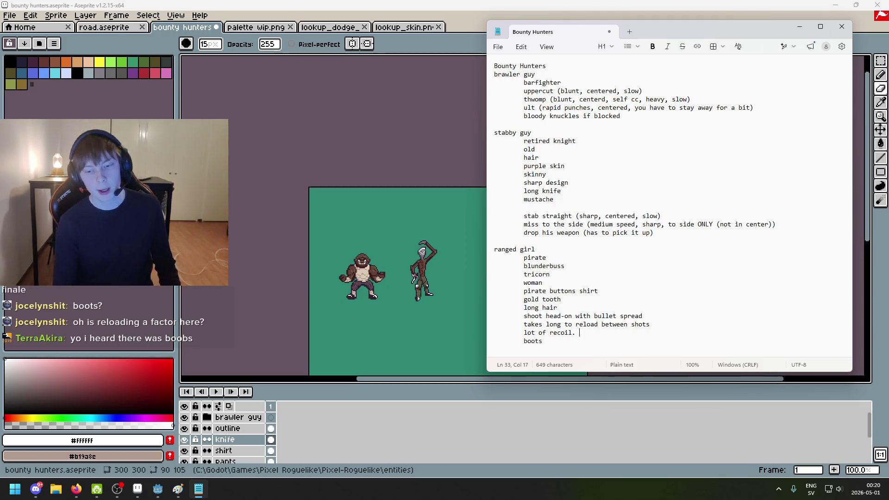
key("BackSpace")
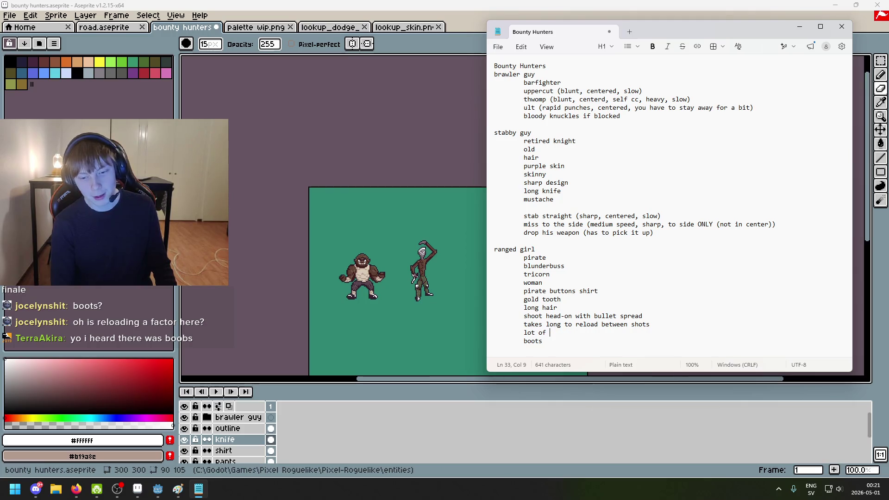
key("BackSpace")
key("BackSpace")
key("BackSpace")
type("s over when she shoots")
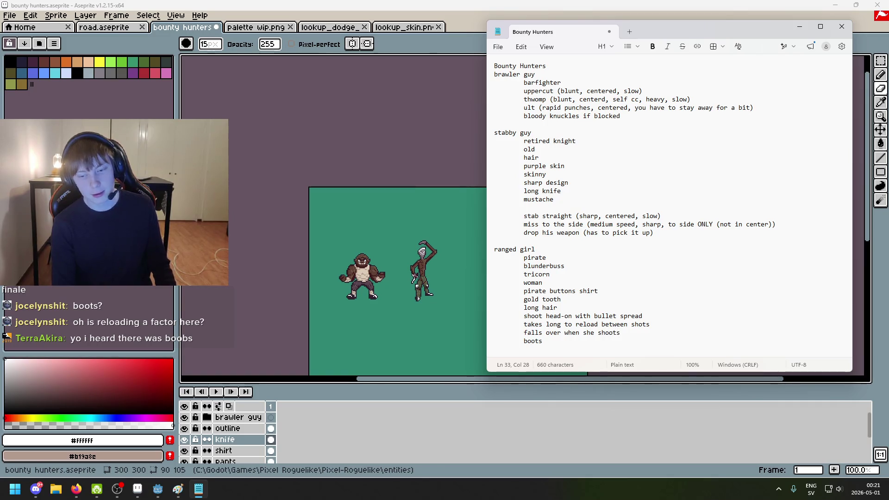
left_click(494, 340)
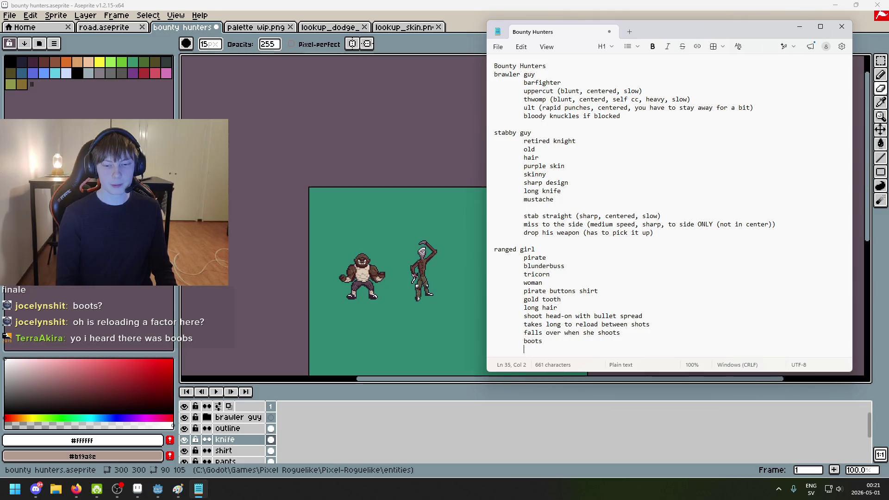
key("Tab")
key("Tab")
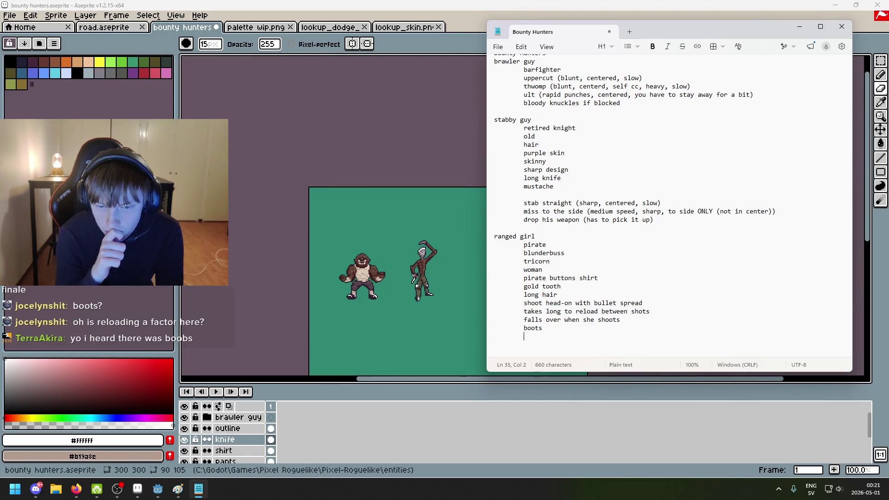
Enlarge the notes window so the whole ranged girl list through 'boots' is visible
triple_click(497, 286)
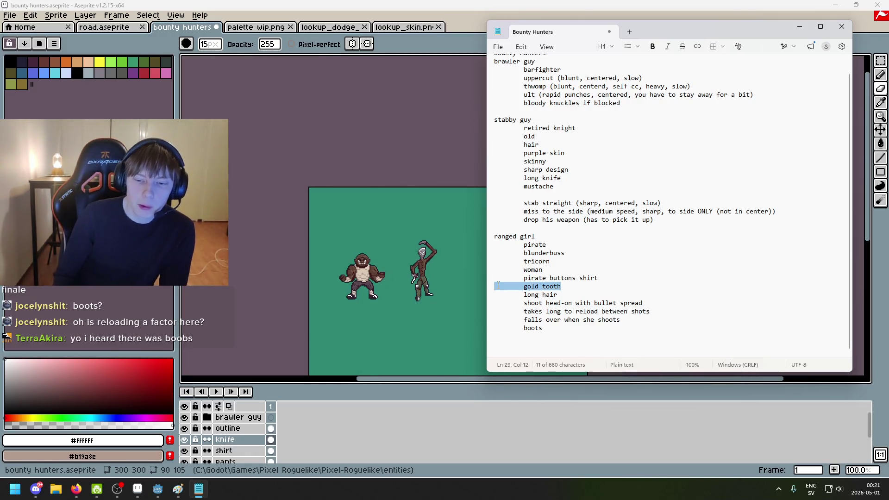
left_click(558, 334)
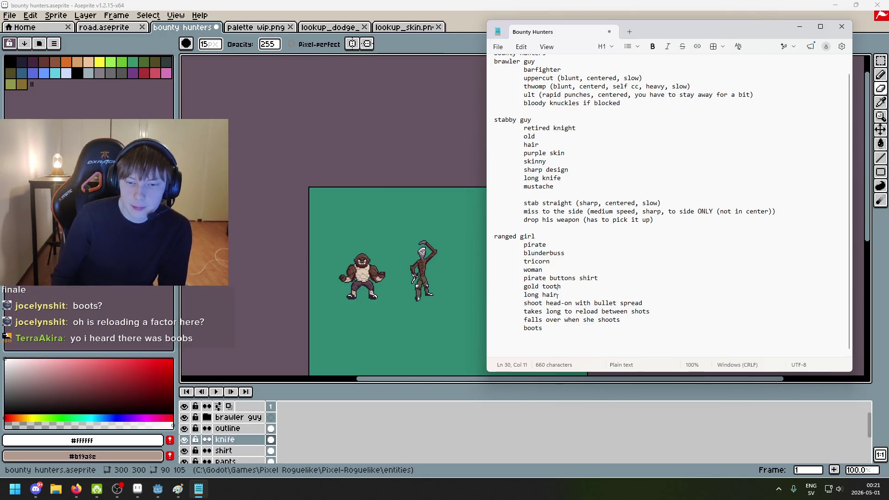
left_click(552, 337)
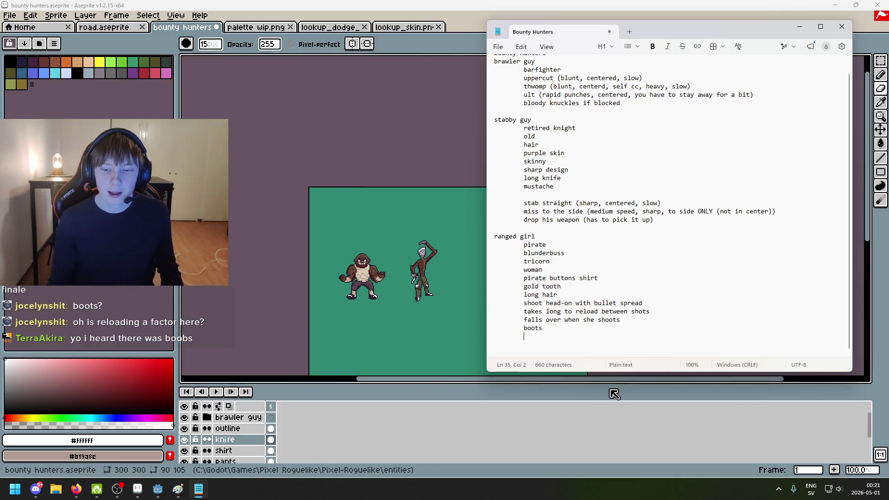
left_click_drag(611, 372, 593, 418)
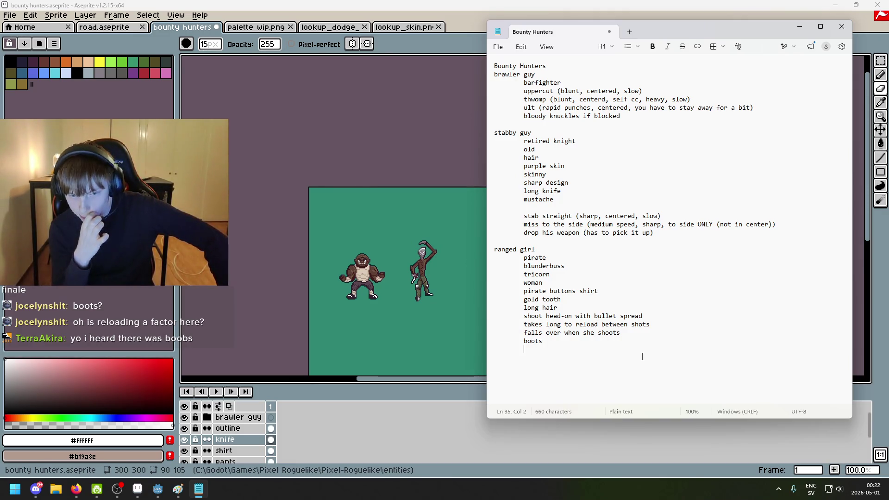
key("alt+Tab")
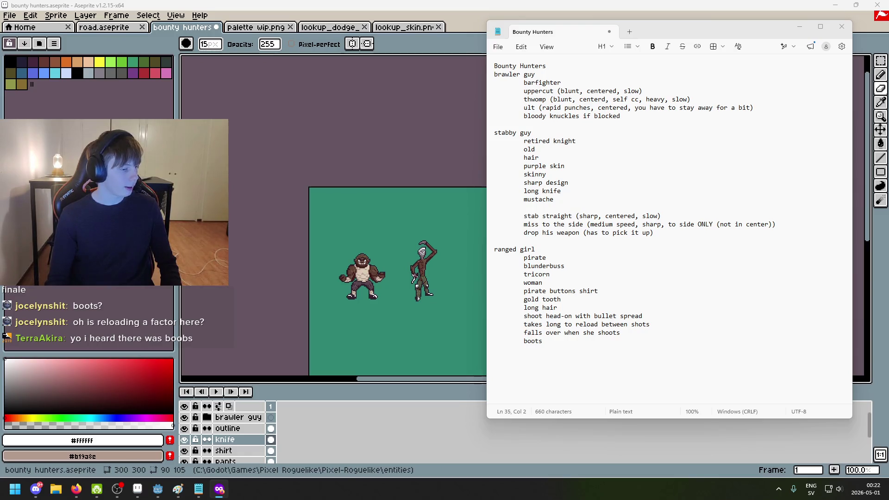
Pick the dark red-brown swatch and draw the first trench-coat outline lines with the 1px Pencil
scroll(389, 253, "up", 4)
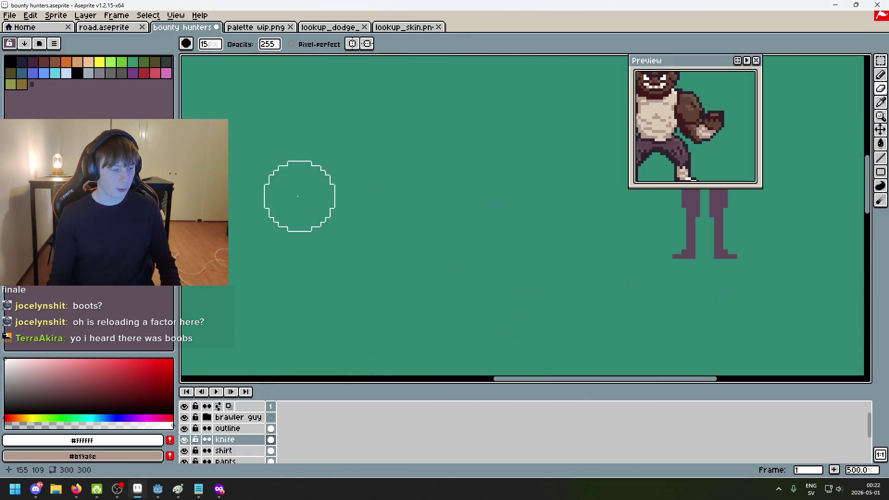
key("i")
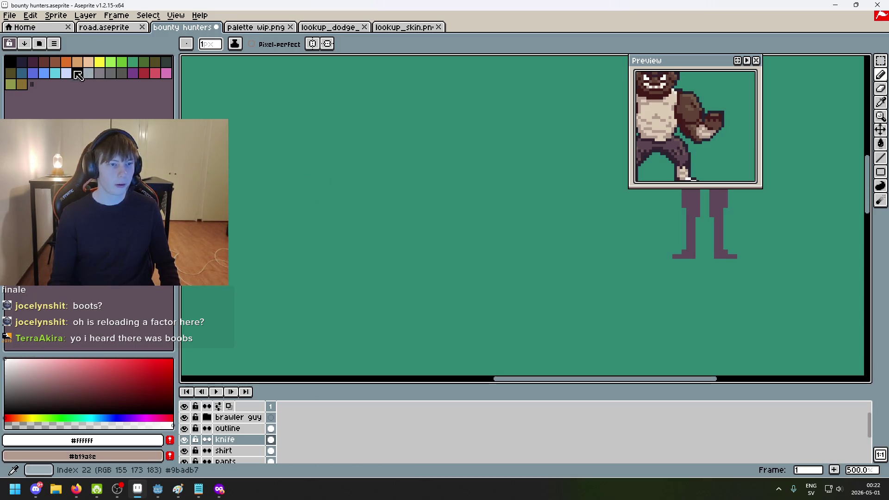
left_click(44, 62)
mouse_move(287, 237)
left_mouse_down()
mouse_move(300, 289)
mouse_move(332, 241)
mouse_move(381, 237)
mouse_move(444, 313)
left_mouse_up()
key("ctrl+z")
left_click_drag(384, 238, 445, 298)
left_click_drag(424, 223, 467, 362)
left_click_drag(307, 300, 330, 149)
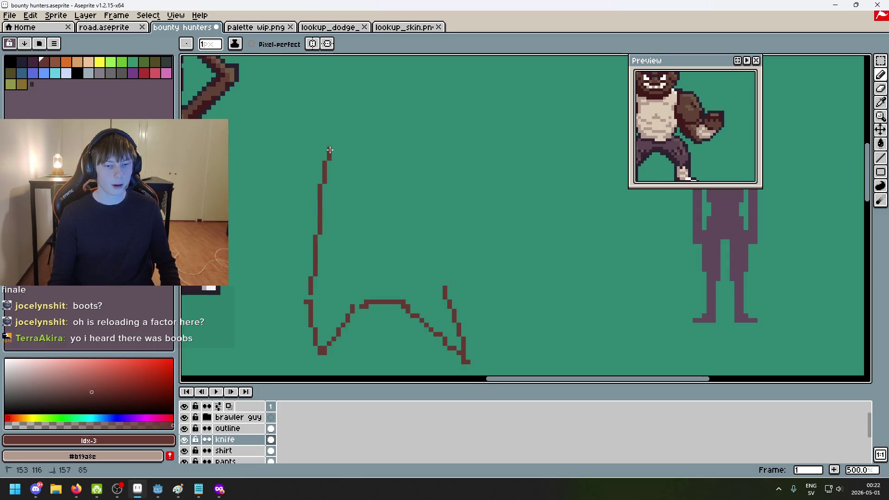
scroll(330, 150, "up", 2)
left_click_drag(330, 190, 276, 272)
mouse_move(447, 299)
left_mouse_down()
mouse_move(467, 222)
mouse_move(513, 273)
left_mouse_up()
Erase stray pixels atop the coat's bumps, undoing a mistaken eraser stroke
left_click_drag(512, 273, 521, 191)
key("e")
left_click(393, 277)
key("ctrl+z")
left_click(393, 265)
scroll(391, 264, "up", 5)
key("b")
key("e")
left_click_drag(370, 257, 356, 257)
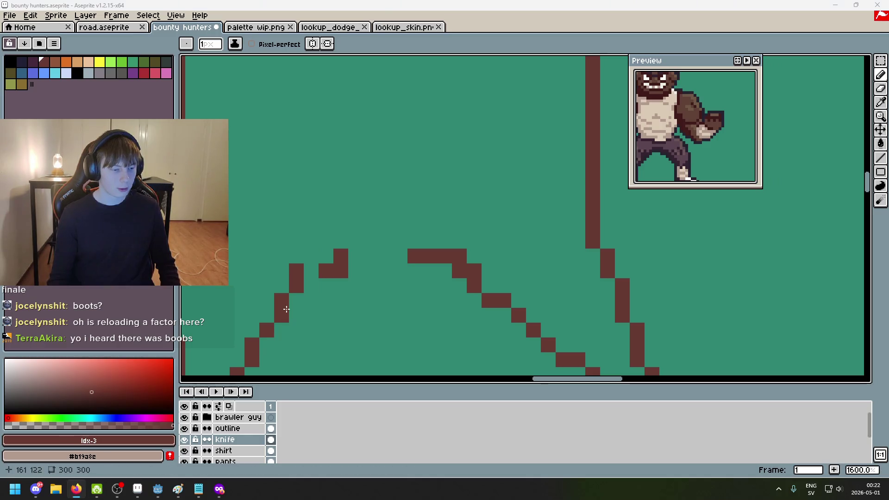
scroll(347, 244, "down", 5)
Add two more vertical coat lines and reframe the view on the sketch
mouse_move(347, 243)
left_mouse_down()
mouse_move(357, 184)
mouse_move(376, 305)
left_mouse_up()
key("e")
scroll(427, 238, "down", 3)
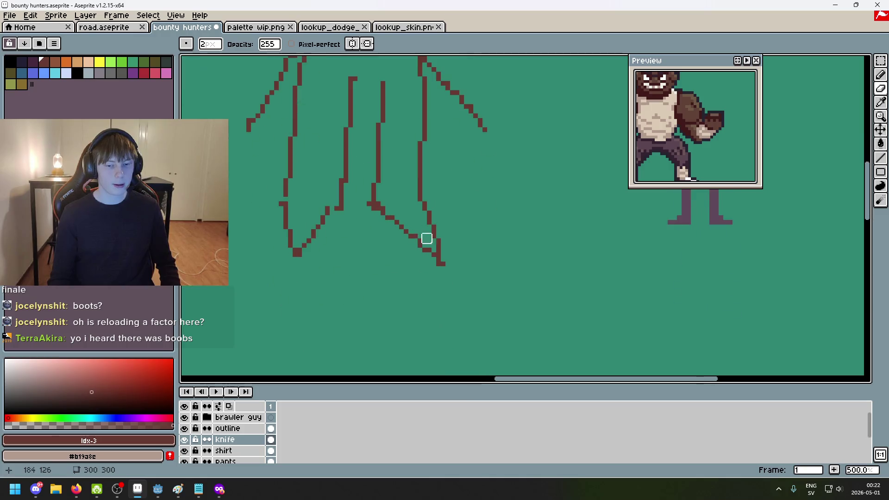
scroll(440, 252, "up", 2)
scroll(324, 263, "down", 4)
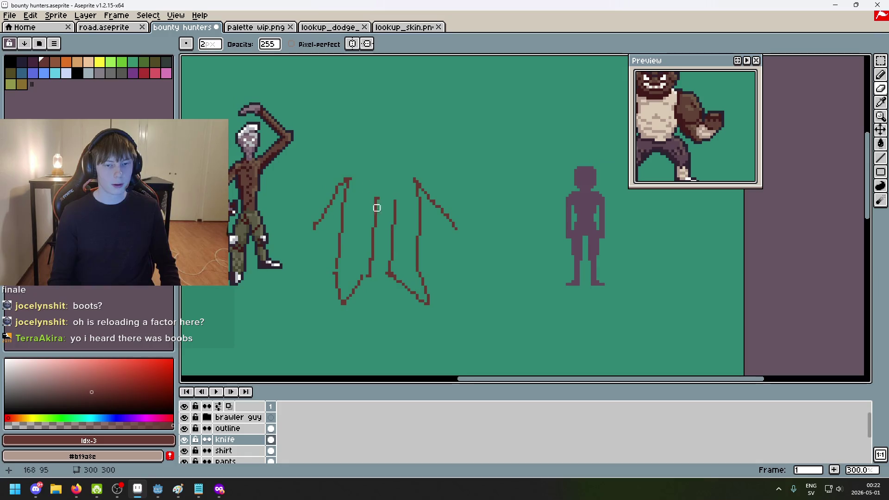
key("b")
scroll(375, 201, "up", 2)
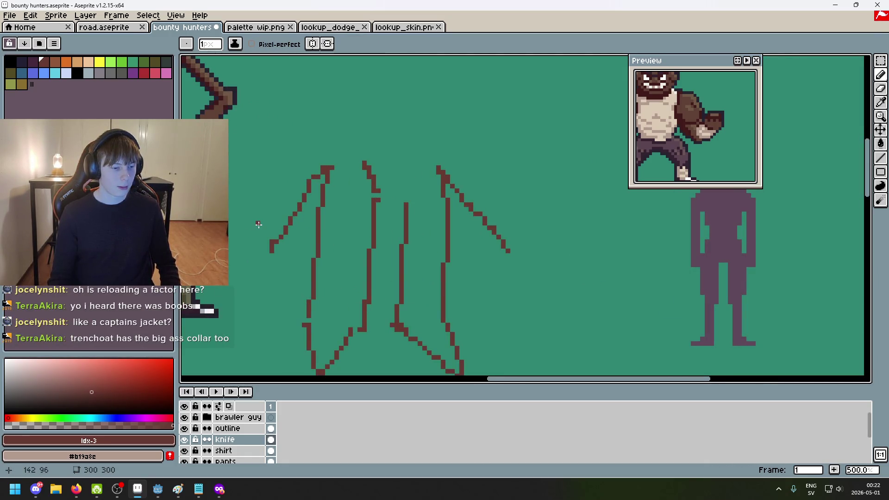
left_click_drag(313, 180, 322, 233)
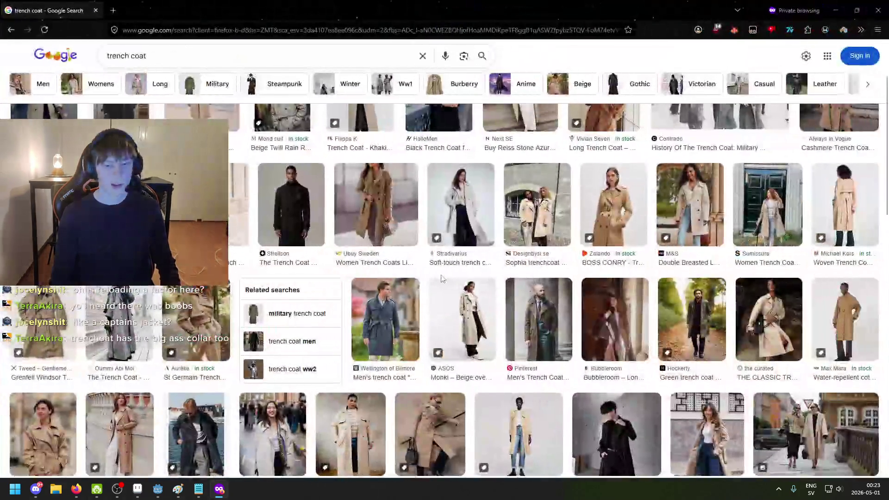
Preview the Next SE beige double-breasted trench coat from the 'trench coat' results
scroll(442, 278, "up", 2)
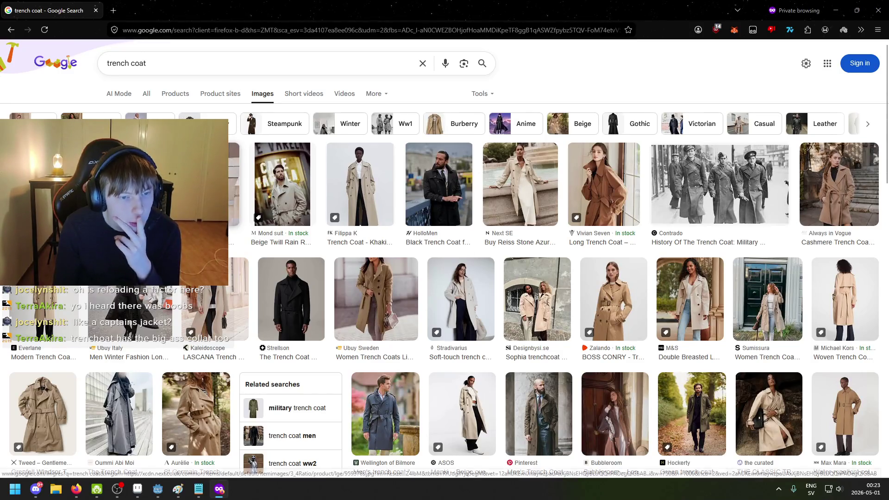
left_click(234, 185)
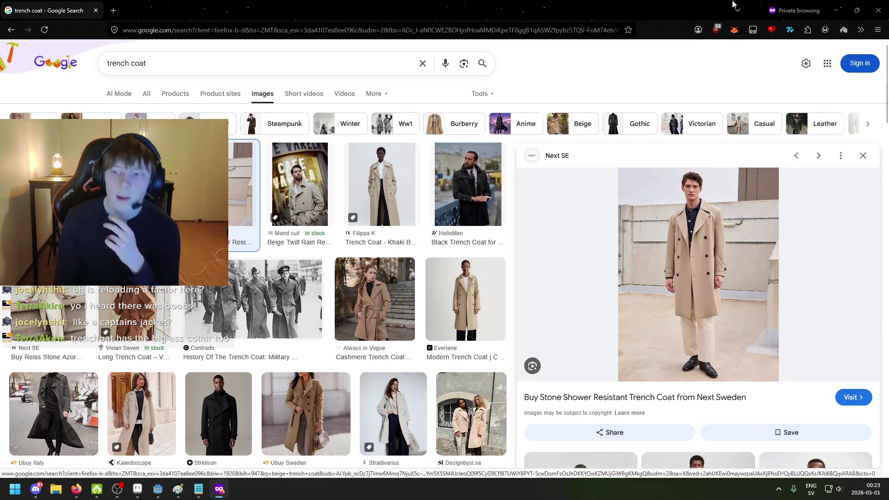
left_click(842, 9)
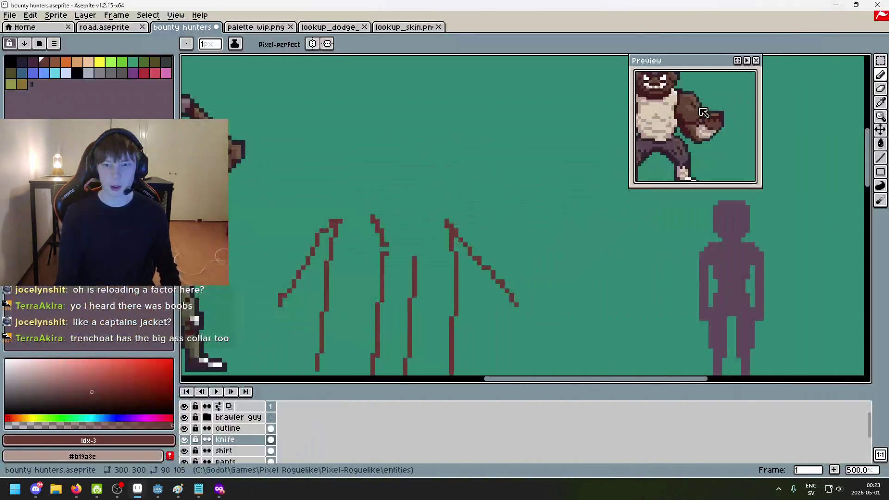
Wipe the coat strokes with an 18 px eraser, then recentre the brawler, knife guy and silhouette
scroll(532, 292, "down", 1)
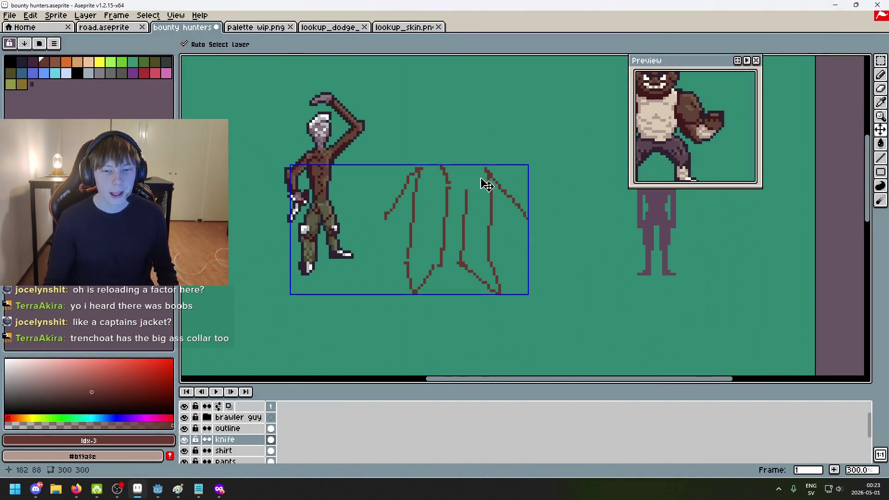
key("e")
key("plus")
key("plus")
key("plus")
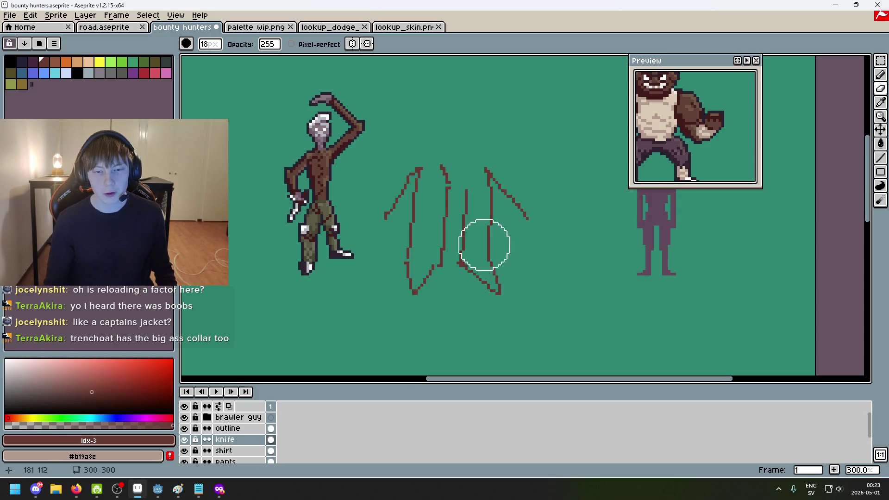
mouse_move(495, 298)
left_mouse_down()
mouse_move(506, 248)
mouse_move(460, 275)
mouse_move(407, 176)
mouse_move(401, 264)
left_mouse_up()
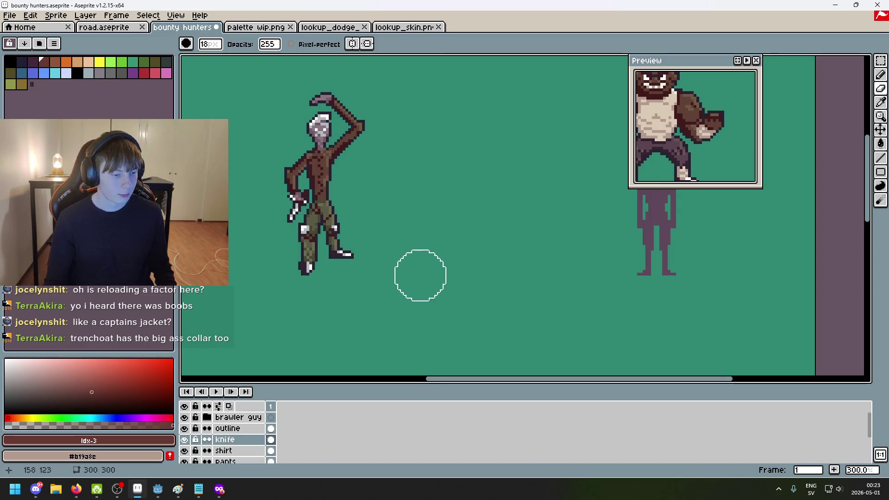
scroll(481, 271, "up", 2)
mouse_move(472, 268)
left_mouse_down()
mouse_move(578, 262)
mouse_move(595, 277)
left_mouse_up()
scroll(472, 268, "up", 4)
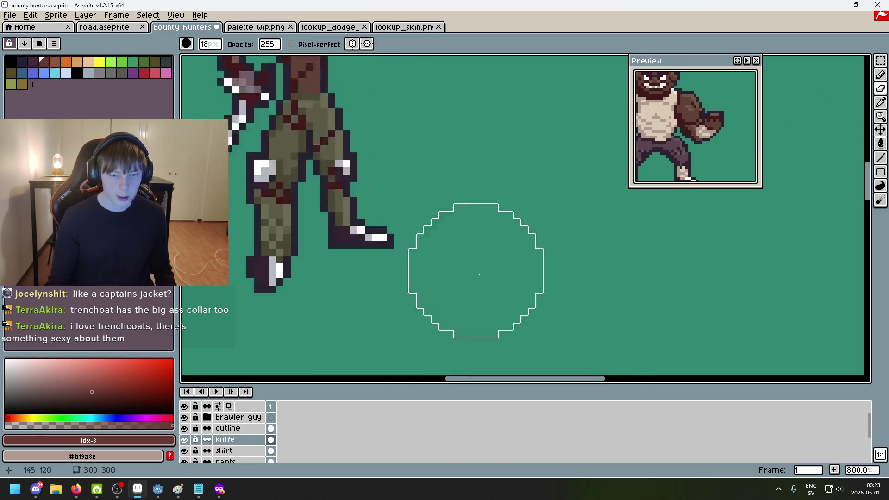
key("b")
scroll(520, 277, "down", 4)
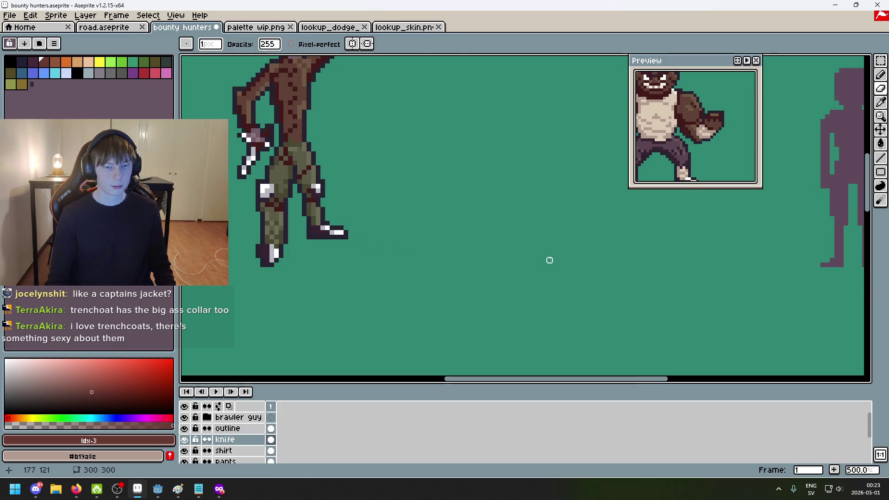
scroll(545, 243, "down", 3)
left_click_drag(543, 254, 540, 271)
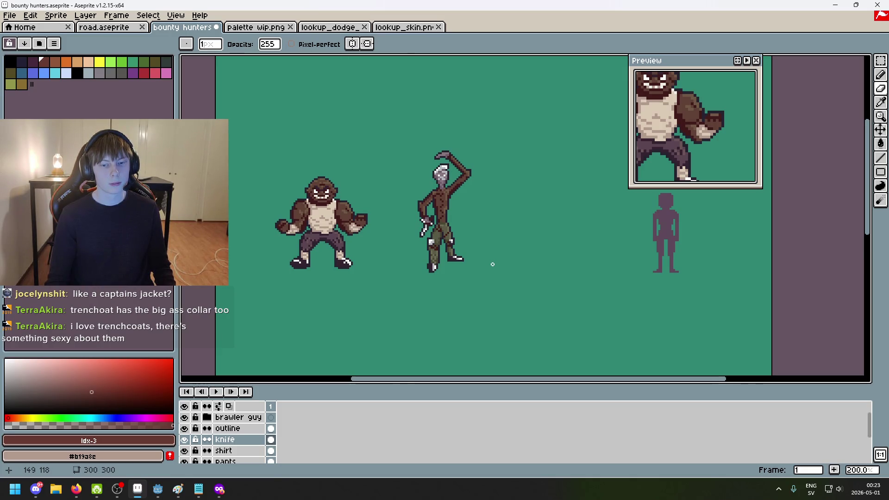
scroll(500, 264, "up", 4)
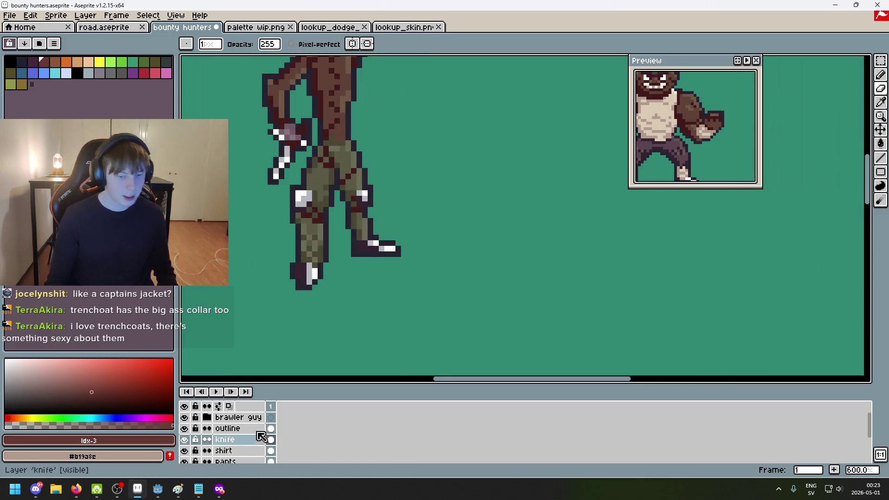
On the pants layer, repaint the knife guy's boot highlight pixels with the boot's white
scroll(250, 447, "down", 2)
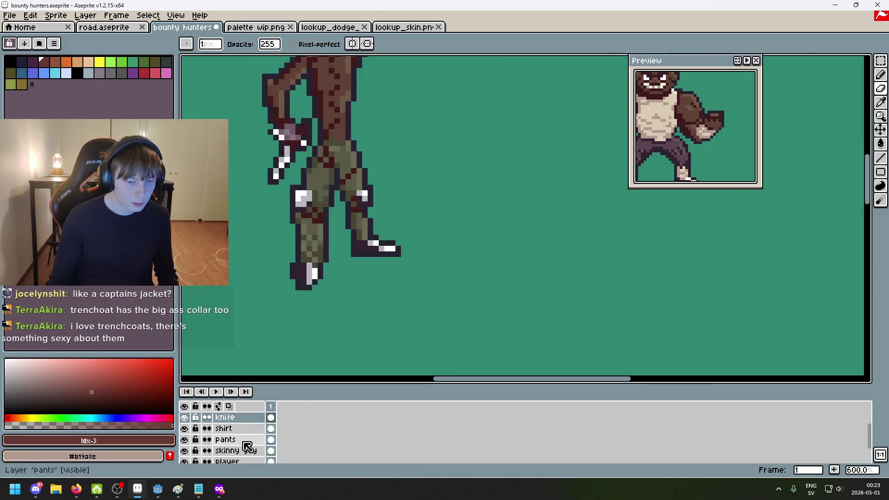
left_click(246, 441)
scroll(338, 228, "up", 4)
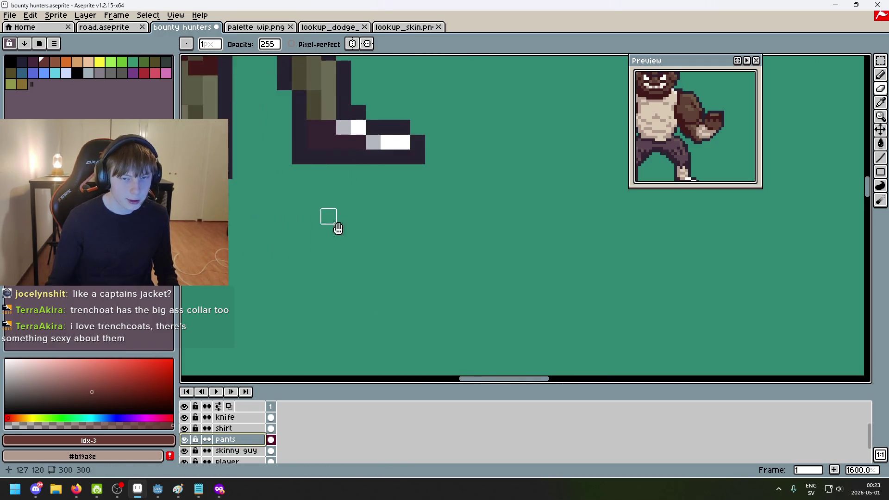
scroll(338, 228, "up", 2)
left_click(376, 163, "alt")
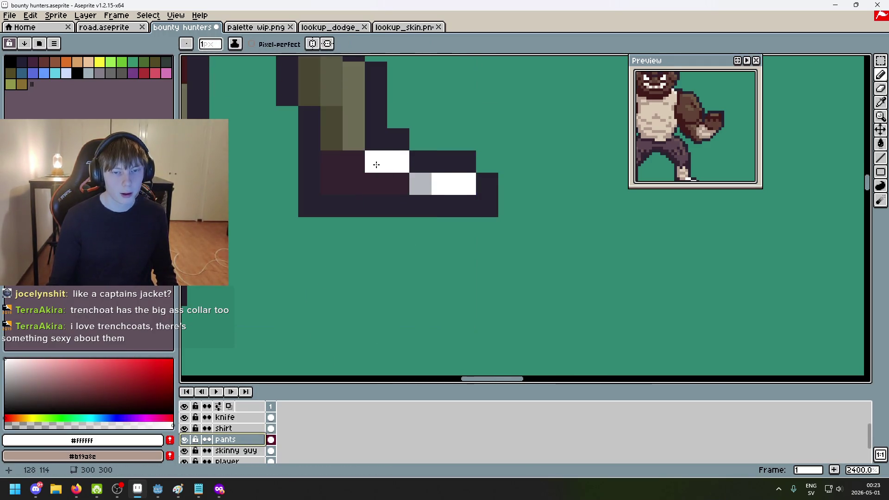
left_click(421, 183, "alt")
left_click(398, 161)
left_click(454, 178, "alt")
left_click(420, 185)
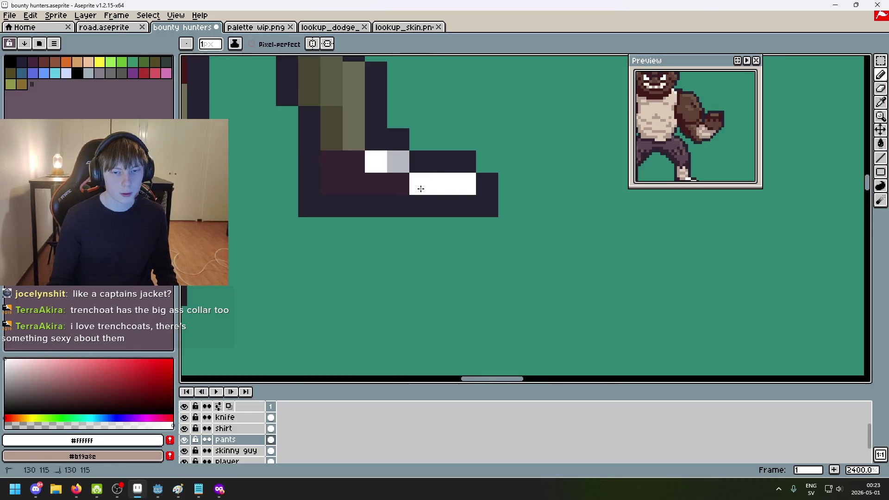
Paint one boot pixel light grey, then undo that edit
left_click(398, 162, "alt")
left_click(442, 184)
scroll(492, 205, "down", 10)
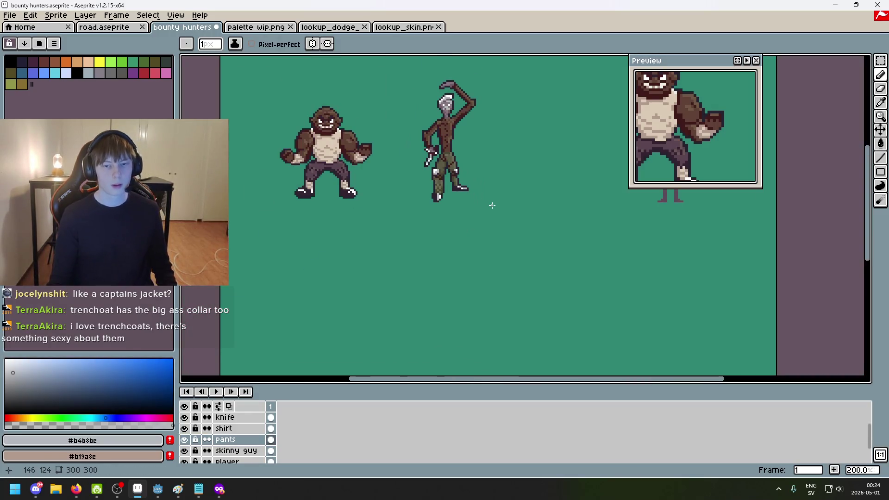
key("ctrl+z")
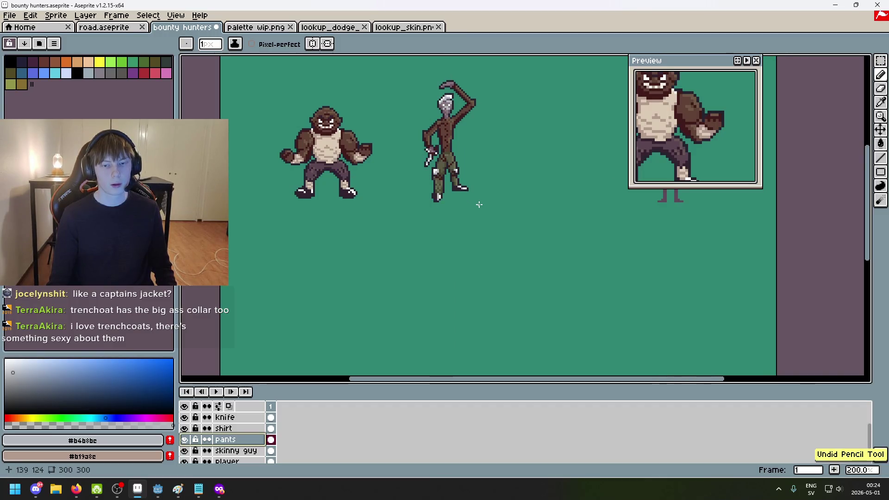
scroll(479, 205, "down", 3)
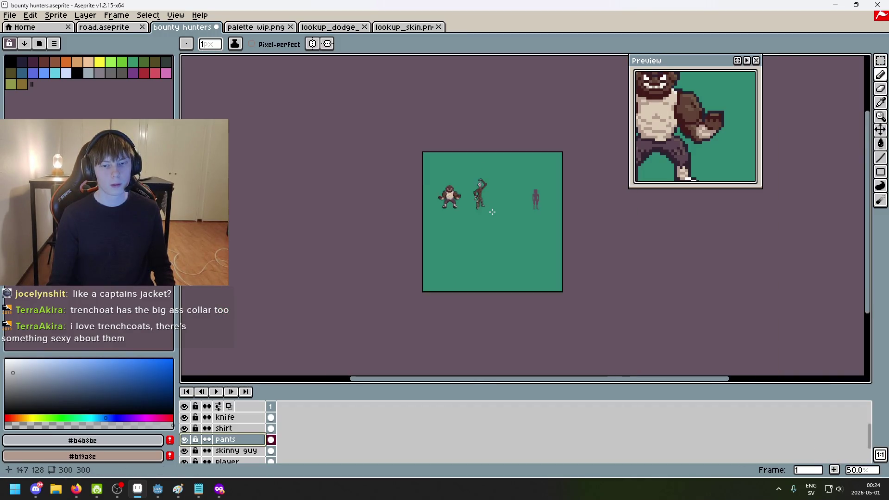
scroll(492, 212, "up", 1)
scroll(491, 212, "up", 1)
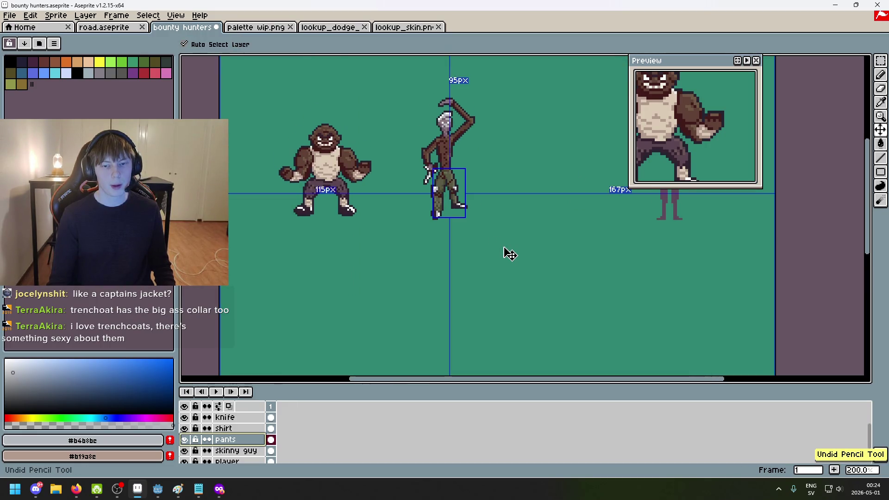
Switch back to the Pencil and bring up the 'buccaneer jacket pirate' image search
key("b")
left_click_drag(481, 251, 390, 294)
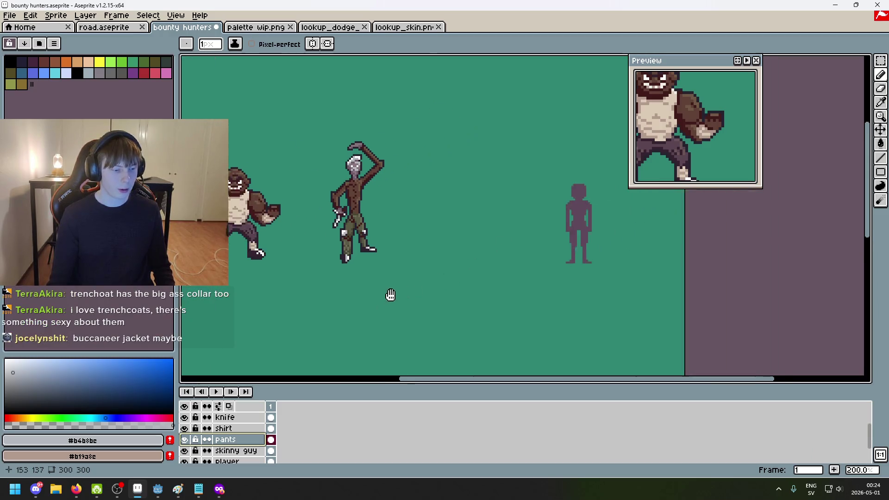
key("alt+Tab")
key("alt+Tab")
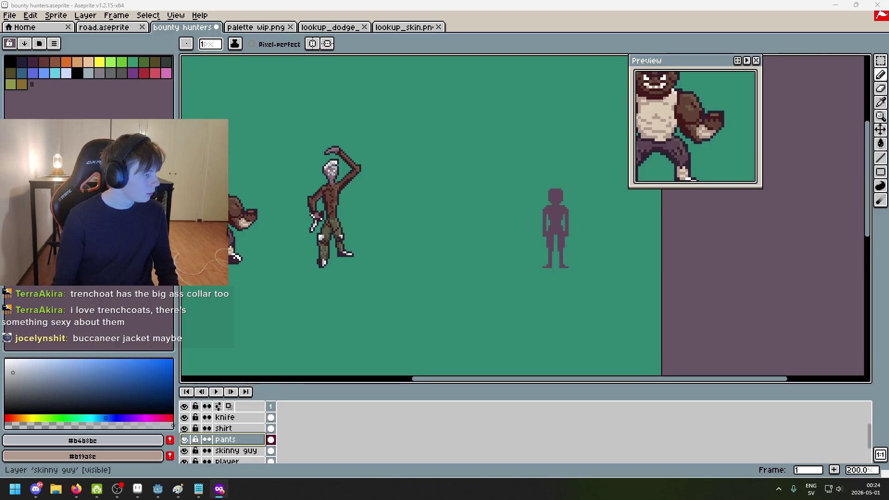
key("alt+Tab")
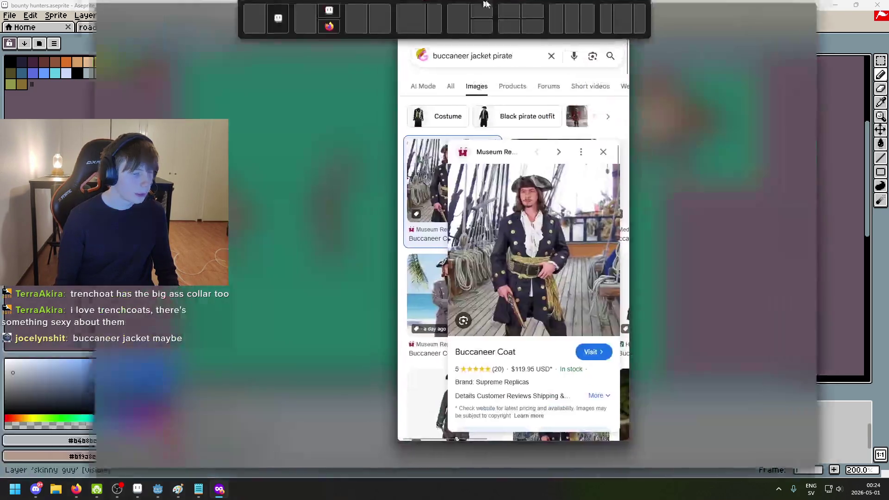
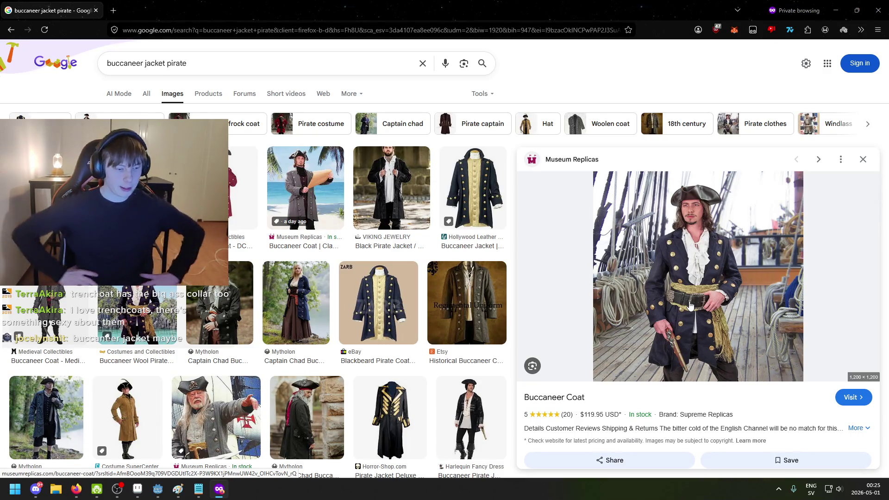
Open a buccaneer coat result in a background tab, then close that extra tab
key("Tab")
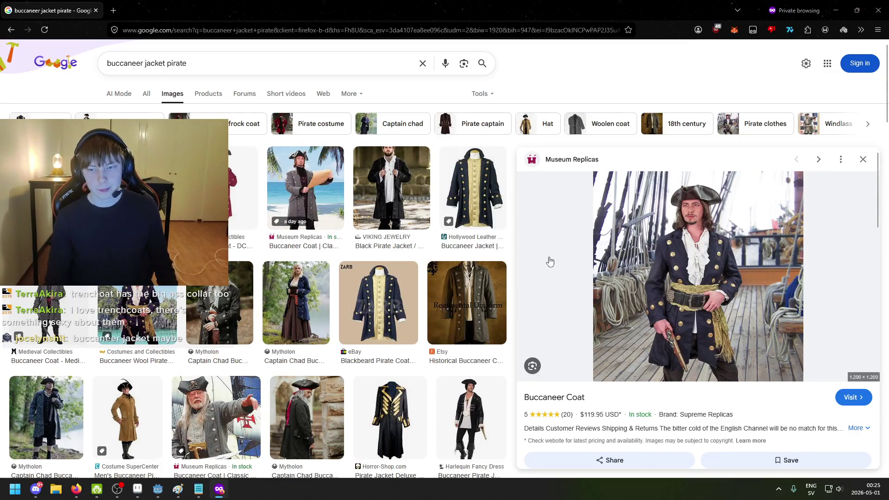
middle_click(602, 263)
left_click(207, 9)
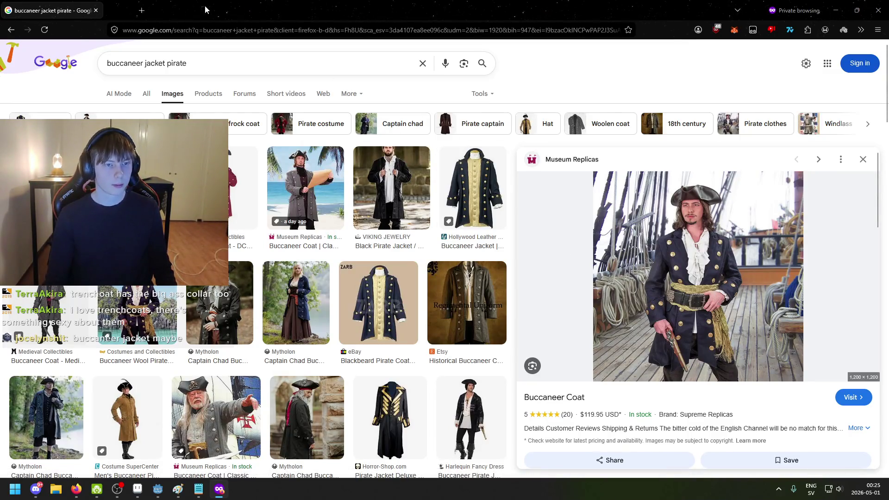
Minimize Firefox and the character notes so the bounty hunters sprite is in front
left_click(836, 10)
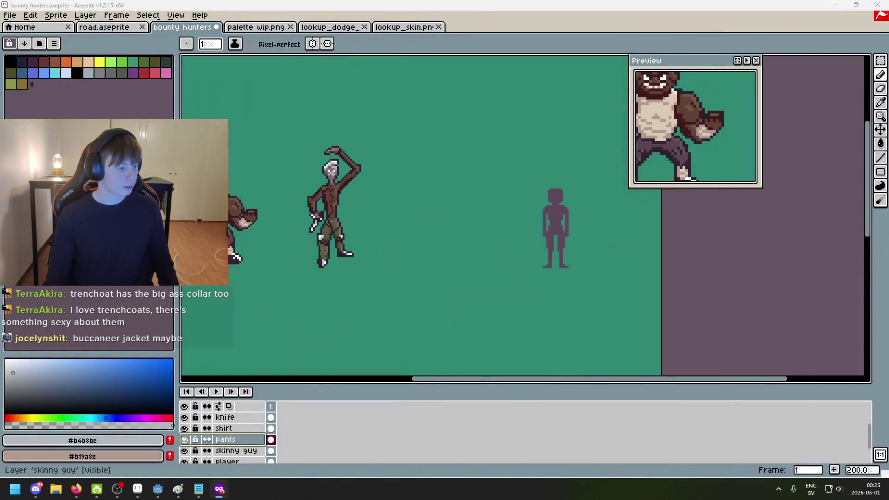
key("alt+Tab")
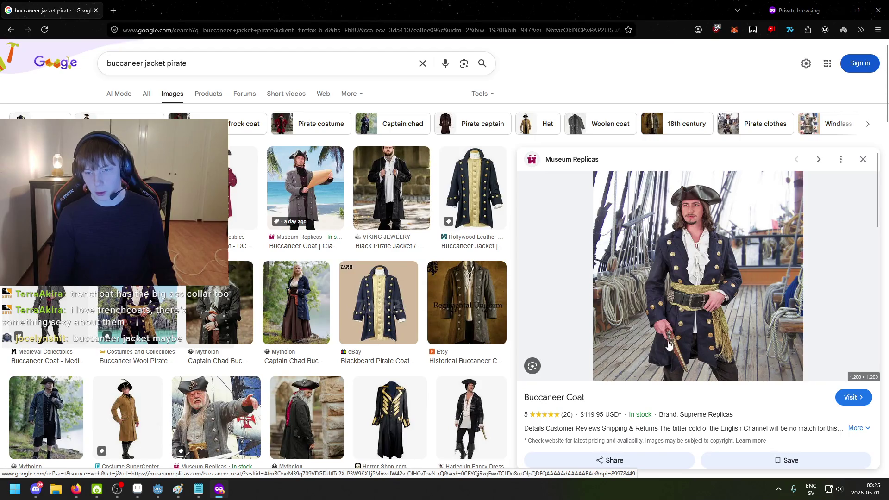
left_click(202, 492)
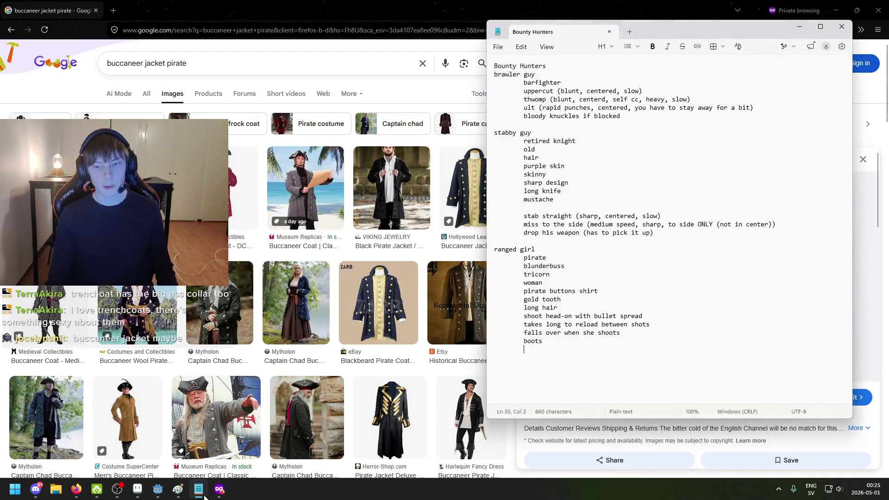
left_click(203, 493)
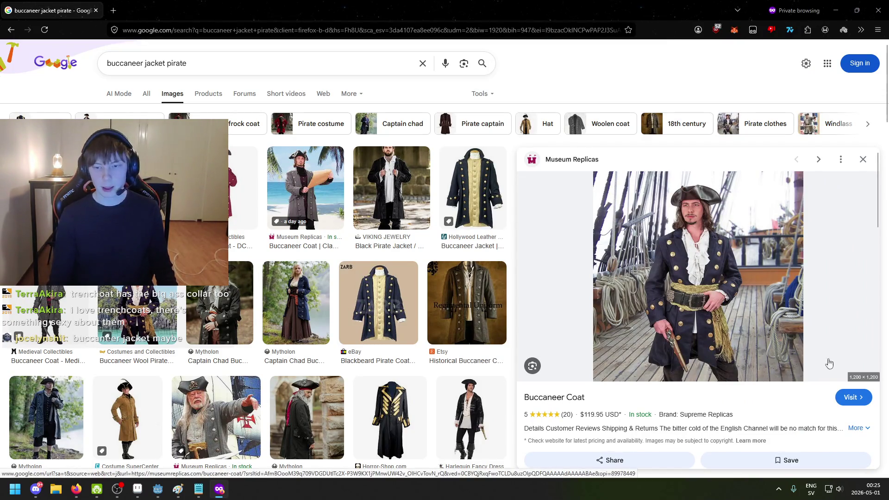
key("super+Down")
key("super+Down")
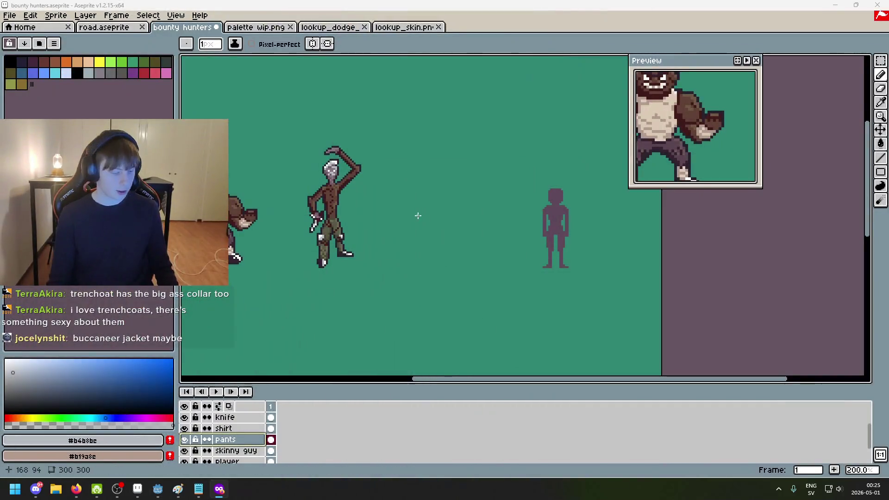
Zoom in and out and pan across the figures to compare their sizes
scroll(468, 215, "up", 1)
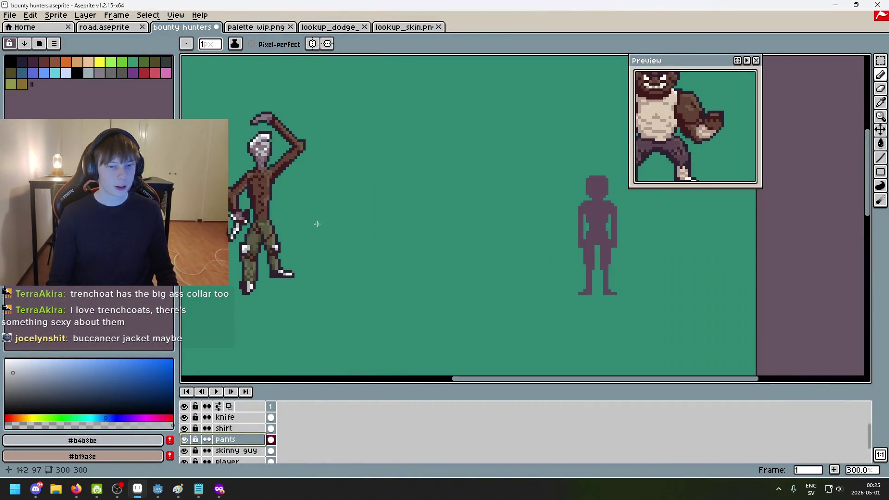
scroll(441, 218, "down", 1)
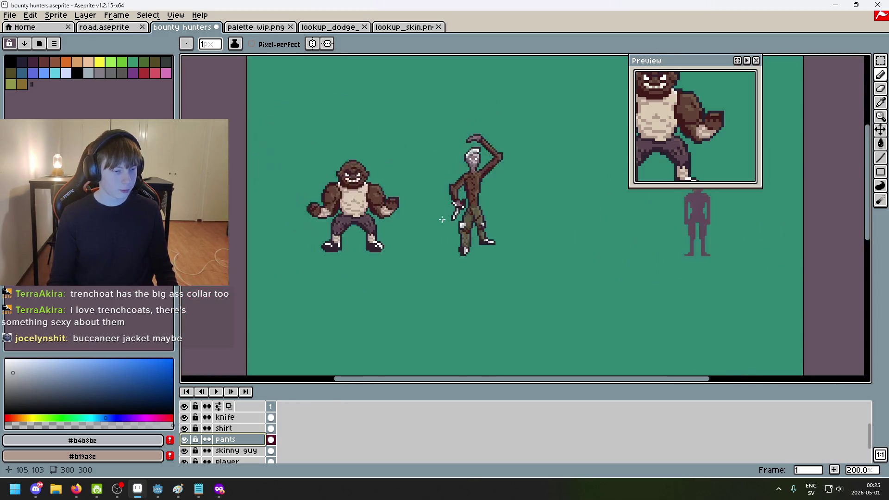
scroll(458, 260, "up", 1)
scroll(366, 167, "down", 1)
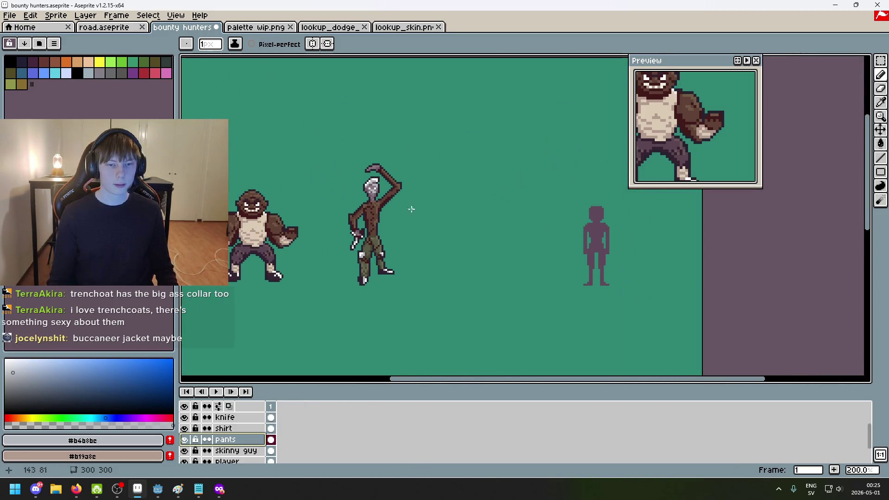
left_click_drag(485, 224, 445, 224)
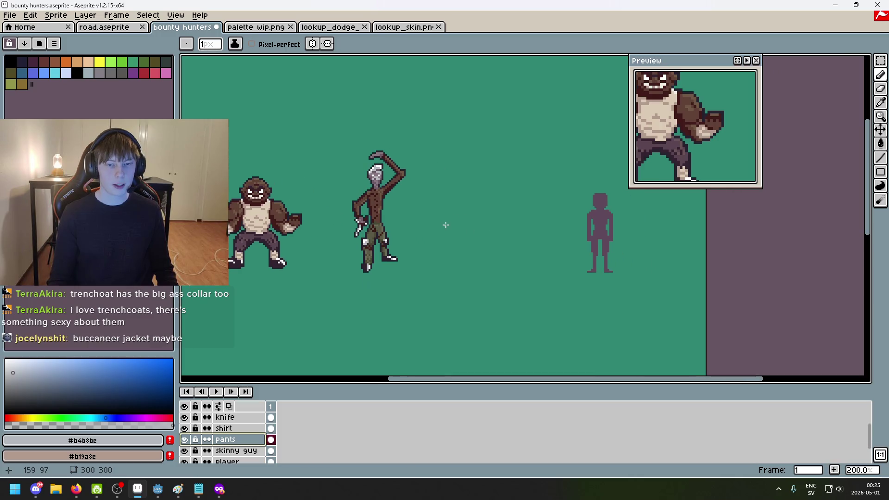
Add 'small' under 'boots' in the ranged girl's character notes
left_click(198, 489)
left_click(632, 336)
key("Return")
key("Tab")
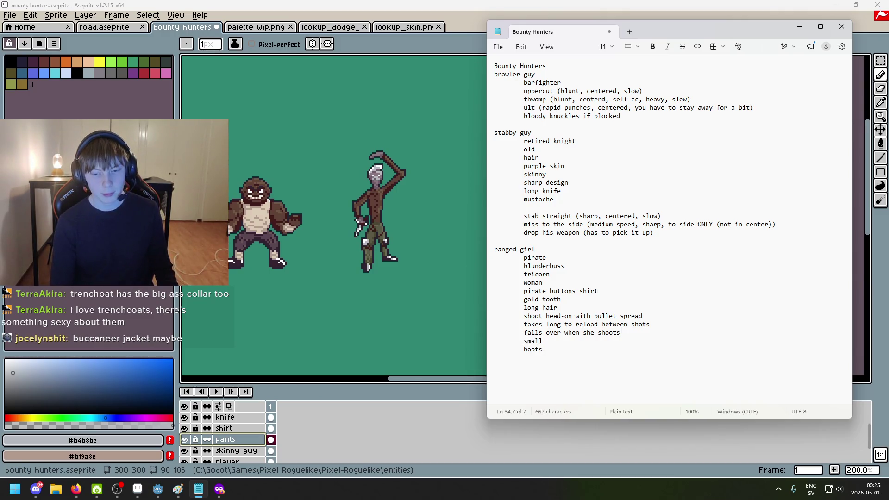
key("BackSpace")
key("BackSpace")
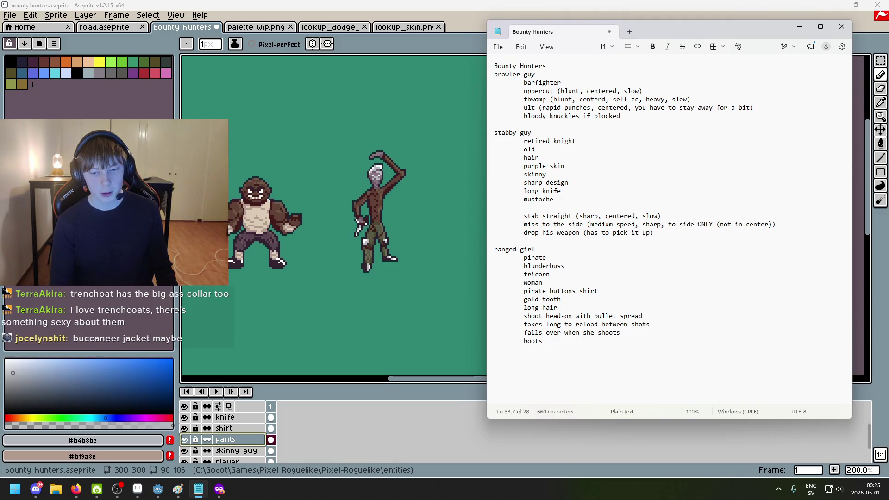
left_click(542, 341)
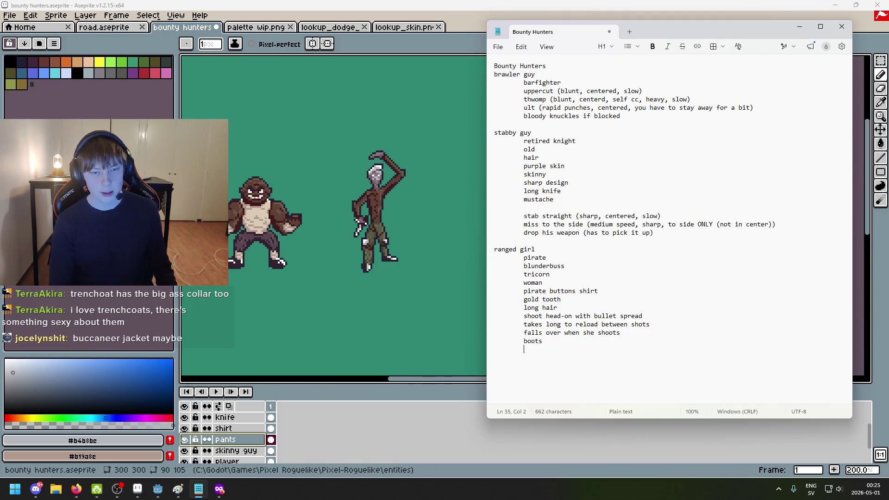
type("small")
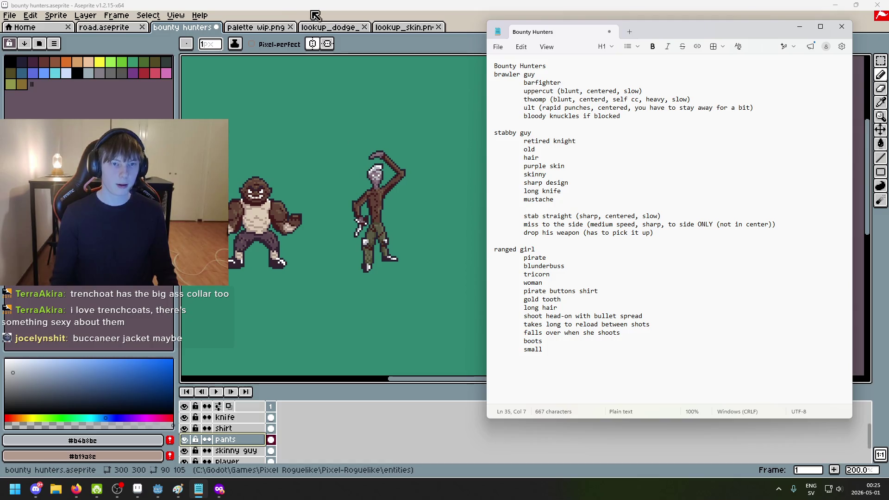
Pan and zoom the canvas to centre the skinny figure and inspect it
left_click(338, 248)
mouse_move(338, 248)
left_mouse_down()
mouse_move(413, 250)
mouse_move(413, 259)
left_mouse_up()
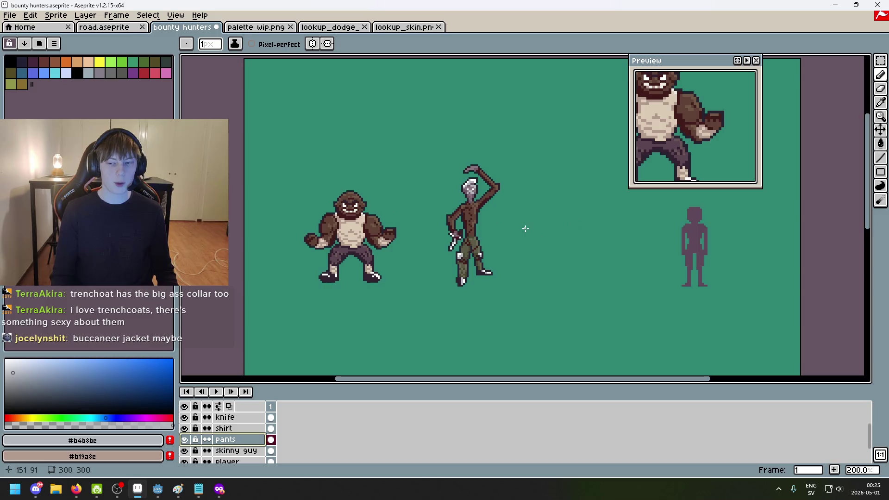
left_click_drag(465, 259, 446, 262)
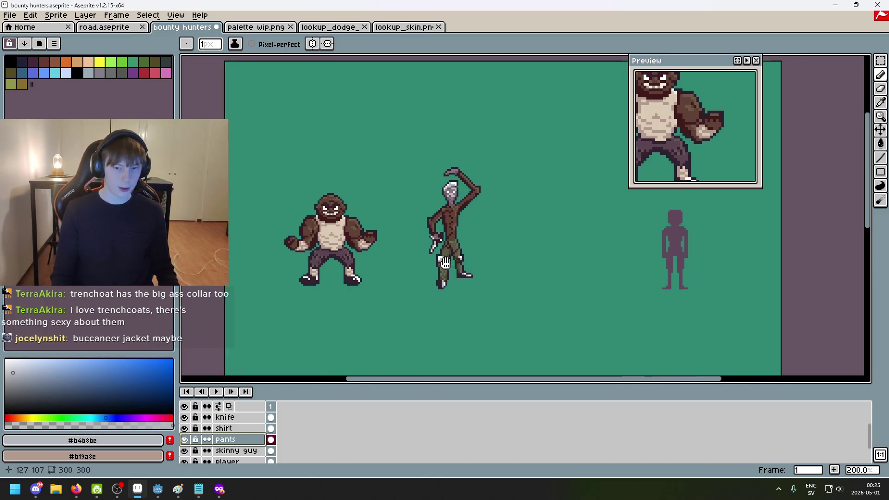
scroll(505, 272, "up", 1)
mouse_move(694, 293)
left_mouse_down()
mouse_move(538, 274)
mouse_move(520, 284)
mouse_move(555, 314)
mouse_move(404, 284)
mouse_move(365, 285)
mouse_move(550, 268)
mouse_move(423, 258)
mouse_move(533, 265)
mouse_move(589, 196)
mouse_move(430, 217)
mouse_move(543, 239)
mouse_move(377, 274)
mouse_move(375, 284)
mouse_move(312, 307)
mouse_move(315, 329)
left_mouse_up()
scroll(546, 279, "down", 1)
scroll(518, 283, "up", 1)
scroll(556, 314, "down", 1)
scroll(547, 303, "up", 1)
scroll(376, 284, "down", 1)
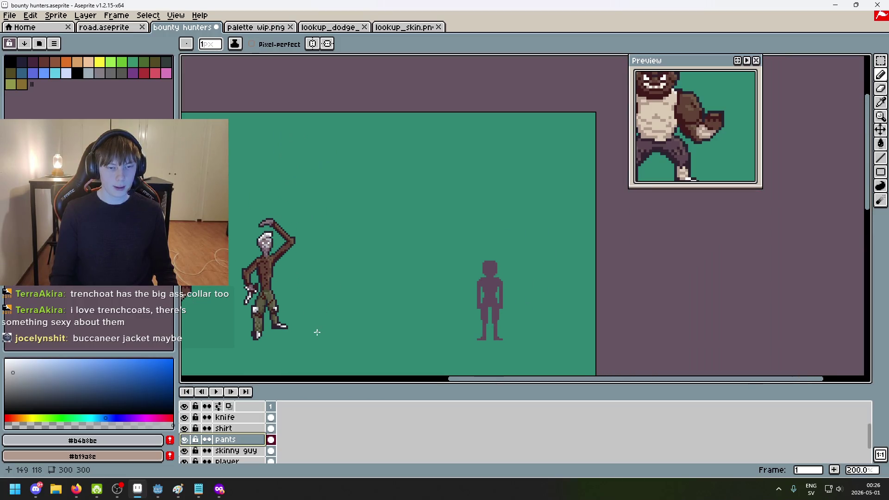
scroll(321, 320, "up", 1)
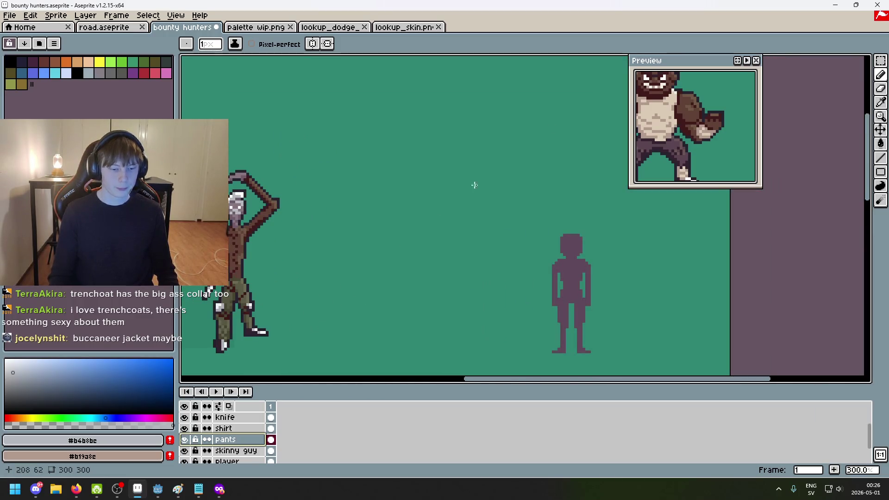
left_click(199, 490)
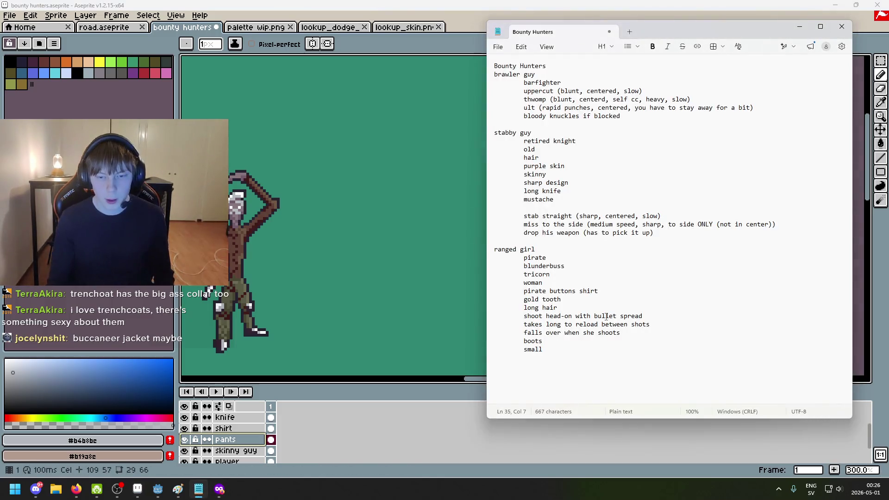
Append '(bucanner jacker)' after 'pirate buttons shirt' in the ranged girl notes
left_click(579, 277)
left_click(576, 291)
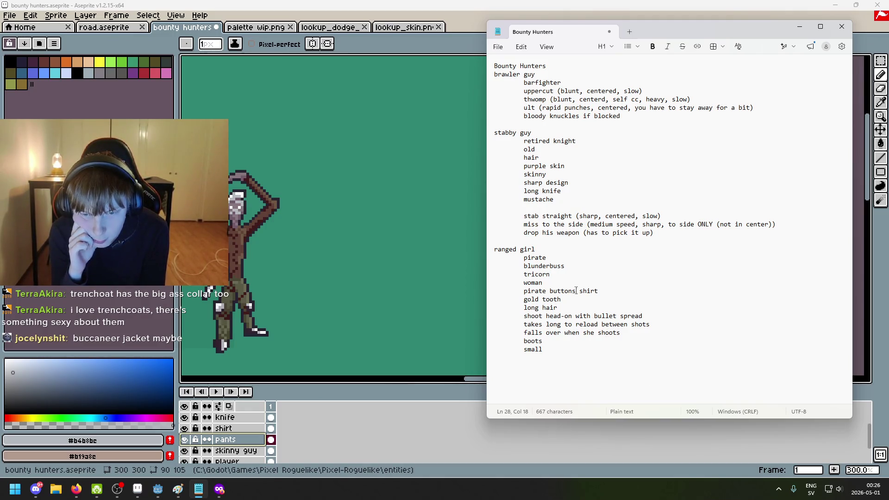
left_click_drag(517, 293, 598, 289)
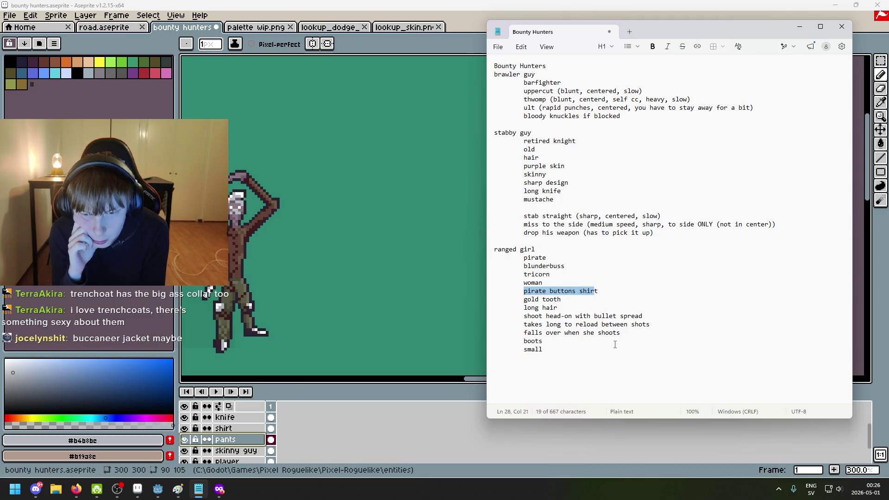
left_click(595, 333)
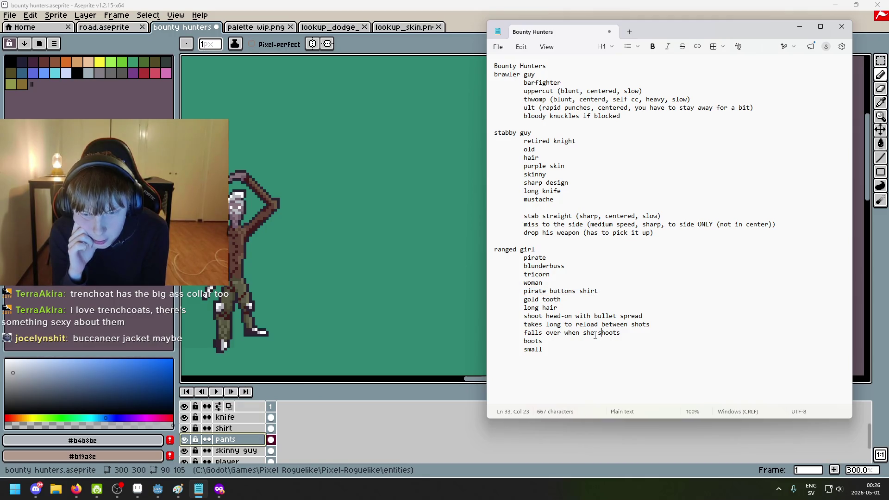
left_click(625, 285)
left_click(620, 292)
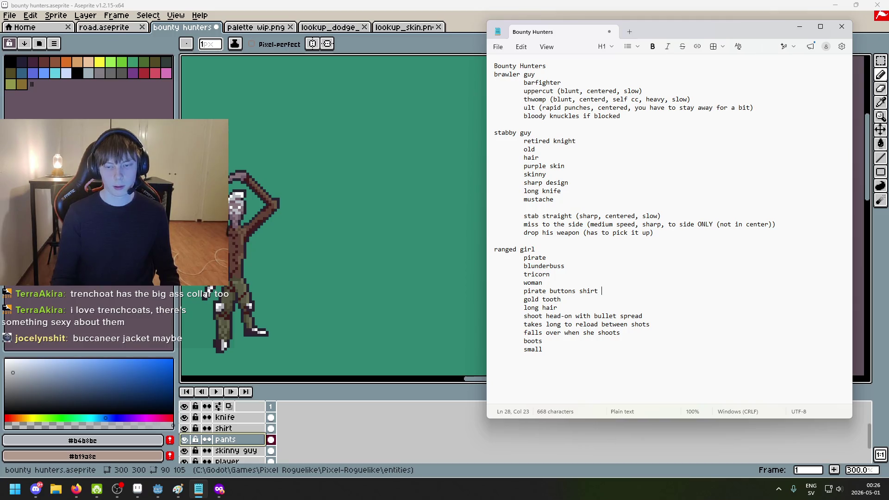
type("(bucanner jacker)")
Mark 'gold tooth' as '(maybe)', review the remaining lines, and return to the sprite
left_click(562, 299)
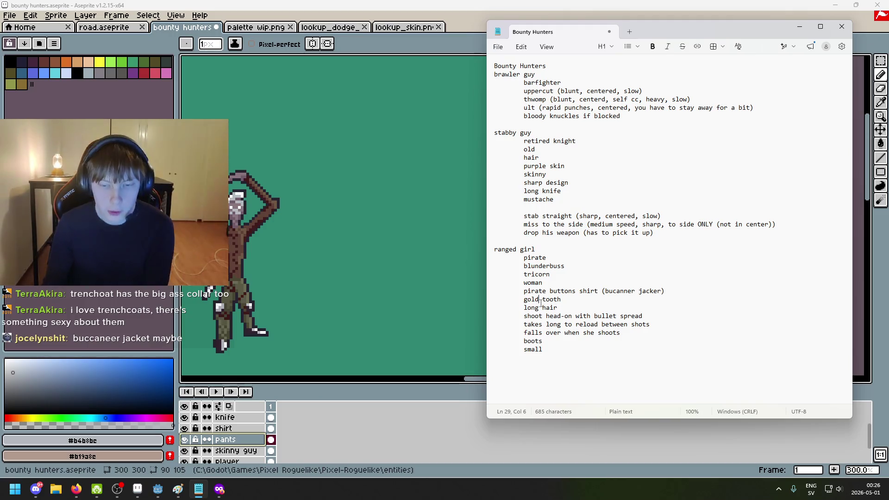
type(" (may")
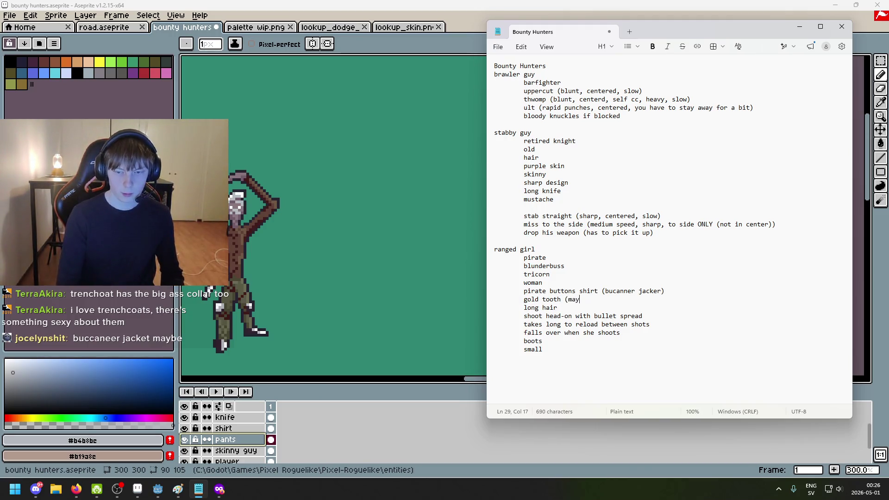
type("be)")
left_click(580, 304)
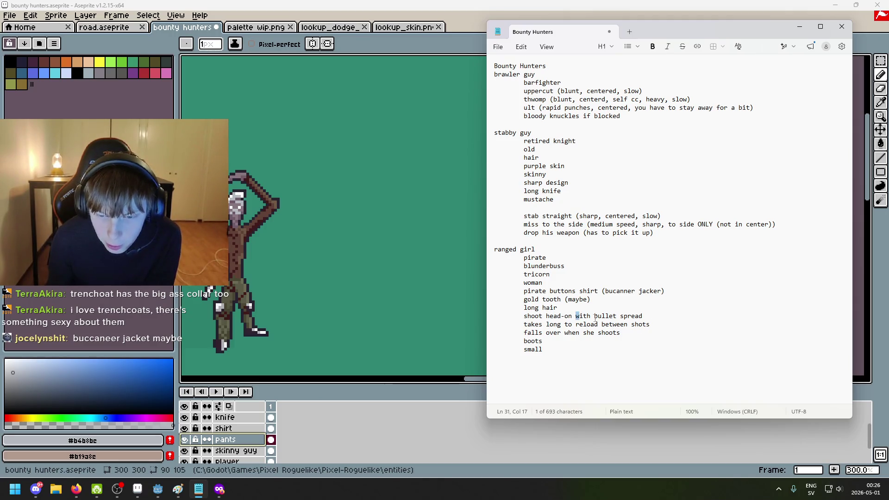
left_click(661, 317)
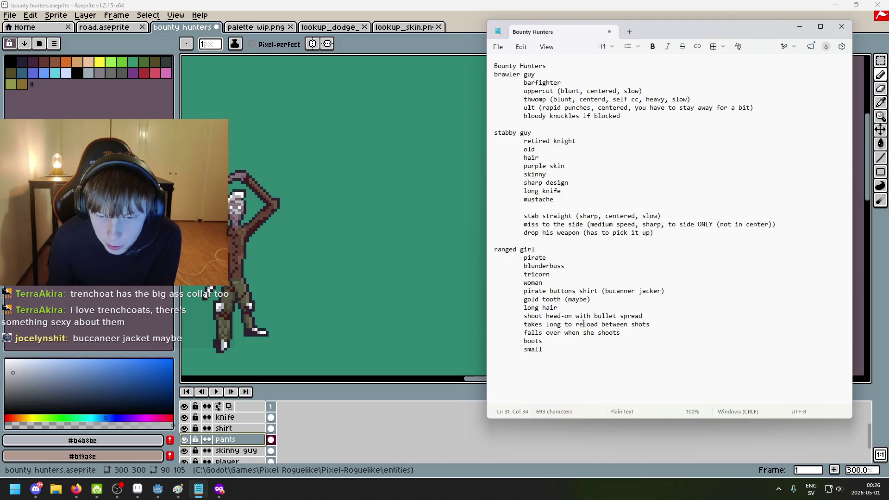
left_click_drag(522, 328, 669, 327)
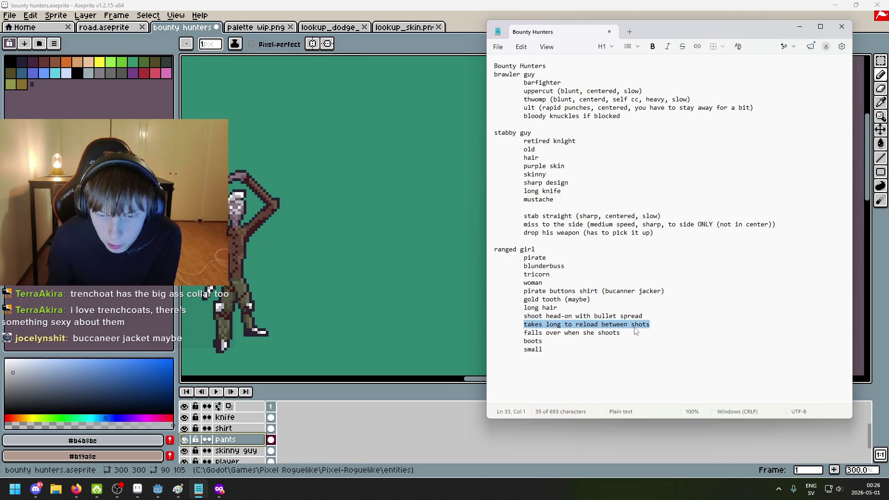
left_click(620, 345)
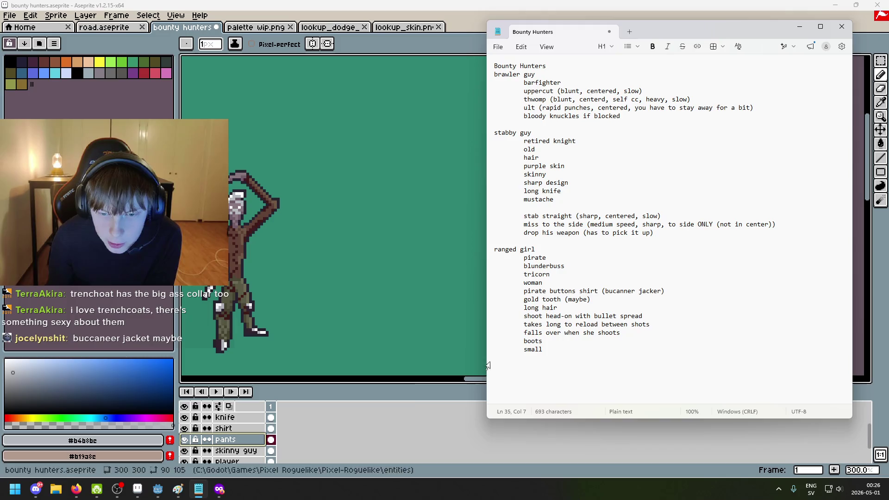
left_click(368, 327)
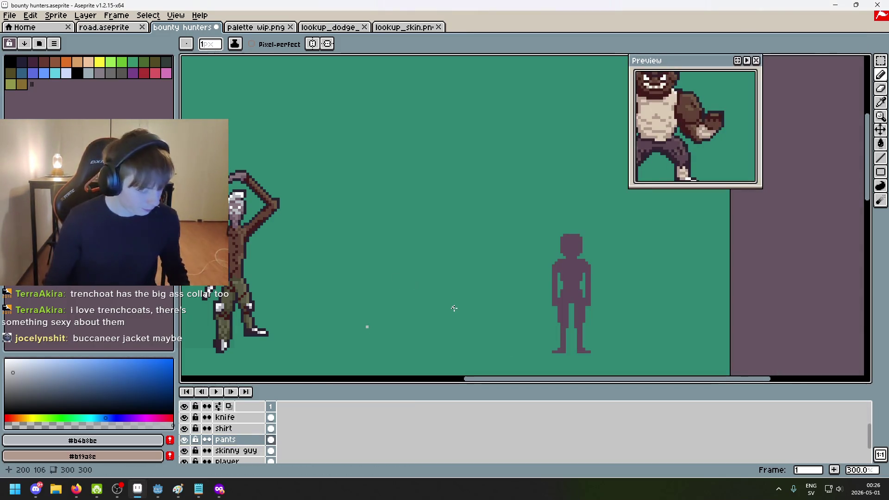
Put the outline layer into a new group and name it 'stabber'
scroll(391, 278, "up", 1)
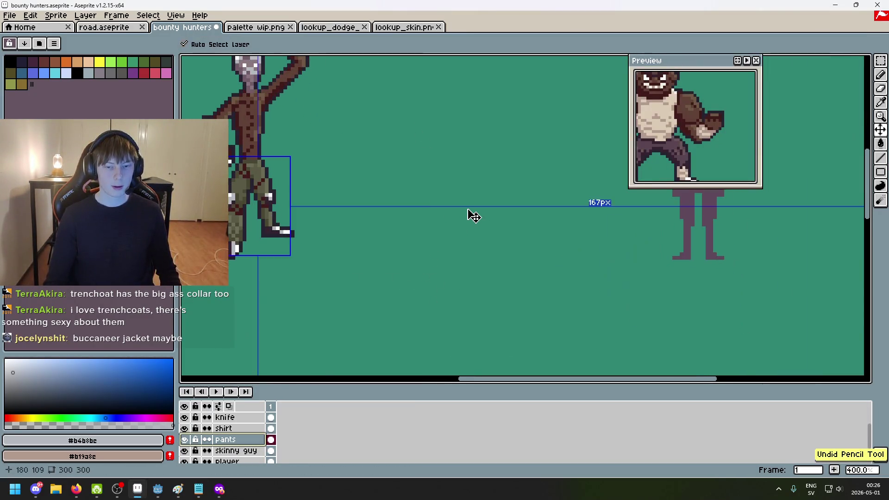
scroll(247, 435, "up", 2)
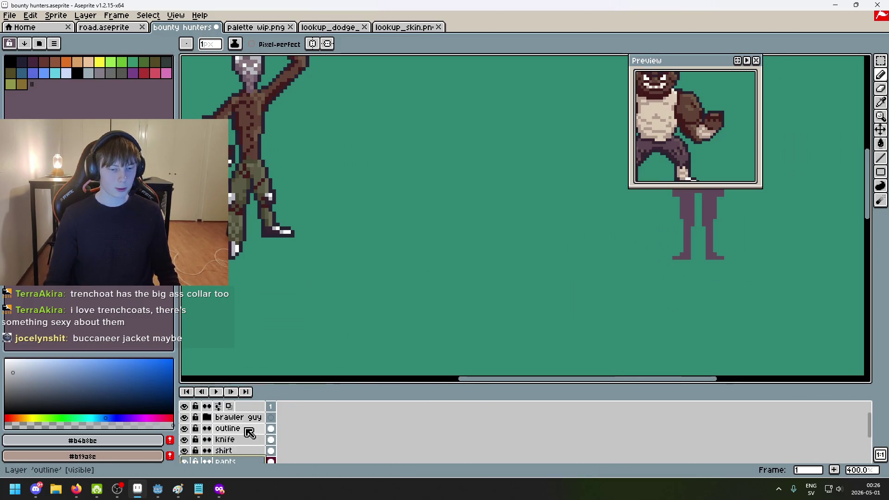
right_click(250, 432)
left_click(294, 409)
double_click(238, 429)
key("BackSpace")
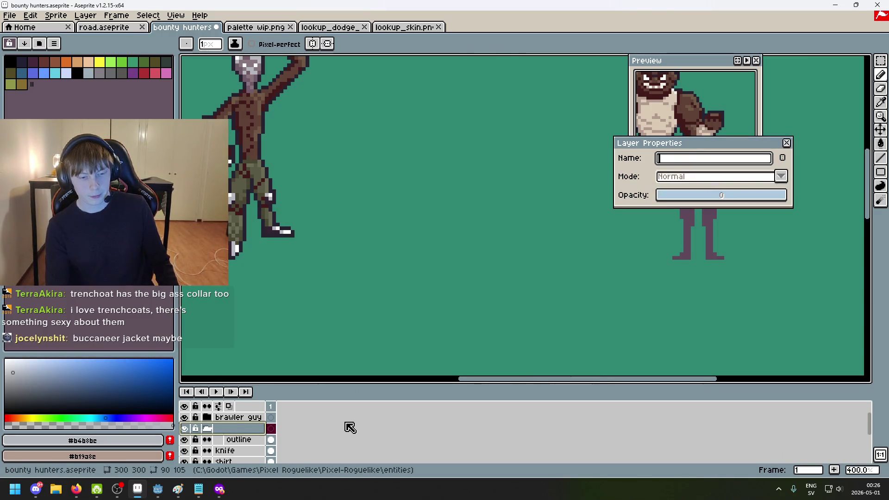
type("stabber")
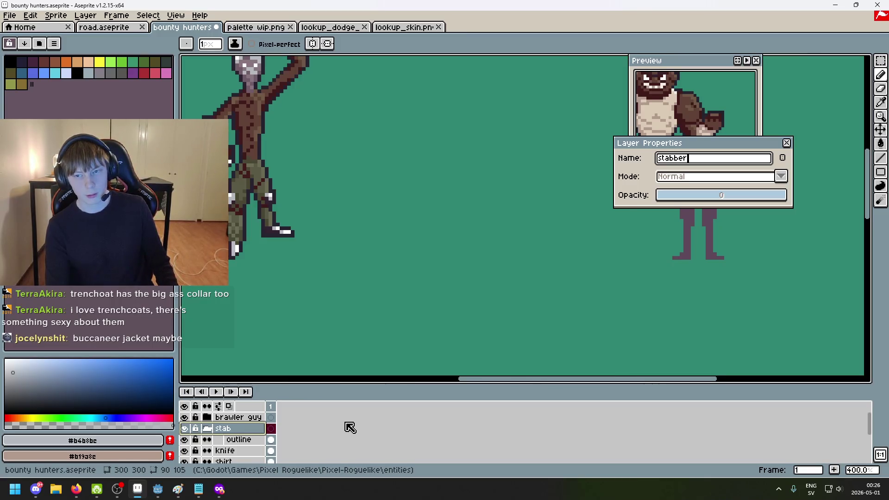
key("Return")
Check the shirt, player and knife layers, then collapse the stabber group
scroll(236, 433, "down", 1)
left_click(242, 440)
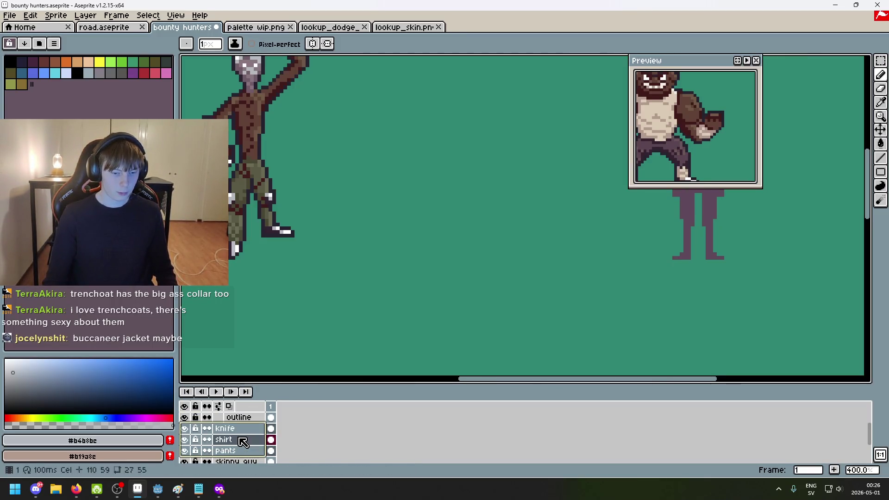
scroll(243, 442, "down", 2)
left_click(245, 452)
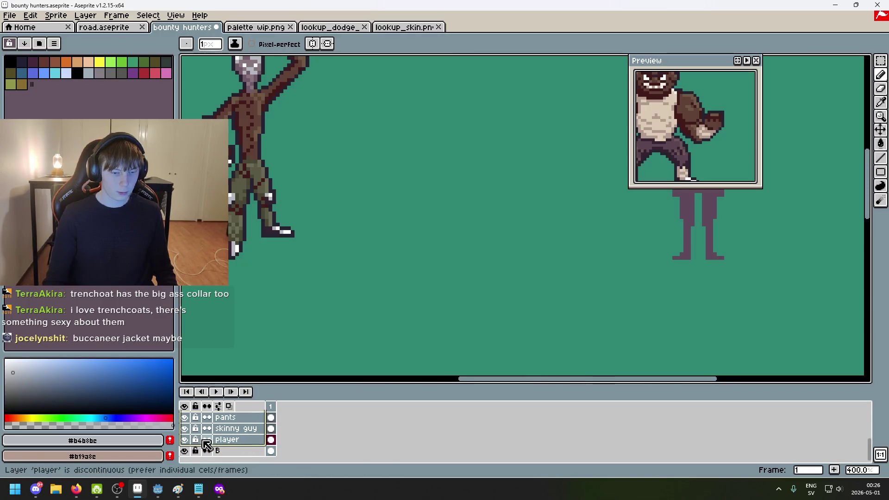
right_click(240, 442)
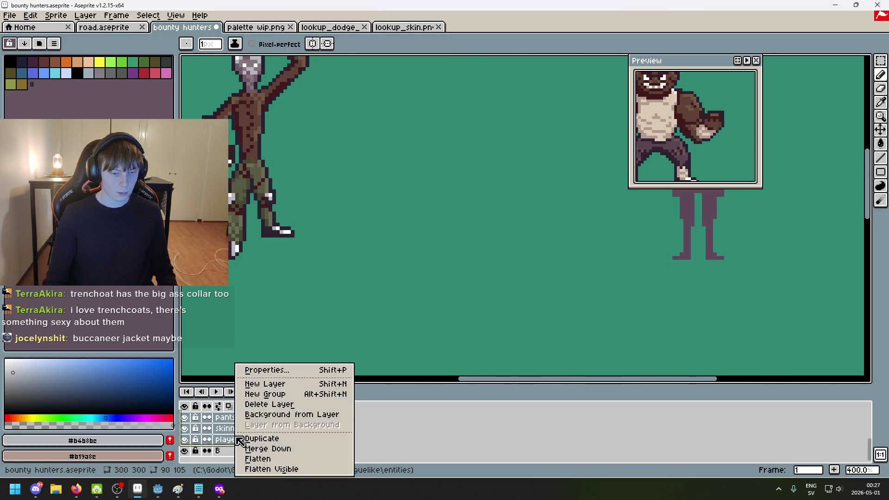
left_click(226, 431)
scroll(245, 431, "up", 2)
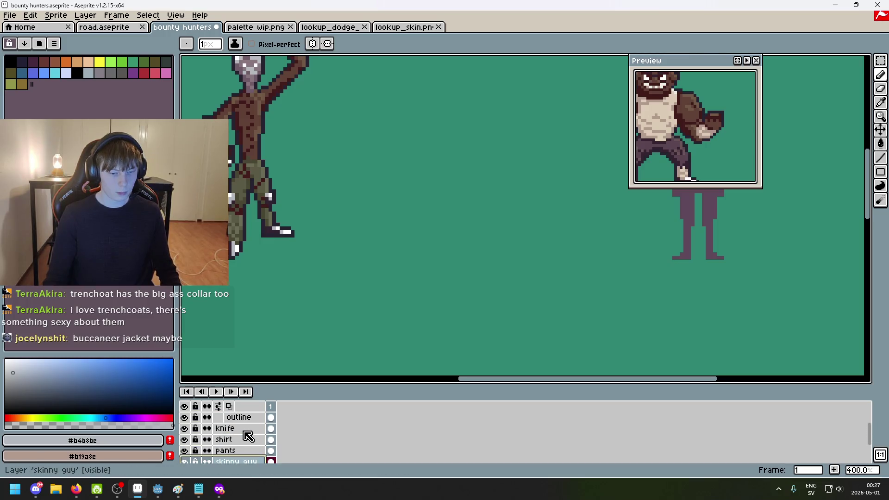
left_click(241, 438)
scroll(242, 433, "up", 1)
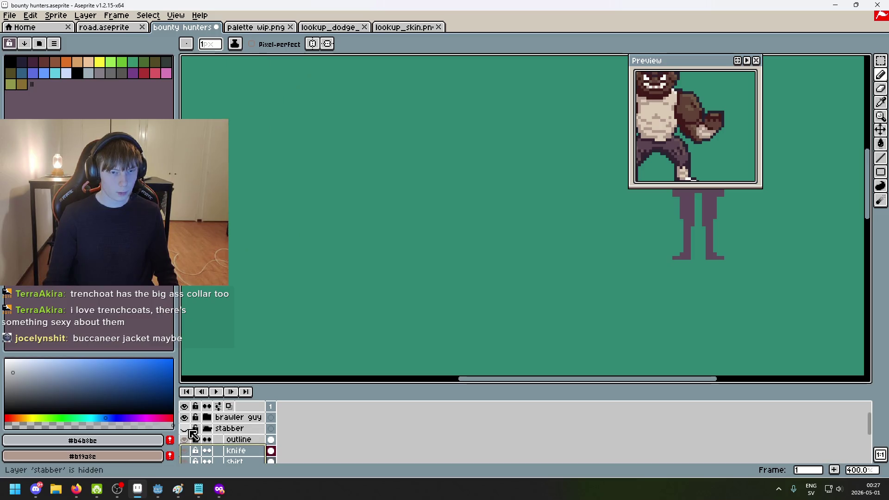
left_click(208, 429)
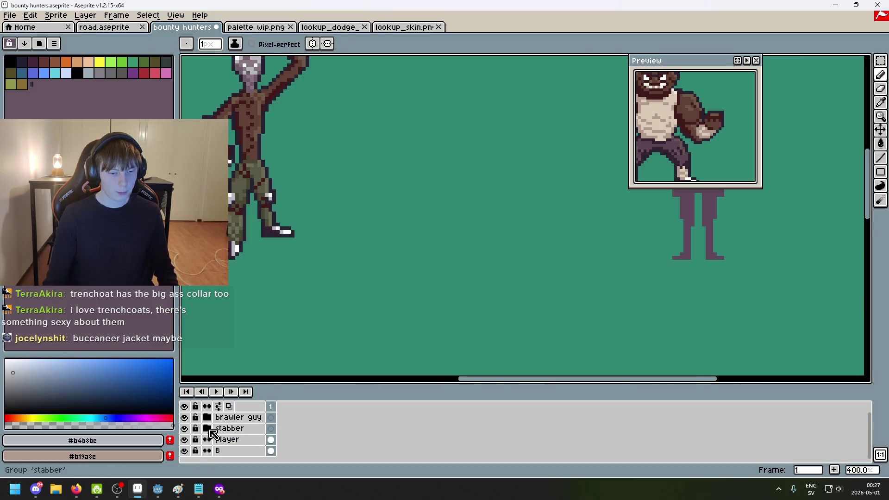
Add a new Layer 2 above the player layer, keeping its default name
right_click(247, 440)
left_click(278, 384)
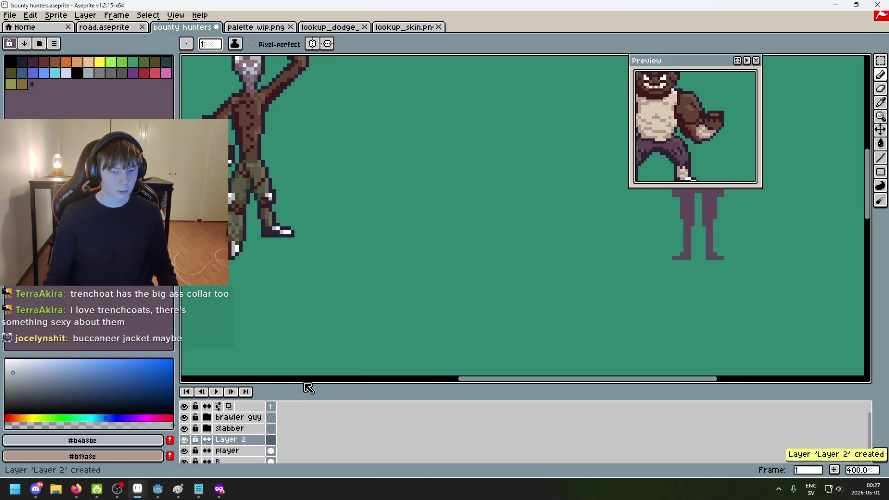
double_click(259, 440)
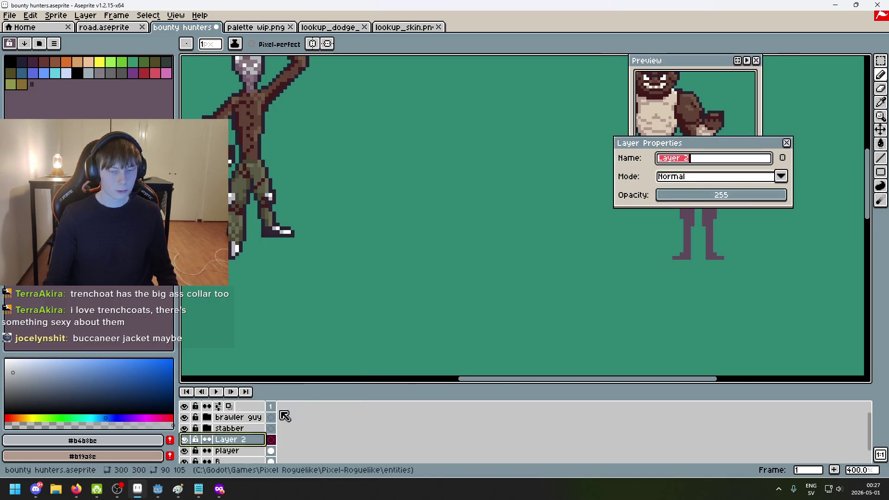
left_click(786, 142)
scroll(480, 225, "down", 1)
scroll(480, 225, "up", 2)
scroll(486, 258, "up", 1)
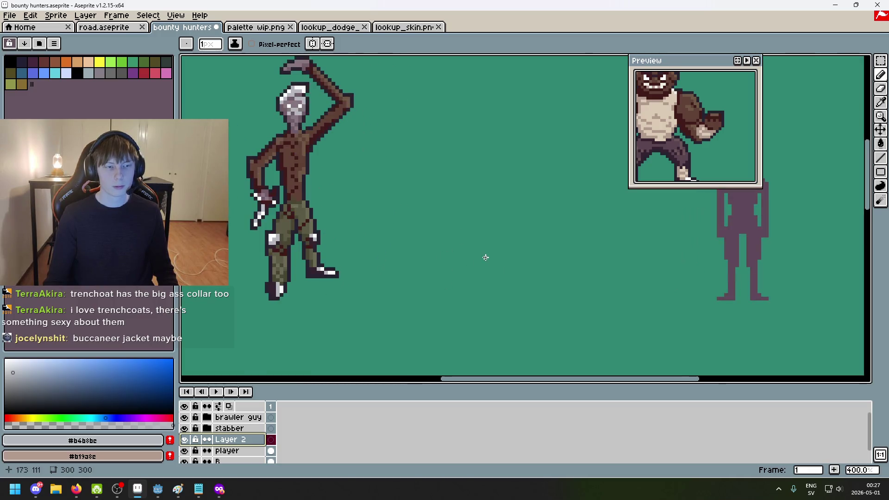
scroll(487, 258, "right", 3)
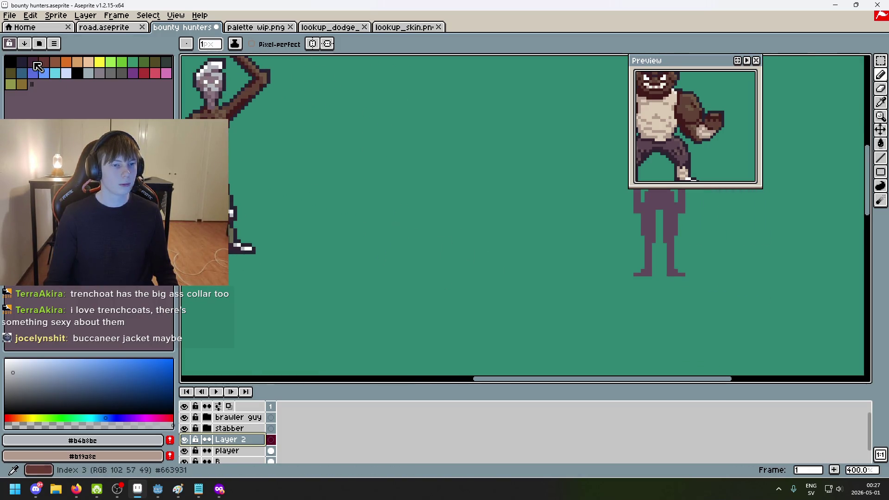
Try dark purple and orange test strokes with an 8px brush, undoing each
left_click(34, 63)
key("ctrl+plus")
key("ctrl+plus")
key("ctrl+plus")
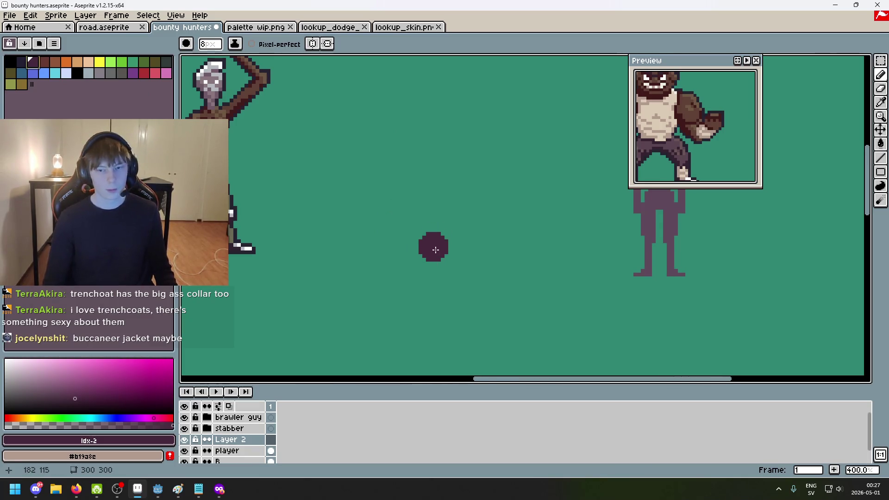
scroll(444, 259, "up", 1)
left_click_drag(456, 197, 449, 256)
key("ctrl+z")
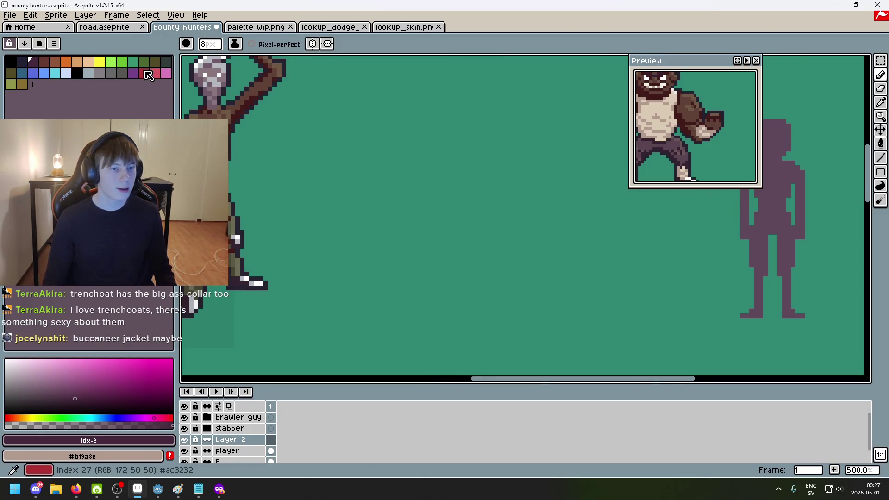
left_click(66, 61)
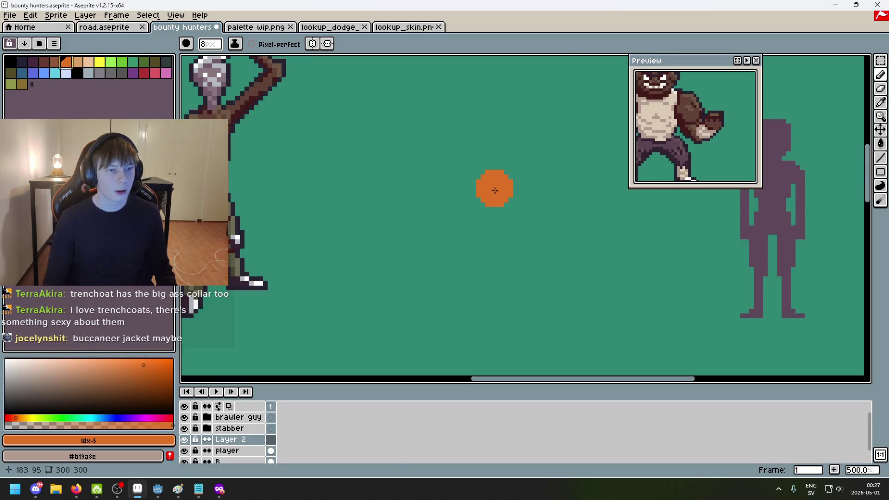
left_click_drag(452, 175, 480, 256)
key("v")
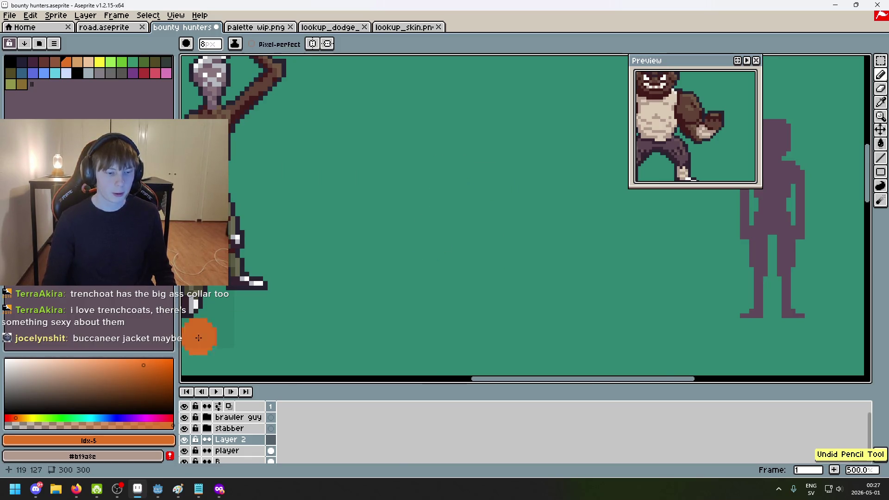
Test brown shades, settle on the darker brown, and shrink the brush to 3px
left_click(128, 377)
left_click_drag(448, 188, 443, 239)
key("ctrl+z")
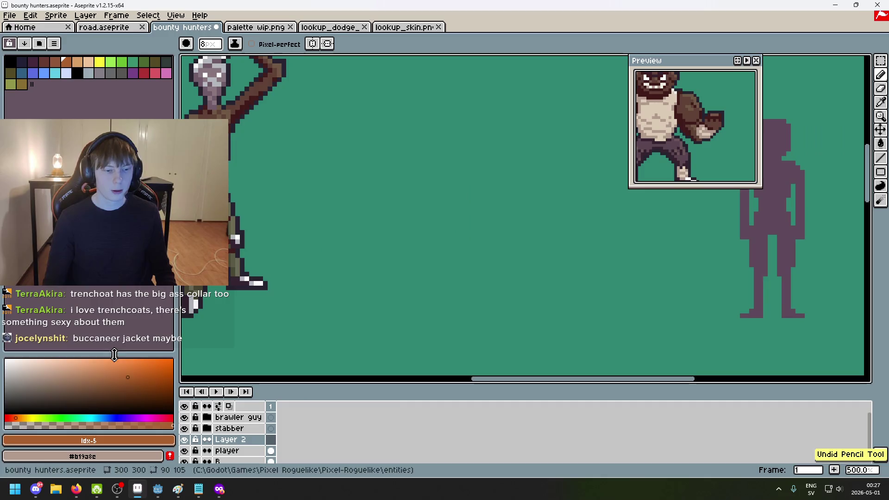
left_click(132, 373)
left_click(370, 227)
key("ctrl+z")
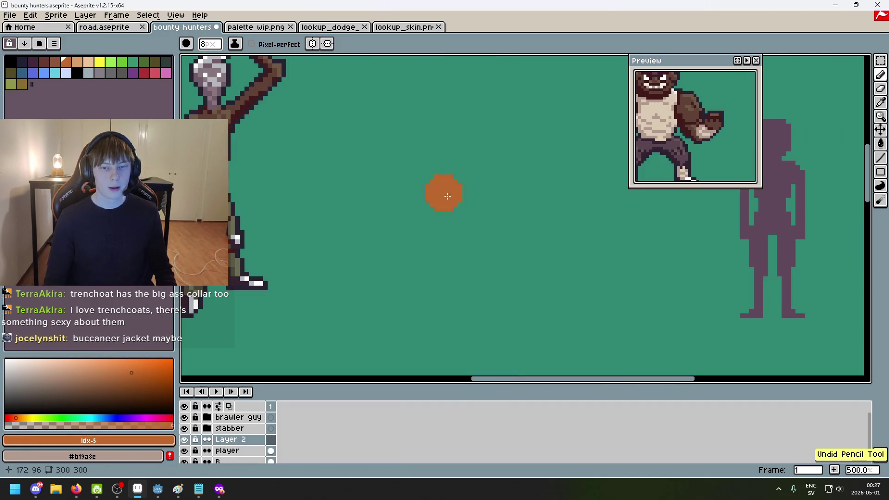
left_click(128, 377)
scroll(449, 204, "right", 2)
scroll(449, 204, "up", 1)
key("minus")
key("minus")
key("minus")
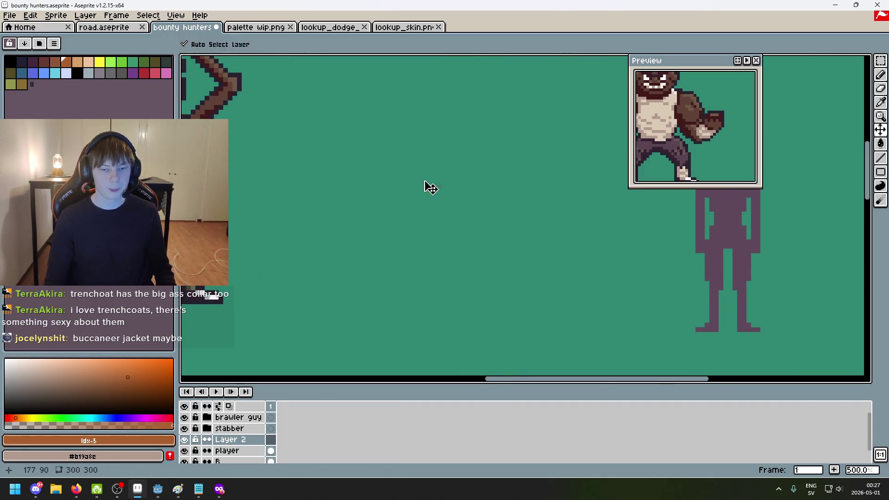
scroll(437, 204, "up", 1)
scroll(438, 204, "left", 2)
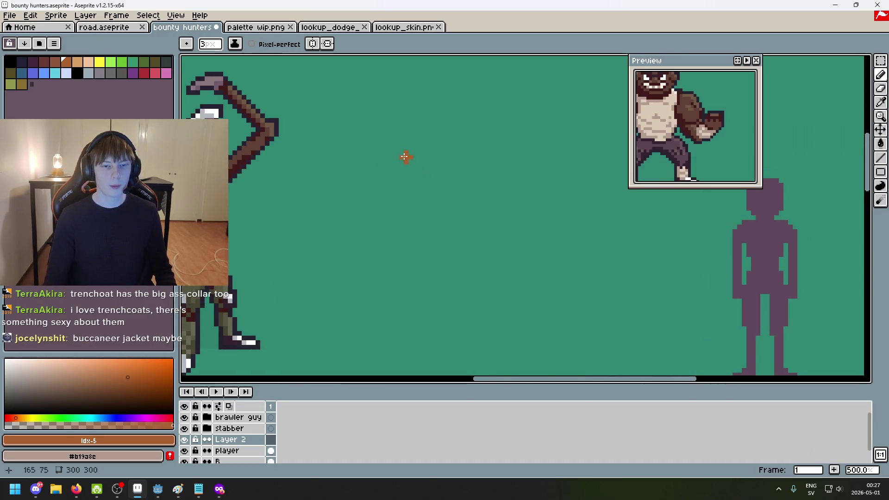
Sketch a first brown shape, then reposition the buccaneer jacket reference images
left_click_drag(408, 188, 436, 209)
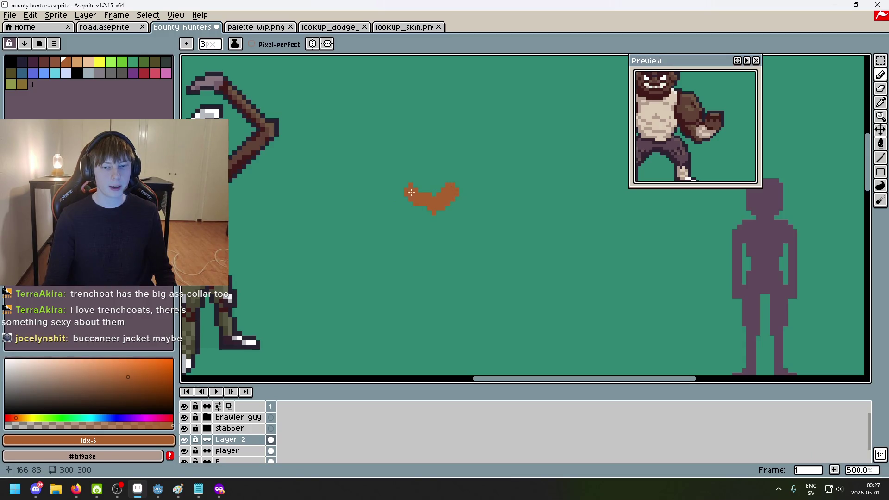
left_click(201, 495)
left_click(200, 491)
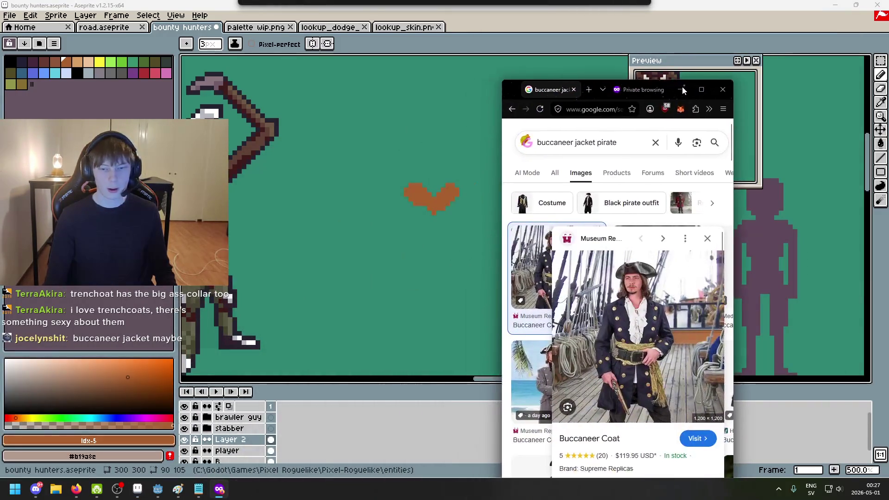
left_click_drag(682, 86, 753, 51)
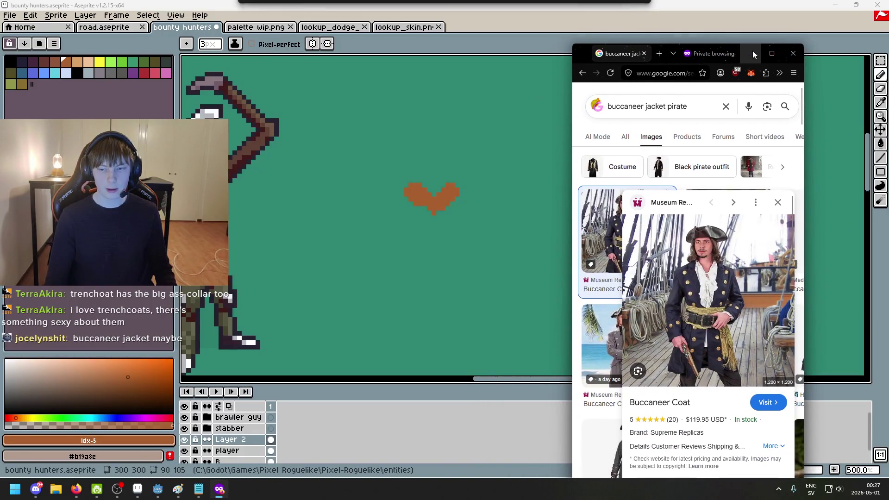
left_click(512, 252)
Erase the blob with an 8px eraser and redraw the shape with a 3px pencil
key("e")
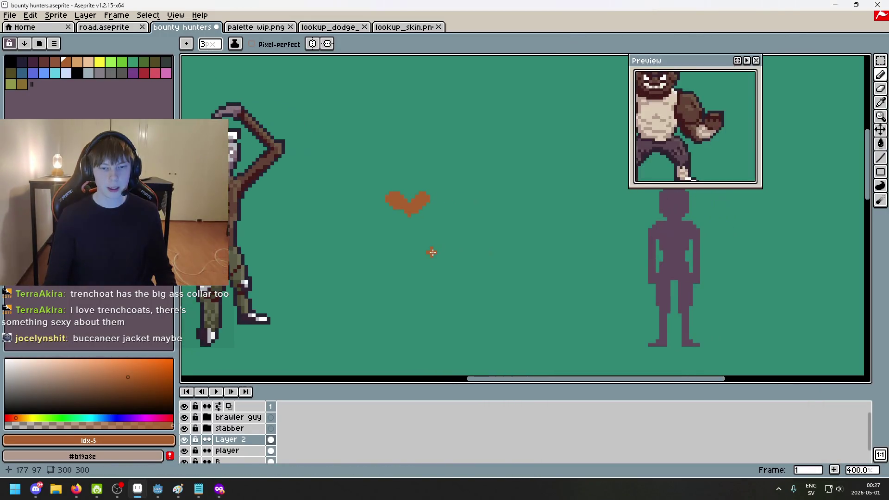
scroll(433, 252, "up", 2)
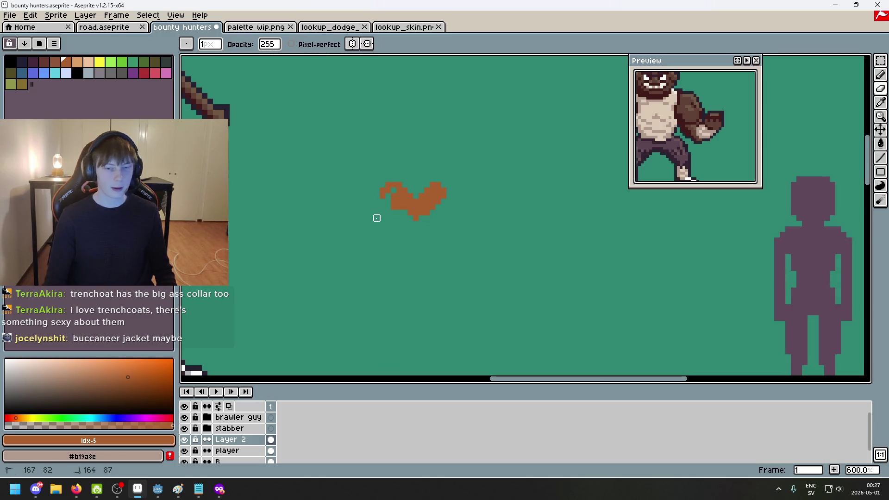
key("plus")
key("plus")
key("plus")
left_click_drag(383, 184, 413, 210)
key("b")
key("plus")
key("plus")
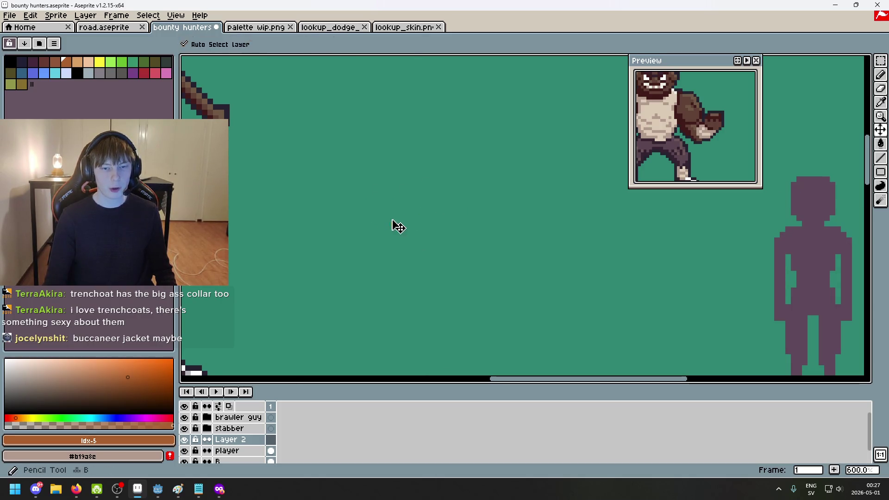
mouse_move(413, 190)
left_mouse_down()
mouse_move(424, 193)
mouse_move(385, 188)
mouse_move(397, 199)
left_mouse_up()
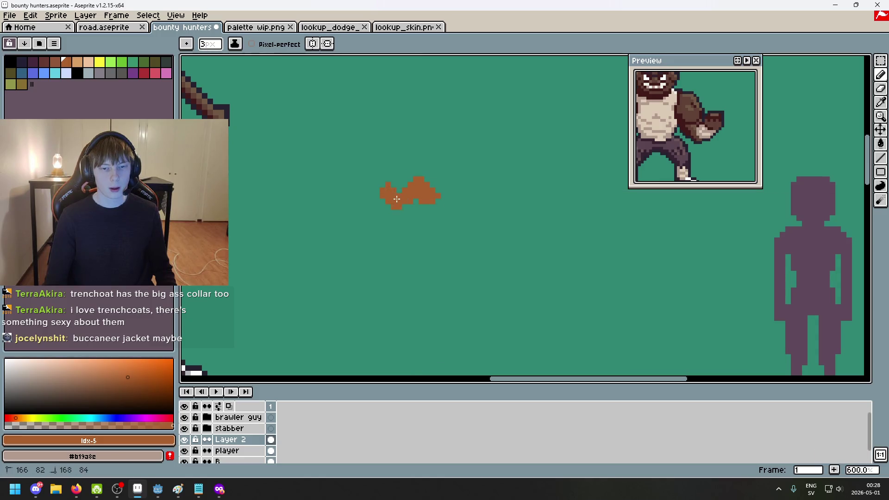
Trim a block with a 2px eraser and remove extra pixels on the right side
key("e")
scroll(447, 187, "up", 7)
key("minus")
key("minus")
key("minus")
left_click(448, 154)
key("b")
mouse_move(479, 154)
left_mouse_down()
mouse_move(479, 183)
mouse_move(509, 183)
left_mouse_up()
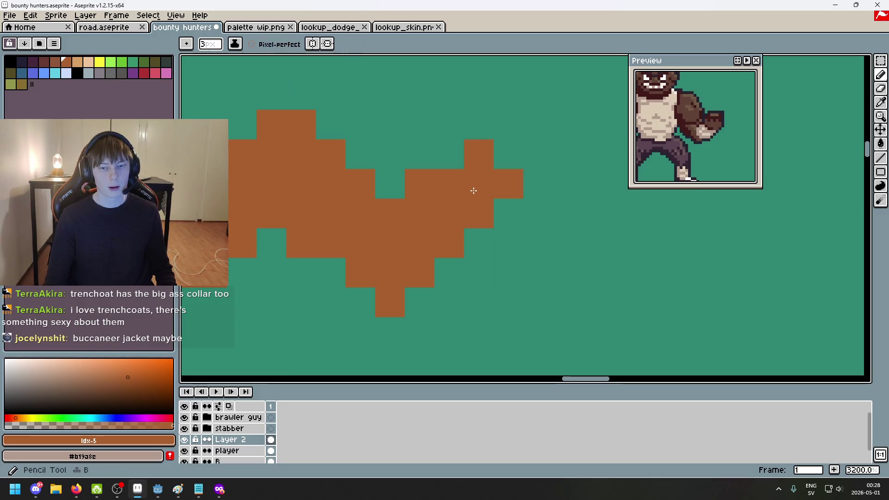
key("e")
left_click_drag(479, 153, 508, 184)
Remove the bump on the shape's left and fill the teal hole in it
scroll(484, 198, "down", 7)
scroll(495, 199, "up", 4)
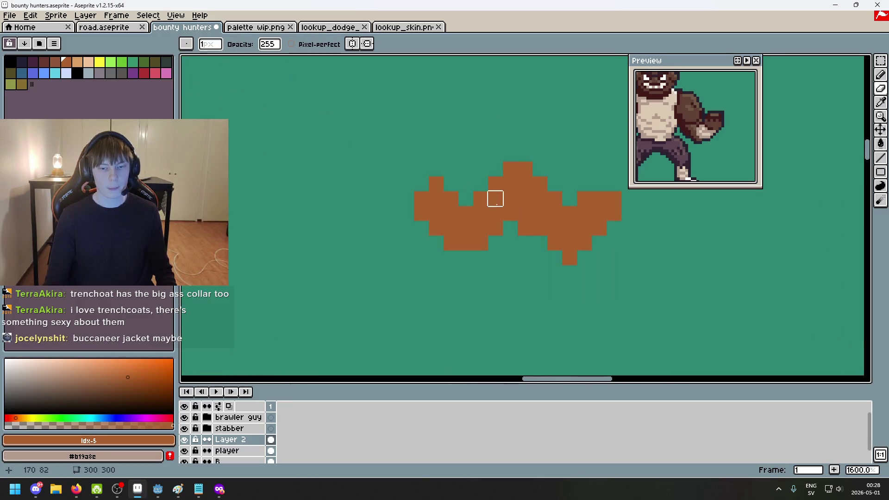
left_click(436, 184)
key("b")
left_click_drag(493, 250, 397, 188)
left_click(400, 182)
scroll(384, 198, "down", 4)
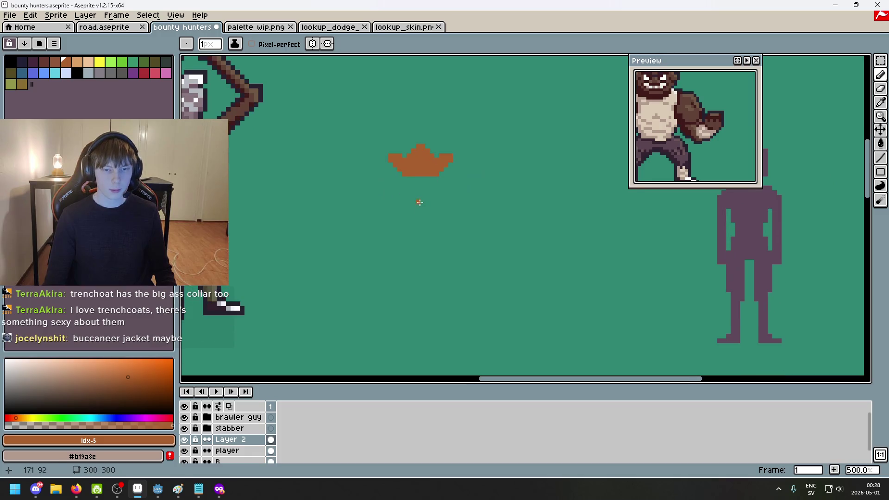
scroll(419, 200, "up", 5)
scroll(399, 153, "down", 4)
scroll(424, 211, "up", 3)
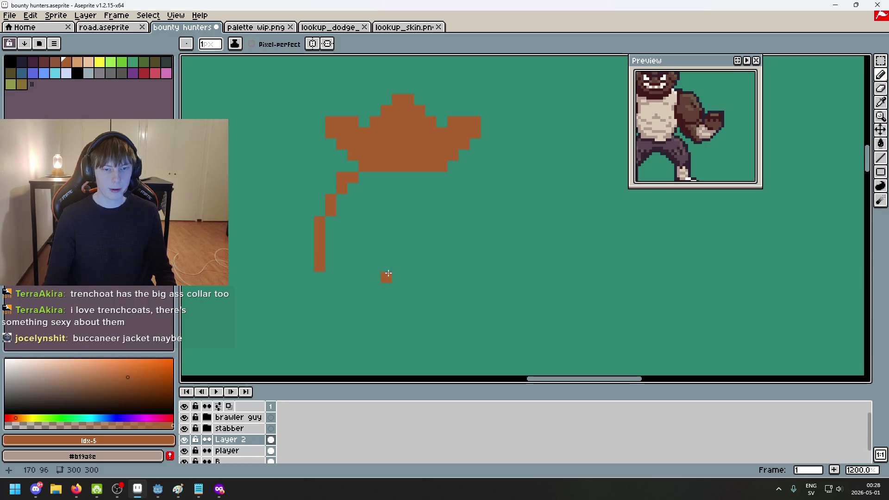
Draw a thin line down-left from the collar's bottom corner, undoing stray strokes
left_click_drag(353, 177, 317, 268)
key("ctrl+z")
key("ctrl+z")
key("z")
key("ctrl+z")
key("ctrl+z")
key("b")
left_click_drag(351, 178, 330, 267)
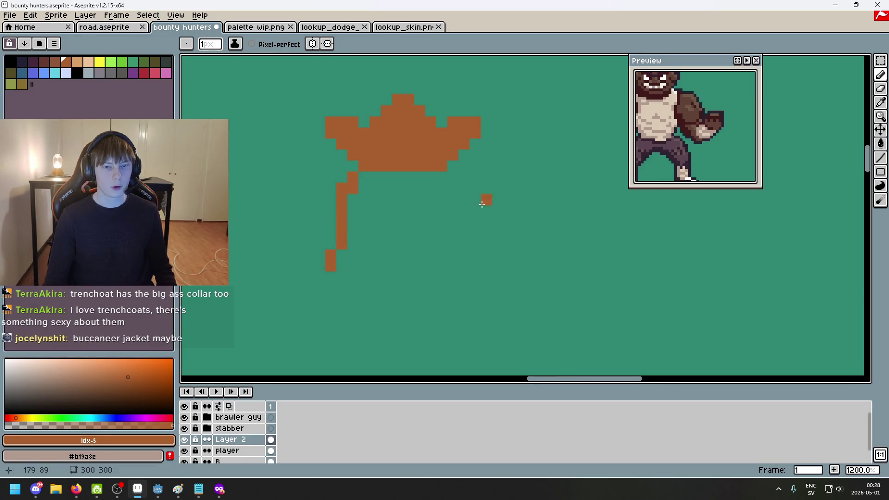
left_click_drag(452, 172, 475, 197)
key("ctrl+z")
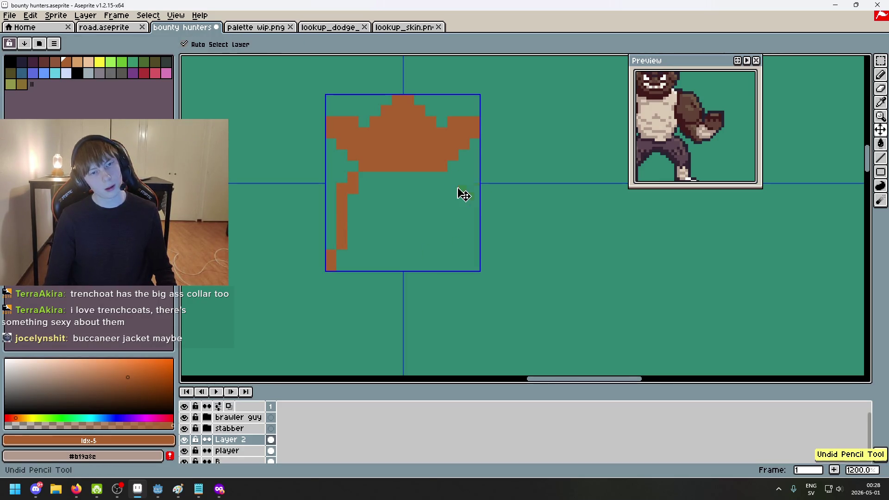
Try brown torso strokes below the orange collar, then undo them
left_click(454, 178)
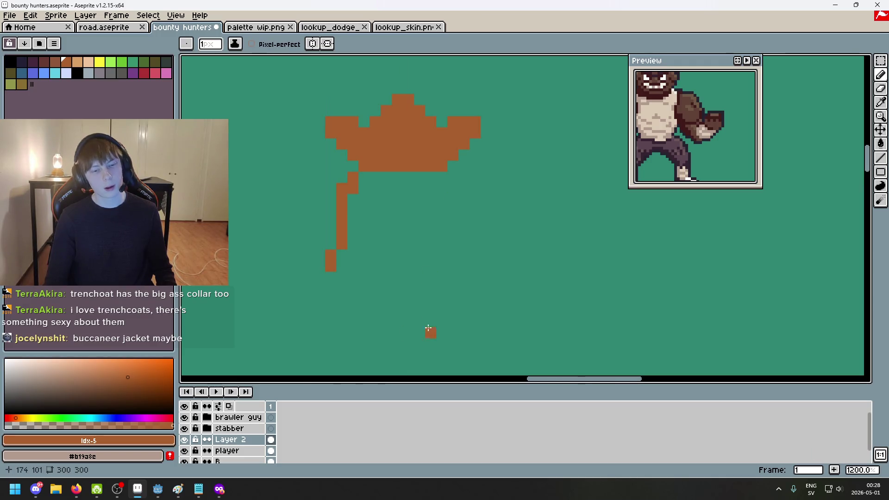
key("ctrl+z")
scroll(475, 212, "down", 3)
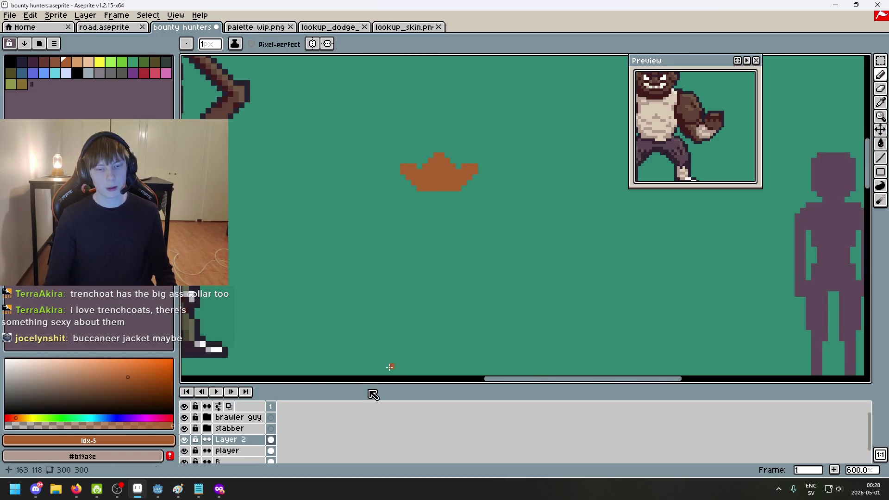
scroll(474, 218, "up", 1)
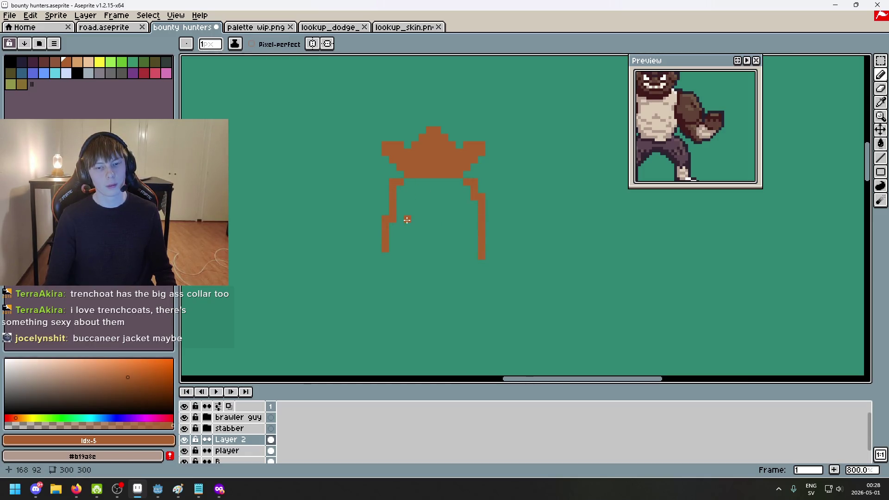
key("ctrl+z")
key("ctrl+z")
key("ctrl+z")
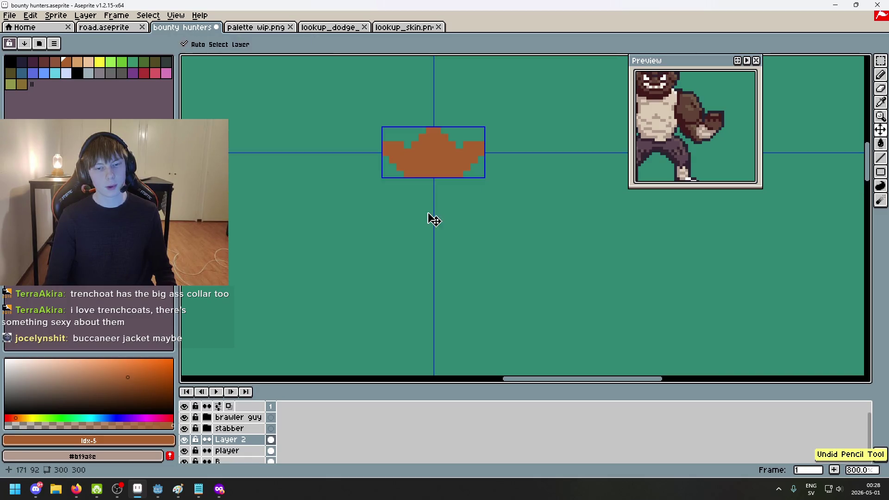
left_click(435, 181)
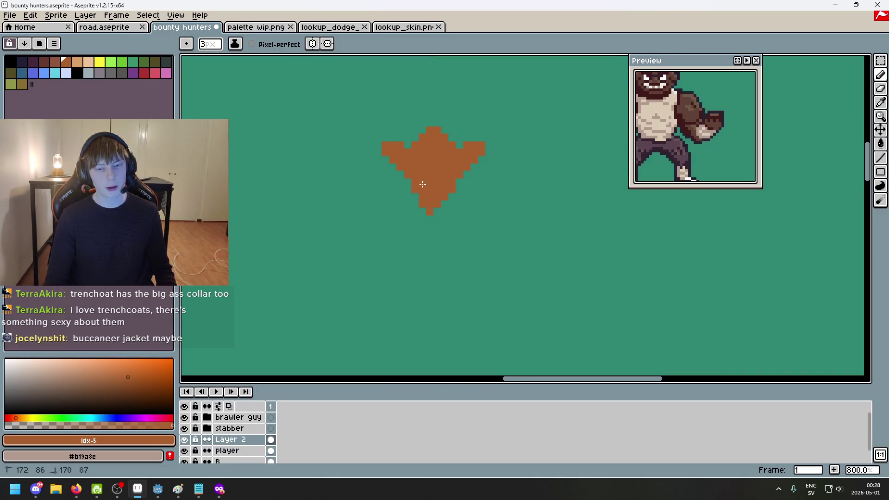
key("ctrl+z")
key("ctrl+z")
key("plus")
scroll(460, 199, "down", 3)
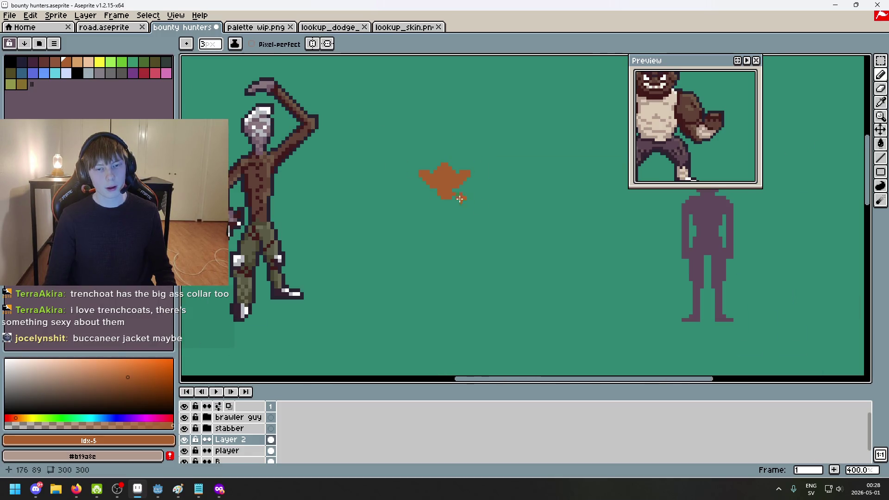
scroll(502, 212, "up", 5)
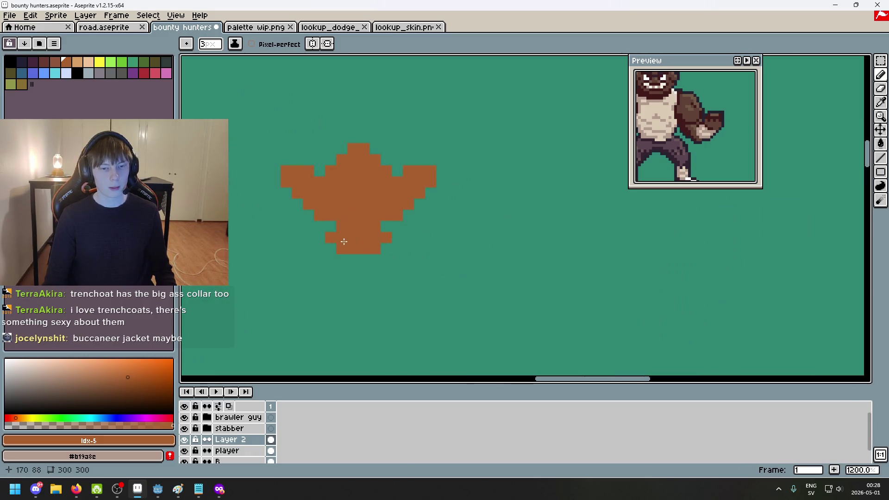
scroll(470, 258, "down", 4)
Select the brown shape with the Rectangular Marquee and nudge it up slightly
mouse_move(471, 258)
left_mouse_down()
mouse_move(443, 222)
mouse_move(468, 233)
left_mouse_up()
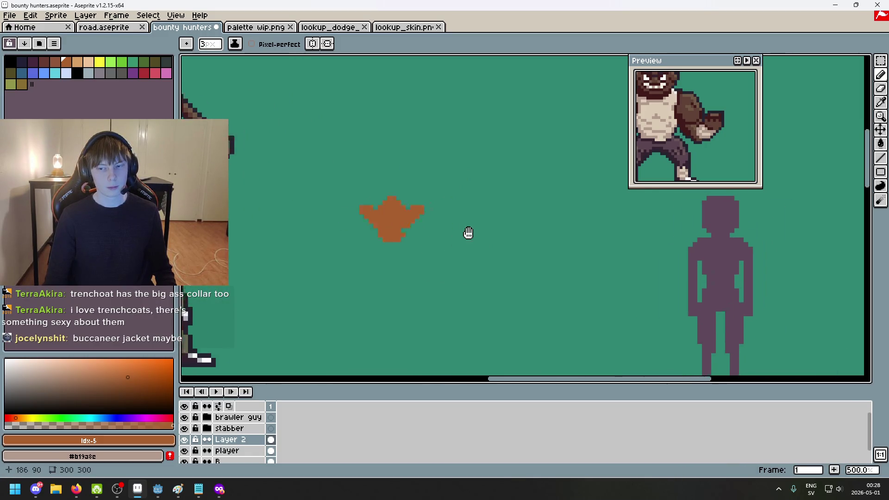
scroll(408, 218, "up", 4)
scroll(536, 228, "down", 4)
mouse_move(638, 217)
left_mouse_down()
mouse_move(526, 228)
mouse_move(581, 221)
left_mouse_up()
scroll(496, 242, "down", 1)
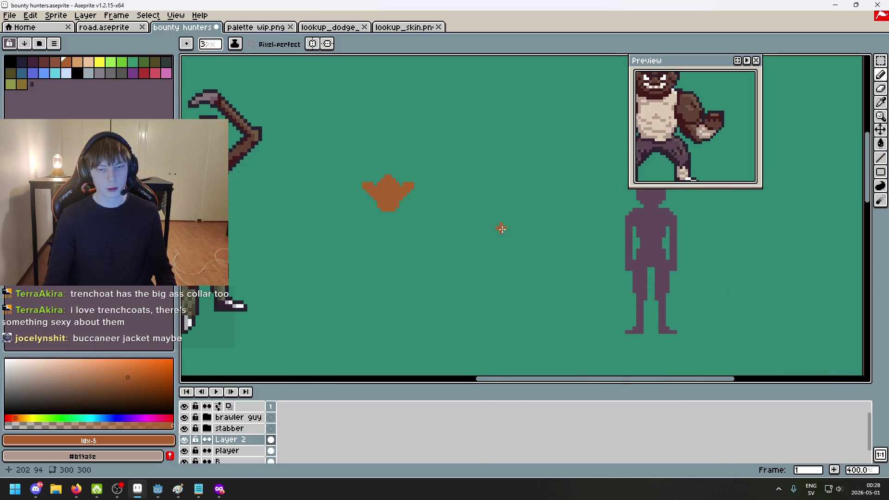
left_click(880, 61)
mouse_move(513, 277)
left_mouse_down()
mouse_move(440, 228)
mouse_move(352, 142)
left_mouse_up()
left_click_drag(477, 233, 477, 224)
key("Return")
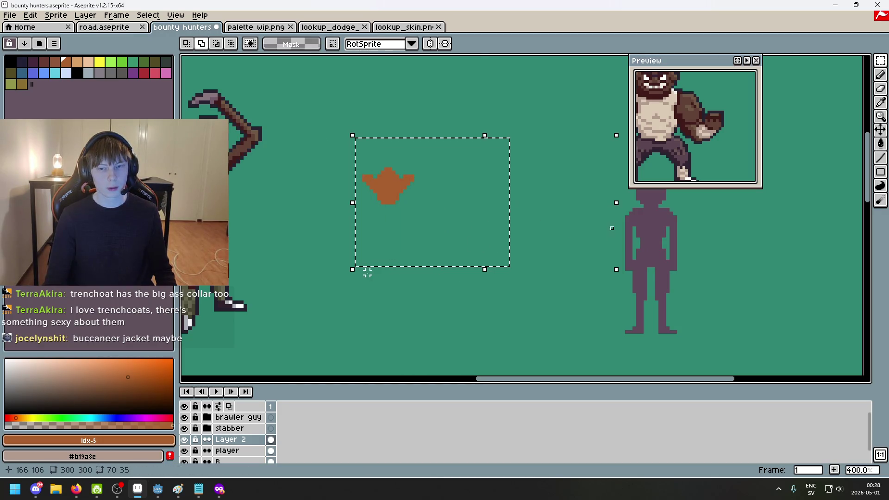
key("ctrl+d")
Pull the shape's left half outward and fill the gap with a one-pixel brown pencil
scroll(369, 172, "up", 3)
mouse_move(338, 162)
left_mouse_down()
mouse_move(404, 251)
mouse_move(376, 247)
left_mouse_up()
key("ctrl+d")
key("b")
left_click_drag(405, 219, 404, 236)
key("ctrl+z")
key("minus")
key("minus")
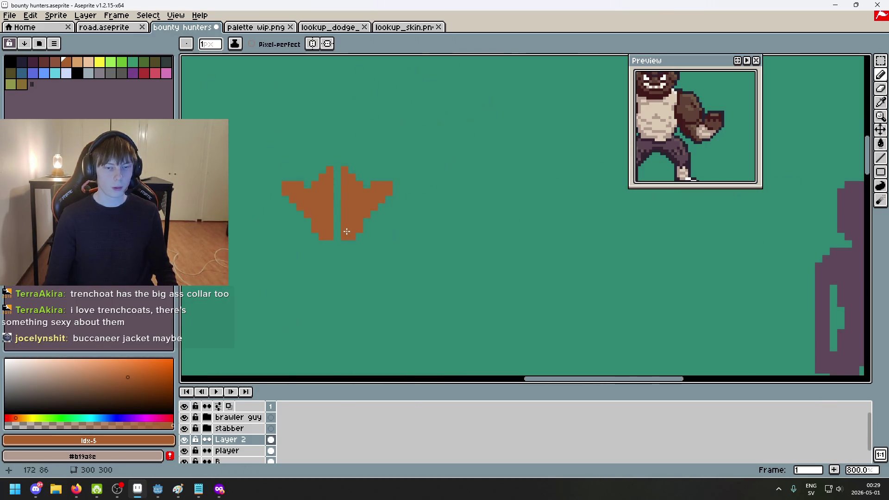
mouse_move(330, 234)
left_mouse_down()
mouse_move(338, 194)
mouse_move(334, 204)
left_mouse_up()
Draw a one-pixel brown band along the shape's bottom, one pixel longer on the right
scroll(397, 253, "down", 3)
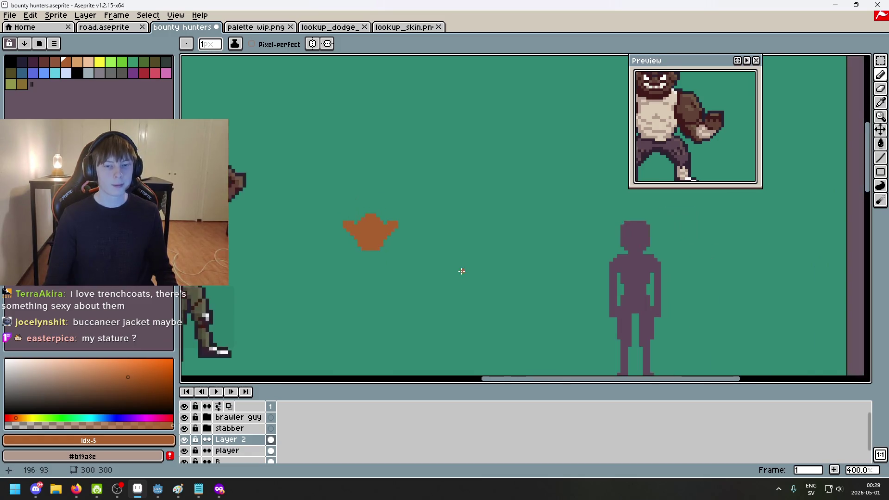
left_click_drag(460, 268, 351, 232)
scroll(348, 198, "up", 1)
left_click_drag(348, 198, 401, 231)
scroll(470, 230, "up", 5)
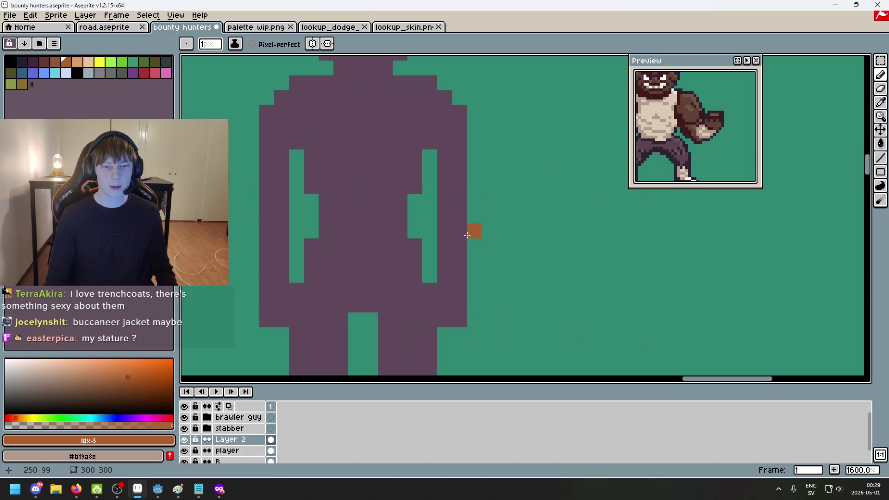
scroll(470, 232, "down", 4)
scroll(468, 236, "left", 5)
scroll(470, 317, "up", 1)
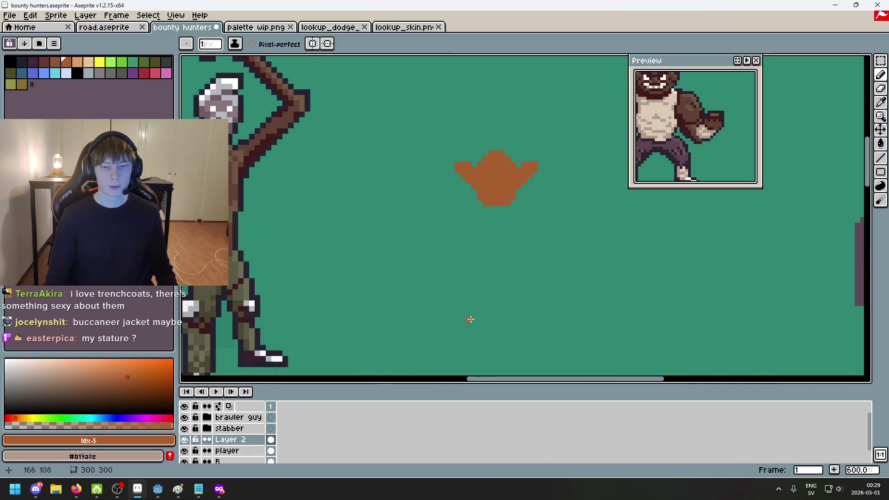
scroll(511, 213, "up", 2)
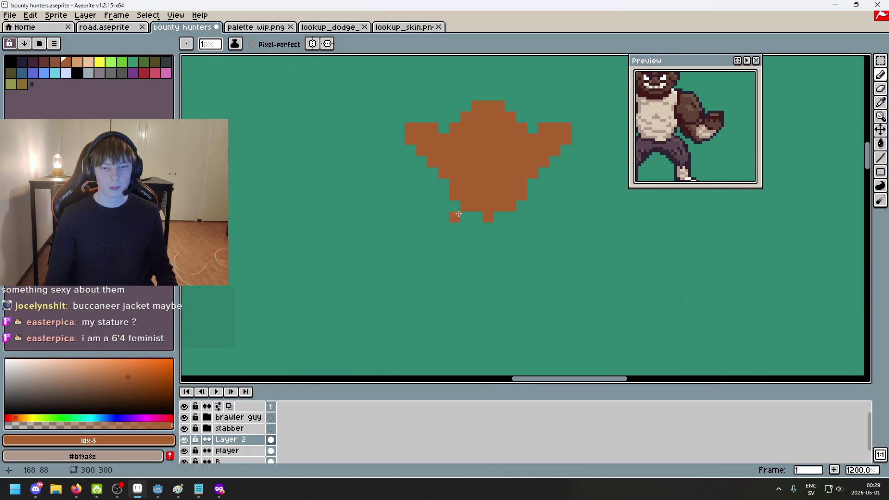
left_click_drag(411, 217, 551, 226)
left_click(566, 217)
Check the character notes in Notepad, then return to the sprite canvas
scroll(564, 217, "down", 4)
scroll(547, 218, "up", 3)
scroll(519, 227, "up", 1)
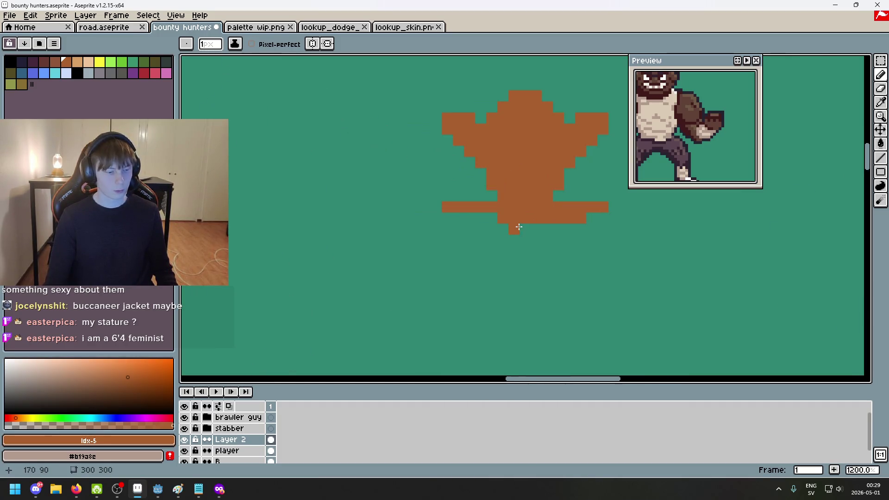
scroll(516, 228, "right", 3)
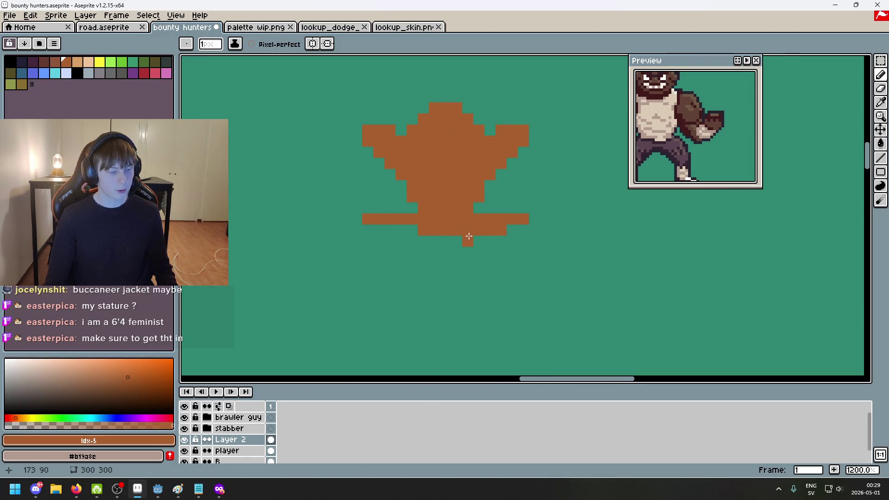
scroll(470, 236, "down", 2)
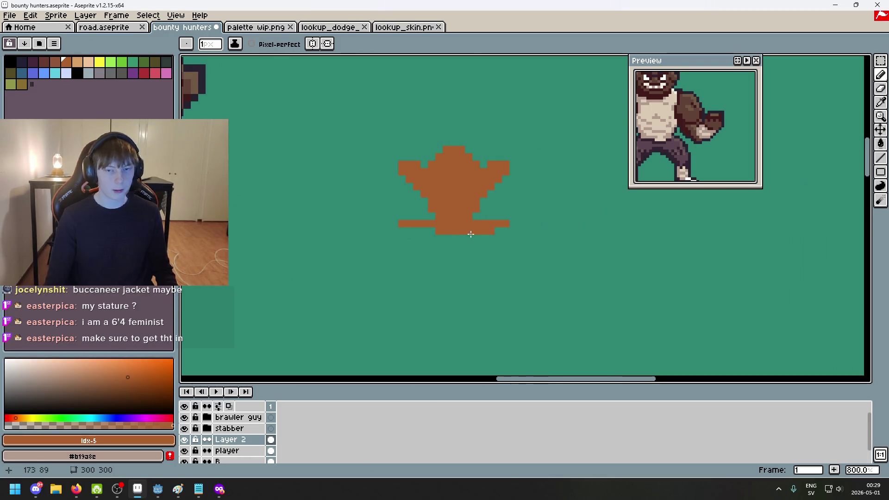
left_click(199, 494)
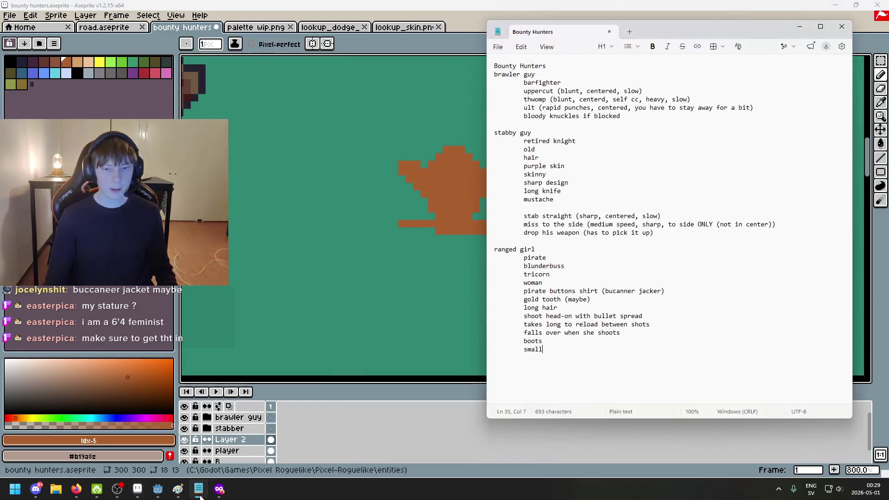
left_click(383, 264)
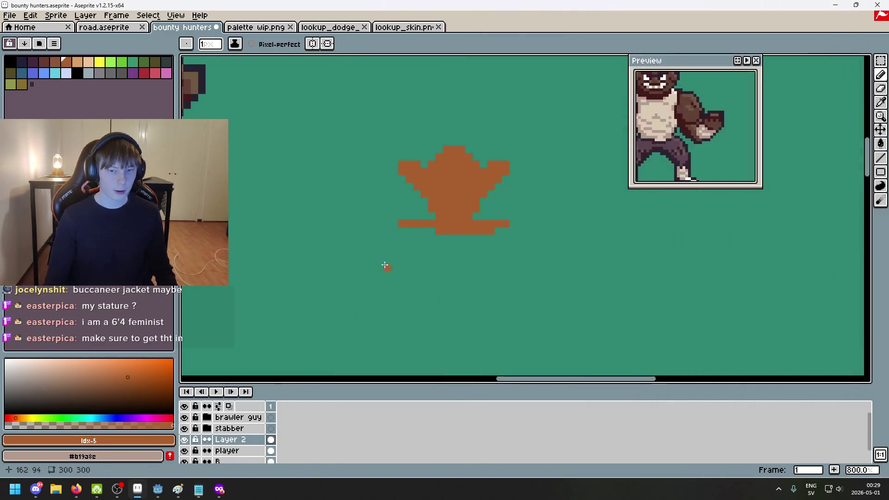
scroll(361, 262, "up", 2)
Remove the stray brown pixel and erase excess pixels at the shape's lower left
key("ctrl+z")
left_click(378, 254)
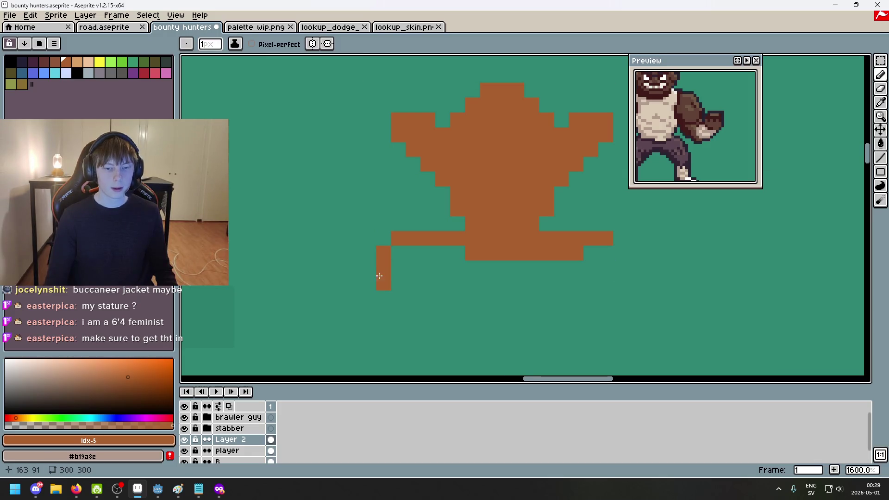
scroll(379, 276, "down", 2)
scroll(434, 235, "up", 1)
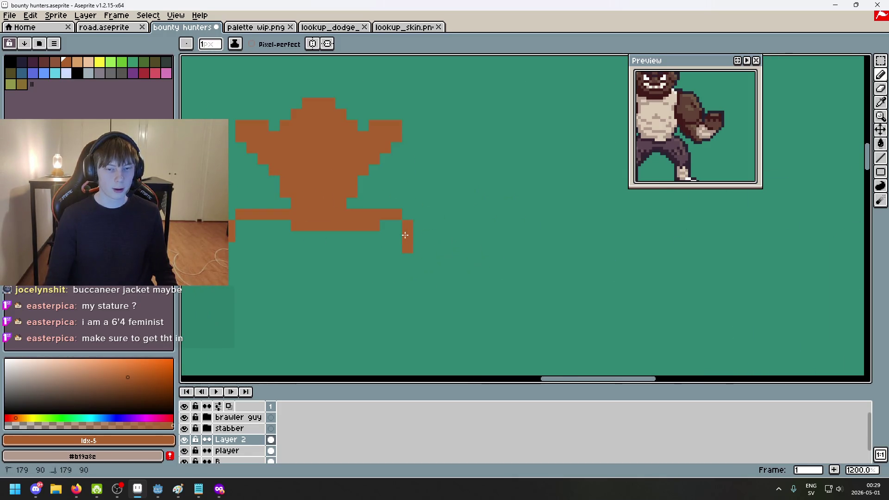
key("e")
left_click_drag(240, 225, 263, 225)
key("b")
left_click(274, 226)
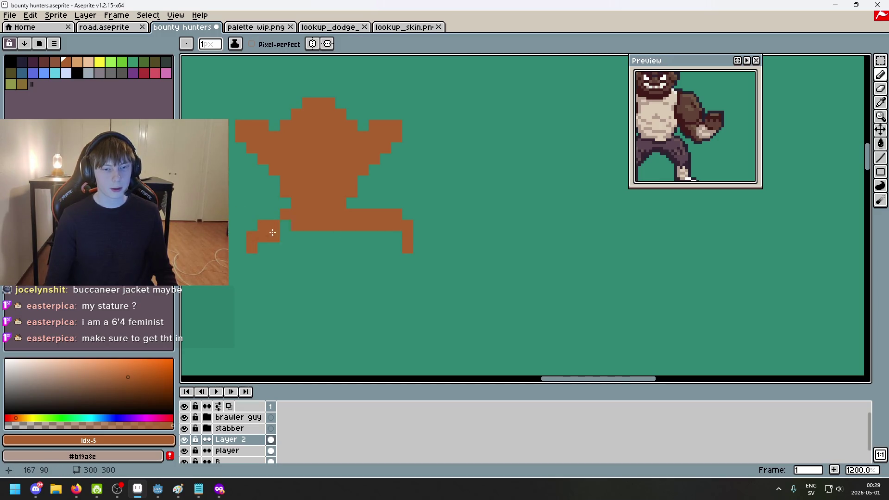
key("ctrl+z")
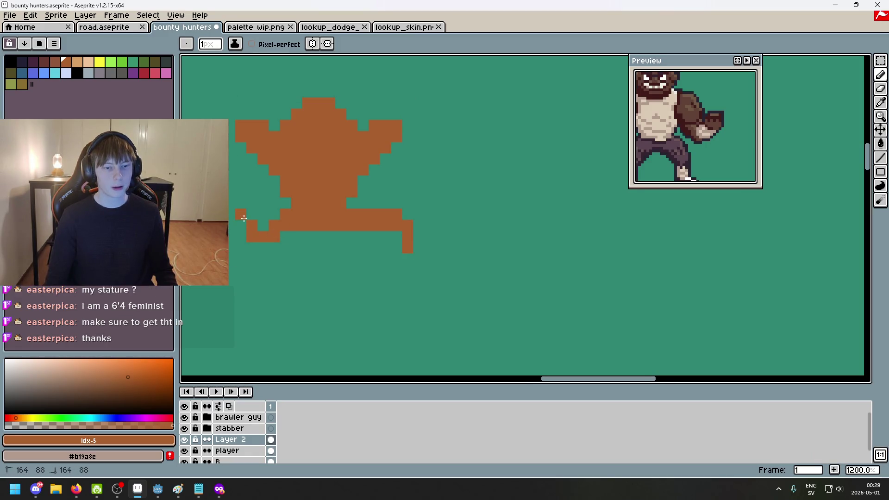
key("e")
left_click_drag(240, 225, 275, 240)
key("b")
Erase the brown pixels and the hook at the right end of the lower bar
key("e")
key("b")
key("e")
left_click_drag(408, 226, 395, 225)
key("b")
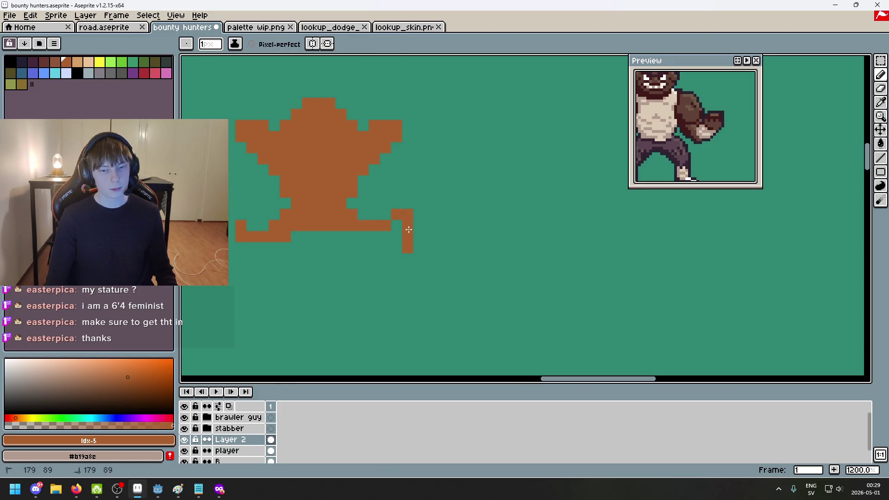
key("e")
left_click_drag(407, 214, 396, 214)
key("b")
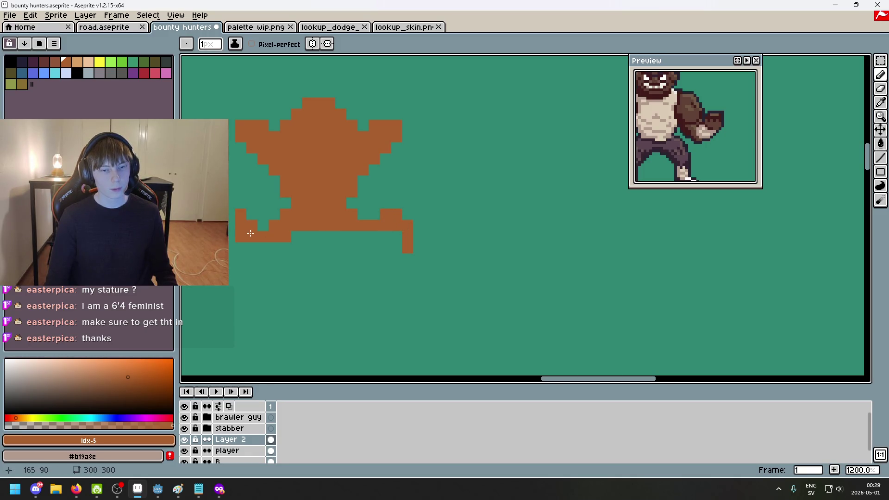
Erase the last two stray pixels from the lower bar's right end
left_click_drag(250, 233, 303, 233)
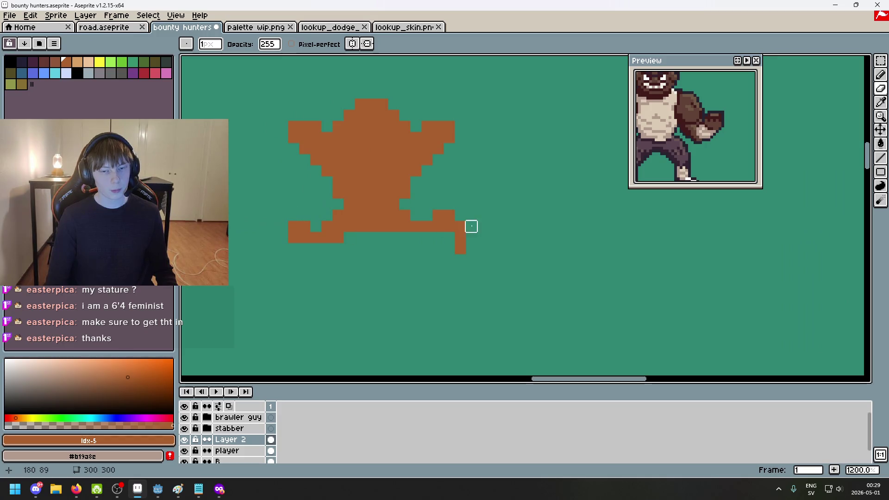
right_click(461, 226)
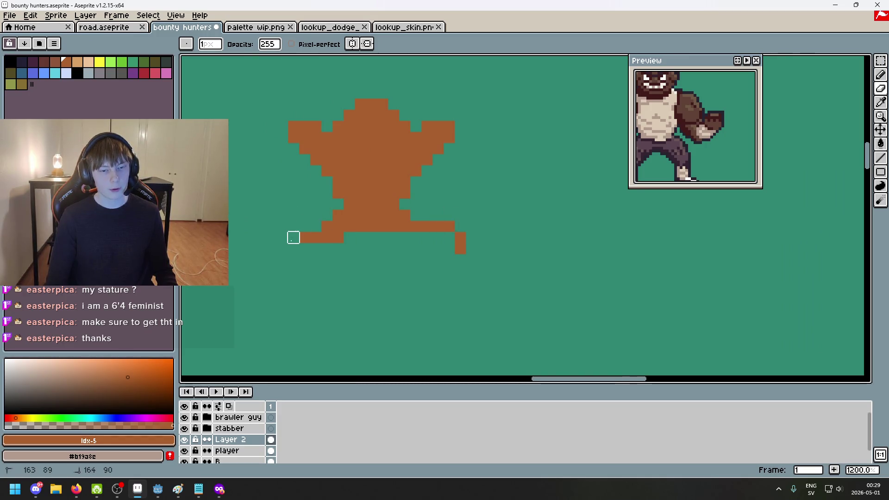
right_click(449, 227)
scroll(438, 227, "down", 4)
scroll(404, 258, "up", 2)
key("b")
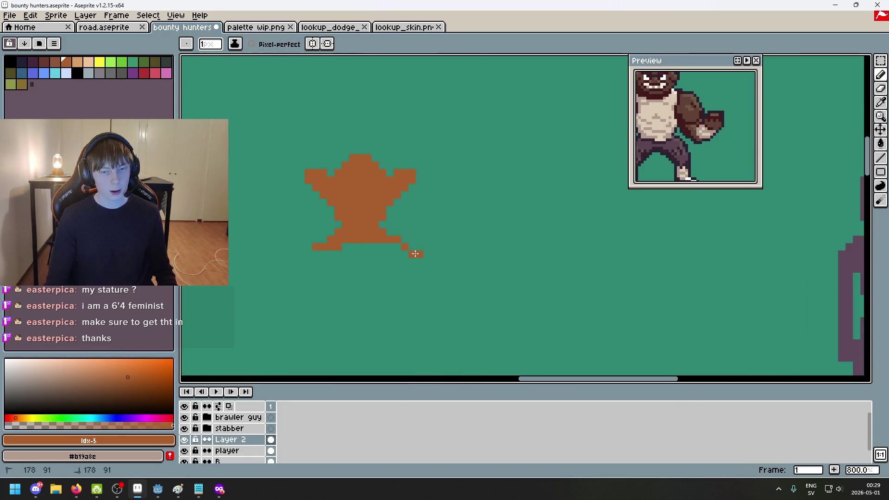
key("e")
key("b")
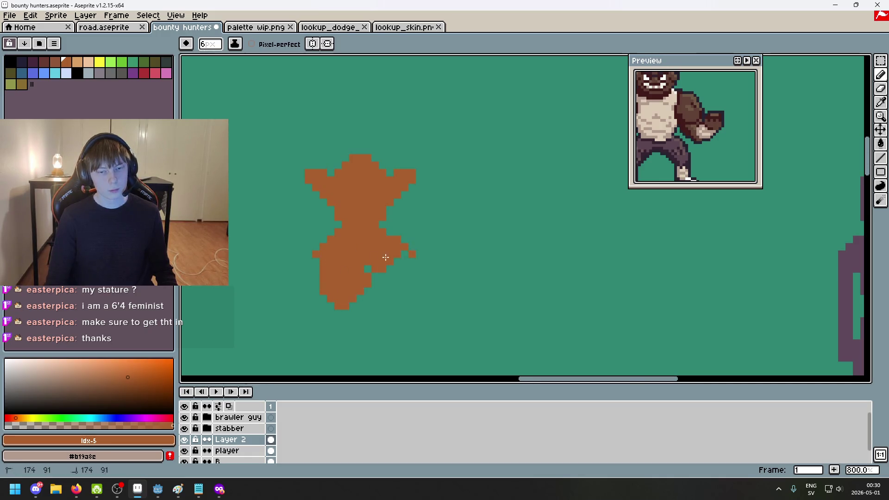
Clean up the stray blob below the figure and fill the gap in its body
left_click_drag(385, 285, 368, 271)
key("e")
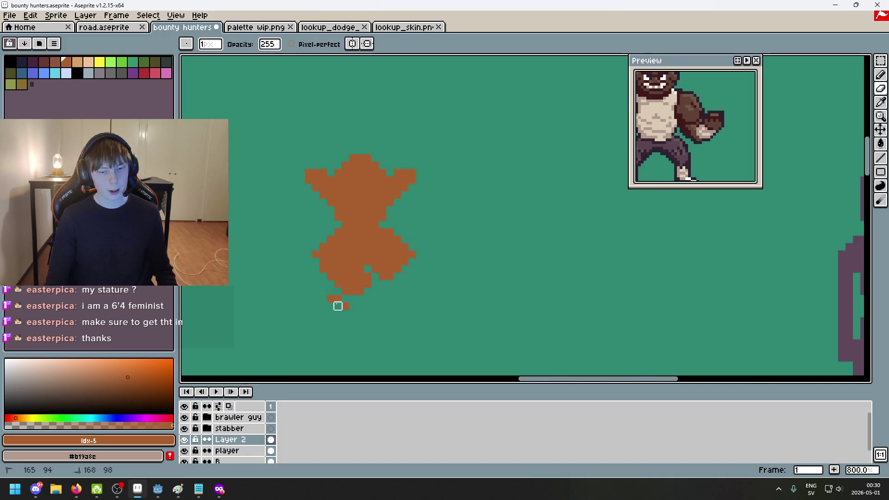
left_click_drag(352, 304, 403, 171)
key("b")
key("e")
key("b")
key("e")
key("b")
left_click_drag(404, 208, 410, 193)
left_click(442, 175)
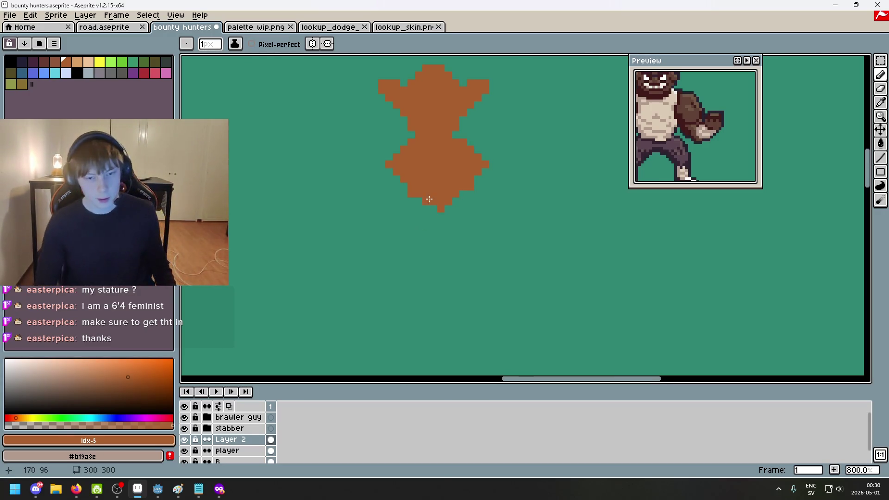
Compare the figure with and without the left leg, then draw a diagonal leg below the body
key("ctrl+z")
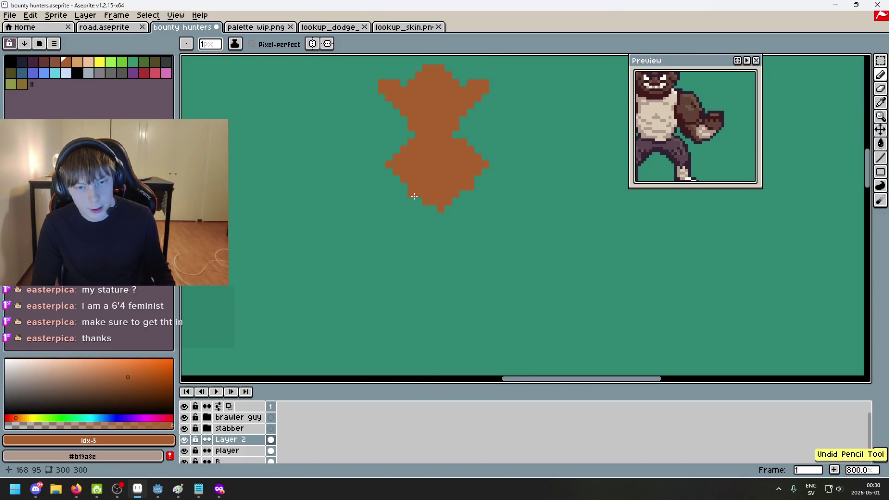
key("ctrl+z")
key("ctrl+y")
key("ctrl+z")
key("ctrl+y")
left_click_drag(463, 208, 475, 221)
Extend the left leg down-left and draw the right leg downward
scroll(448, 223, "up", 6)
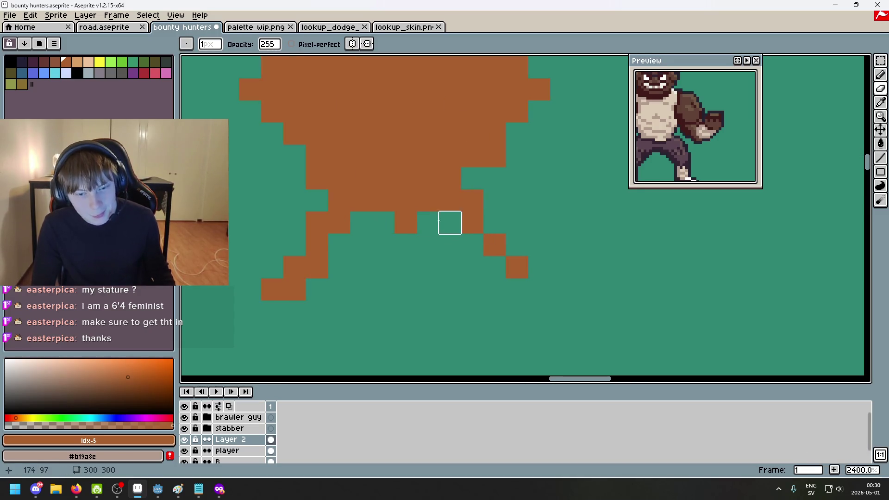
scroll(402, 241, "down", 6)
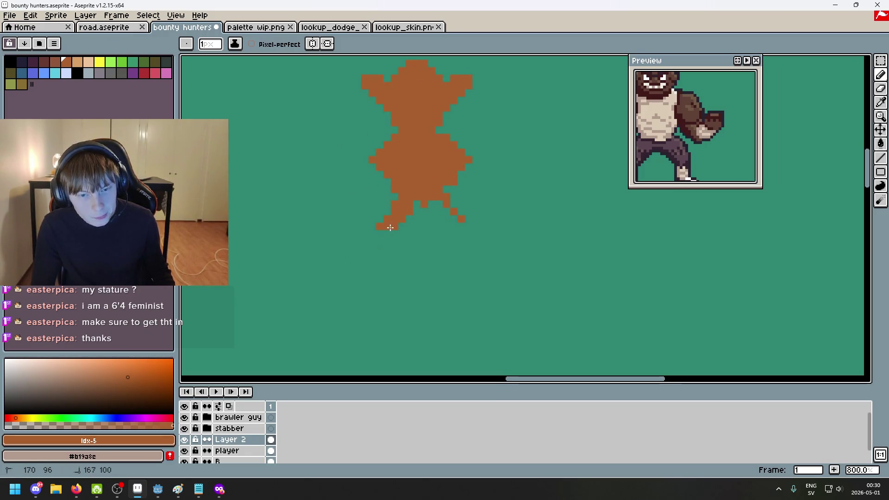
left_click_drag(376, 233, 385, 230)
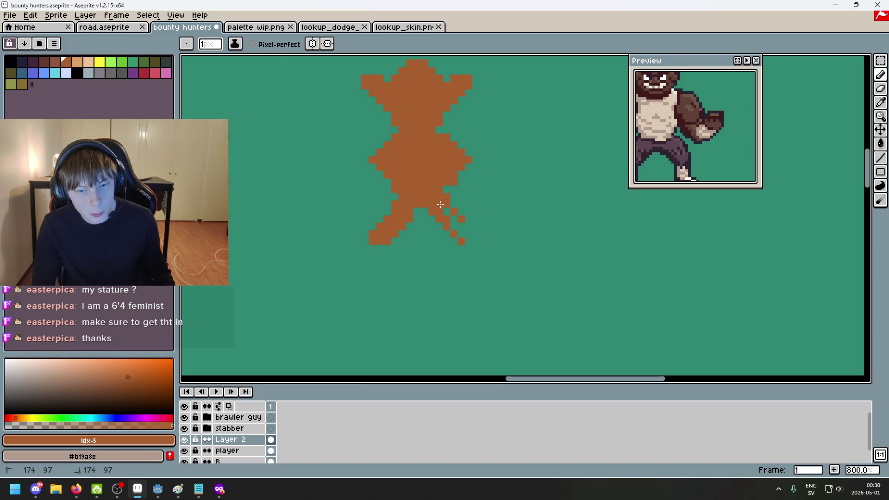
left_click_drag(465, 225, 470, 230)
key("b")
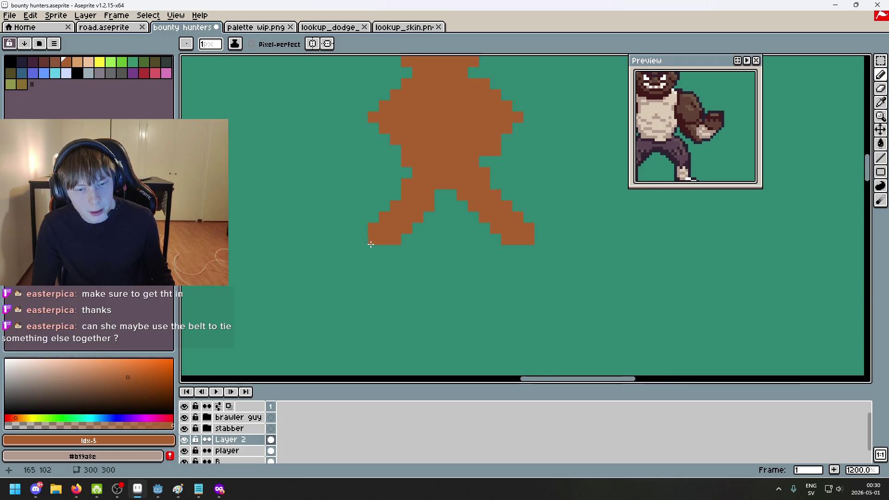
scroll(391, 247, "down", 2)
scroll(405, 247, "up", 5)
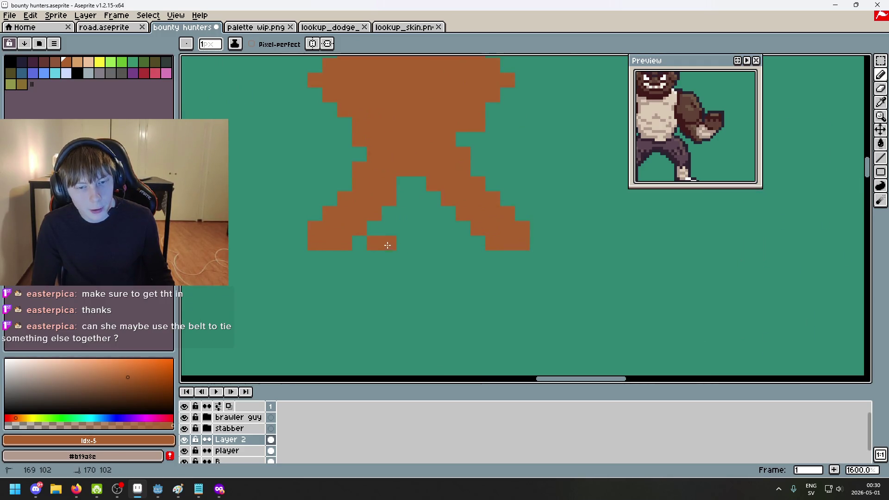
scroll(417, 194, "down", 4)
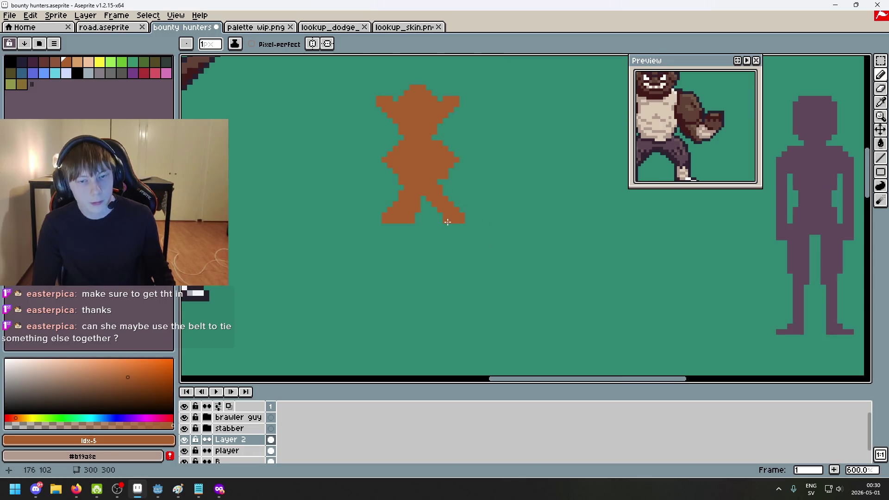
scroll(446, 222, "up", 3)
Refine the notch between the legs, adding a single brown pixel there
key("e")
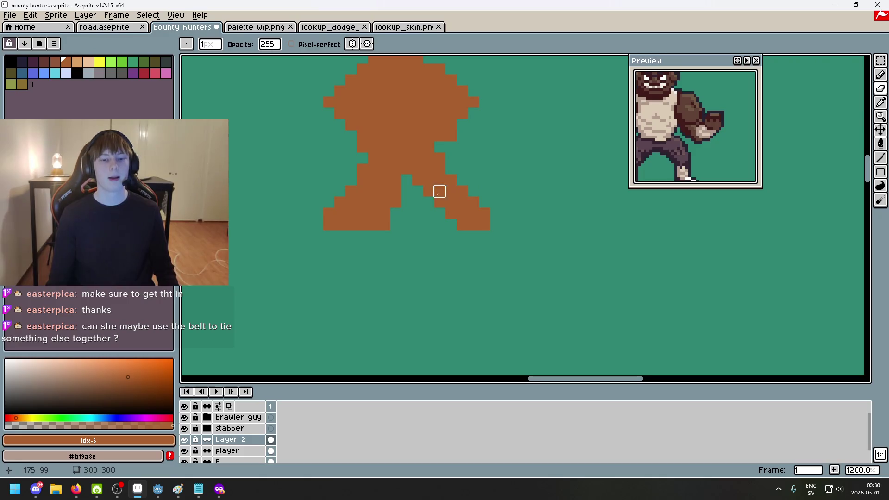
key("e")
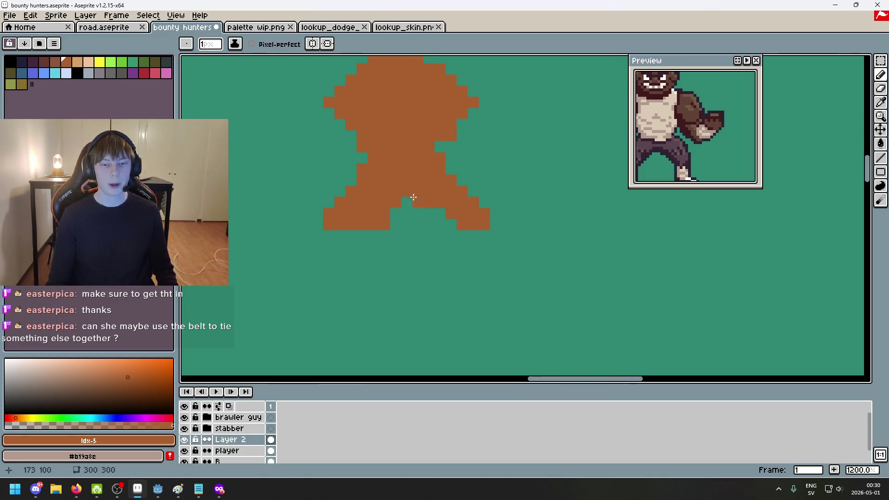
key("ctrl+z")
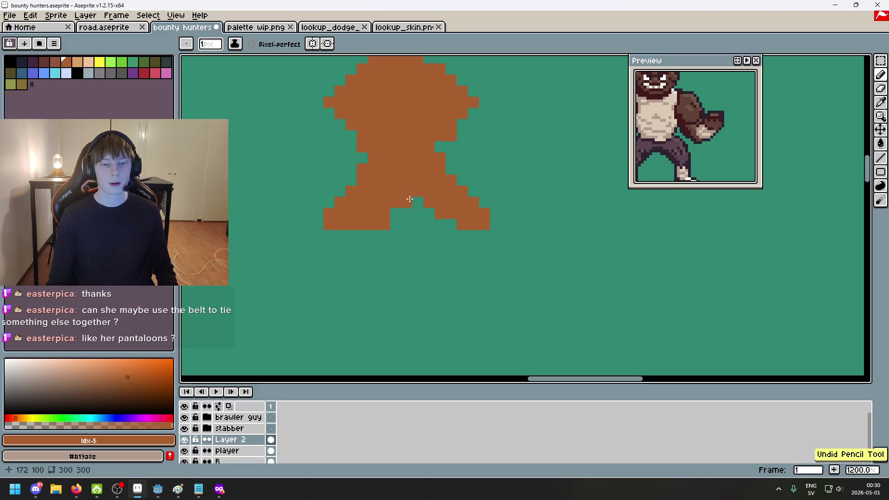
left_click_drag(410, 199, 449, 225)
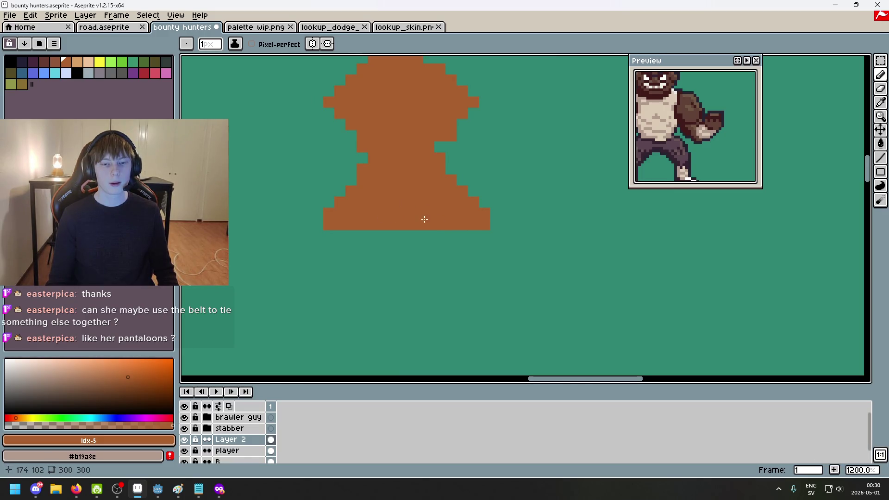
key("ctrl+z")
left_click(420, 202)
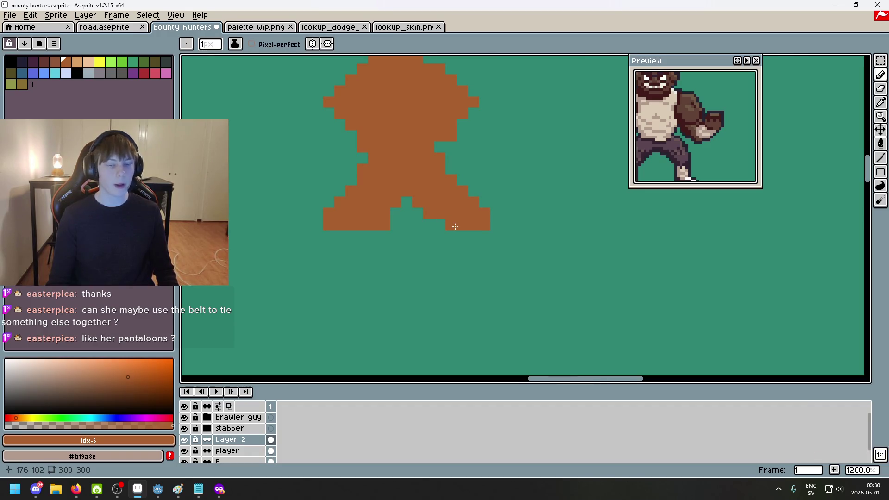
left_click_drag(381, 221, 468, 247)
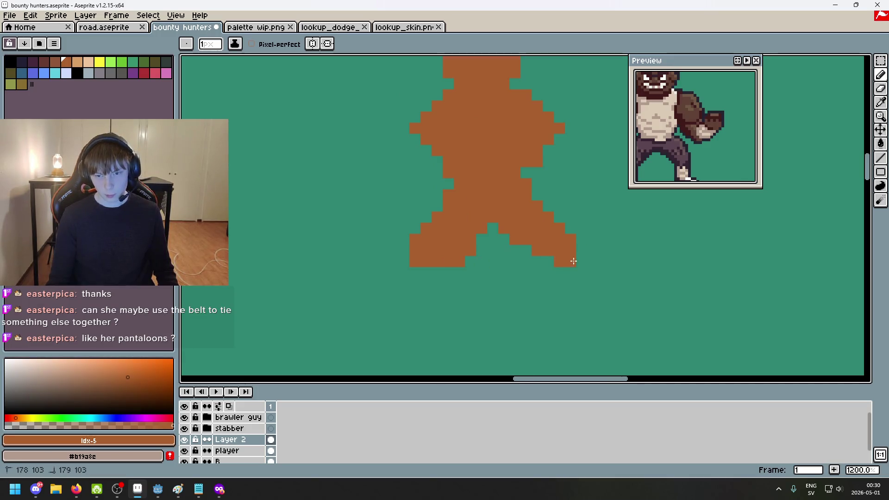
key("ctrl+z")
Draw the orange figure's left arm and reshape the tip of its right arm
scroll(596, 254, "down", 2)
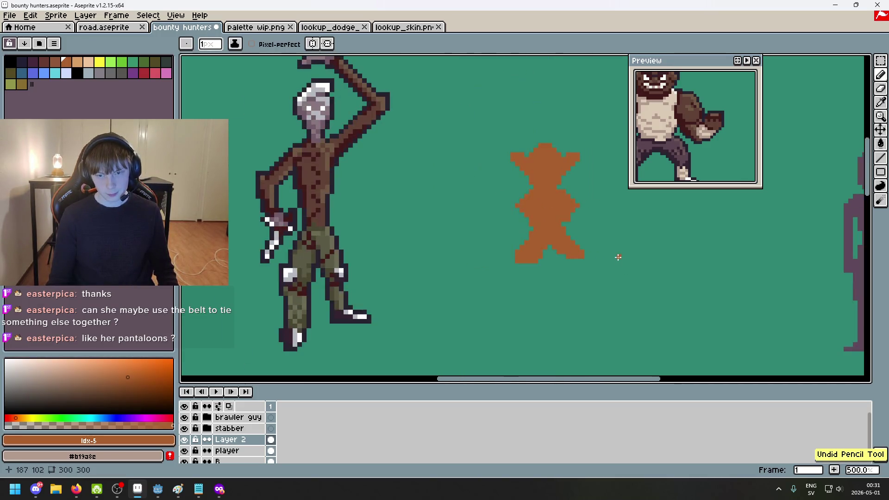
scroll(498, 260, "up", 4)
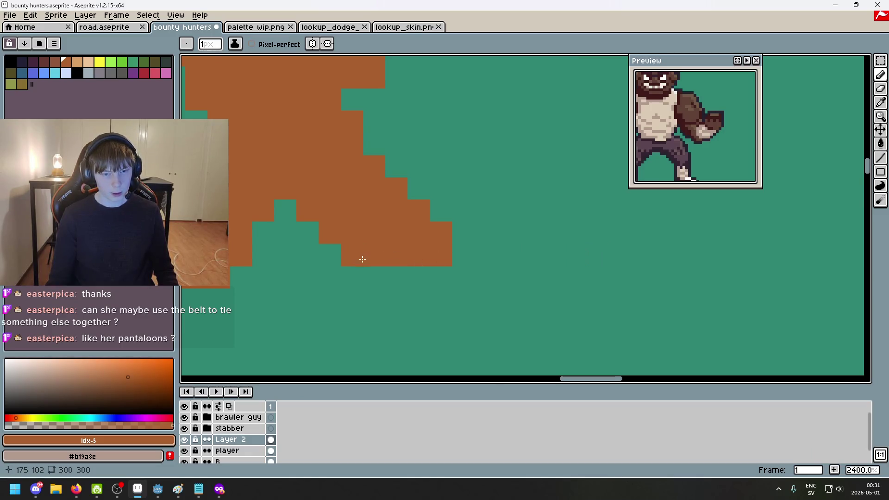
scroll(359, 258, "down", 8)
scroll(388, 262, "up", 5)
mouse_move(368, 258)
left_mouse_down()
mouse_move(476, 237)
mouse_move(506, 256)
left_mouse_up()
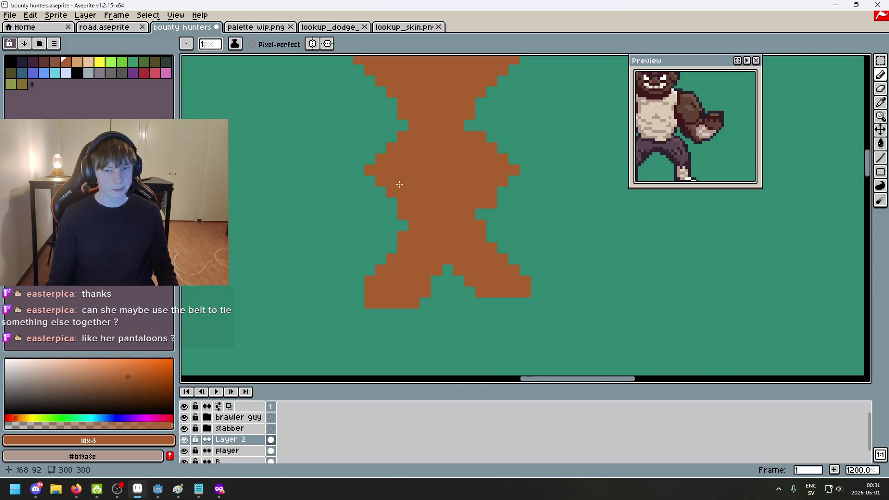
left_click_drag(358, 182, 347, 214)
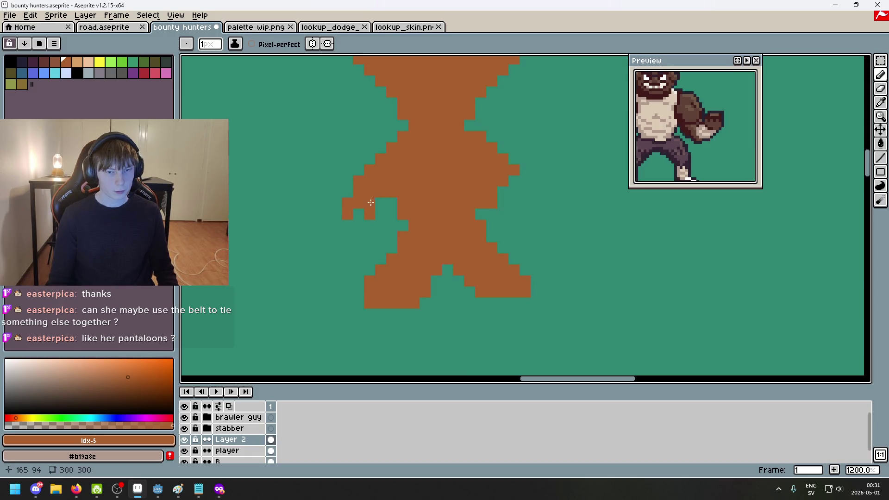
scroll(376, 204, "down", 3)
scroll(477, 204, "up", 3)
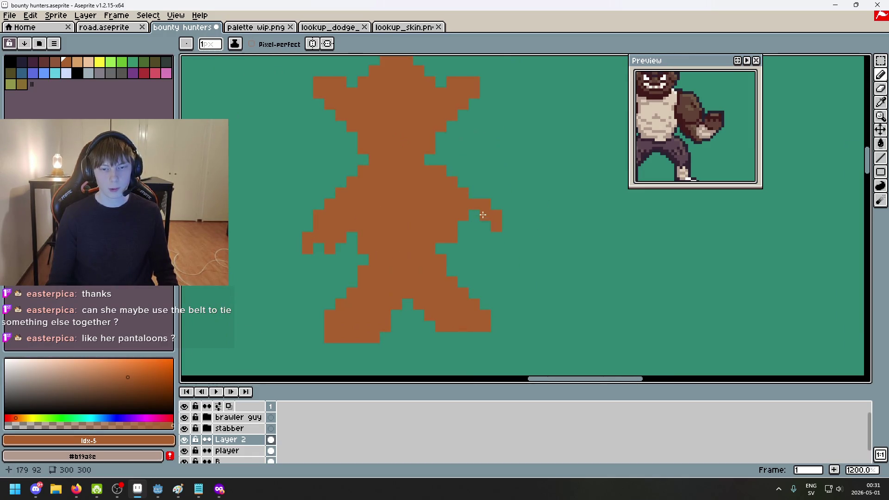
key("e")
mouse_move(482, 214)
left_mouse_down()
mouse_move(485, 227)
mouse_move(453, 236)
left_mouse_up()
key("b")
key("e")
key("ctrl+z")
left_click(462, 224)
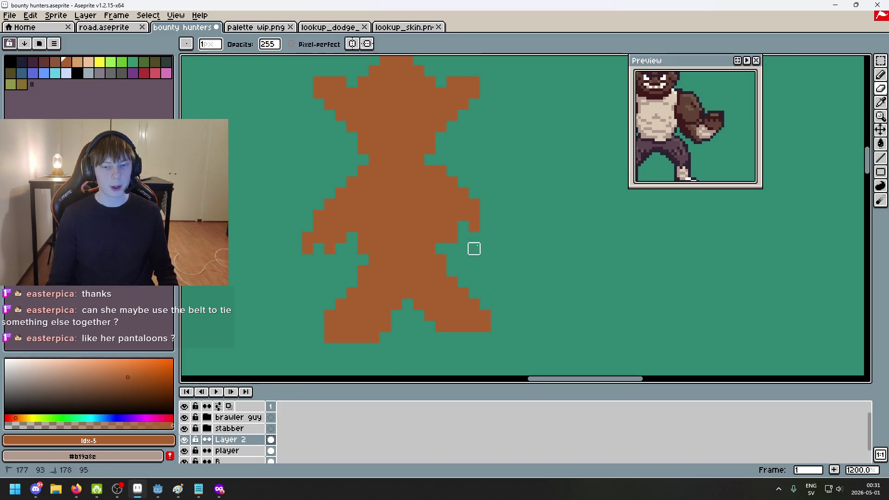
key("b")
Erase stray pixels around both arm tips and add a final pixel to the right arm tip
scroll(509, 236, "down", 5)
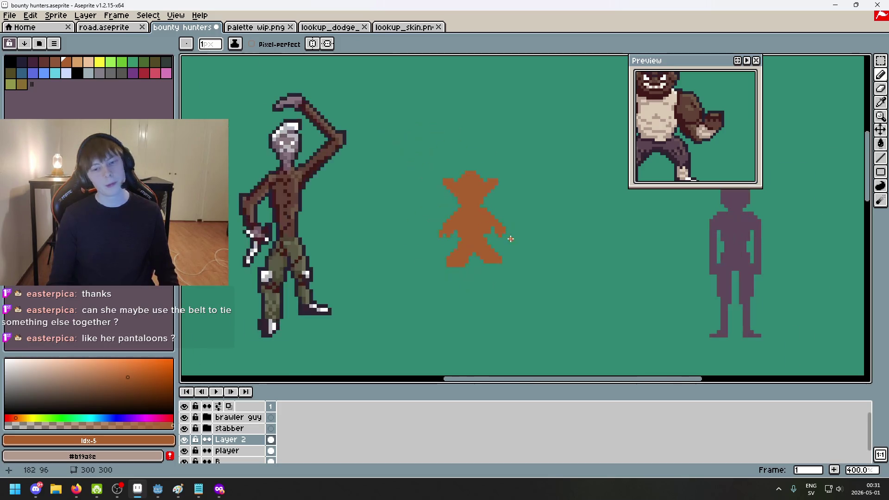
scroll(476, 237, "up", 5)
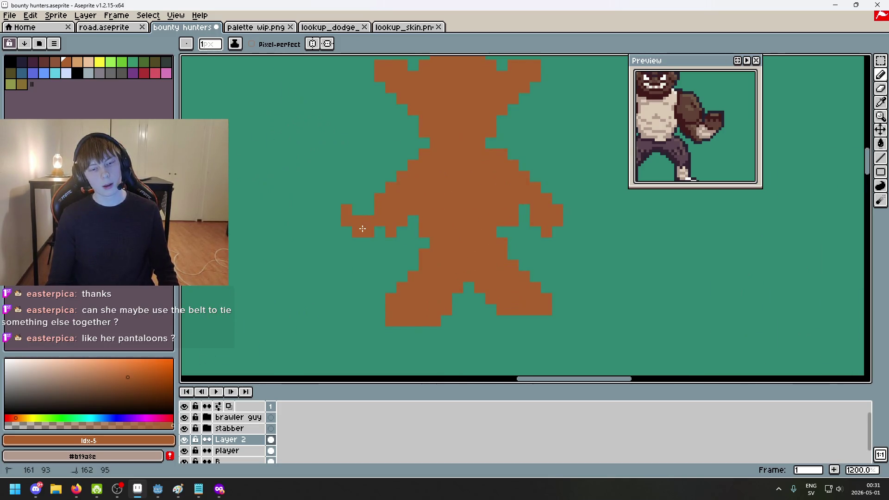
scroll(360, 218, "up", 2)
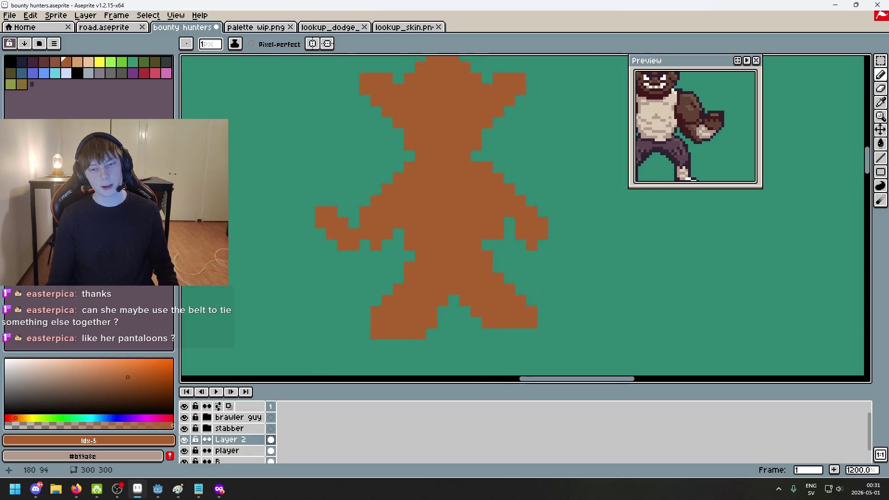
key("e")
left_click_drag(316, 212, 361, 246)
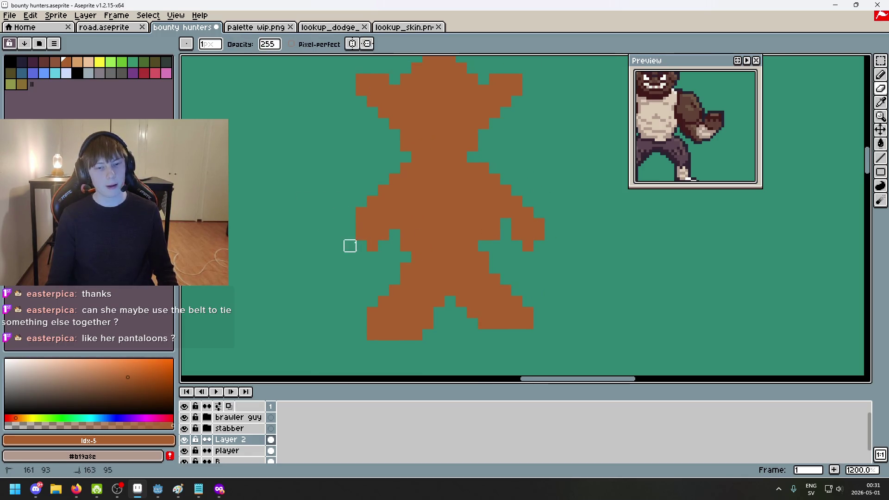
key("b")
left_click_drag(350, 213, 350, 224)
key("e")
key("b")
key("e")
left_click_drag(539, 223, 539, 234)
left_click(527, 246)
key("b")
key("e")
key("b")
left_click(537, 222)
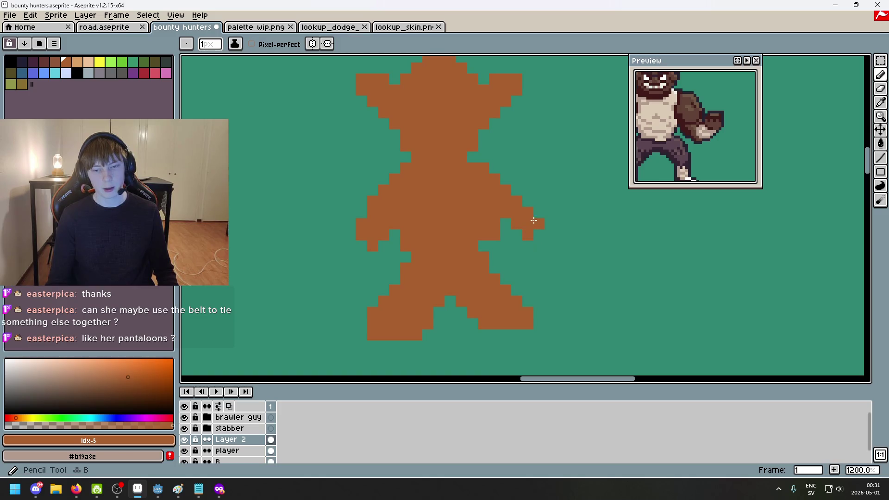
scroll(533, 221, "down", 4)
scroll(561, 238, "right", 6)
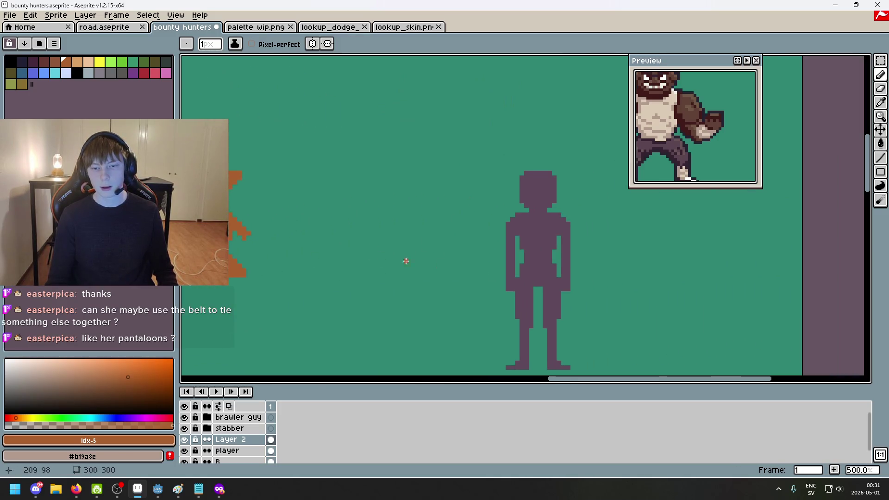
Undo the stray brown strokes painted below the orange figure's legs
scroll(406, 261, "left", 6)
scroll(562, 229, "up", 4)
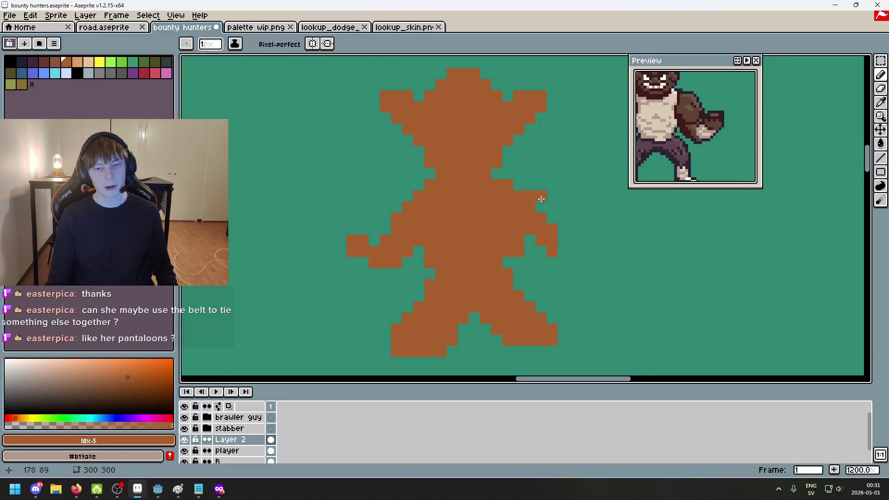
scroll(541, 199, "down", 2)
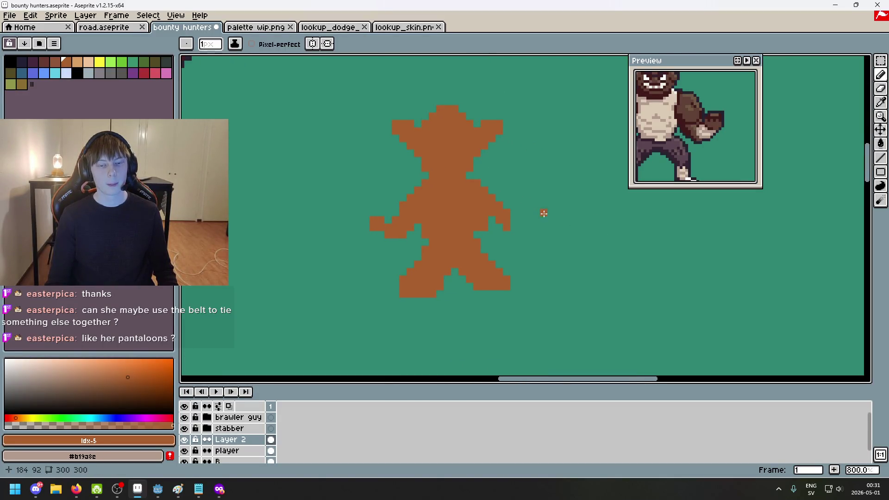
scroll(466, 202, "up", 2)
left_click_drag(509, 225, 522, 172)
left_click_drag(474, 210, 466, 195)
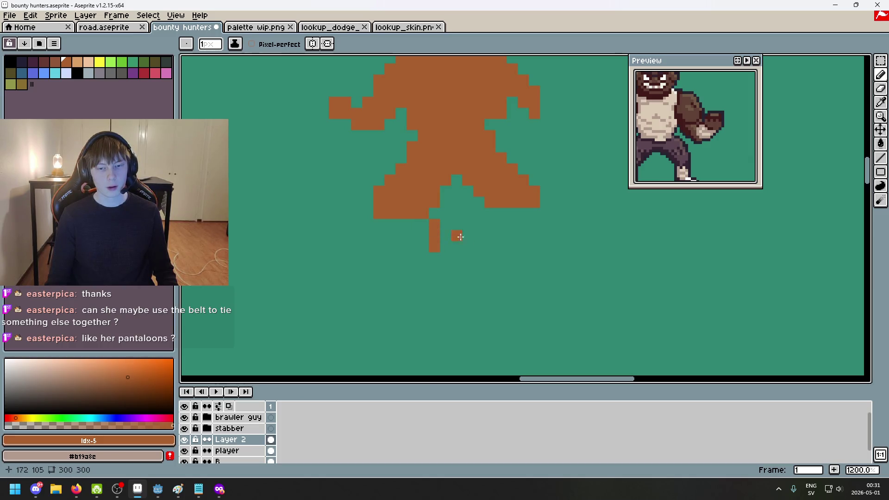
key("ctrl+z")
key("ctrl+z")
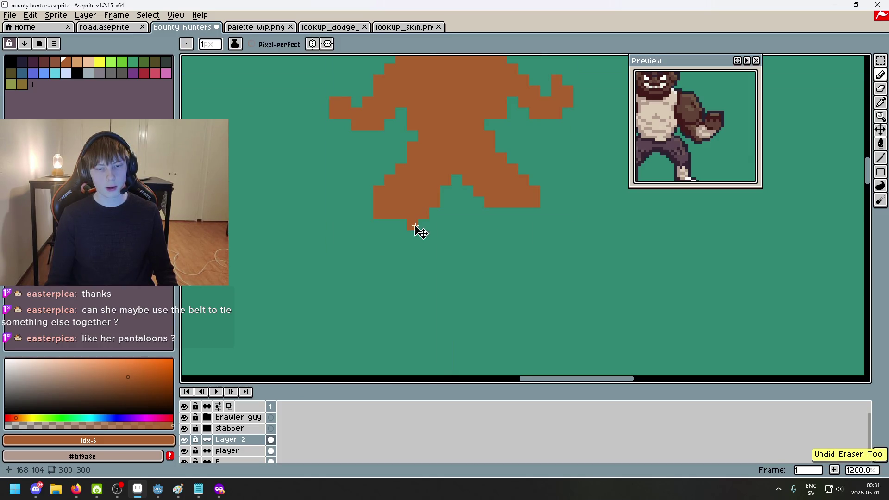
left_click_drag(422, 235, 468, 197)
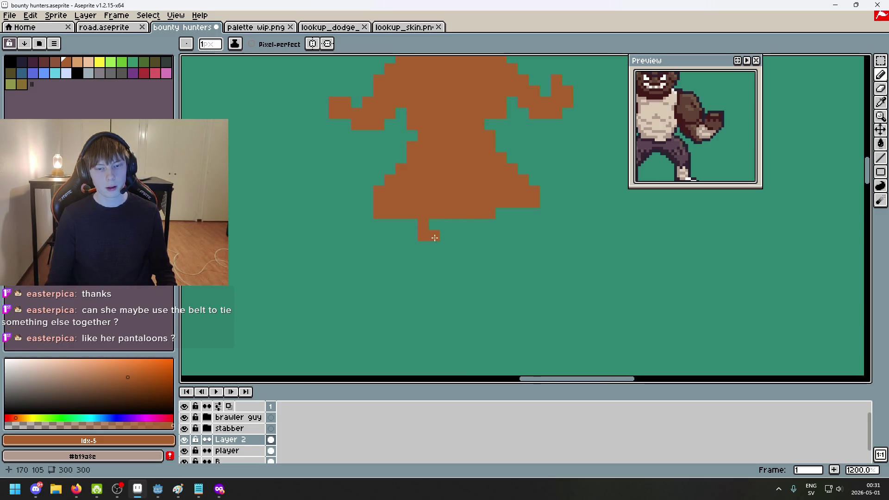
key("ctrl+z")
key("ctrl+z")
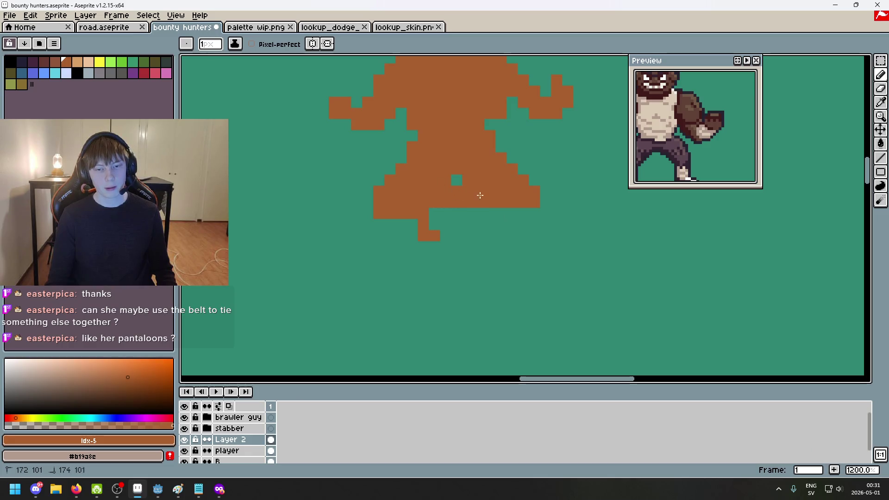
key("ctrl+z")
Extend both legs downward and touch up the skirt's bottom edge
scroll(505, 223, "down", 2)
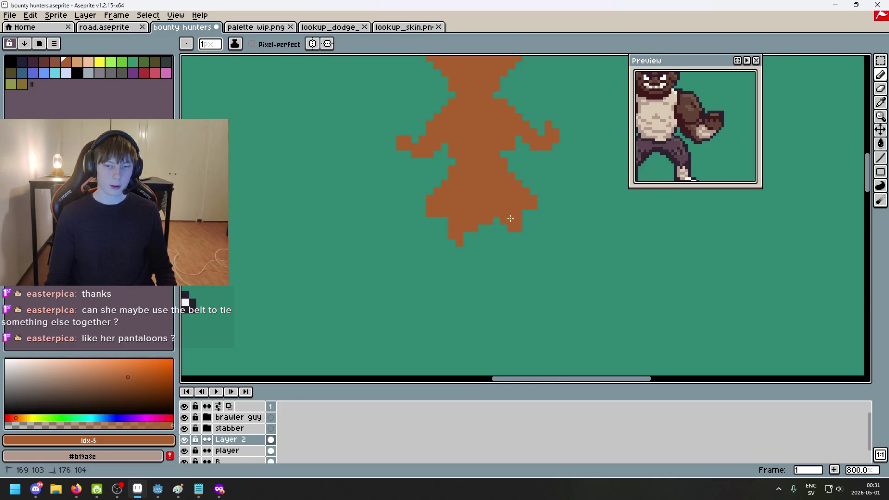
left_click_drag(522, 234, 526, 238)
key("e")
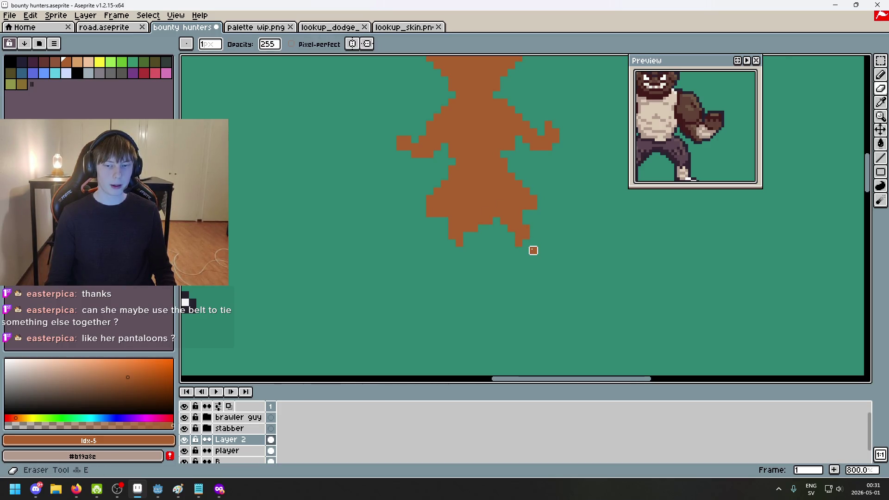
key("b")
left_click(448, 248)
left_click(492, 223)
scroll(502, 250, "down", 2)
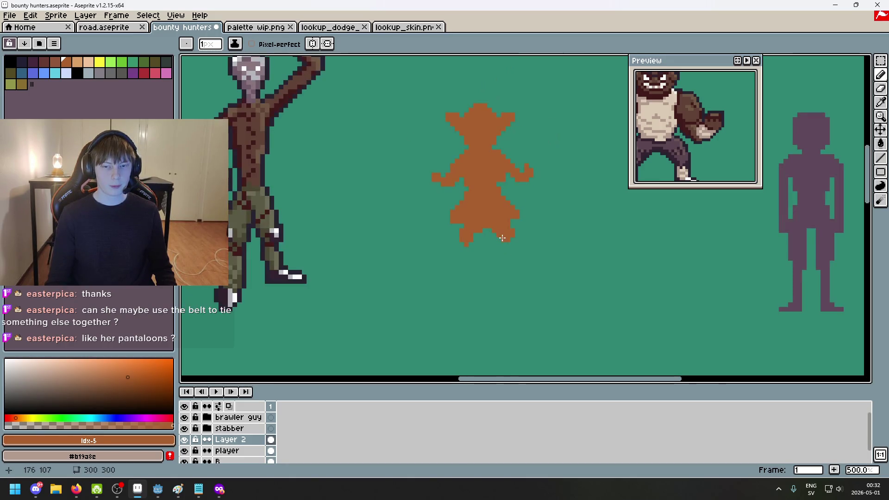
scroll(423, 234, "up", 2)
key("e")
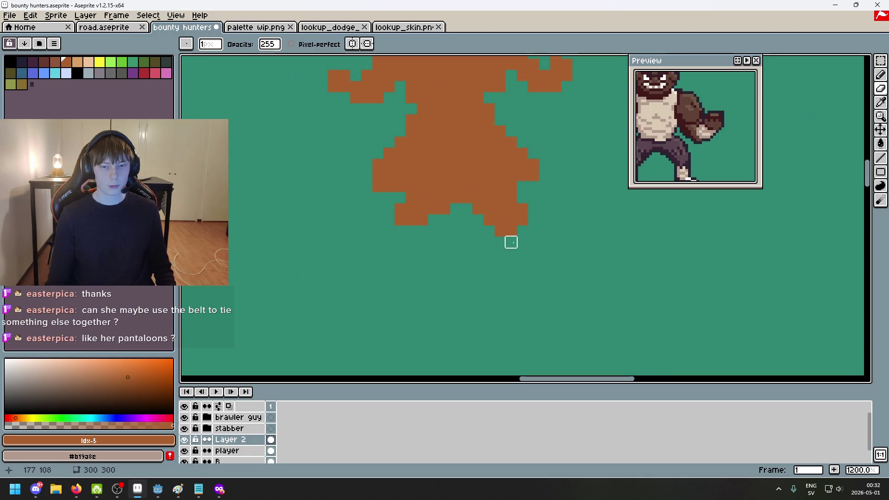
scroll(521, 238, "down", 3)
left_click(881, 61)
Move the selected orange figure lower and left, next to the purple figure, then deselect
scroll(645, 244, "right", 3)
mouse_move(320, 121)
left_mouse_down()
mouse_move(357, 203)
mouse_move(444, 300)
left_mouse_up()
mouse_move(377, 236)
left_mouse_down()
mouse_move(510, 272)
mouse_move(526, 242)
left_mouse_up()
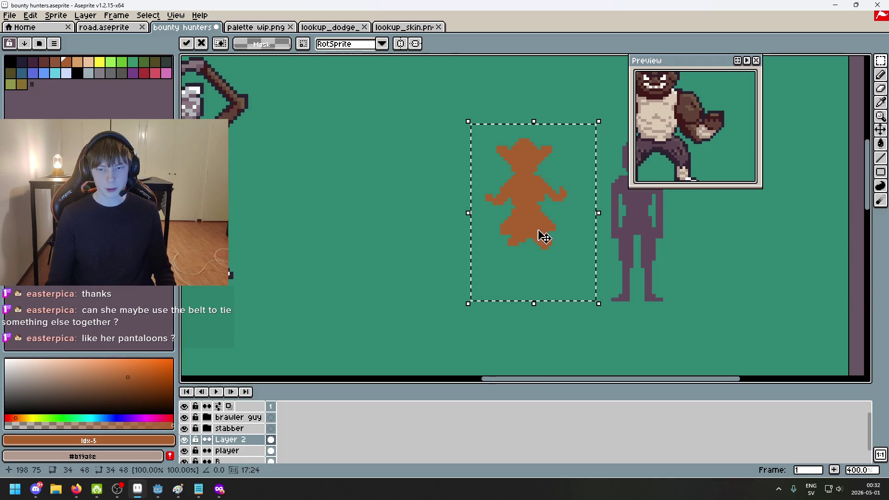
scroll(441, 229, "right", 3)
key("Up")
key("Up")
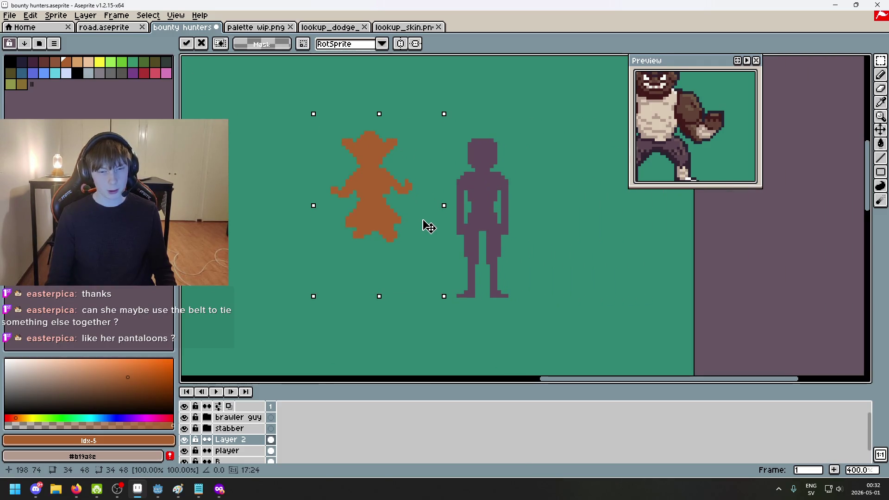
key("Down")
key("Down")
key("Right")
key("Right")
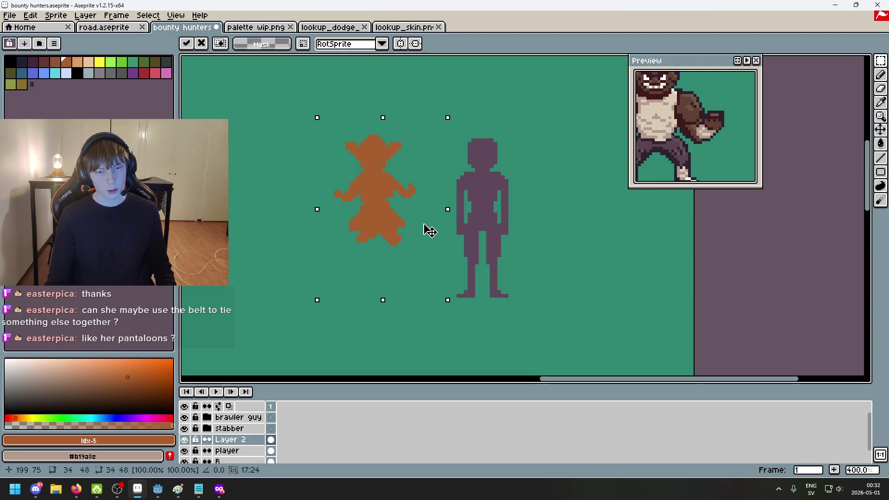
left_click_drag(429, 230, 417, 278)
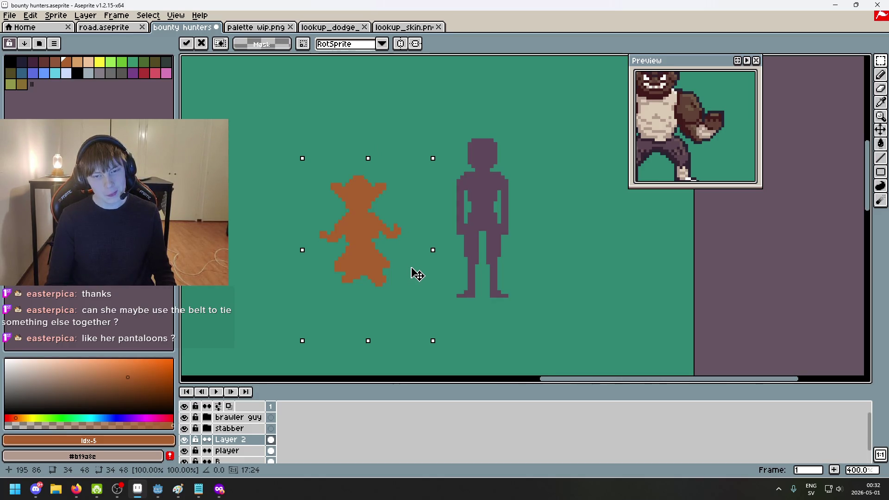
key("Return")
key("ctrl+d")
left_click_drag(291, 166, 458, 232)
scroll(512, 235, "down", 2)
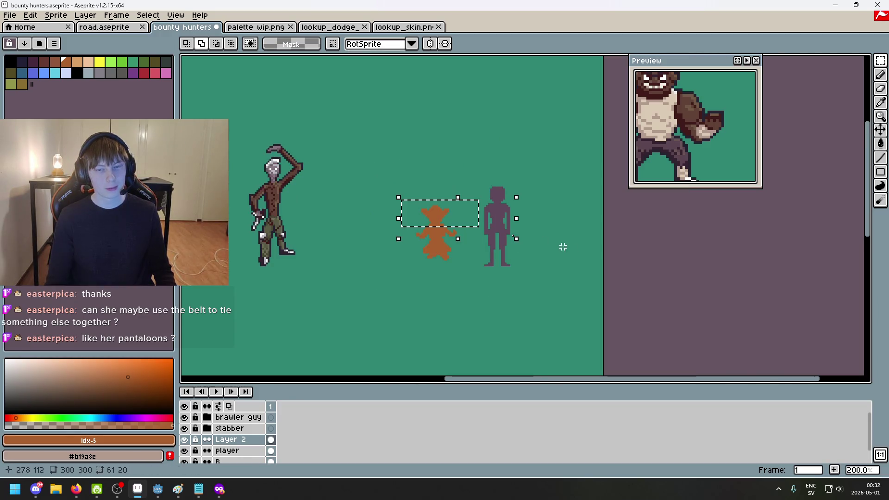
key("ctrl+d")
Select the orange figure, lift it slightly and commit the move
scroll(540, 230, "up", 4)
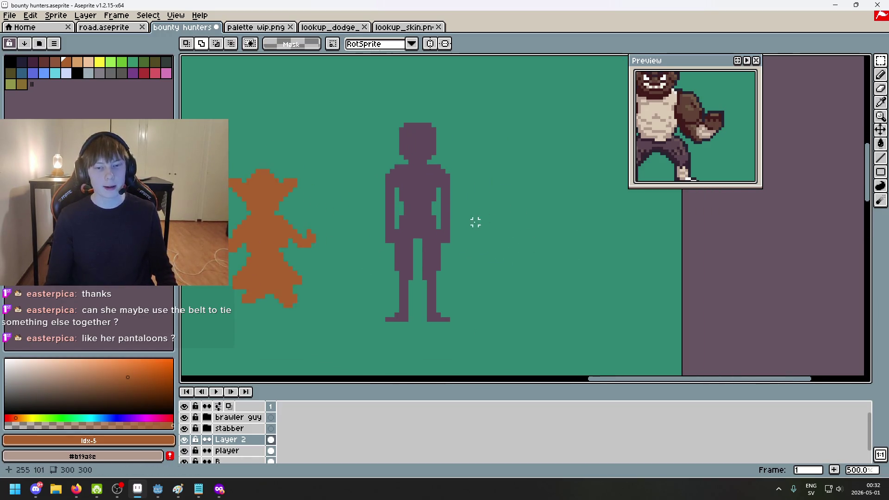
scroll(532, 207, "up", 1)
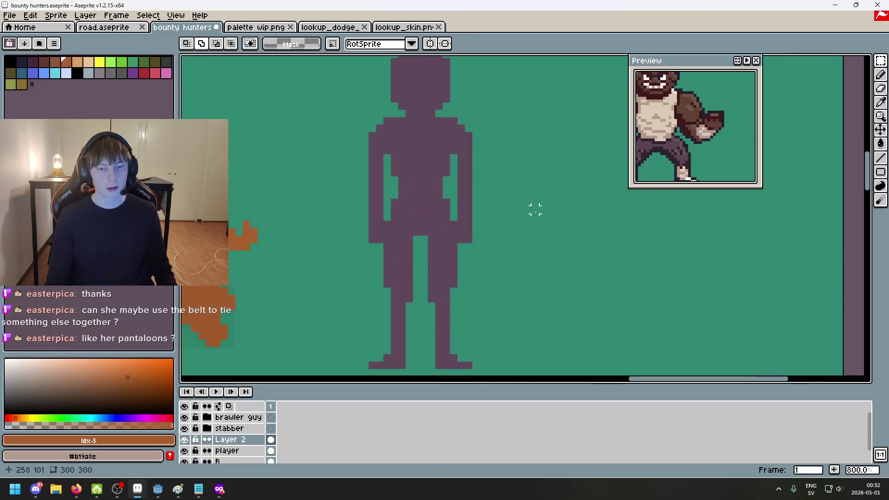
scroll(471, 236, "down", 1)
left_click_drag(471, 236, 615, 241)
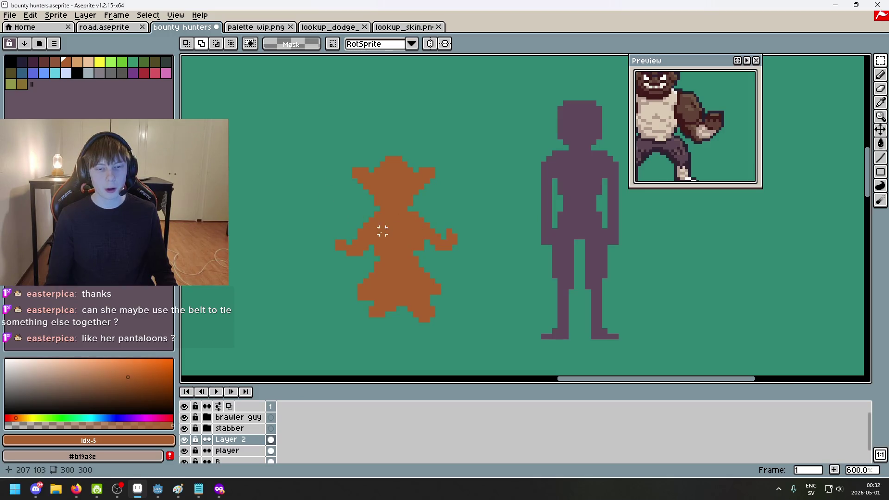
left_click_drag(370, 214, 410, 220)
left_click_drag(388, 269, 352, 203)
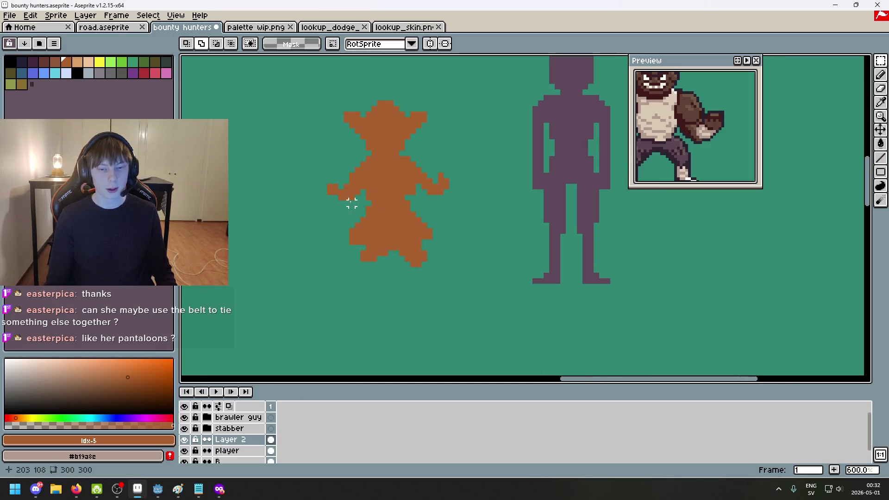
left_click_drag(259, 111, 477, 347)
mouse_move(413, 287)
left_mouse_down()
mouse_move(407, 258)
mouse_move(407, 294)
left_mouse_up()
key("Return")
key("ctrl+d")
Shape the left foot under the skirt, erasing stray orange pixels around it
scroll(327, 292, "up", 2)
key("b")
left_click(327, 294)
key("ctrl+z")
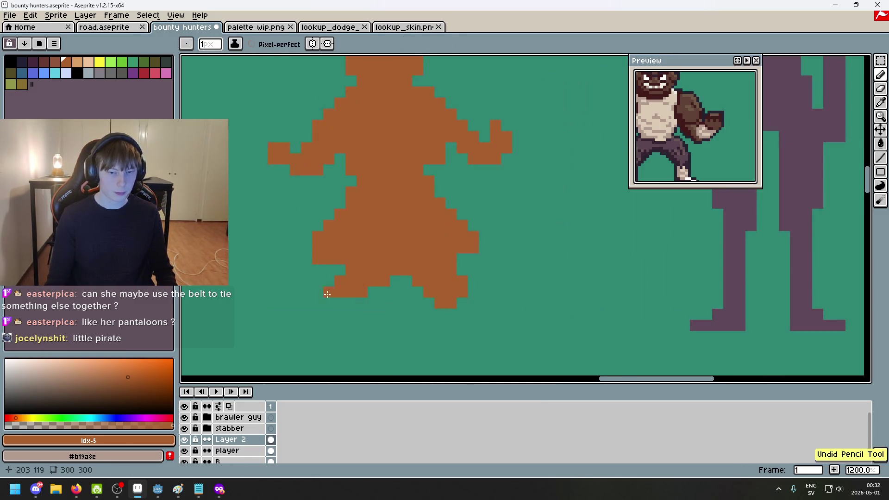
mouse_move(318, 292)
left_mouse_down()
mouse_move(332, 301)
mouse_move(339, 281)
mouse_move(351, 292)
mouse_move(329, 303)
left_mouse_up()
key("e")
left_click(339, 281)
left_click(462, 281)
left_click(317, 292)
key("b")
left_click(328, 281)
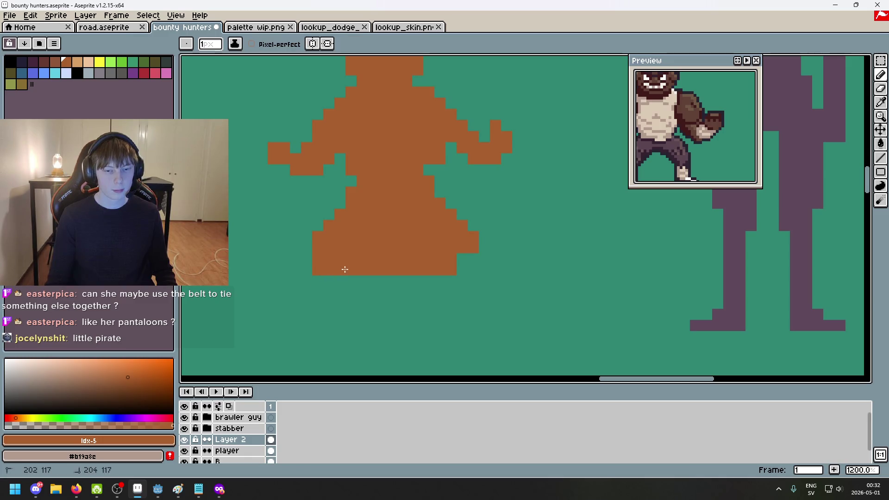
mouse_move(351, 287)
left_mouse_down()
mouse_move(348, 304)
mouse_move(329, 304)
left_mouse_up()
key("r")
left_click(338, 311)
key("ctrl+z")
Erase pixels from the right foot and remove the second leg's pixels
key("e")
mouse_move(339, 315)
left_mouse_down()
mouse_move(351, 314)
mouse_move(373, 281)
mouse_move(363, 291)
left_mouse_up()
key("b")
key("e")
key("b")
key("e")
left_click(373, 303)
key("b")
left_click_drag(418, 281, 430, 292)
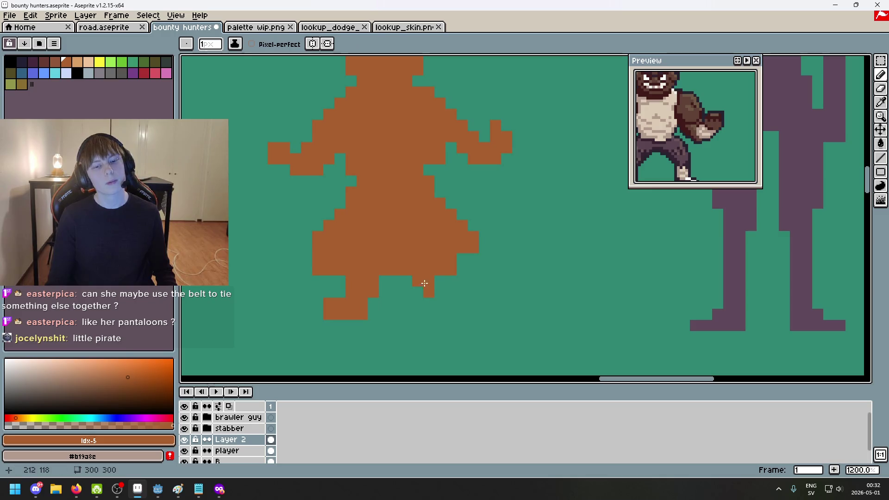
key("ctrl+z")
Erase both arms of the orange figure with a 6px eraser
scroll(427, 278, "down", 4)
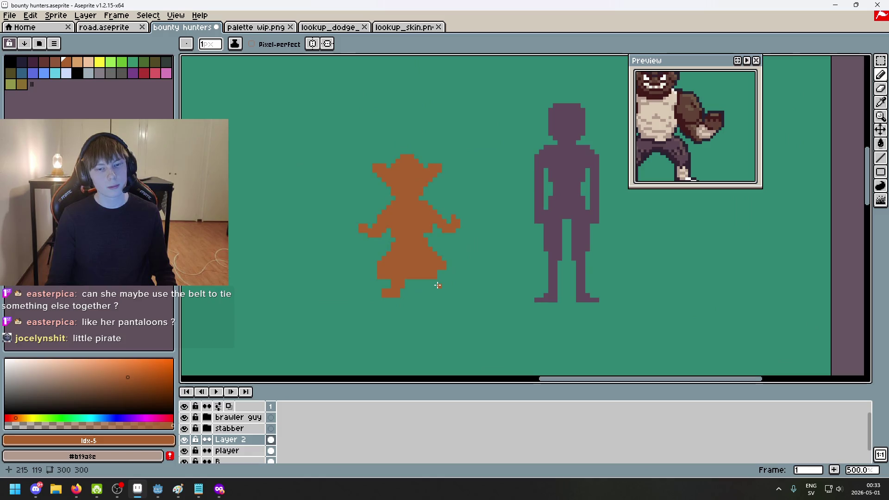
mouse_move(438, 285)
left_mouse_down()
mouse_move(427, 242)
mouse_move(426, 264)
left_mouse_up()
key("e")
key("plus")
key("plus")
key("plus")
left_click_drag(359, 188, 356, 196)
left_click_drag(435, 193, 435, 187)
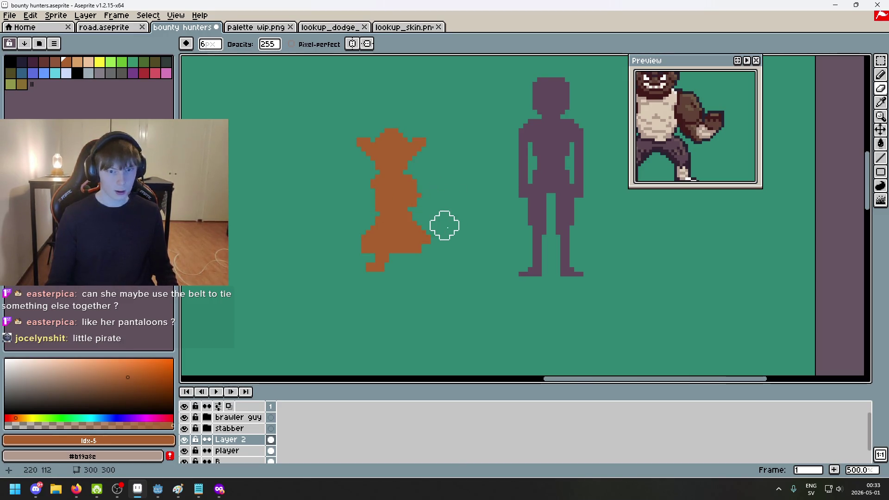
Zoom and pan to inspect the armless orange figure beside the purple reference
scroll(439, 244, "up", 1)
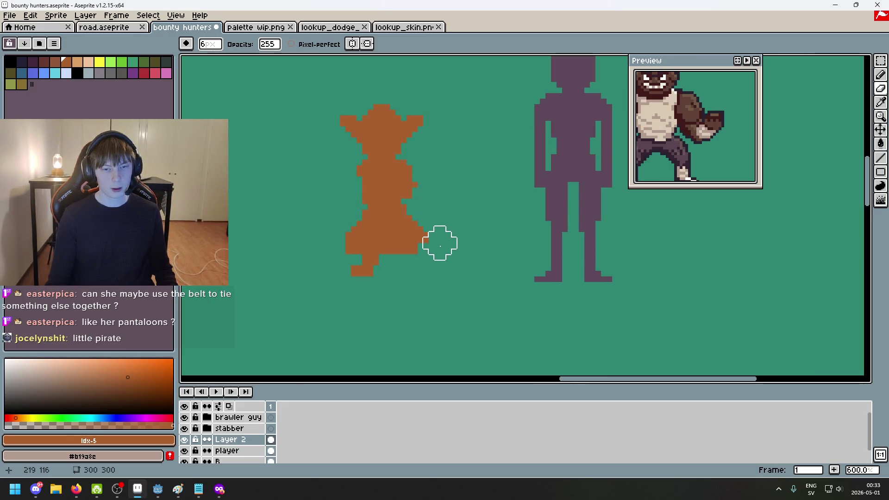
scroll(437, 245, "down", 3)
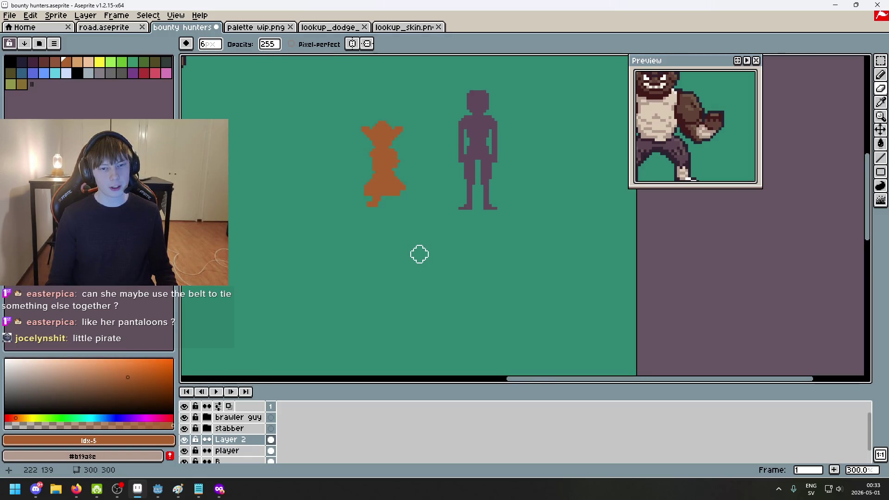
scroll(415, 300, "up", 2)
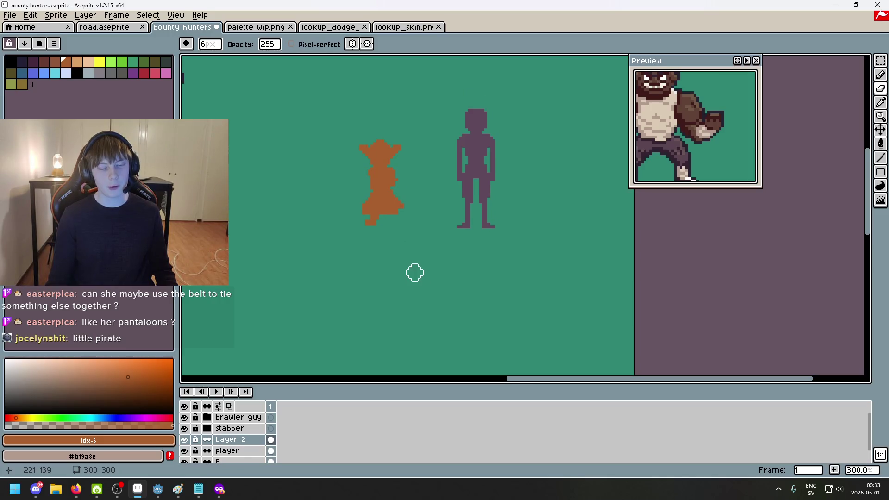
left_click_drag(408, 262, 419, 296)
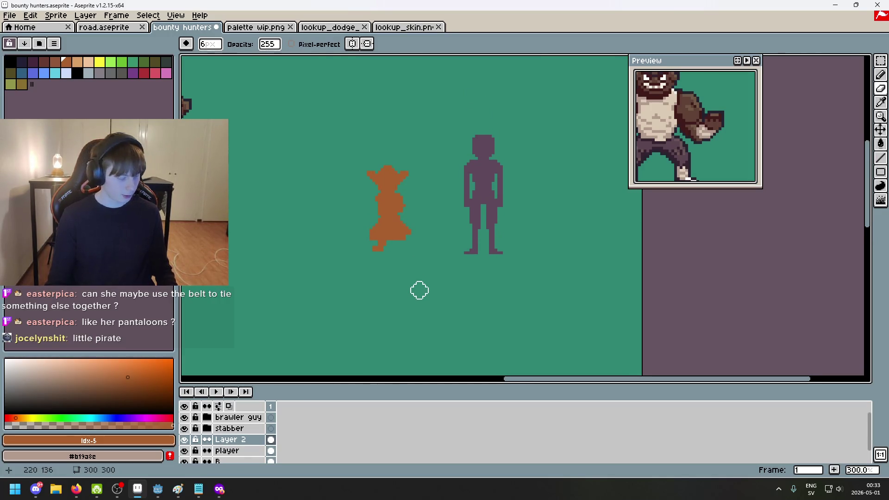
scroll(423, 208, "up", 2)
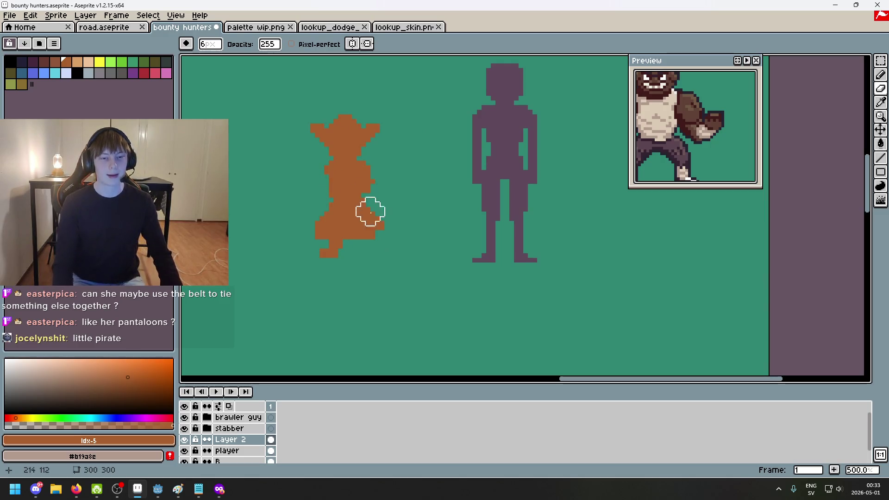
scroll(343, 197, "up", 4)
key("b")
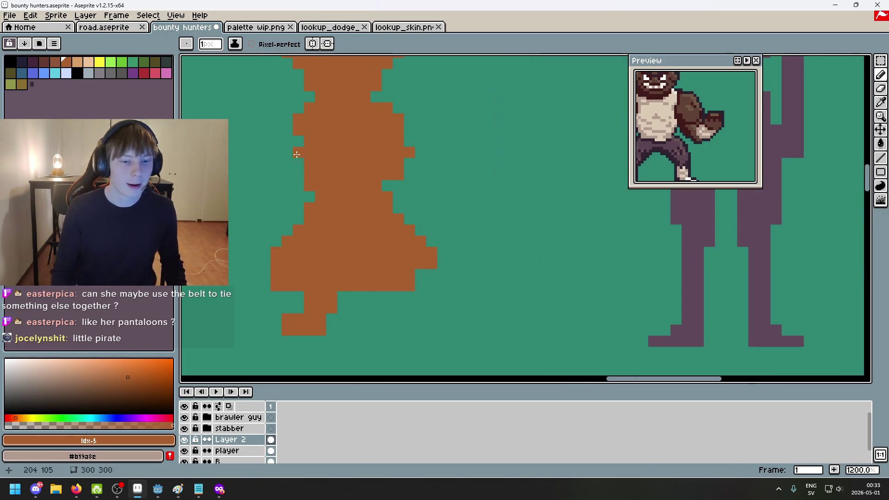
Undo the last erase and the leftward foot pixels, then draw a short leg under the body
key("v")
key("ctrl+z")
key("ctrl+z")
key("b")
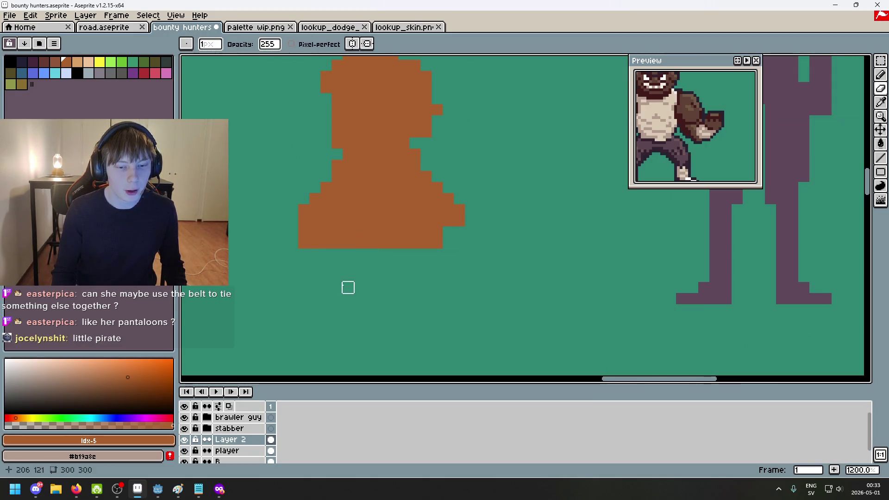
key("ctrl+z")
left_click_drag(337, 276, 342, 257)
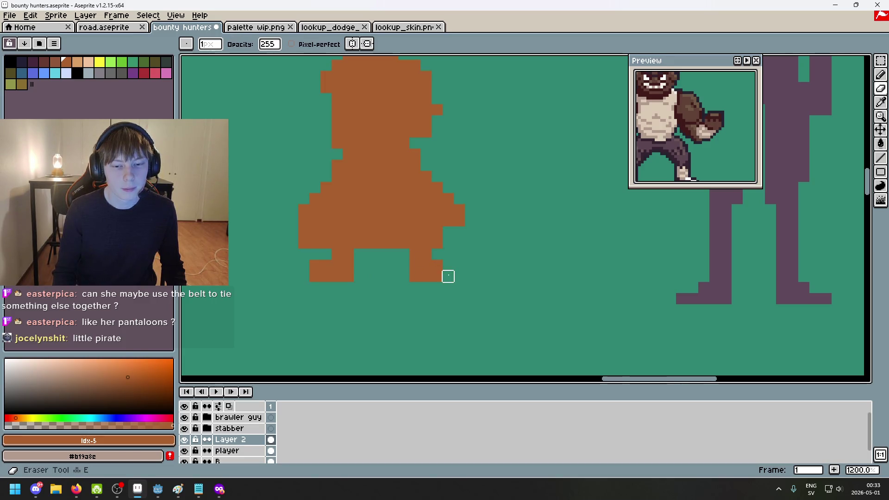
Draw a small left arm and a right arm extending from the torso, filling the left arm's notch
scroll(447, 273, "down", 5)
scroll(403, 214, "up", 3)
mouse_move(403, 214)
left_mouse_down()
mouse_move(409, 205)
mouse_move(399, 229)
left_mouse_up()
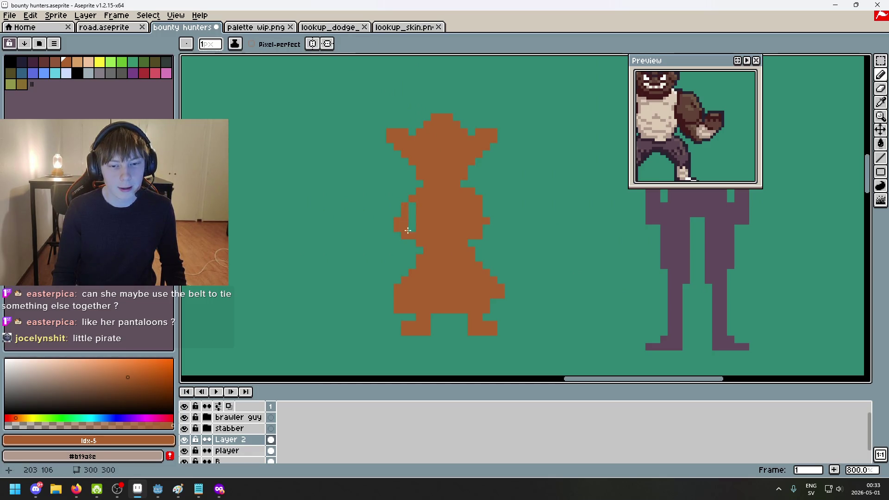
left_click_drag(479, 207, 493, 219)
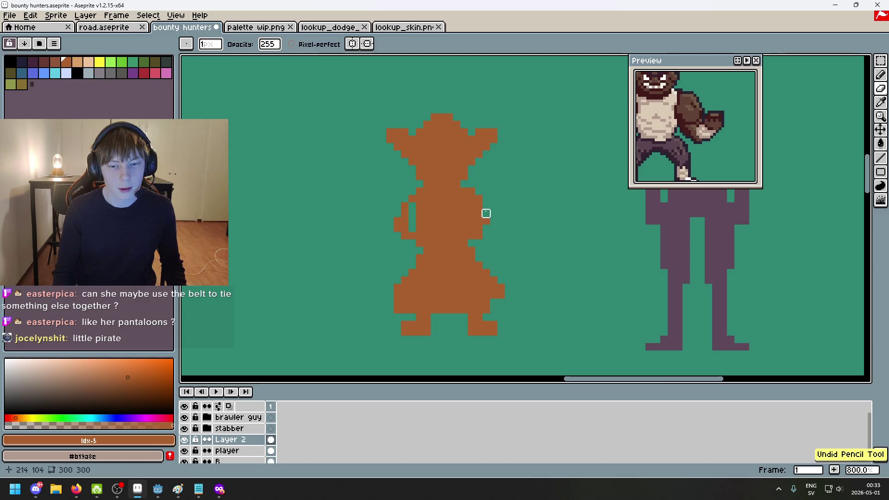
key("e")
left_click_drag(476, 226, 479, 206)
key("ctrl+z")
key("b")
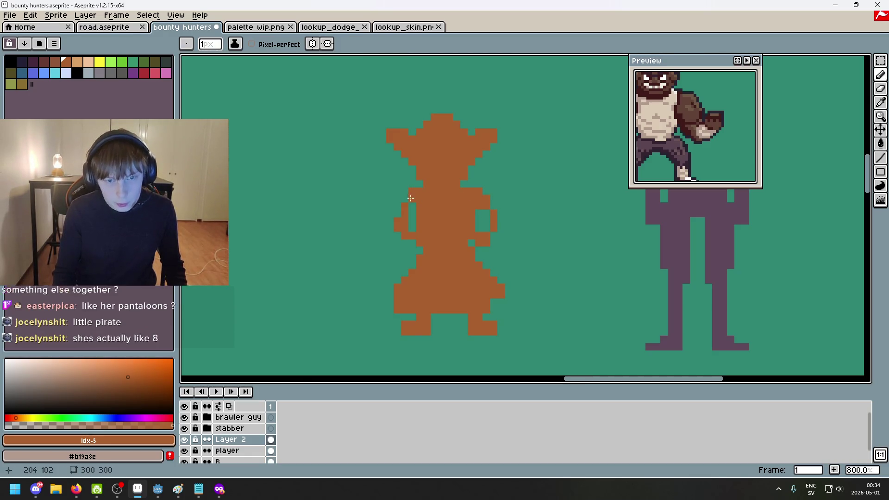
left_click_drag(398, 204, 400, 211)
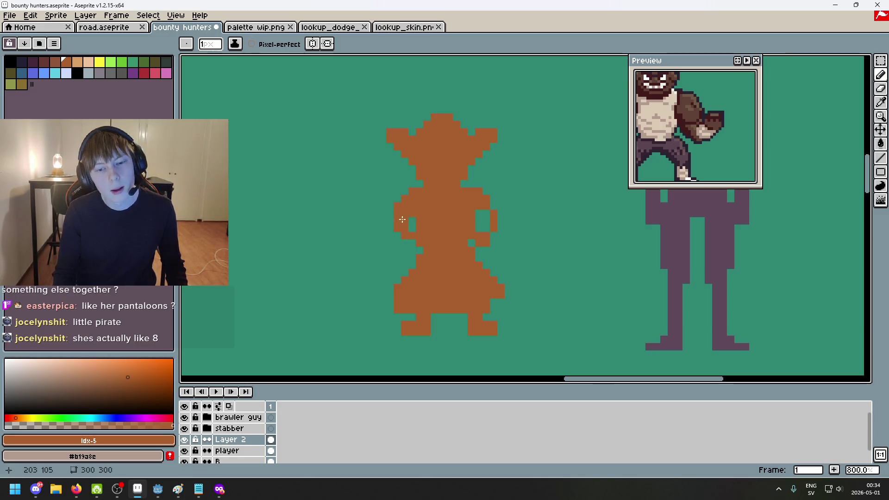
Add pixels along the right arm's outer edge
key("e")
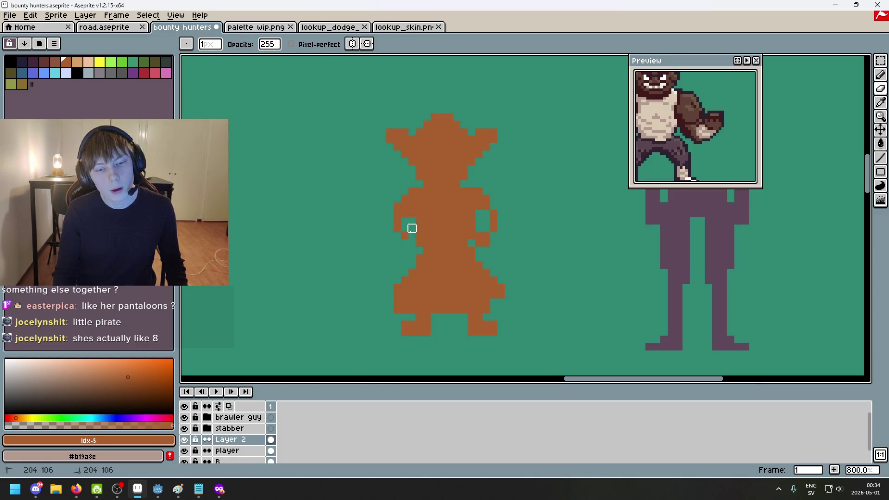
key("b")
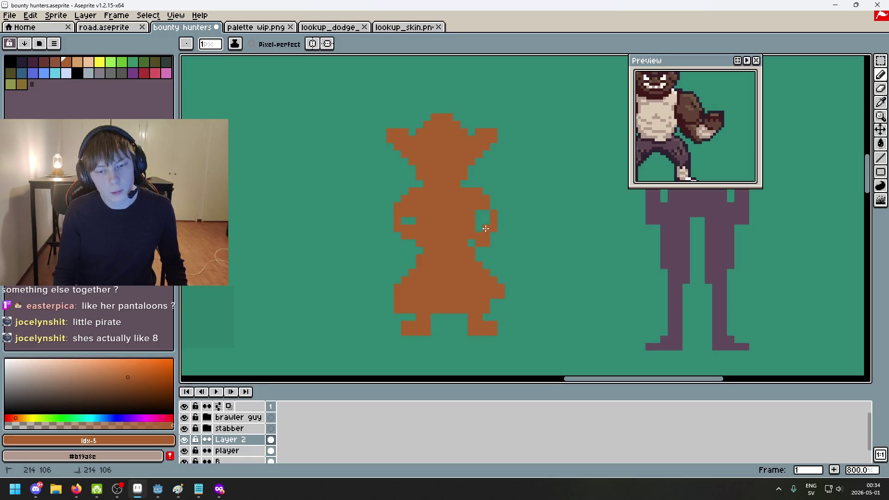
key("e")
key("b")
key("e")
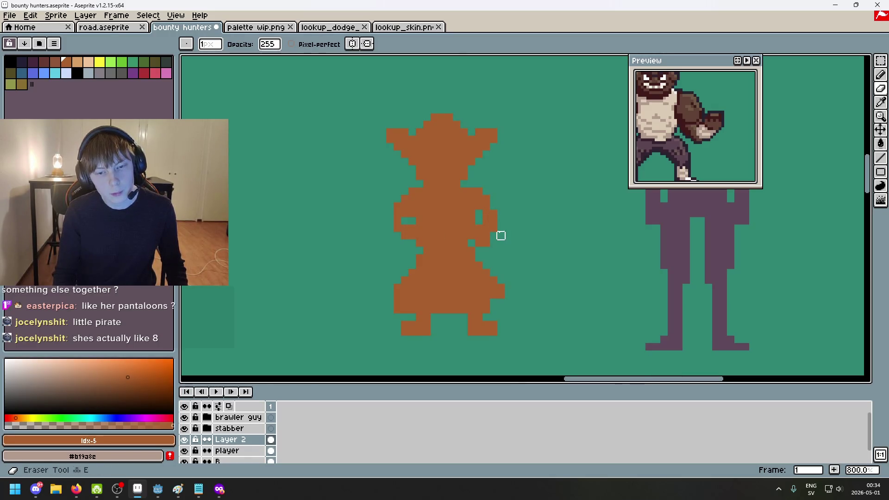
key("b")
scroll(487, 239, "up", 5)
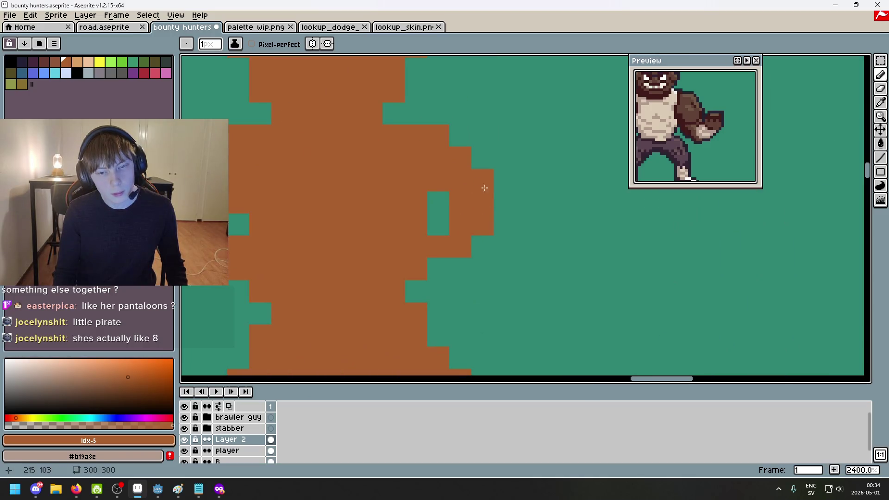
left_click_drag(504, 202, 505, 225)
key("e")
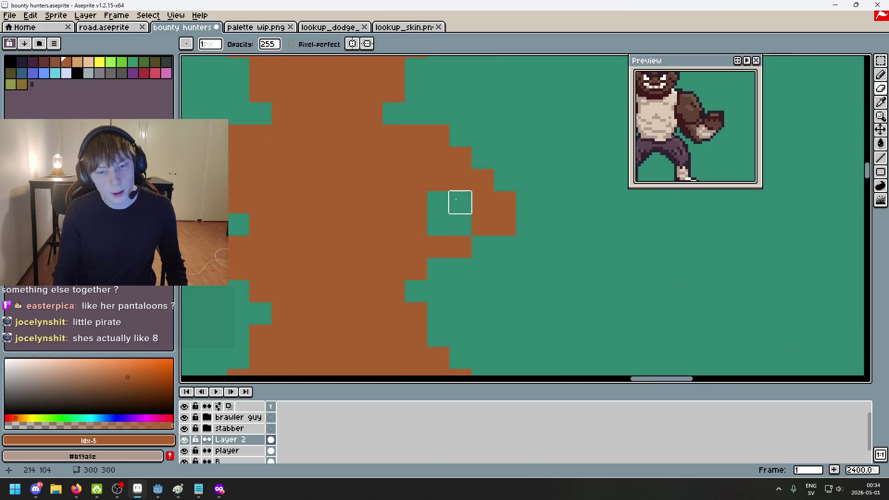
key("ctrl+z")
Erase stray pixels beside both arms, undoing the last change to the right arm
scroll(459, 240, "down", 6)
scroll(443, 225, "up", 3)
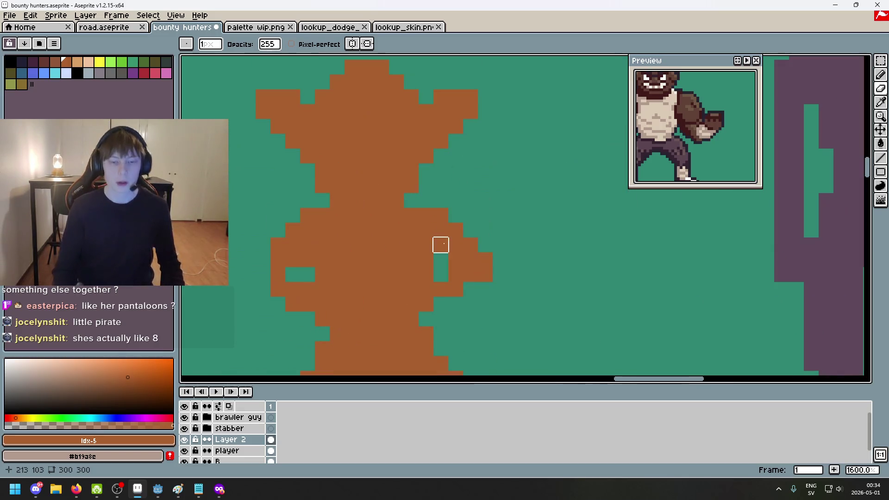
scroll(439, 276, "down", 1)
scroll(439, 276, "down", 1)
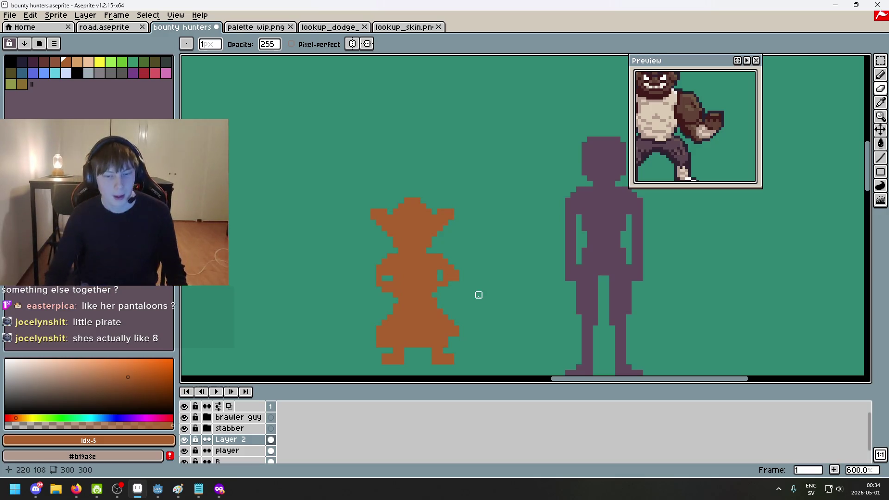
left_click_drag(444, 260, 446, 256)
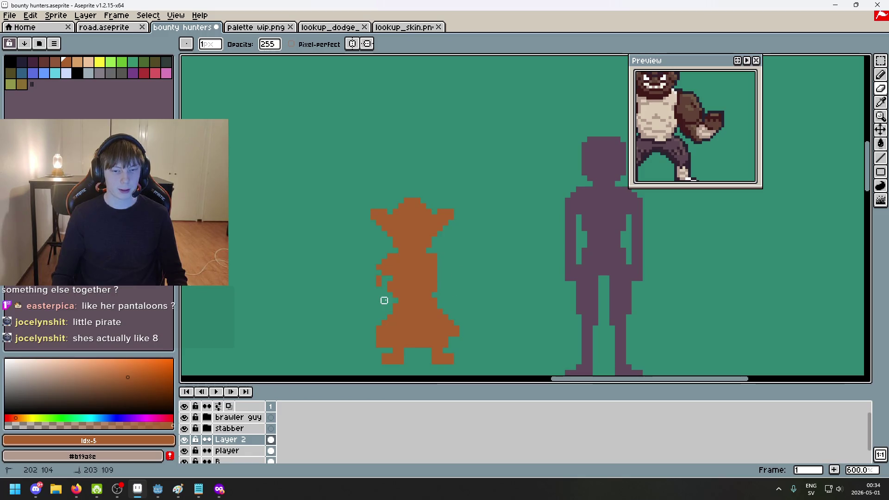
left_click(383, 273)
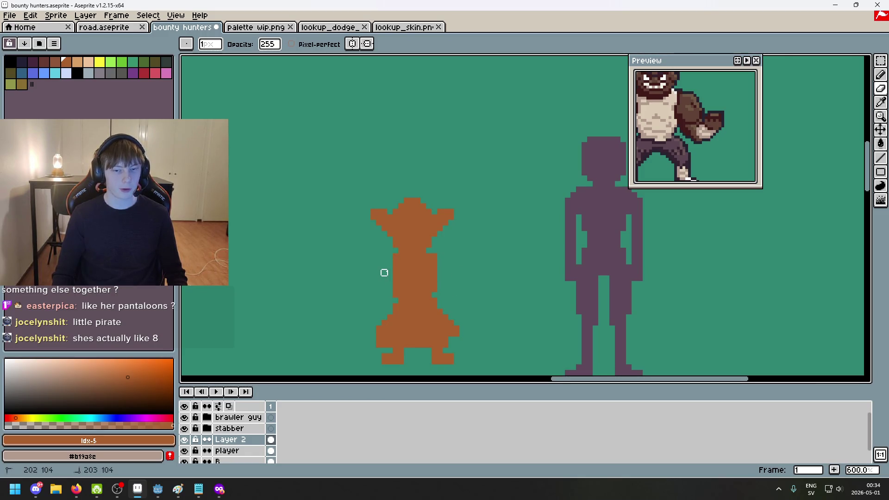
key("b")
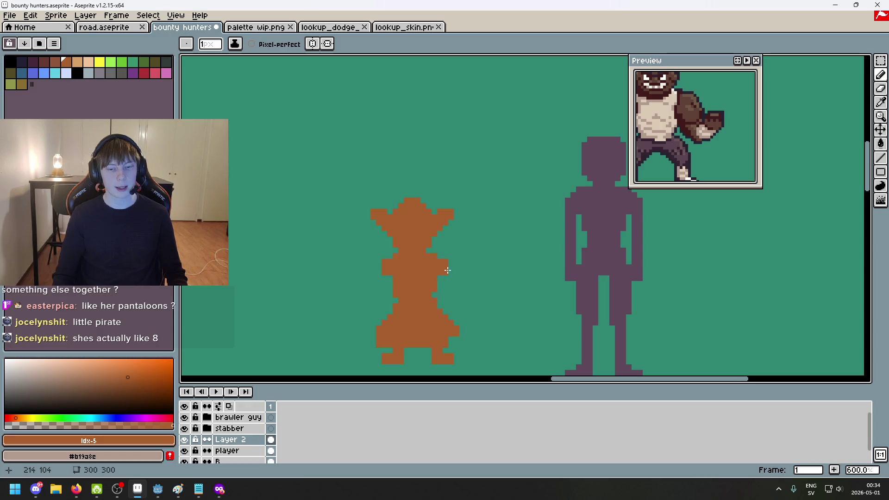
key("ctrl+z")
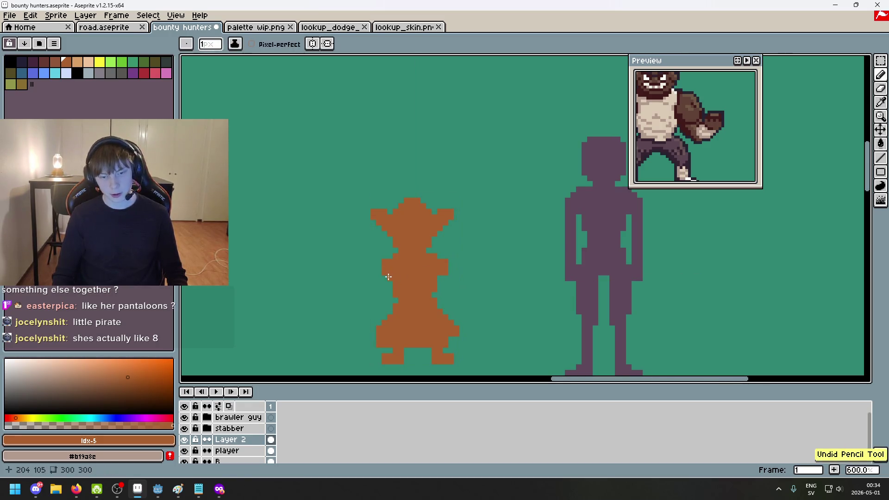
Recentre the view on both figures and make an eraser stroke on the canvas
scroll(441, 277, "down", 3)
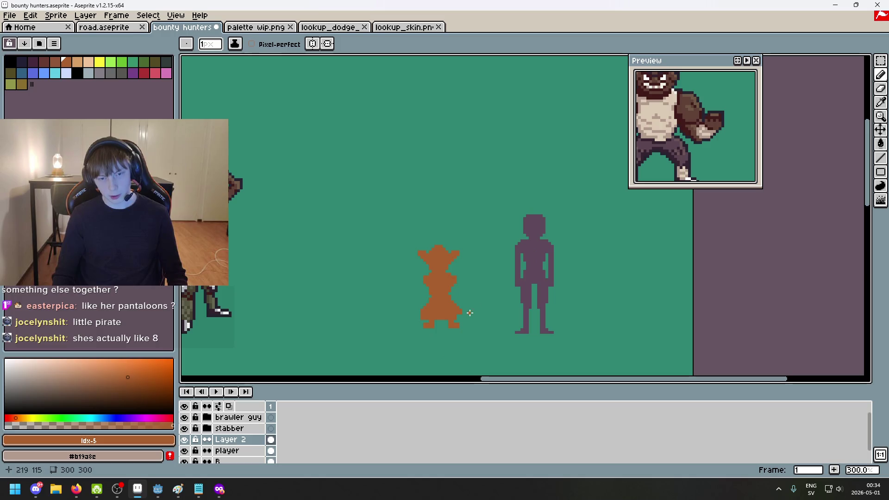
scroll(482, 268, "up", 1)
left_click_drag(485, 266, 499, 233)
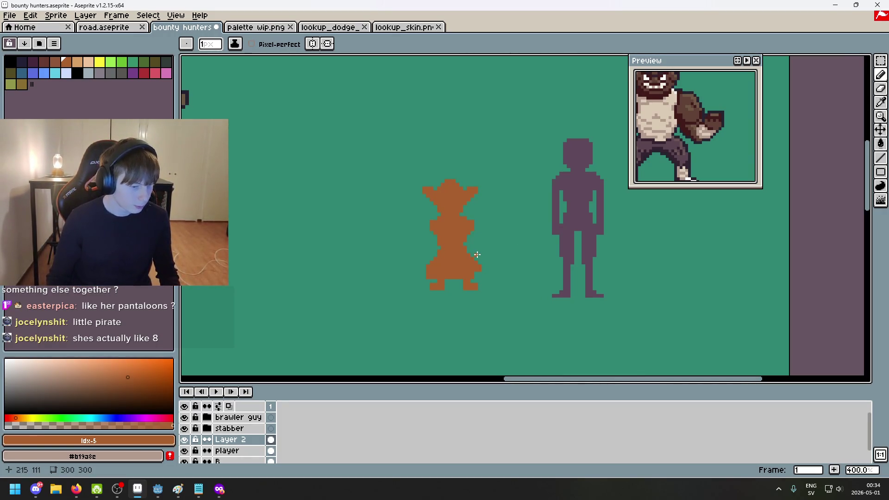
scroll(476, 274, "up", 1)
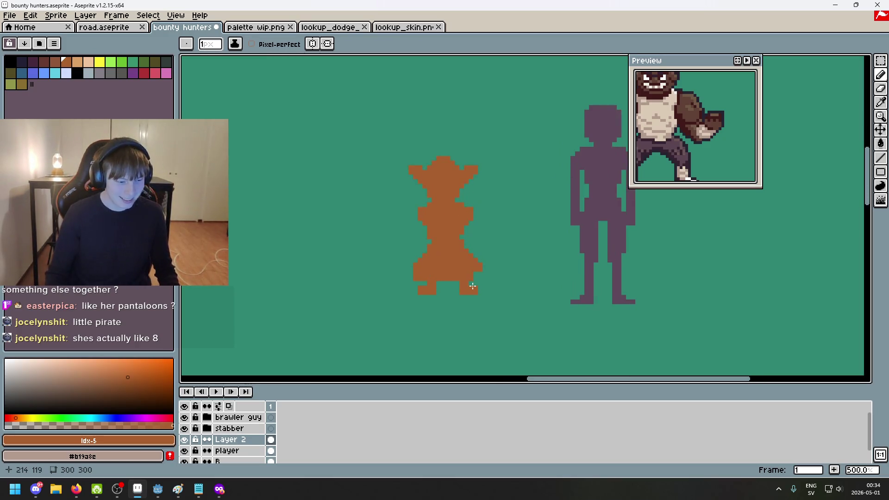
left_click_drag(482, 297, 509, 323)
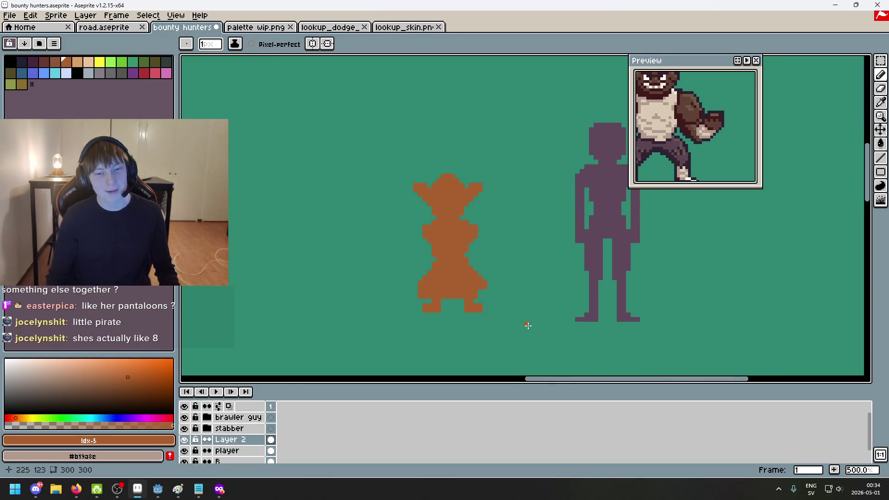
scroll(511, 232, "up", 2)
key("e")
left_click_drag(371, 149, 348, 171)
scroll(447, 281, "down", 7)
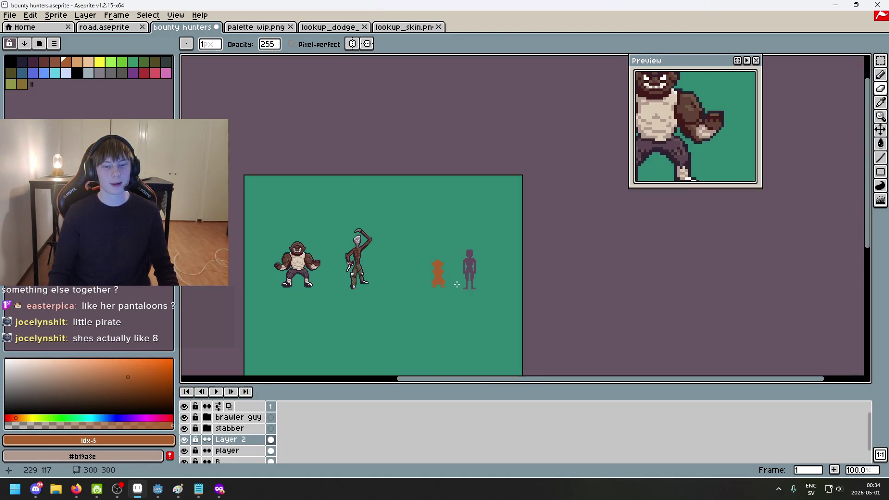
Undo and redo the last erase, then bring the figure's torso into view
scroll(457, 284, "up", 3)
key("ctrl+z")
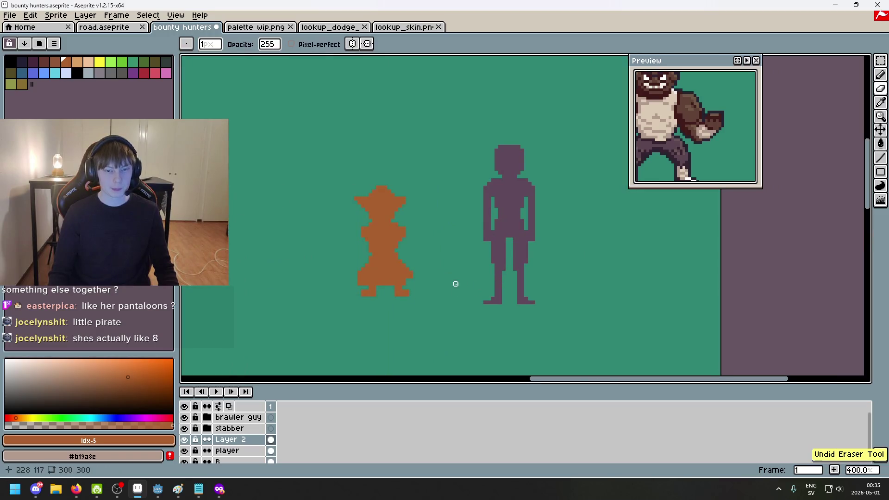
key("ctrl+y")
scroll(411, 241, "up", 1)
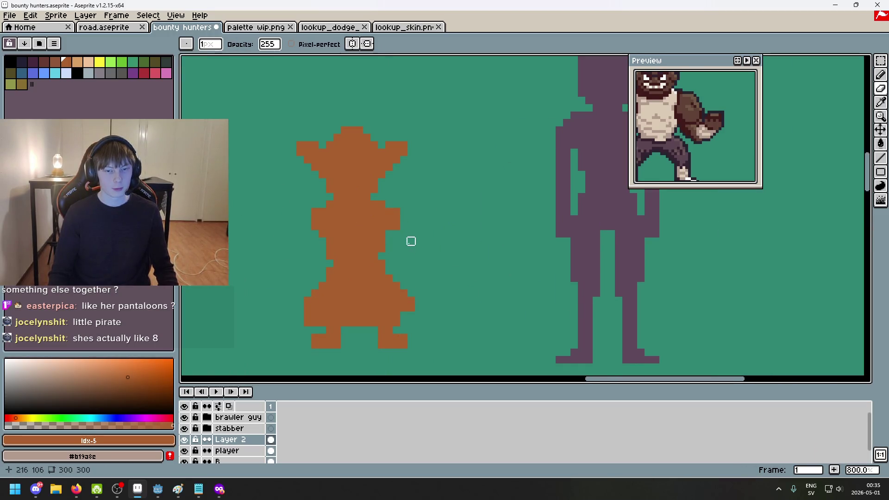
scroll(484, 324, "down", 1)
scroll(441, 277, "up", 1)
key("e")
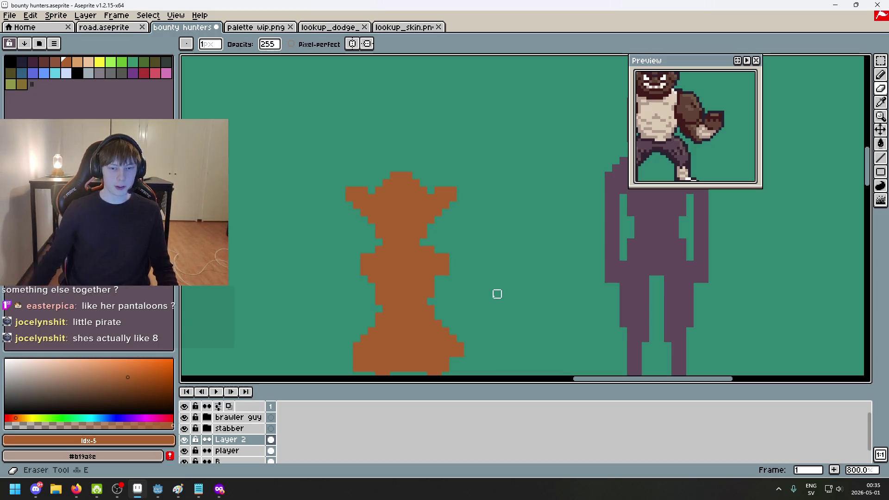
left_click_drag(466, 247, 511, 155)
Undo several recent pencil strokes on the orange silhouette
key("b")
scroll(491, 186, "up", 3)
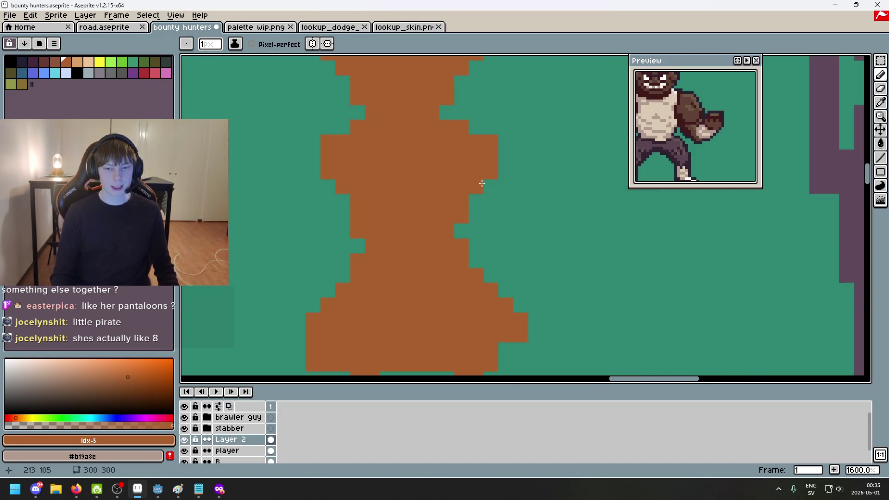
scroll(476, 185, "down", 6)
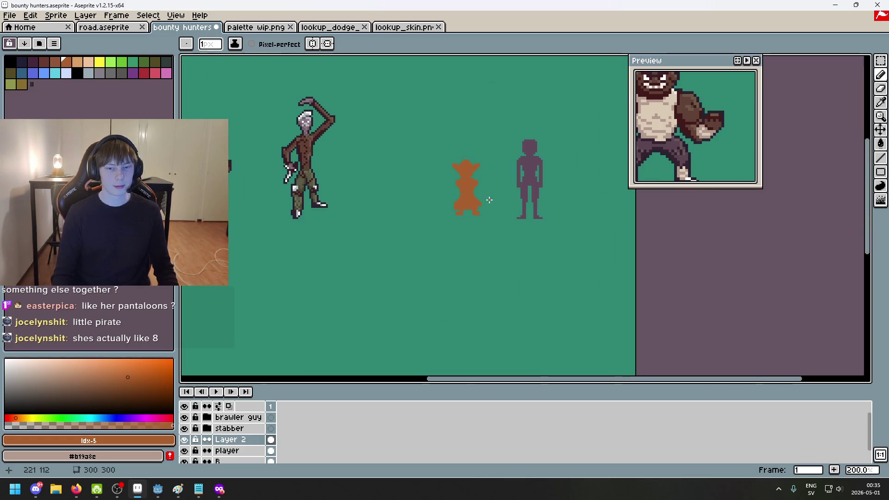
scroll(482, 192, "up", 2)
scroll(488, 168, "up", 1)
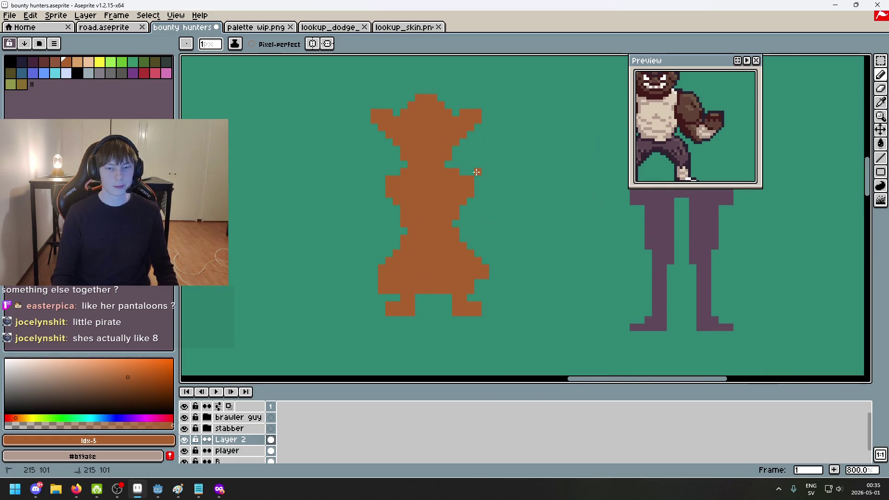
scroll(387, 171, "up", 1)
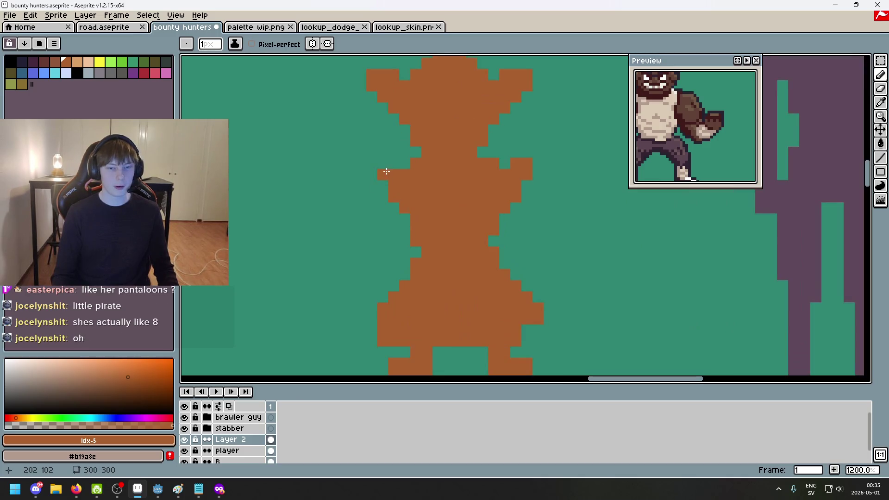
scroll(380, 169, "down", 1)
scroll(397, 179, "up", 3)
scroll(346, 188, "up", 2)
key("ctrl+z")
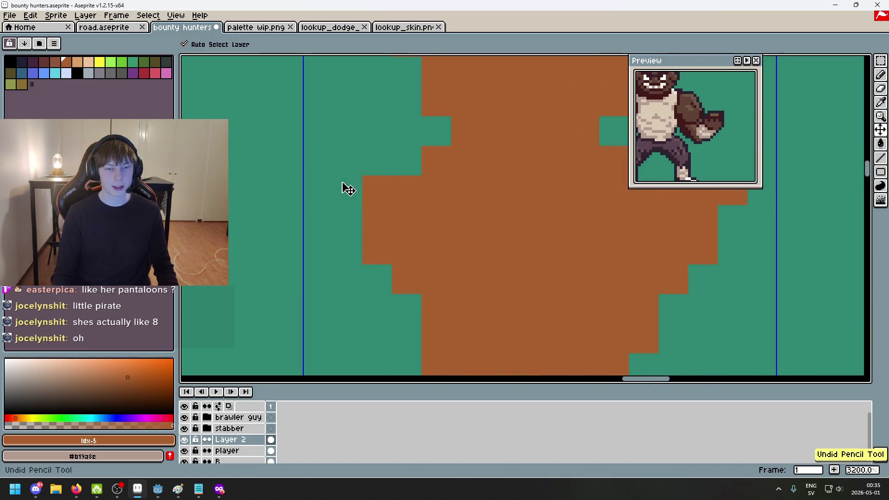
key("ctrl+z")
key("ctrl+z")
key("ctrl+z")
Undo another pencil stroke and the stray orange pixel
scroll(532, 216, "down", 2)
scroll(532, 216, "up", 1)
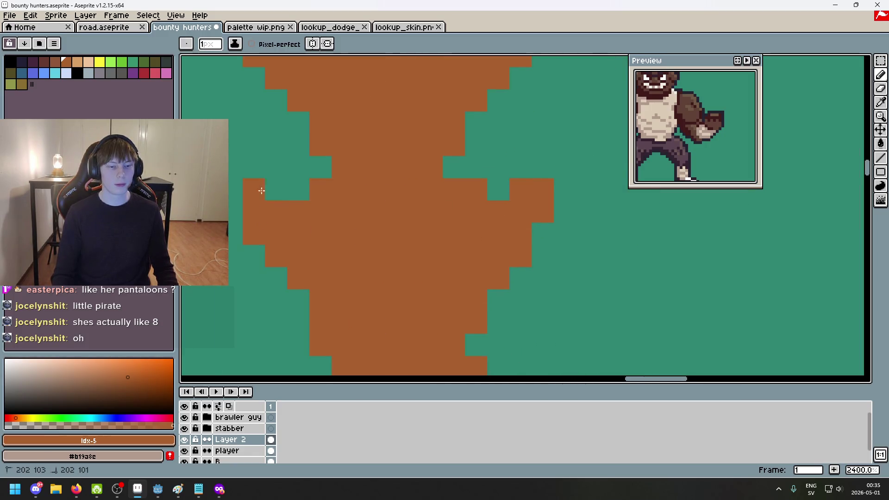
scroll(546, 232, "down", 5)
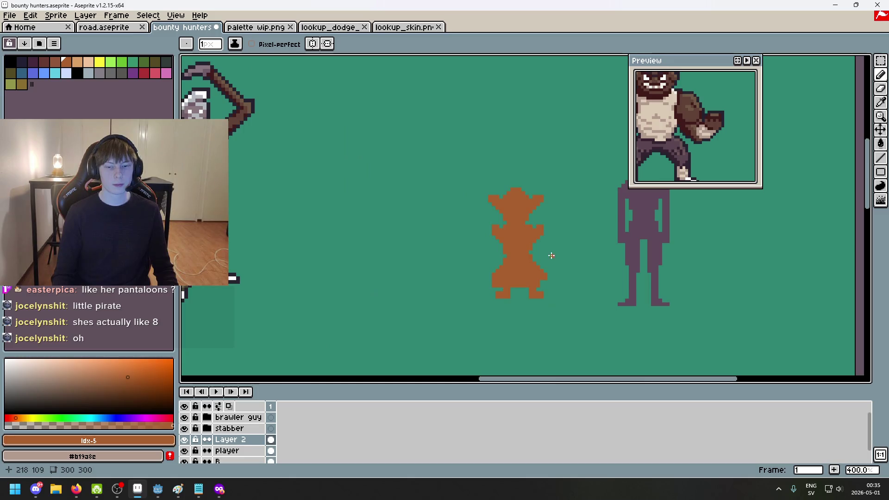
key("ctrl+z")
scroll(542, 244, "up", 5)
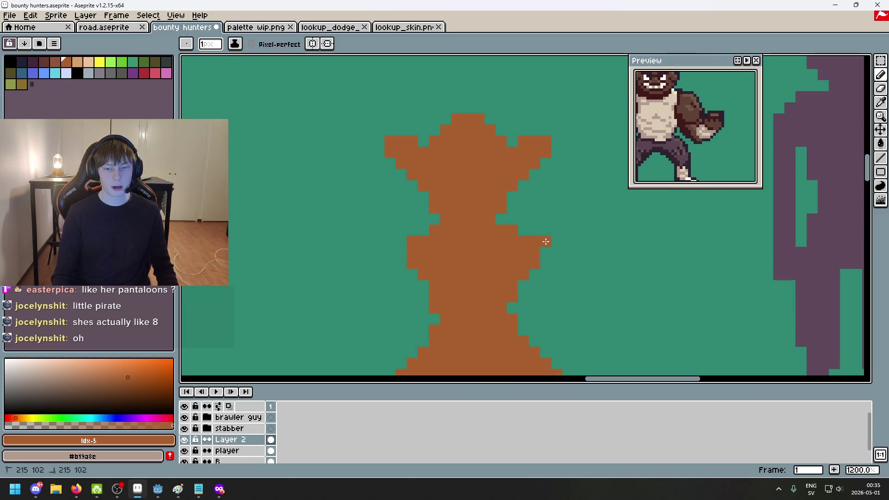
key("ctrl+z")
Try widening the silhouette's waist, then undo that and another pencil stroke
left_click_drag(401, 240, 402, 262)
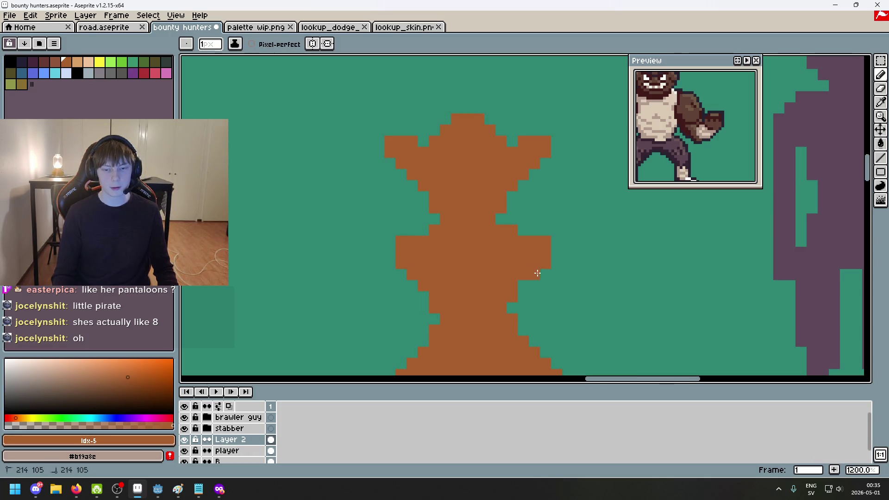
scroll(524, 280, "down", 5)
key("ctrl+z")
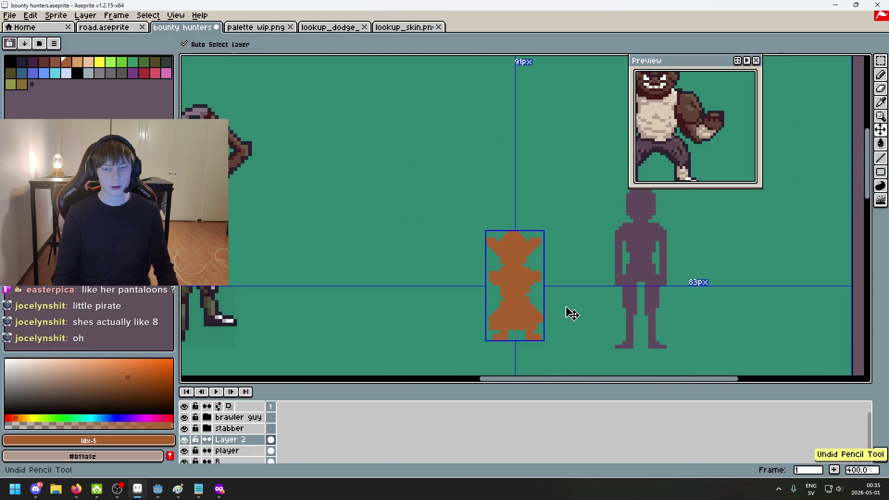
key("ctrl+z")
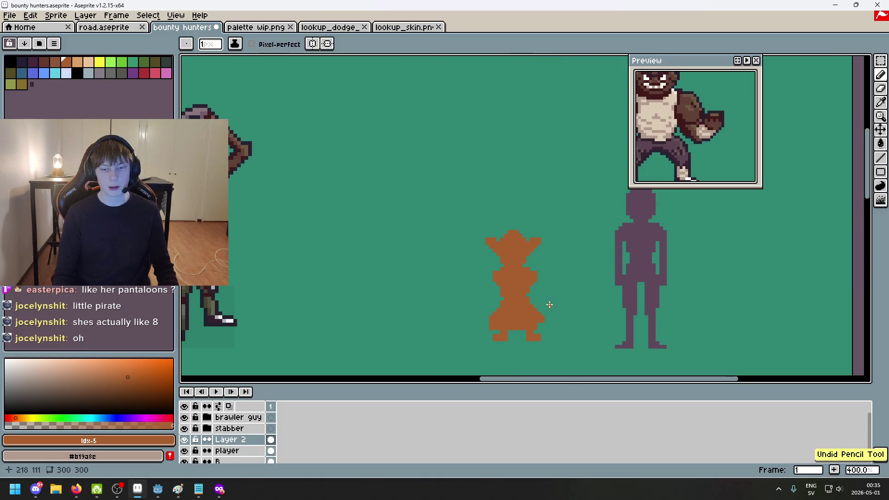
left_click_drag(552, 309, 534, 280)
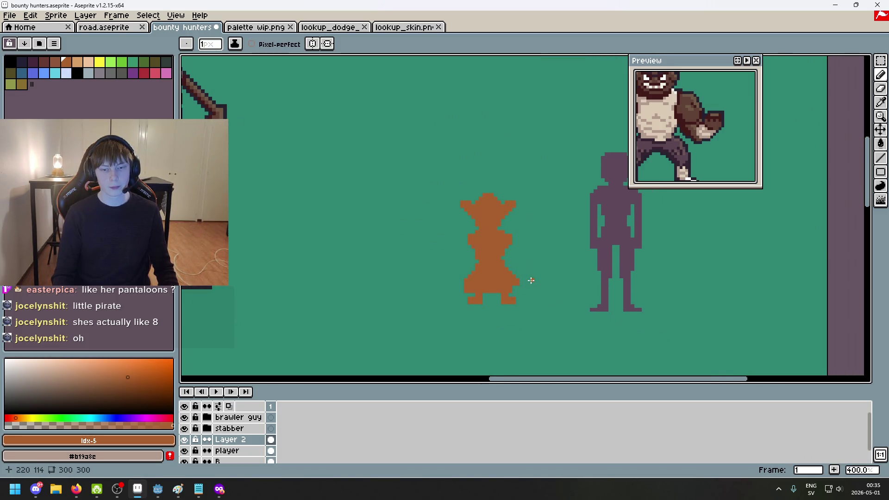
scroll(529, 279, "up", 5)
Erase one pixel from the silhouette, then undo it
key("e")
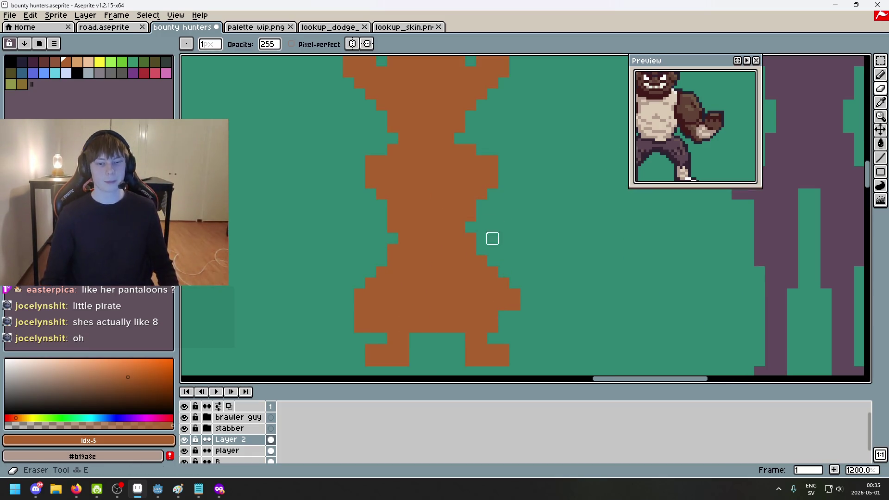
left_click(470, 242)
key("ctrl+z")
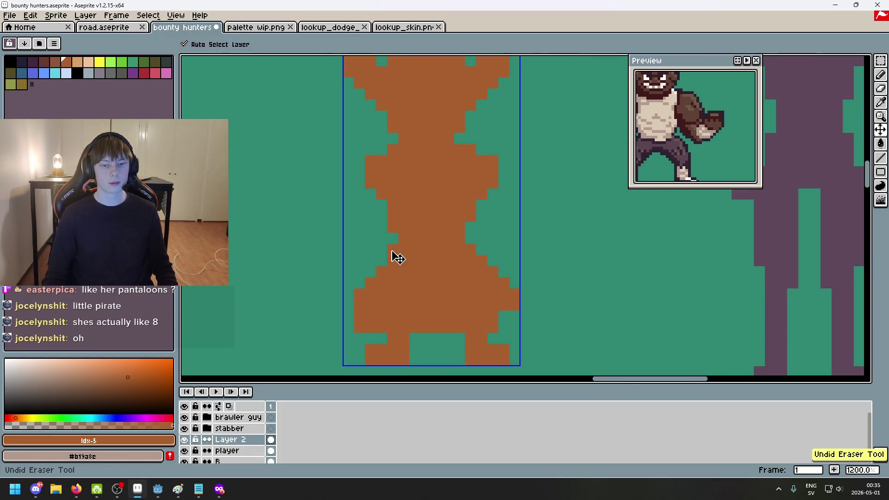
scroll(476, 258, "down", 5)
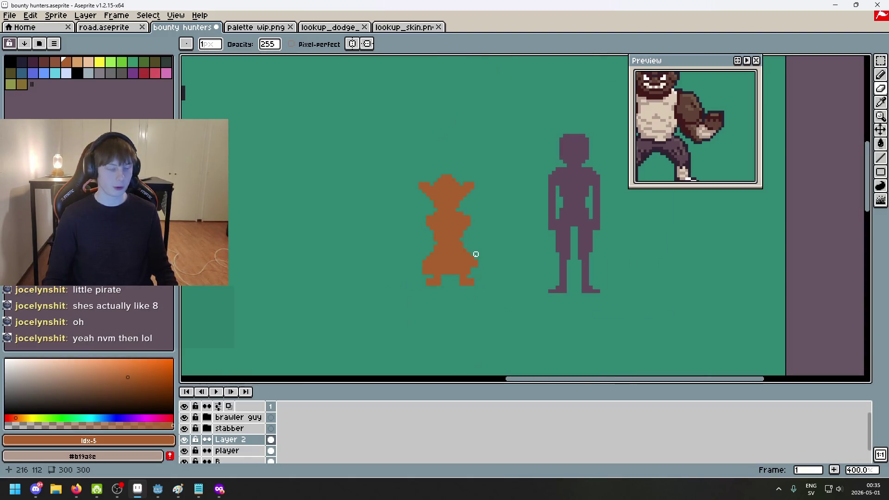
scroll(556, 217, "up", 1)
scroll(523, 237, "down", 2)
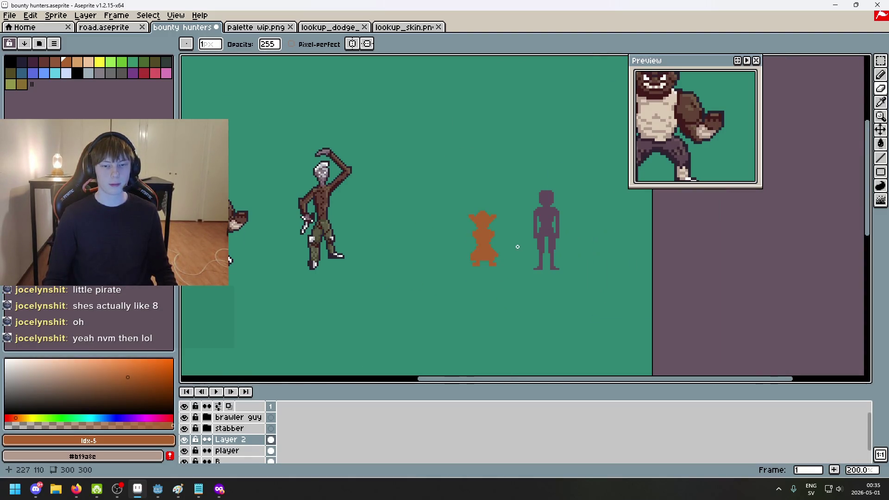
Marquee-select the hat and torso and lift them upward, leaving a gap above the skirt and feet
key("m")
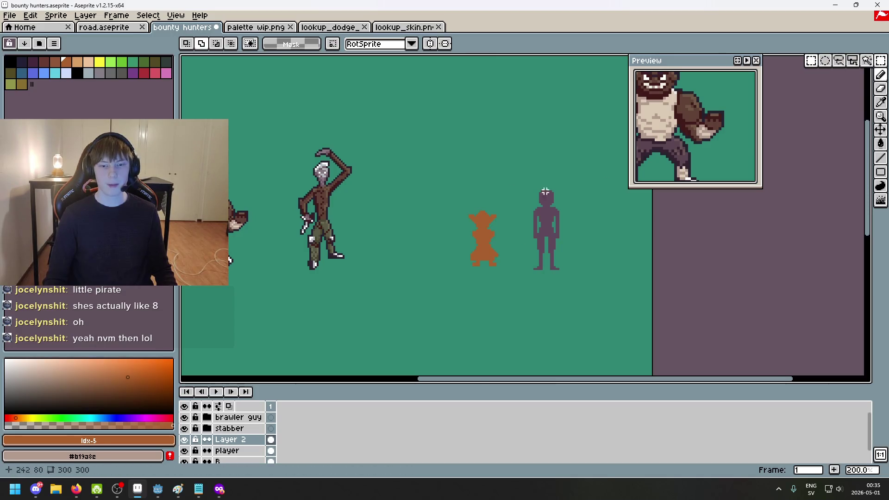
scroll(461, 175, "up", 2)
left_click_drag(435, 221, 539, 369)
scroll(496, 234, "down", 3)
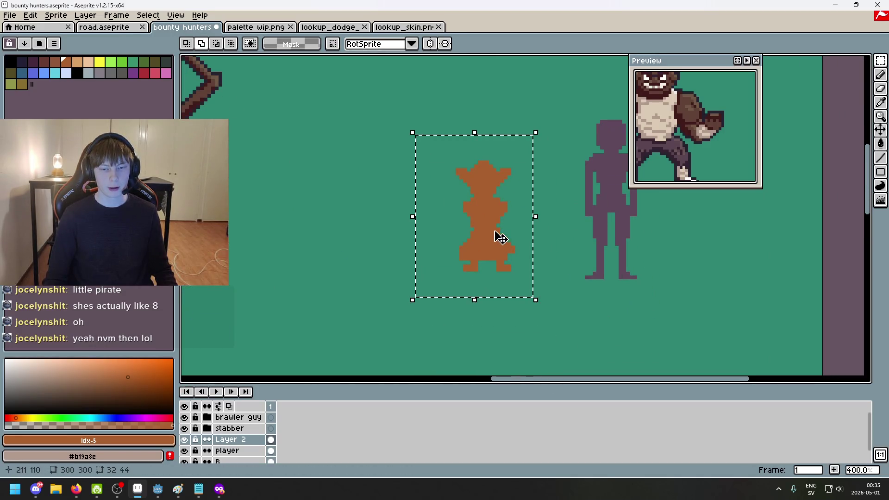
left_click_drag(415, 124, 524, 233)
left_click_drag(491, 217, 493, 195)
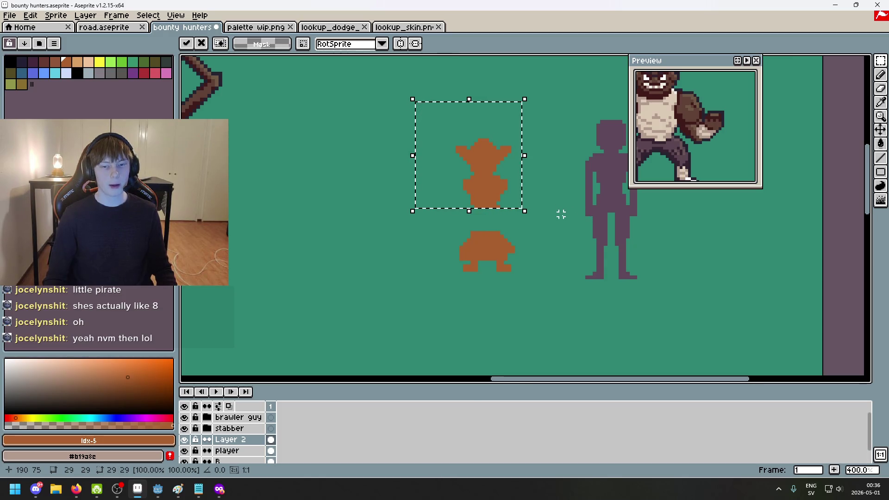
mouse_move(512, 244)
left_mouse_down()
mouse_move(526, 248)
mouse_move(543, 232)
mouse_move(575, 288)
left_mouse_up()
left_click(495, 286)
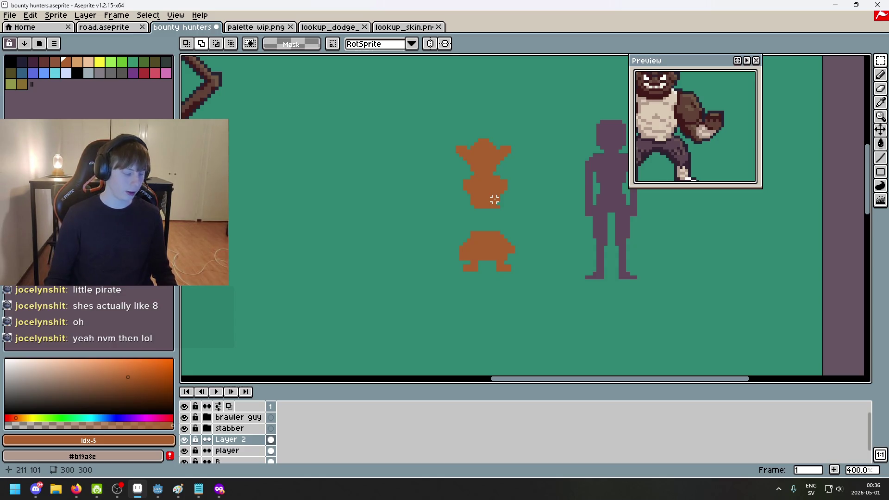
key("b")
scroll(483, 212, "up", 2)
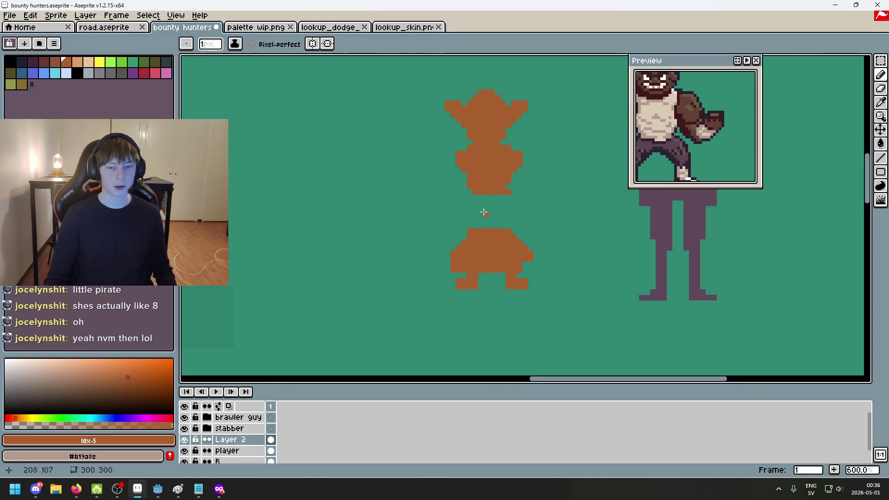
Place a test pixel and a long orange line, then undo both
left_click(527, 147)
key("ctrl+z")
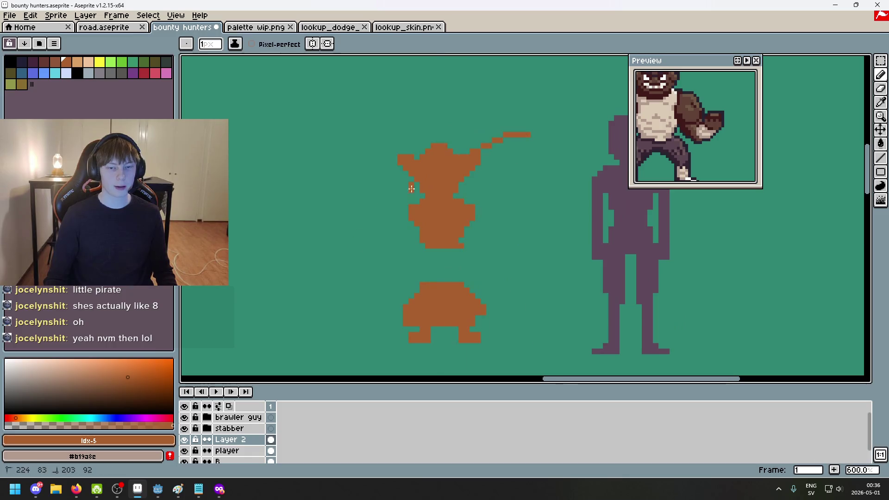
left_click_drag(306, 173, 613, 219)
key("ctrl+z")
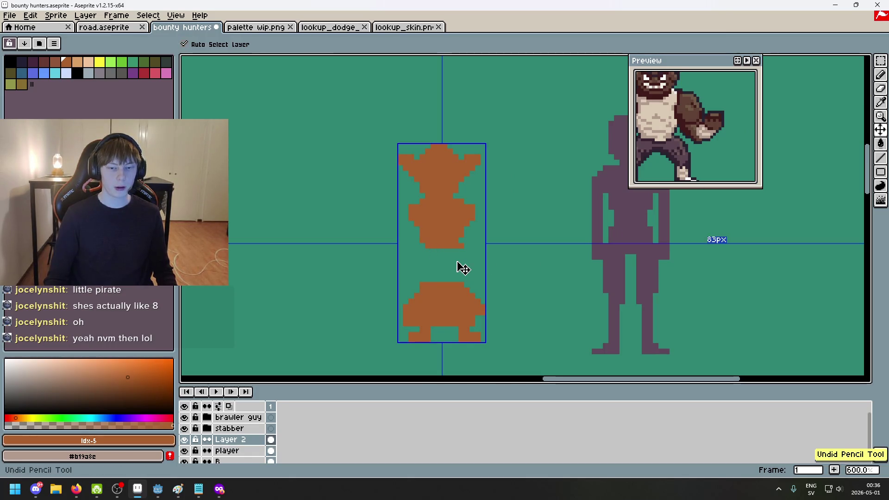
Select the upper figure and lower it to close the gap above the skirt
key("m")
left_click_drag(349, 135, 539, 247)
left_click_drag(445, 220, 444, 254)
key("Return")
scroll(503, 181, "down", 4)
left_click(413, 242)
Reselect the upper half and raise it again above the skirt
scroll(521, 181, "down", 2)
scroll(522, 181, "up", 1)
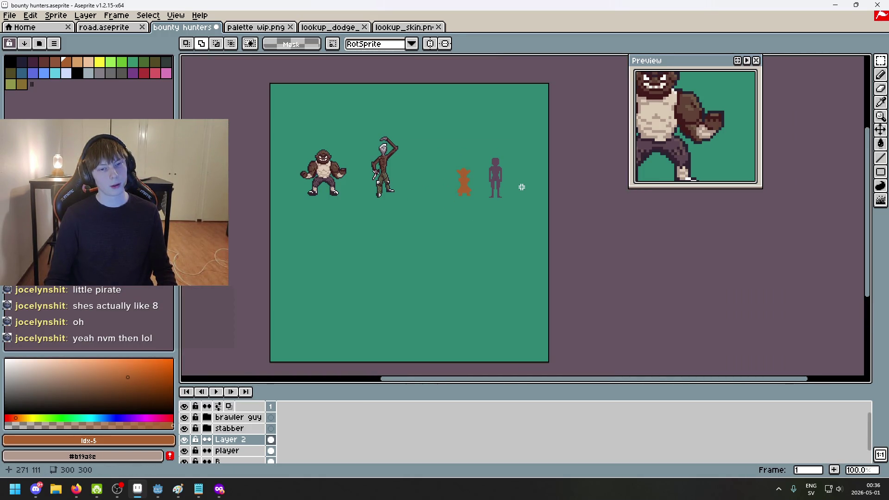
scroll(521, 186, "up", 4)
mouse_move(397, 123)
left_mouse_down()
mouse_move(503, 228)
mouse_move(517, 225)
mouse_move(548, 296)
left_mouse_up()
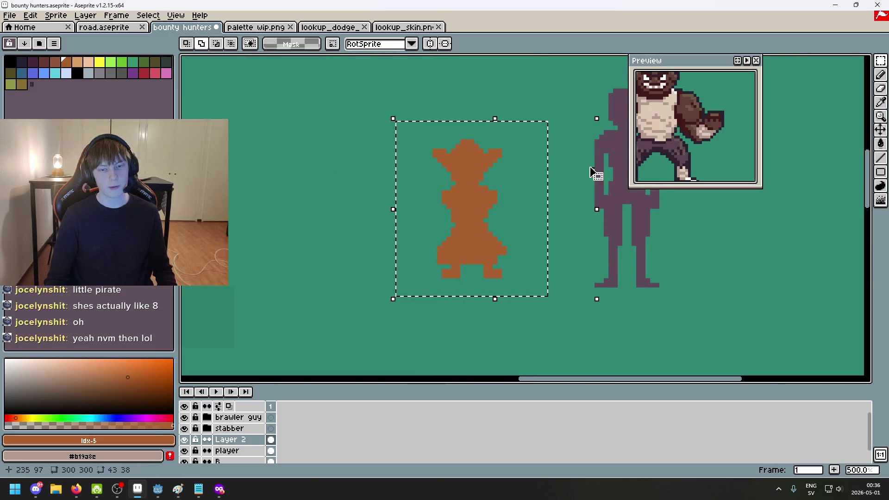
left_click_drag(331, 232, 540, 91)
left_click_drag(507, 176, 502, 148)
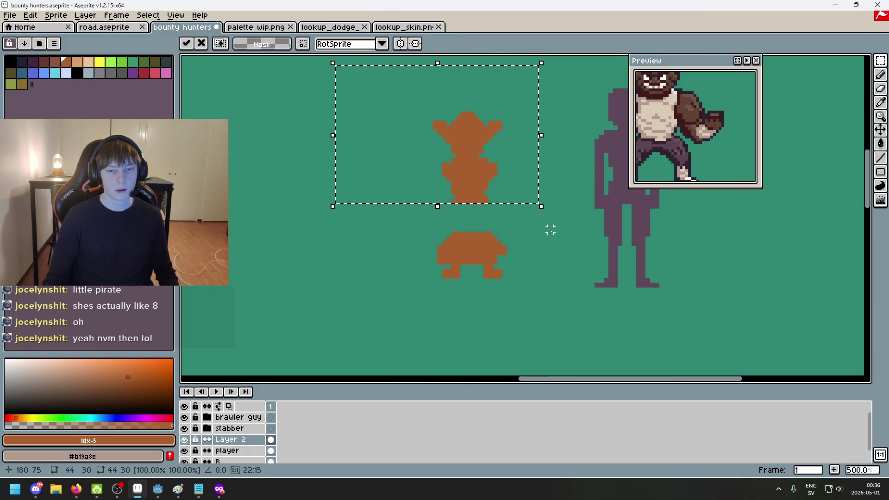
key("ctrl+d")
Select the figure's left half and shift it leftward, opening a vertical gap
left_click_drag(377, 95, 472, 336)
left_click_drag(433, 293, 413, 295)
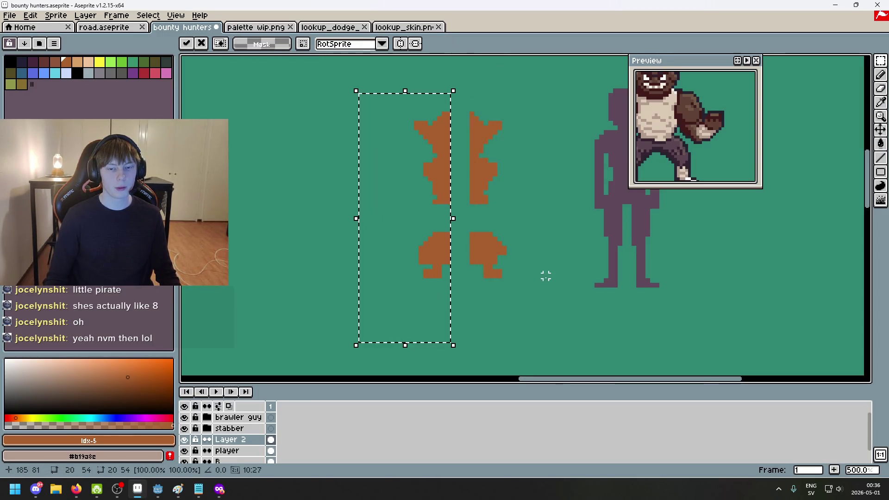
key("ctrl+d")
scroll(456, 185, "up", 2)
key("ctrl+z")
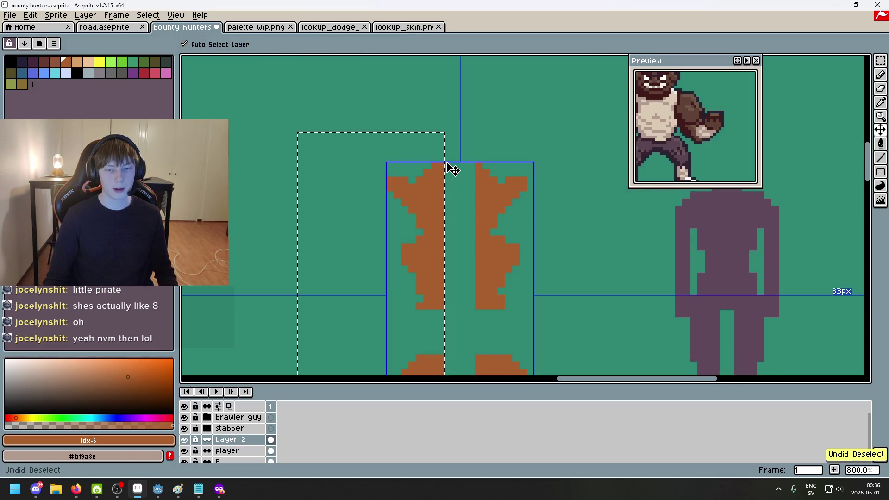
key("ctrl+d")
Move the left column sideways into place and fill the top gap between the columns
key("m")
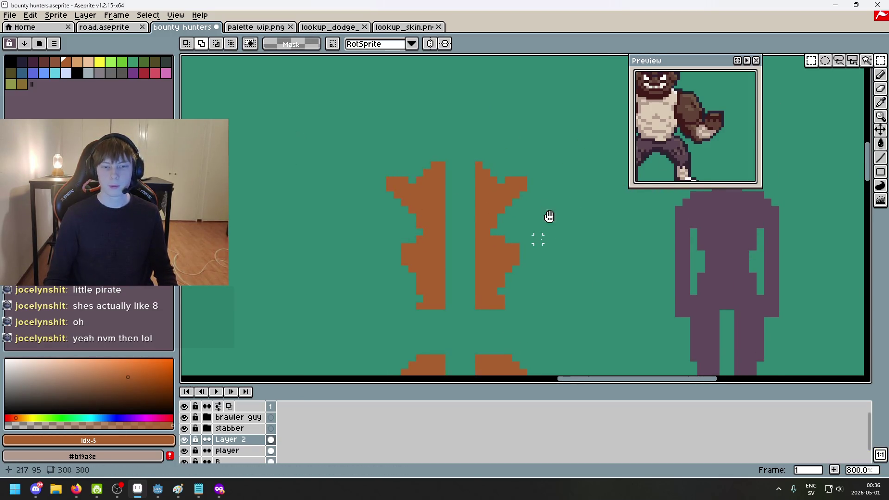
left_click_drag(549, 216, 536, 144)
left_click_drag(308, 90, 441, 372)
left_click(382, 264)
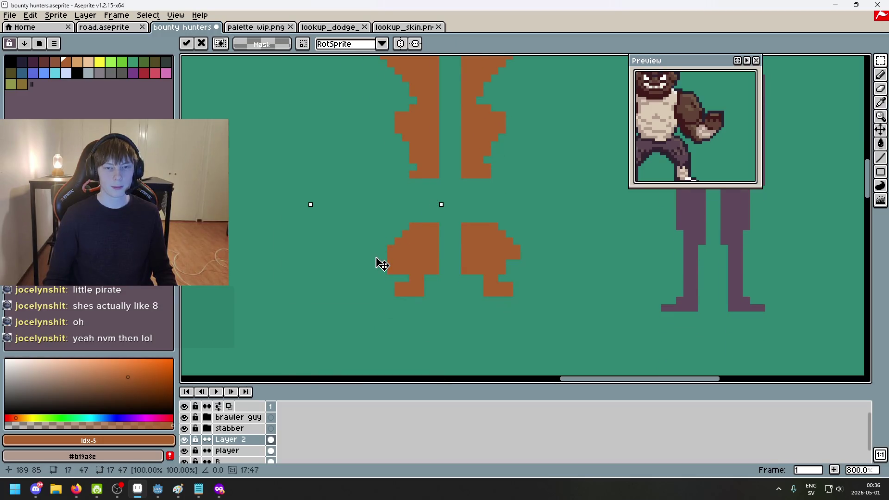
key("Return")
left_click_drag(522, 149, 527, 269)
key("ctrl+d")
key("b")
left_click_drag(463, 154, 456, 155)
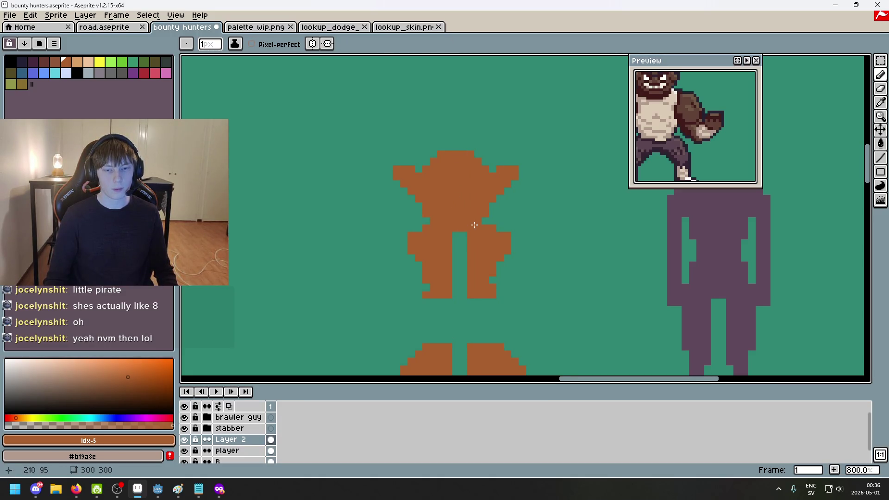
Bring both figures into view, try reshaping the right arm's tip, then undo it
scroll(475, 225, "down", 4)
scroll(487, 206, "up", 6)
left_click_drag(510, 204, 396, 210)
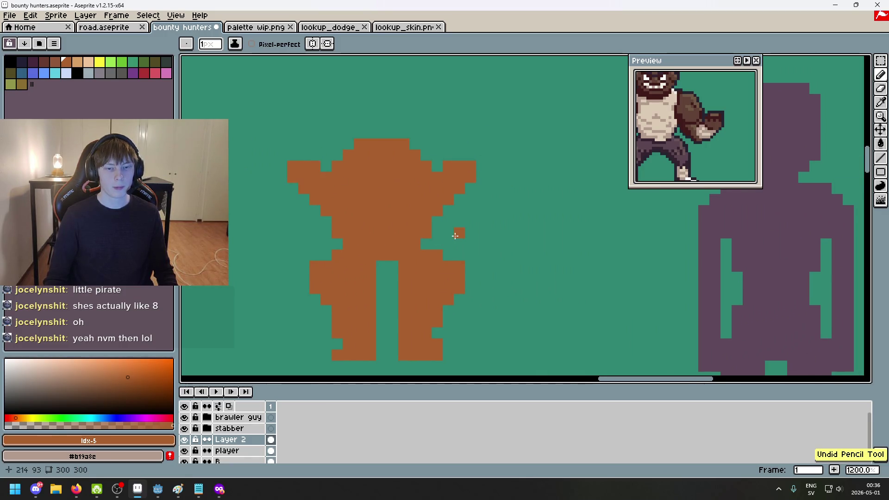
scroll(456, 232, "up", 1)
left_click_drag(421, 223, 478, 262)
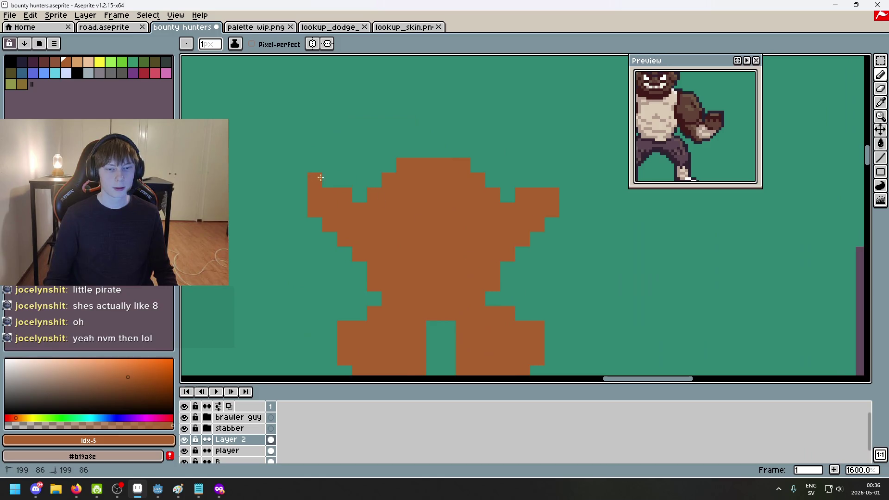
left_click_drag(535, 193, 523, 183)
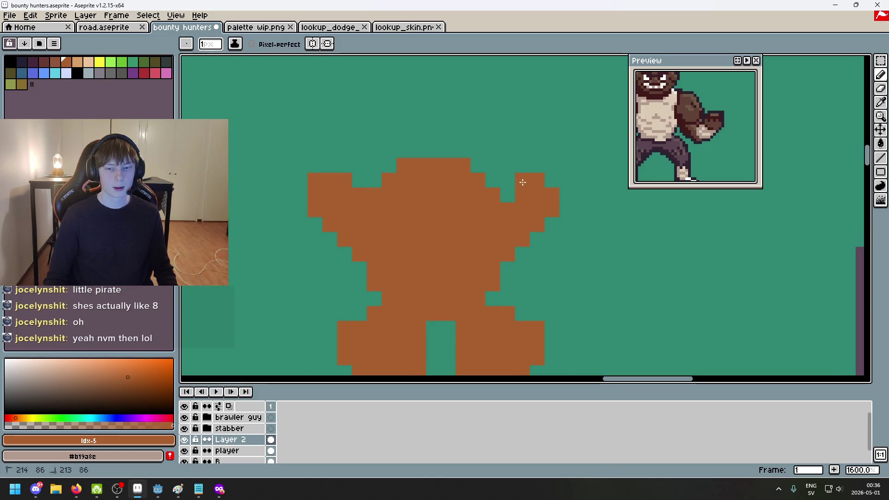
scroll(507, 199, "down", 6)
scroll(474, 213, "up", 1)
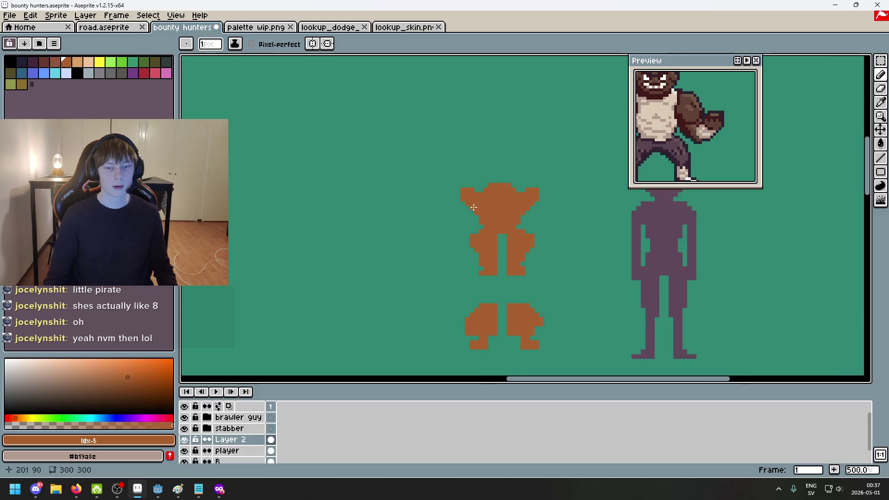
key("ctrl+z")
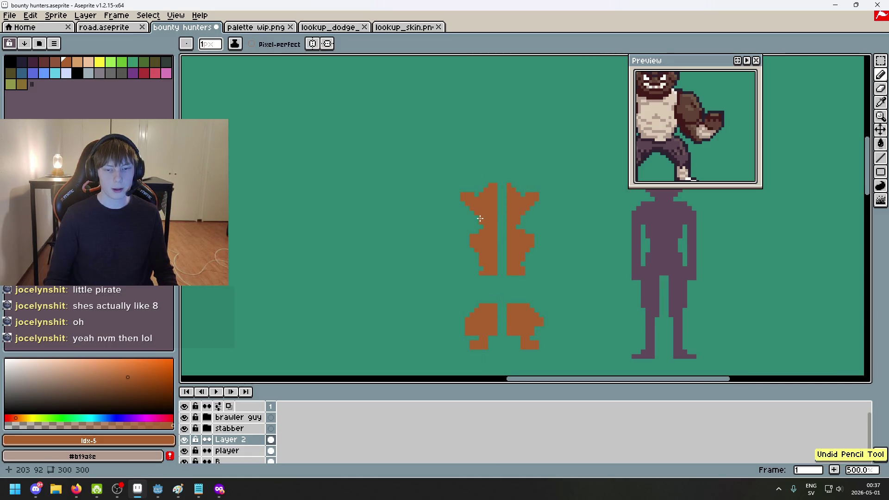
Thicken the top of the left arm, then undo that pencil stroke
scroll(491, 201, "up", 2)
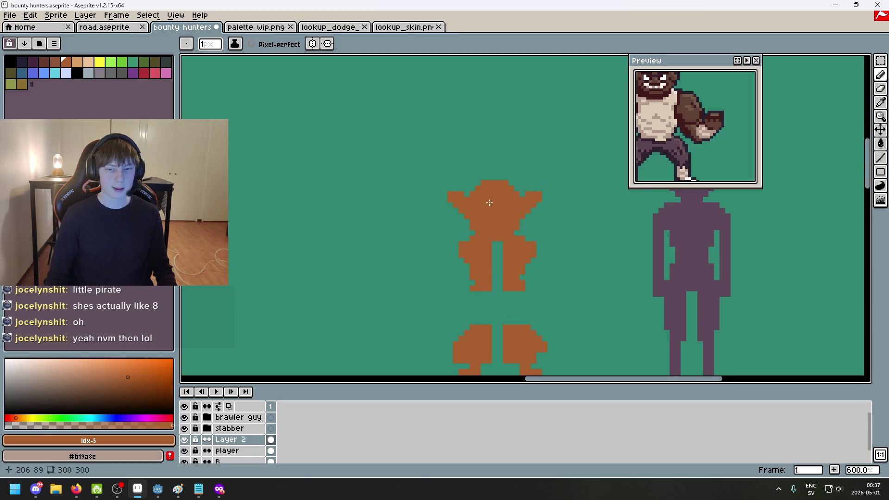
left_click_drag(451, 178, 461, 181)
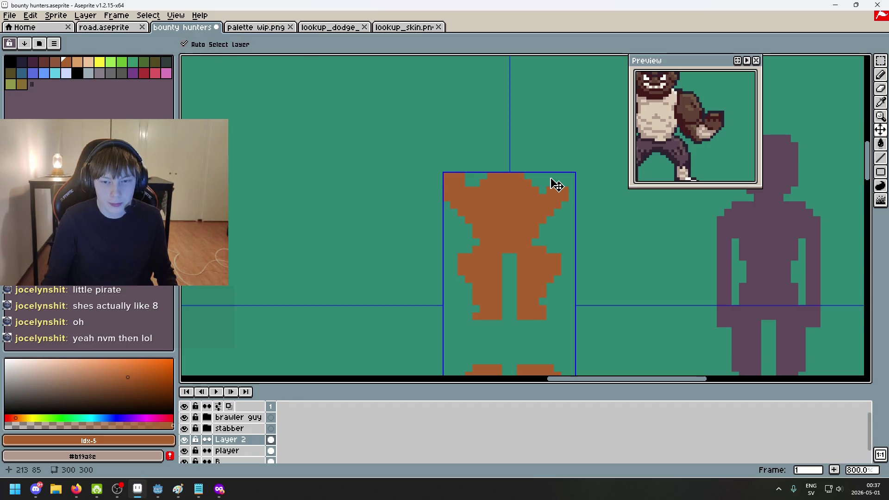
key("ctrl+z")
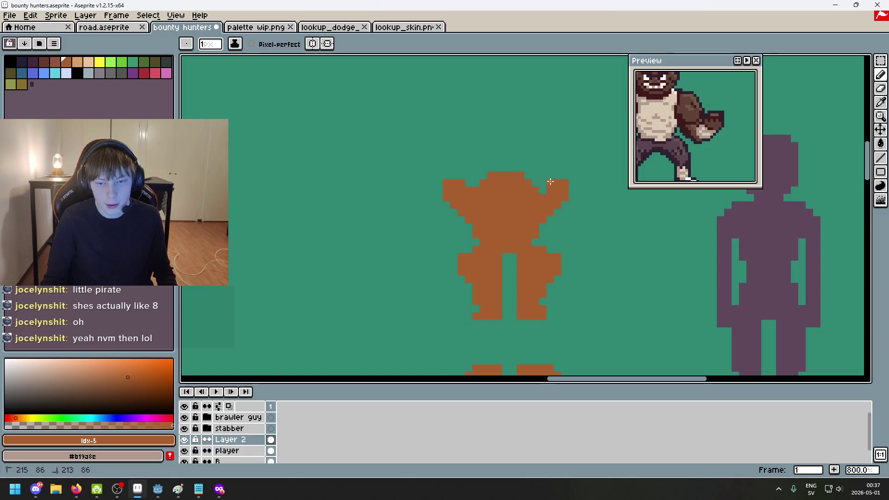
scroll(561, 197, "down", 3)
scroll(576, 204, "up", 2)
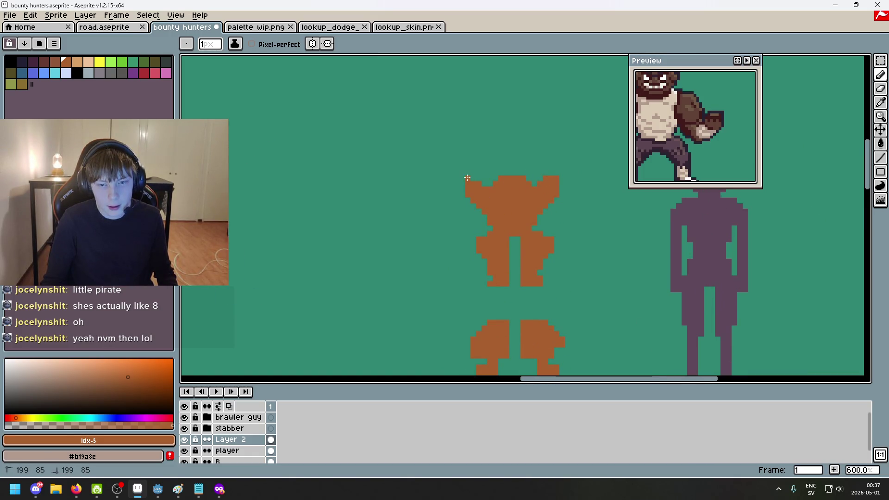
scroll(573, 211, "down", 4)
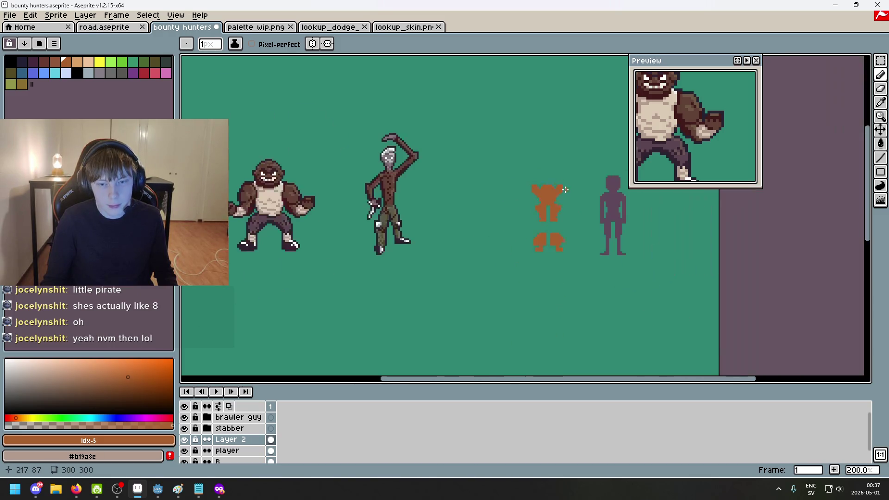
Undo the last pencil stroke and the earlier flip, then clear the restored selection
key("ctrl+z")
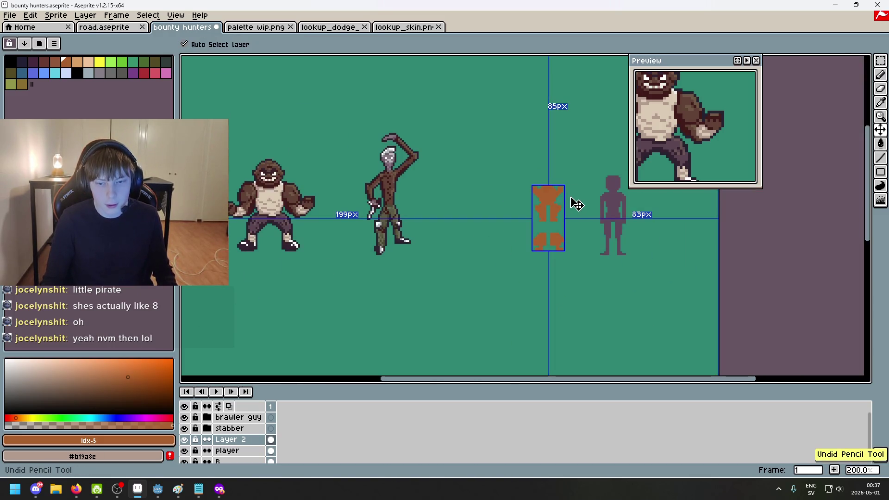
key("ctrl+z")
key("ctrl+z")
key("ctrl+z")
key("ctrl+z")
key("ctrl+z")
key("ctrl+d")
scroll(569, 217, "up", 2)
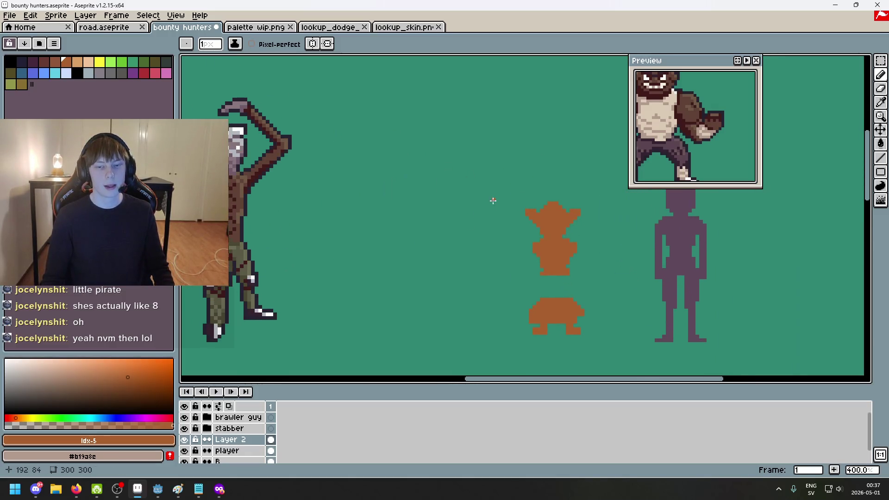
scroll(493, 195, "up", 1)
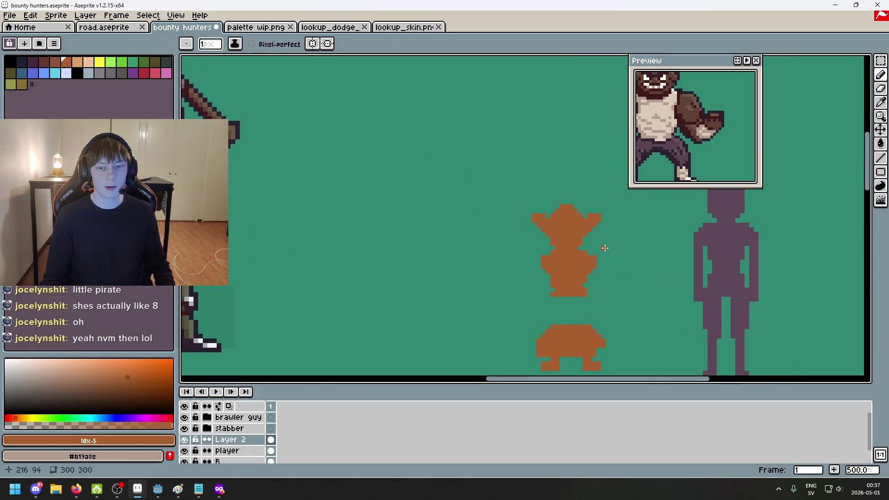
Marquee-select the left half of the orange silhouette and flip it horizontally
left_click_drag(605, 248, 530, 208)
key("m")
mouse_move(382, 154)
left_mouse_down()
mouse_move(434, 229)
mouse_move(502, 377)
left_mouse_up()
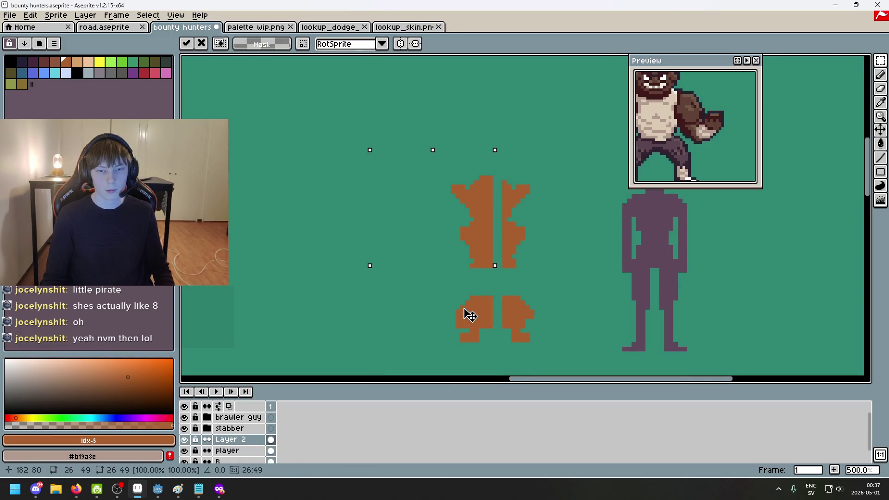
key("Return")
key("ctrl+d")
mouse_move(394, 150)
left_mouse_down()
mouse_move(437, 207)
mouse_move(495, 372)
left_mouse_up()
key("shift+h")
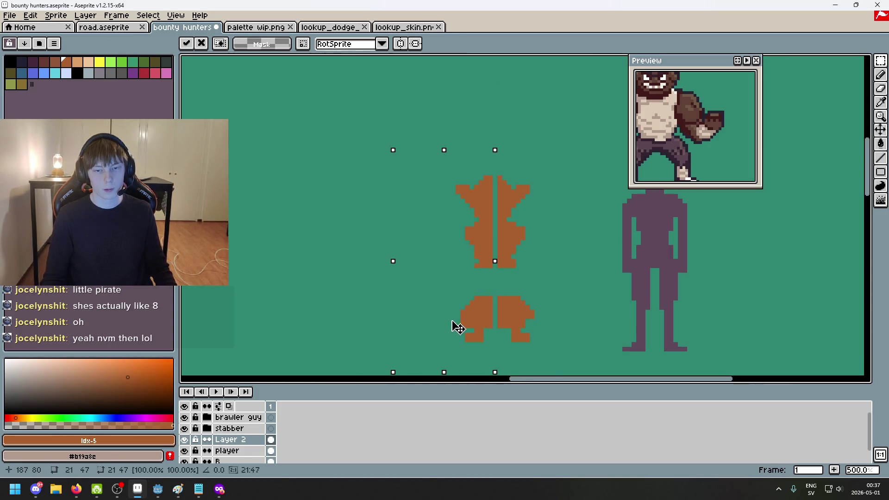
key("Return")
key("ctrl+d")
Pencil-fill the gap at the top of the torso
scroll(539, 224, "up", 1)
key("b")
left_click_drag(482, 179, 491, 188)
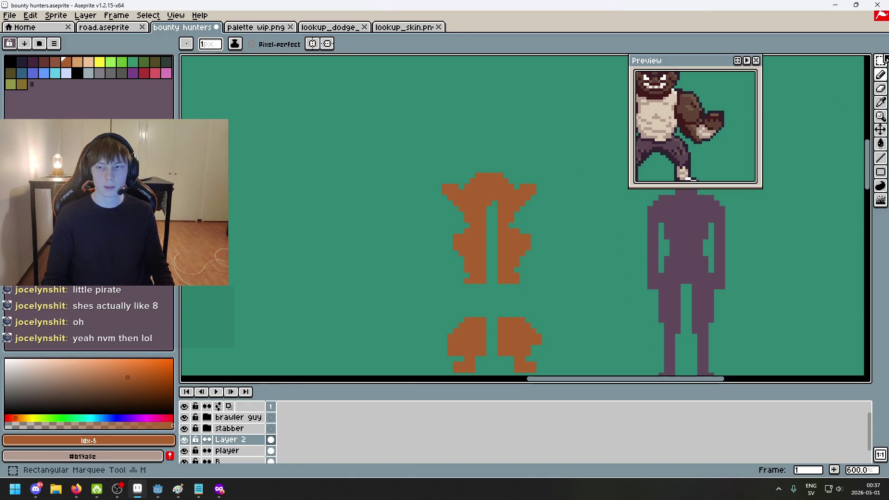
Recentre and zoom the view on the orange figure
scroll(509, 171, "up", 3)
key("e")
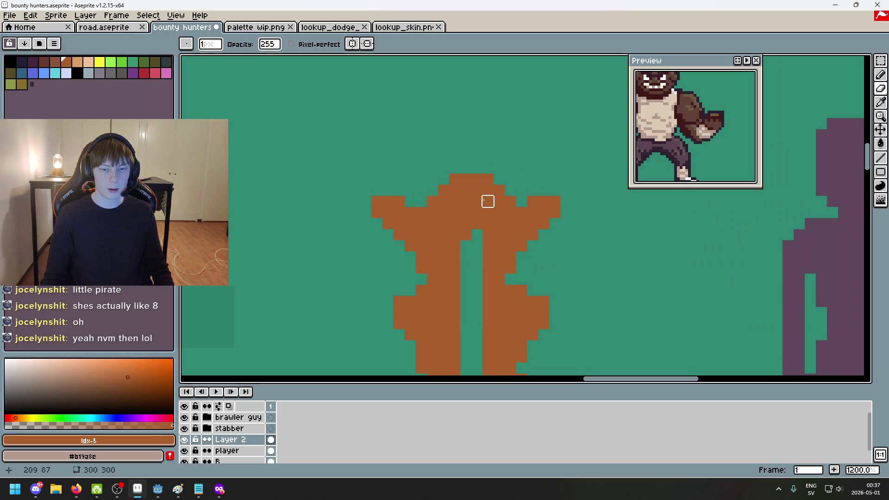
key("b")
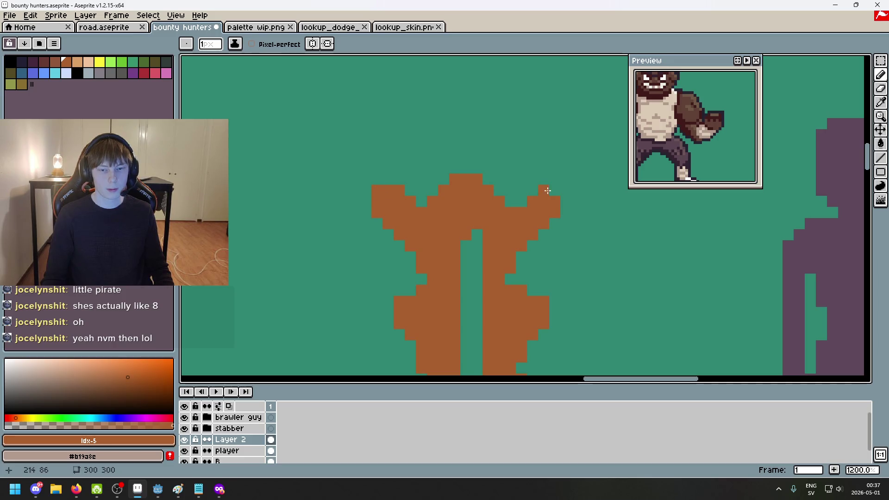
scroll(522, 199, "down", 3)
scroll(485, 185, "up", 3)
scroll(484, 186, "down", 3)
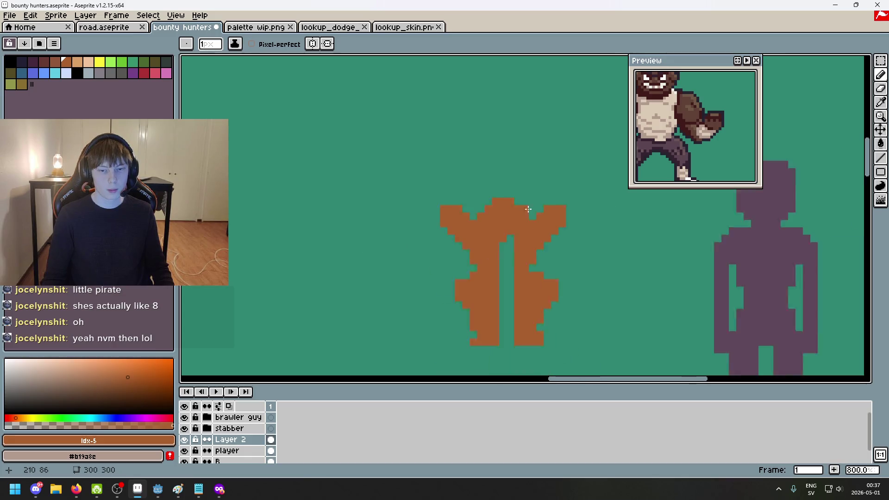
left_click_drag(561, 237, 533, 195)
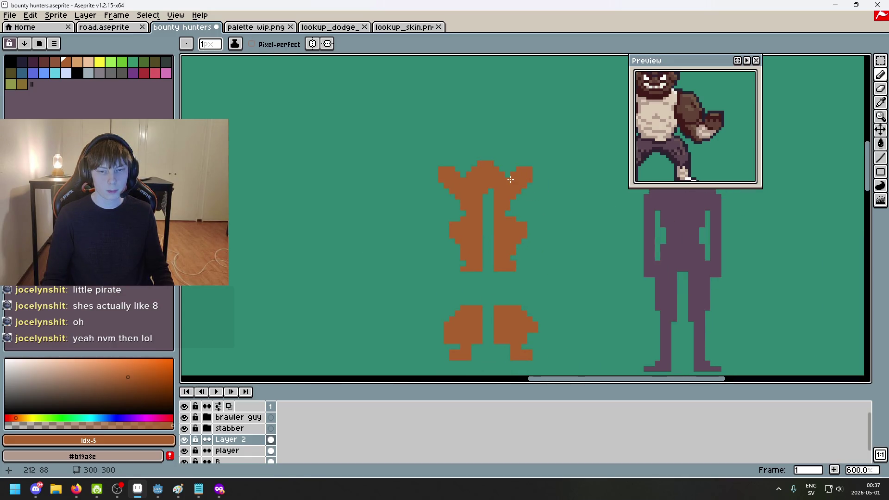
scroll(509, 179, "up", 3)
scroll(553, 105, "down", 3)
Shift the silhouette's right half slightly outward with a rectangular marquee
left_click(883, 61)
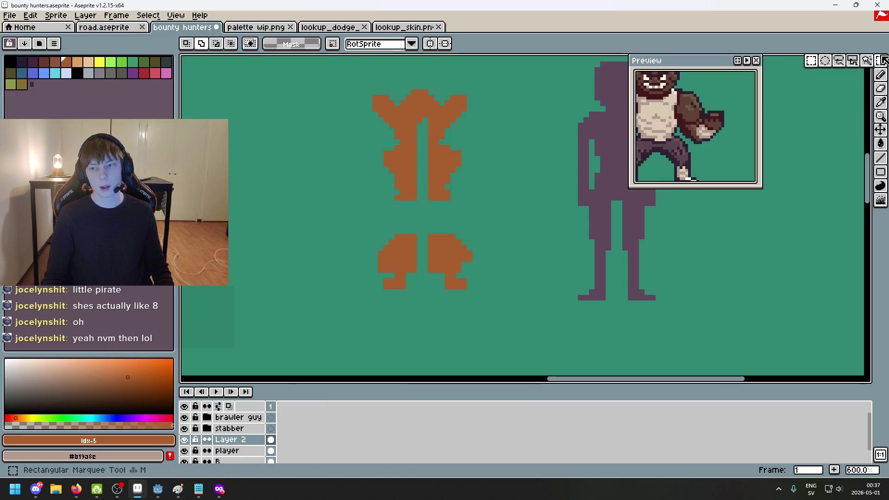
mouse_move(508, 331)
left_mouse_down()
mouse_move(433, 66)
mouse_move(420, 59)
left_mouse_up()
mouse_move(447, 111)
left_mouse_down()
mouse_move(457, 109)
mouse_move(450, 192)
left_mouse_up()
key("Return")
key("ctrl+d")
Erase two left-shoulder pixels and widen the notch on the right shoulder
scroll(419, 81, "up", 6)
key("b")
key("e")
left_click(384, 148)
left_click(362, 170)
left_click_drag(517, 147, 517, 170)
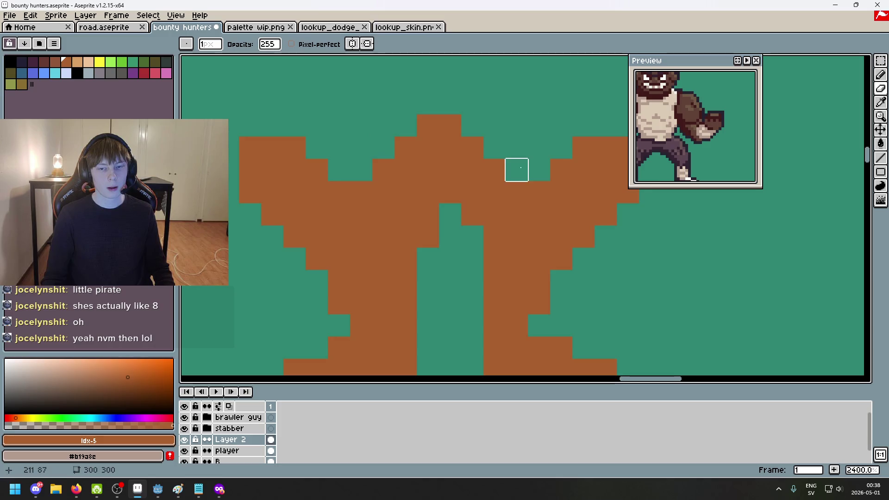
scroll(474, 232, "down", 3)
Undo the last two shoulder erasures
key("b")
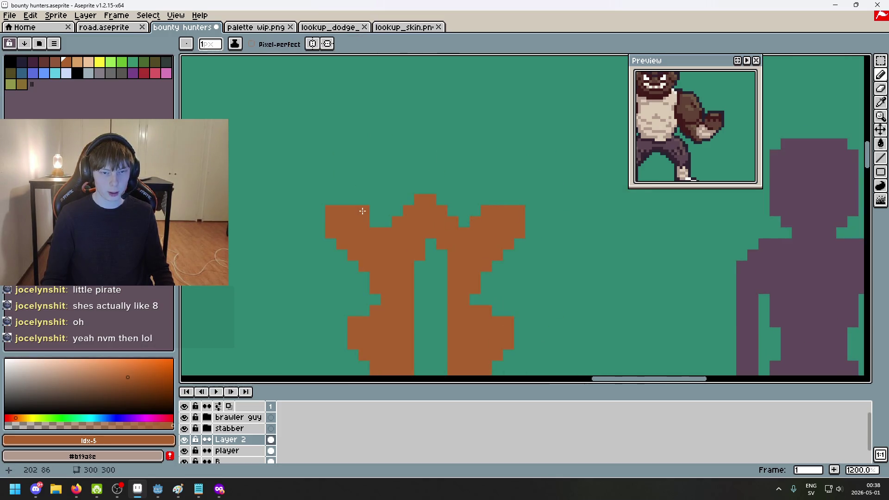
key("e")
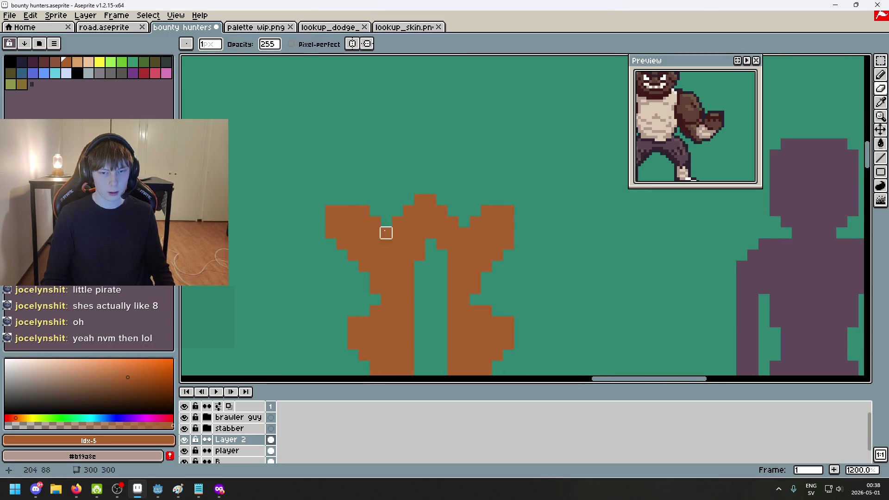
scroll(482, 299, "down", 3)
scroll(528, 199, "up", 3)
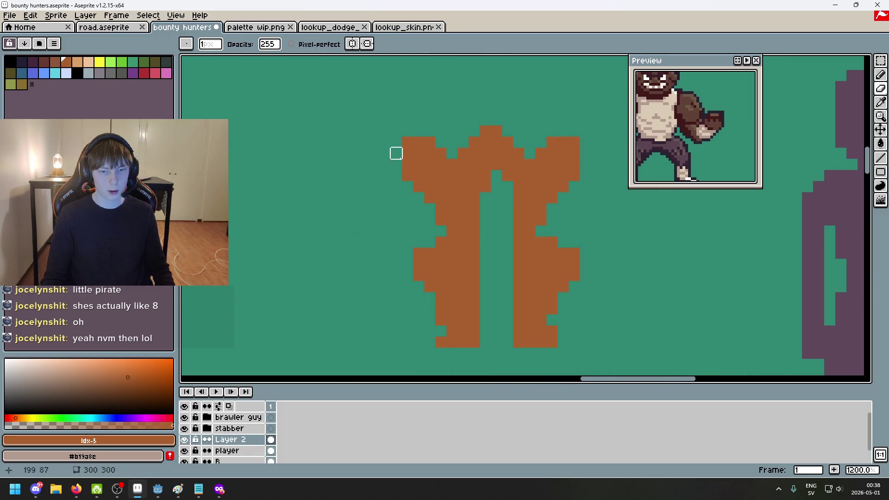
scroll(431, 202, "down", 4)
key("ctrl+z")
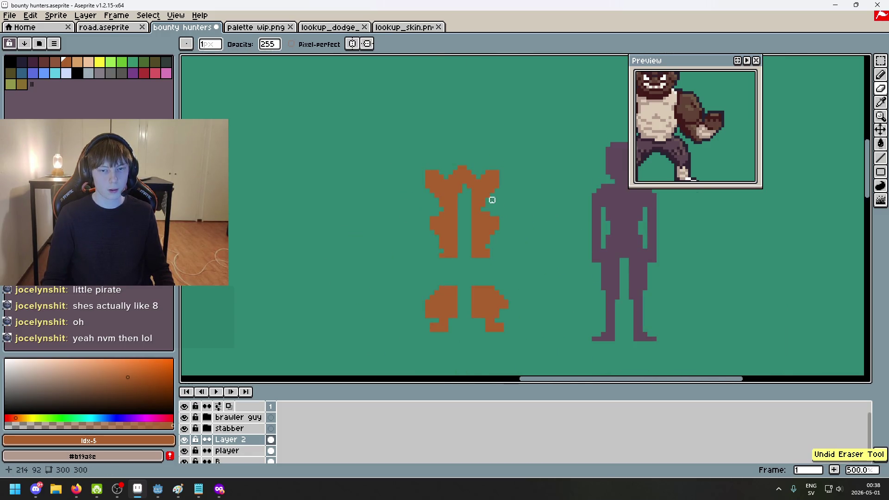
key("ctrl+z")
Fill the green centre gap, revert a stray arm erasure, and bring up the pirate-jacket search
scroll(473, 190, "up", 2)
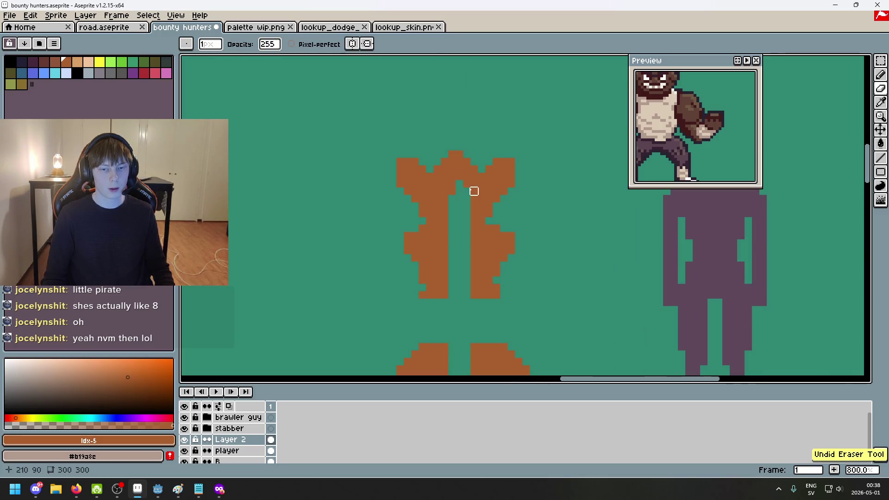
key("b")
left_click_drag(454, 253, 453, 233)
key("e")
left_click(399, 161)
key("ctrl+z")
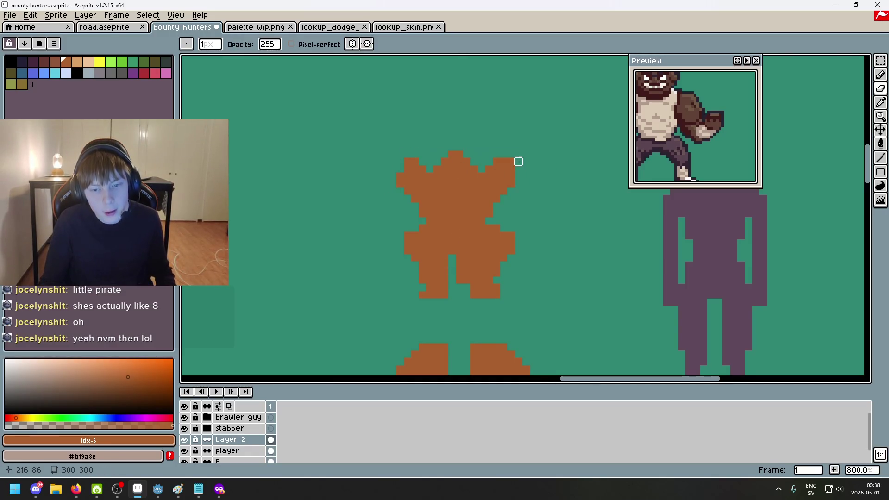
key("b")
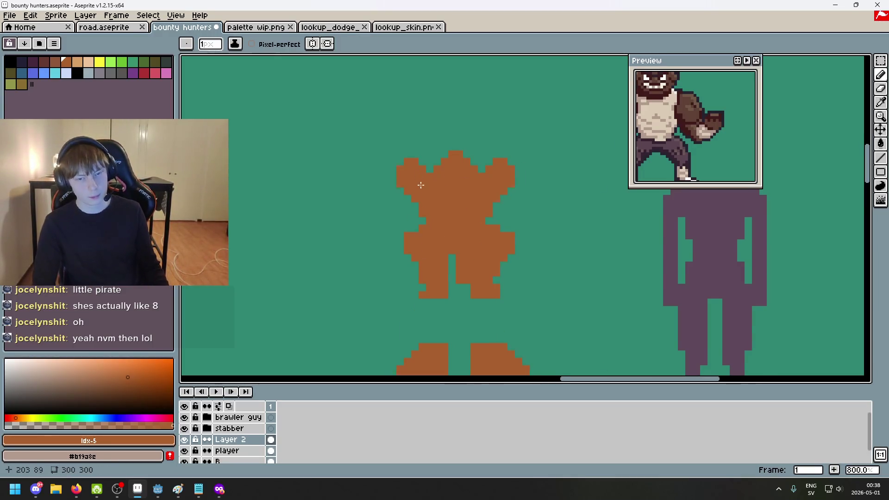
scroll(420, 185, "down", 2)
key("ctrl+z")
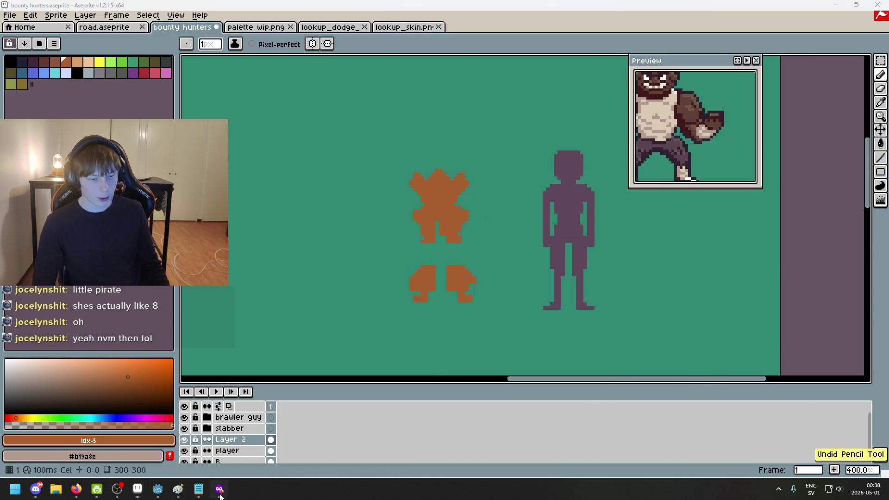
left_click(220, 494)
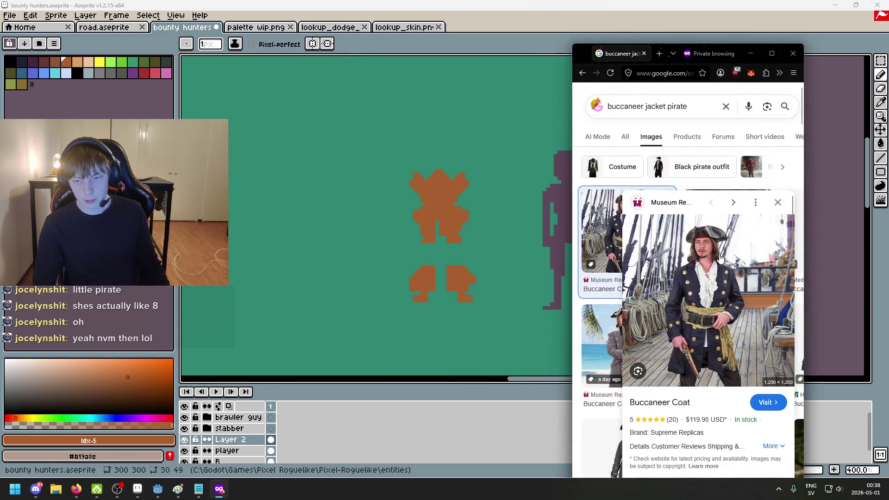
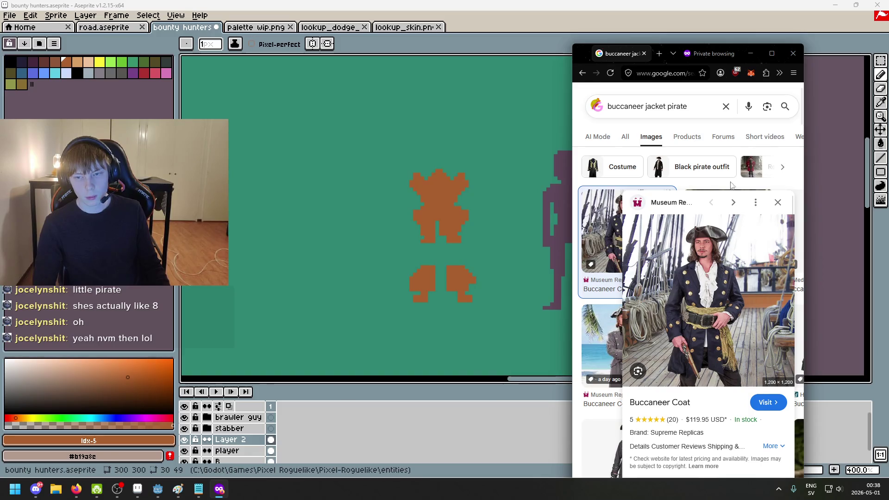
Browse the buccaneer jacket results, previewing and then closing the grey coat photo
left_click(778, 202)
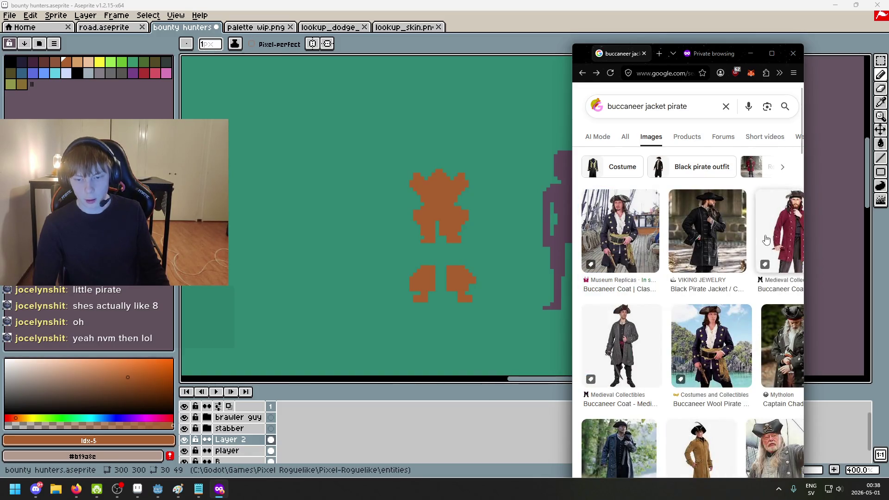
scroll(625, 315, "down", 2)
left_click(629, 412)
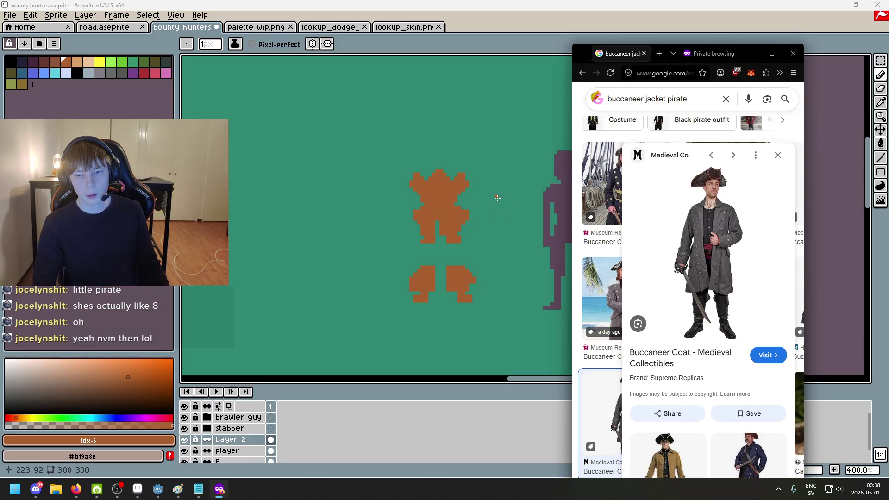
key("Escape")
Back in Aseprite, zoom in on the orange figure and touch up its upper-left arm pixels
key("alt+Tab")
scroll(472, 185, "up", 1)
key("F7")
key("e")
left_click_drag(349, 163, 371, 164)
key("b")
left_click(369, 179)
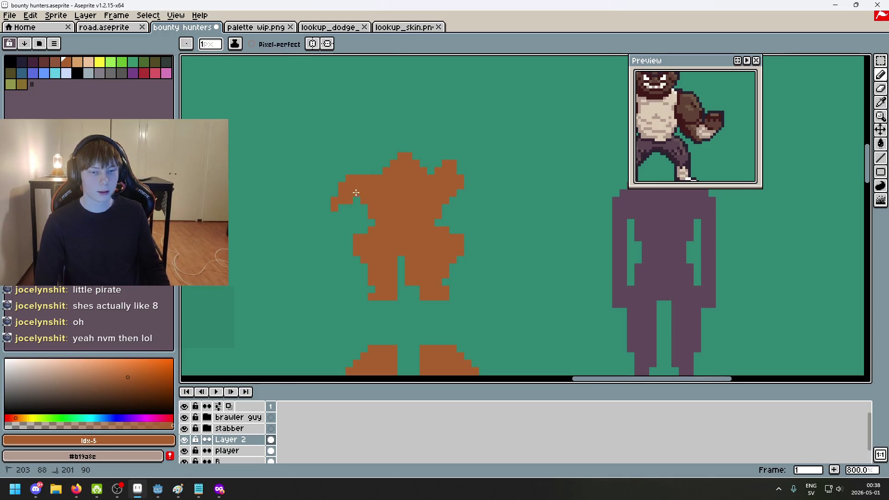
Reshape the arm tips and right shoulder edge by erasing and adding single pixels
key("e")
left_click(334, 201)
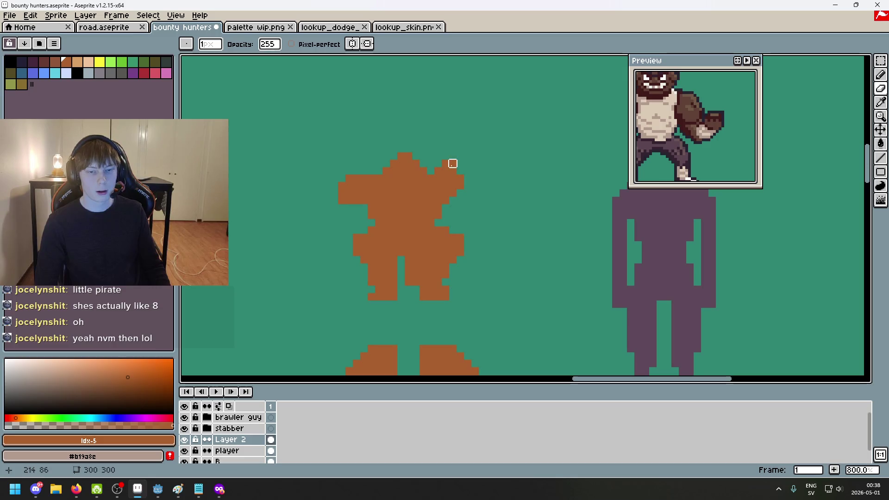
left_click(446, 163)
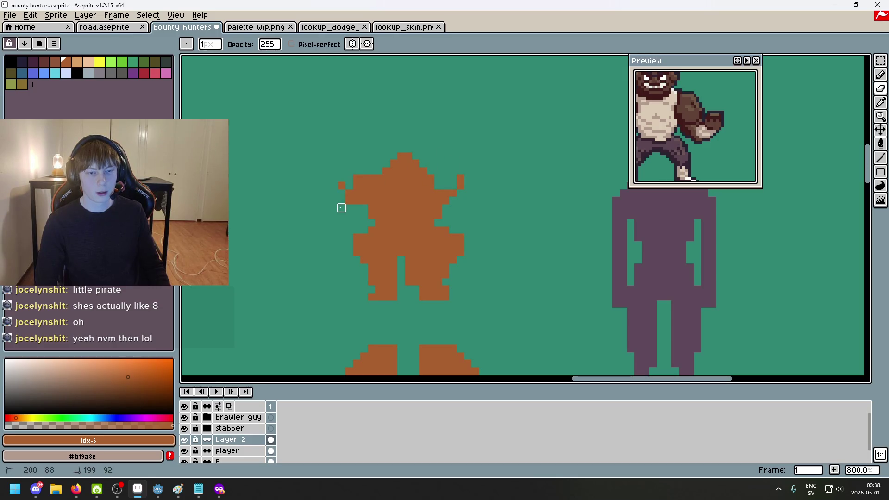
key("b")
left_click(350, 195)
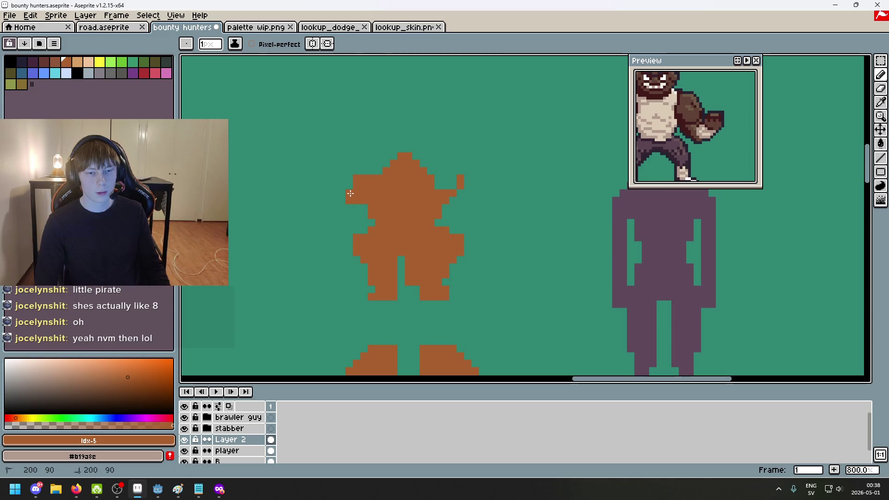
left_click(444, 180)
key("b")
left_click(444, 182)
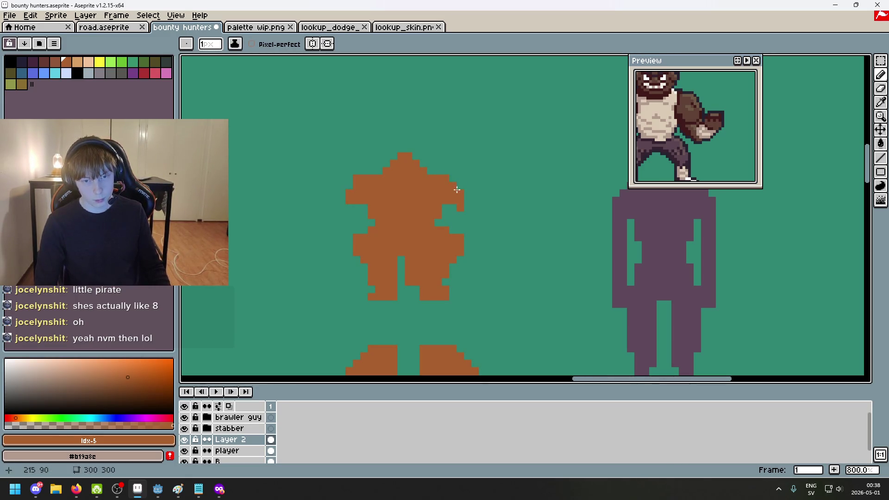
key("e")
left_click(460, 208)
Marquee-select the right shoulder area and nudge it down one pixel
scroll(475, 252, "down", 4)
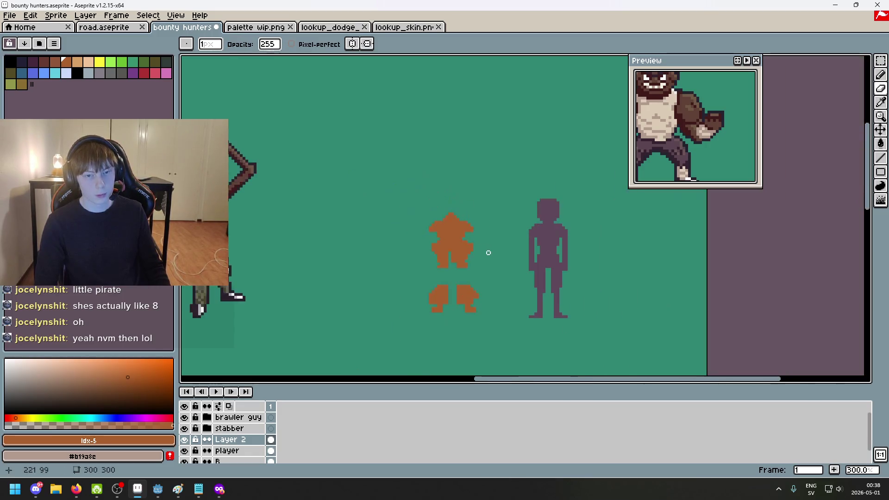
scroll(489, 219, "up", 1)
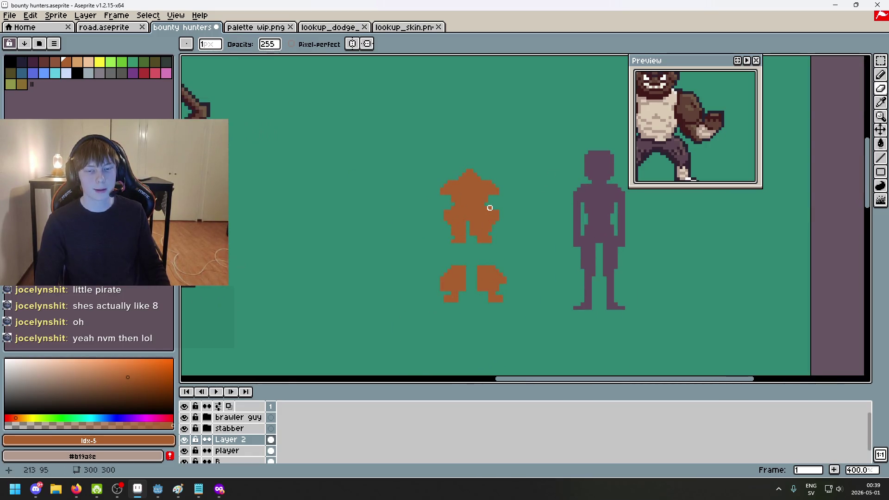
scroll(493, 207, "up", 3)
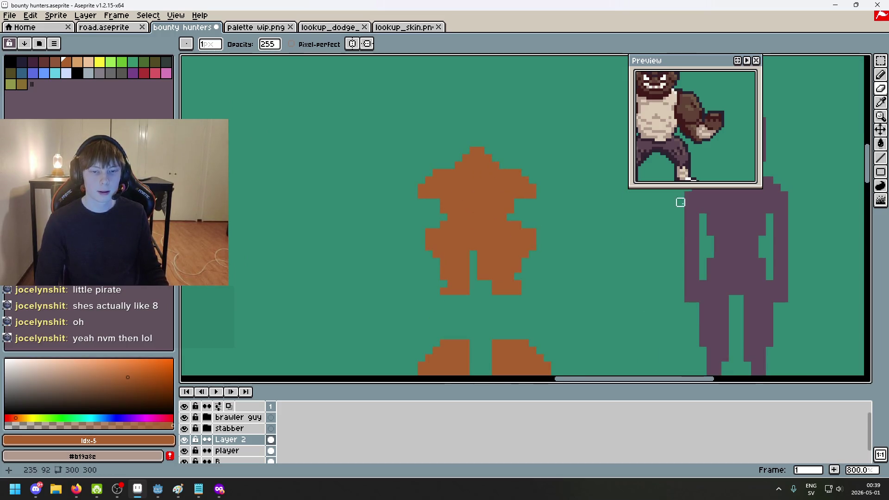
left_click(880, 61)
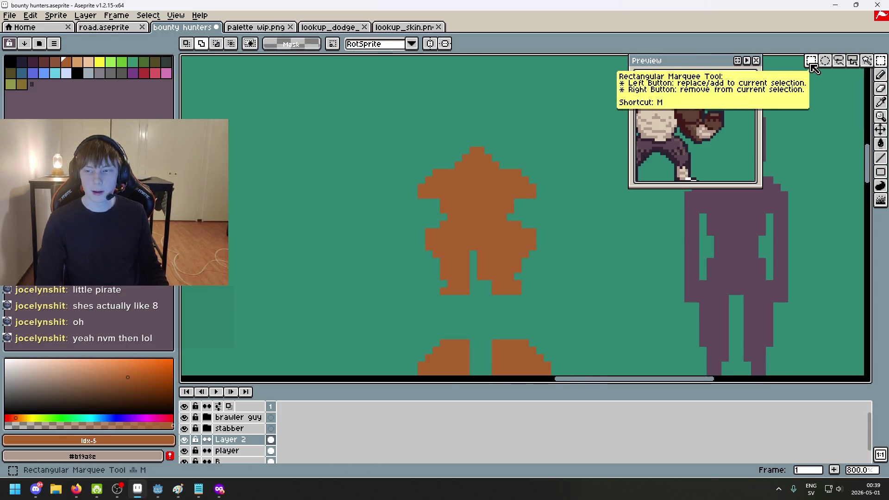
left_click_drag(546, 167, 497, 208)
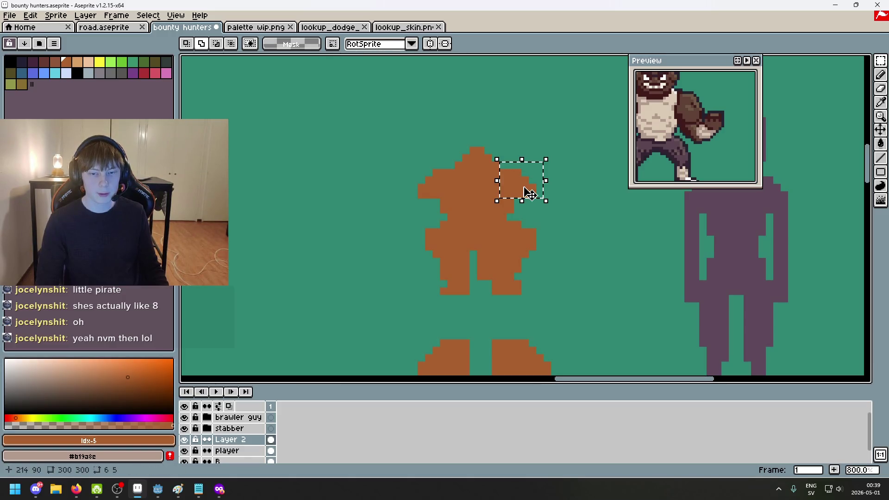
left_click(527, 198)
key("Return")
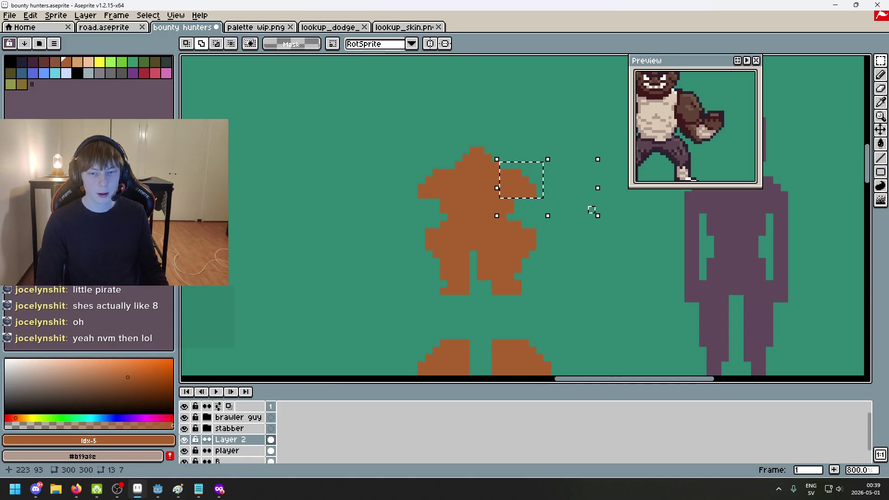
left_click(614, 261)
left_click_drag(499, 162, 550, 206)
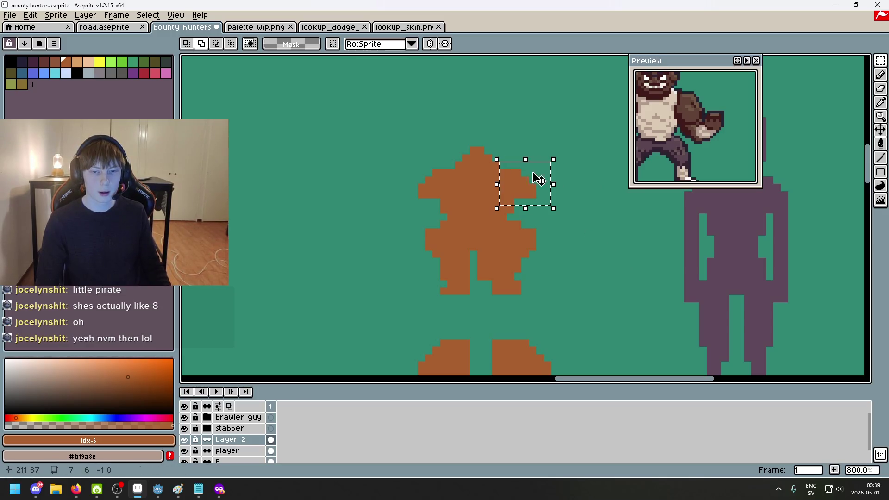
left_click_drag(599, 232, 533, 186)
left_click(583, 173)
mouse_move(558, 147)
left_mouse_down()
mouse_move(492, 204)
mouse_move(500, 221)
left_mouse_up()
key("Down")
Select the area left of the head, nudge it down, then clear the selection
left_click_drag(366, 147, 457, 214)
key("Down")
key("ctrl+d")
scroll(554, 207, "down", 4)
key("ctrl+z")
key("ctrl+z")
key("ctrl+z")
key("ctrl+d")
scroll(516, 174, "up", 6)
Undo the stray orange pixel and the last erase
key("b")
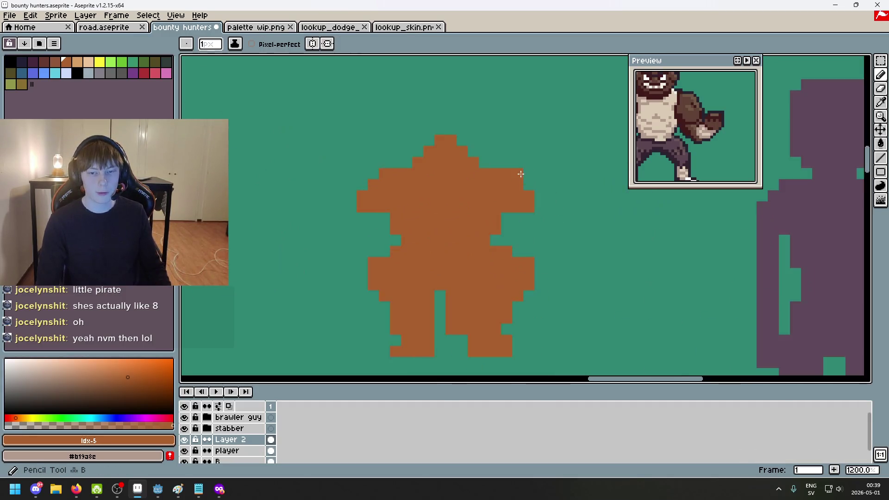
scroll(521, 174, "up", 1)
scroll(393, 225, "down", 6)
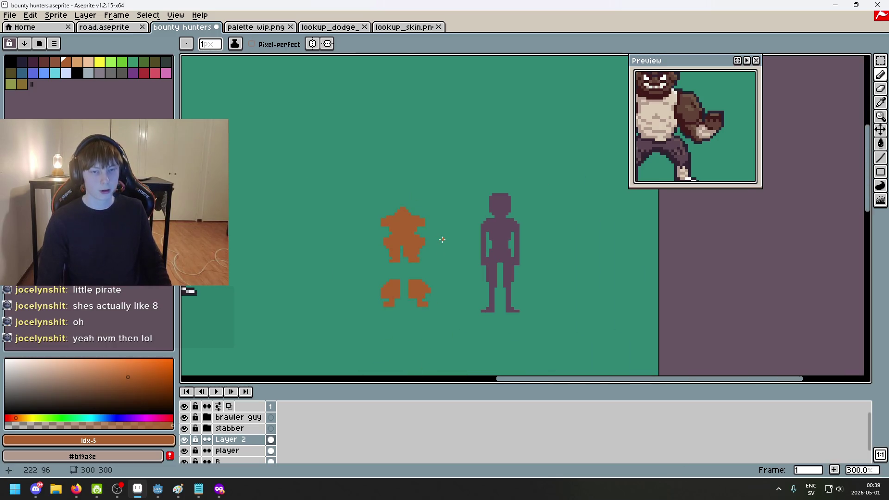
key("ctrl+z")
scroll(426, 227, "up", 4)
key("e")
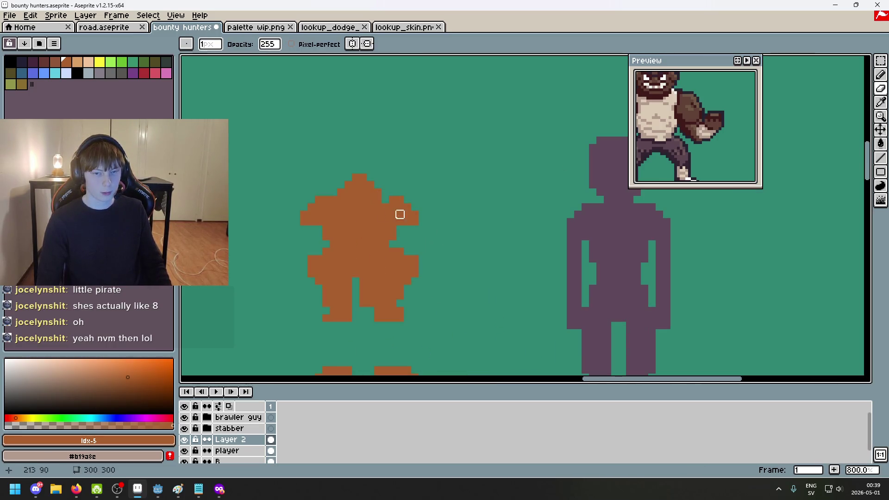
scroll(334, 199, "down", 4)
key("ctrl+z")
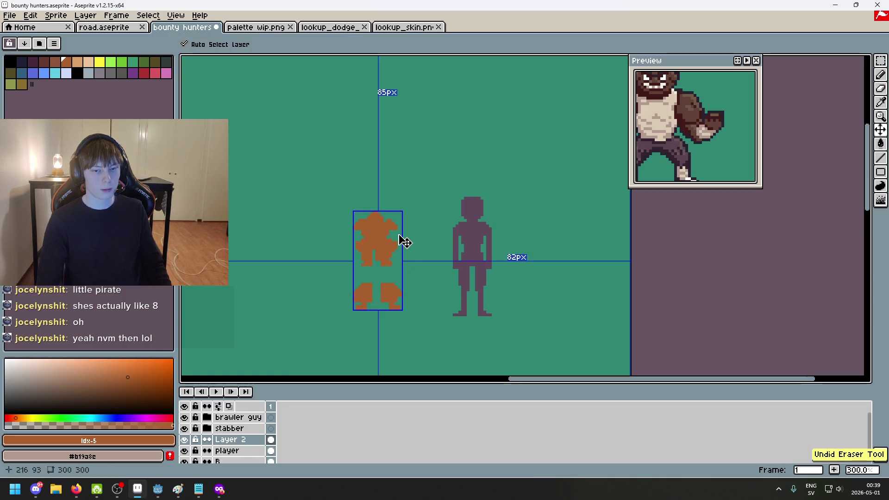
scroll(398, 240, "up", 3)
Marquee-select the figure's head
scroll(368, 217, "up", 4)
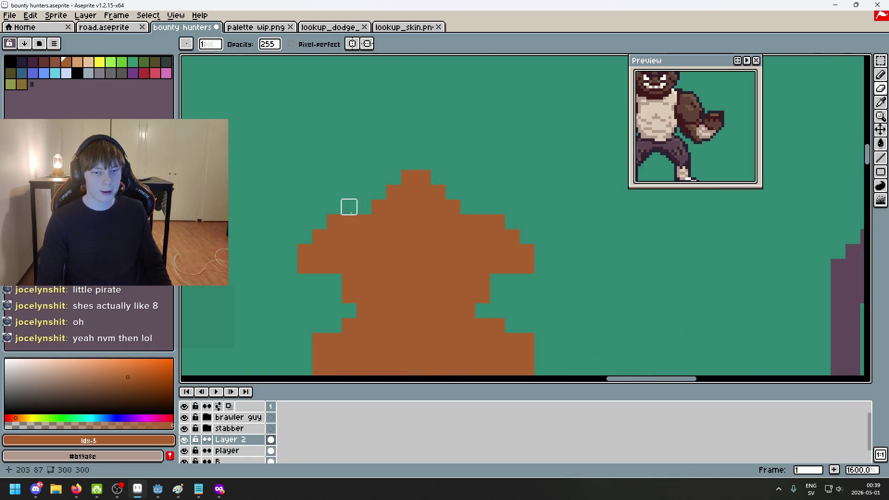
key("b")
scroll(471, 207, "down", 6)
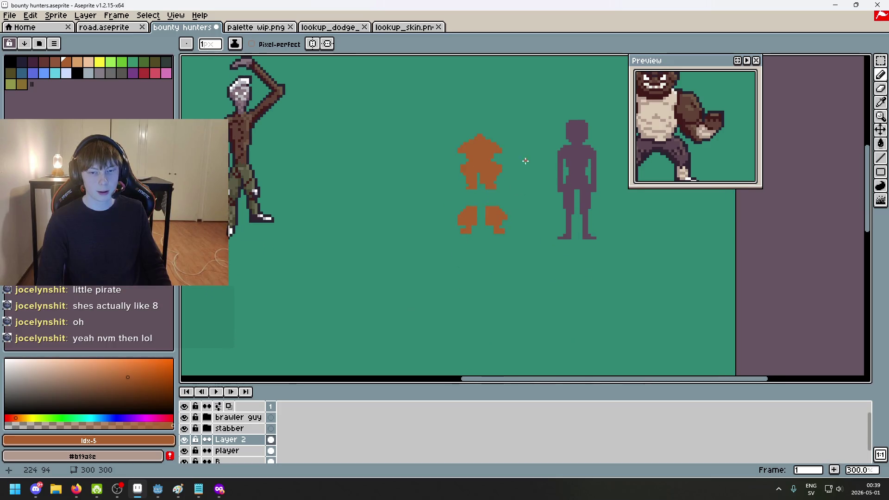
scroll(507, 167, "up", 4)
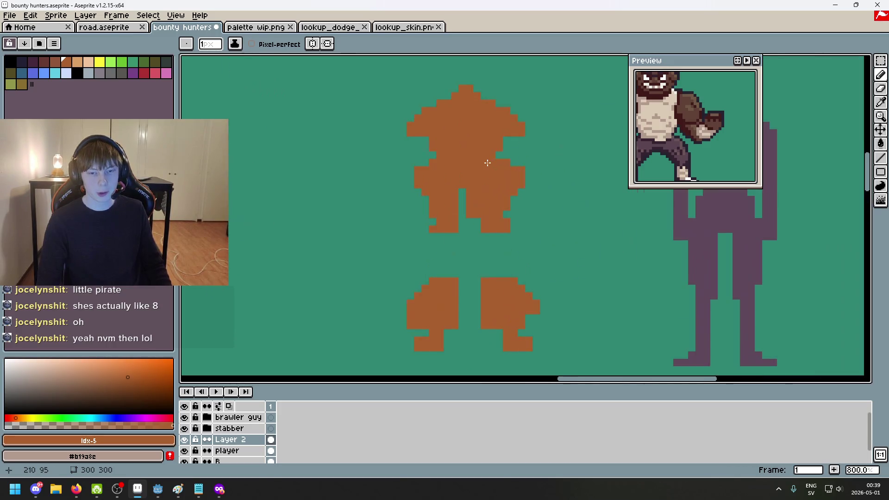
key("m")
mouse_move(331, 241)
left_mouse_down()
mouse_move(537, 191)
mouse_move(592, 132)
left_mouse_up()
Move the head up about 4 pixels, commit it, and discard a trial neck stroke
left_click_drag(520, 199, 510, 183)
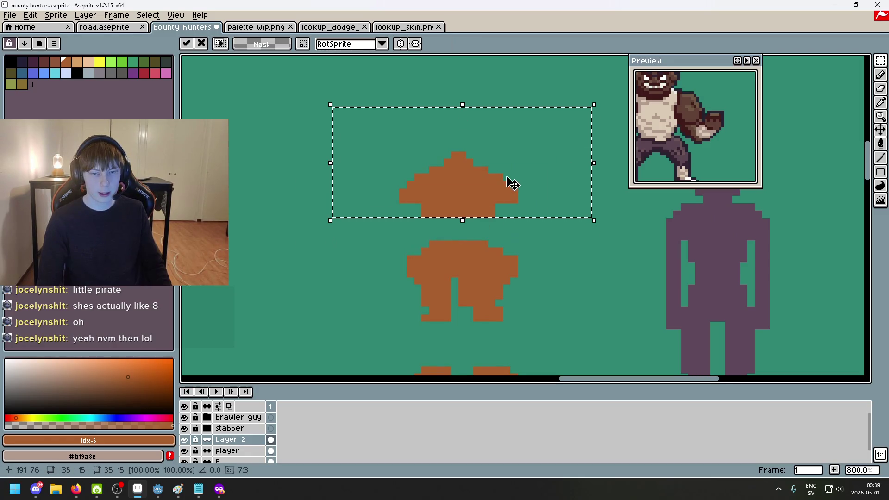
key("Return")
key("ctrl+d")
key("b")
left_click_drag(433, 223, 435, 233)
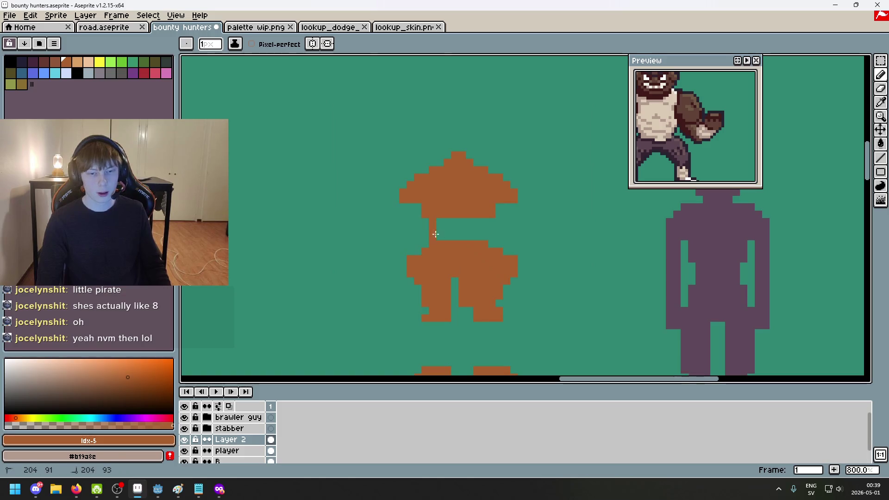
key("ctrl+z")
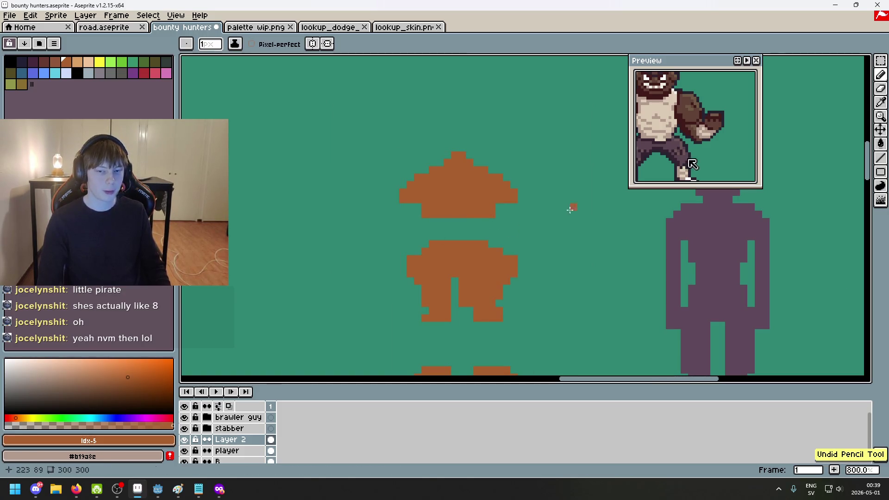
Shift the head down two pixels and redraw the neck row beneath it
key("m")
left_click_drag(345, 134, 609, 220)
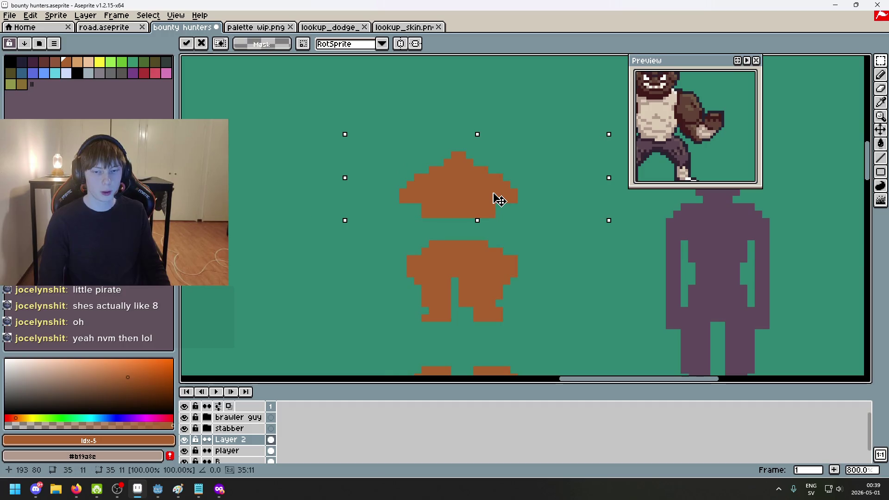
left_click_drag(496, 206, 496, 214)
key("ctrl+d")
key("b")
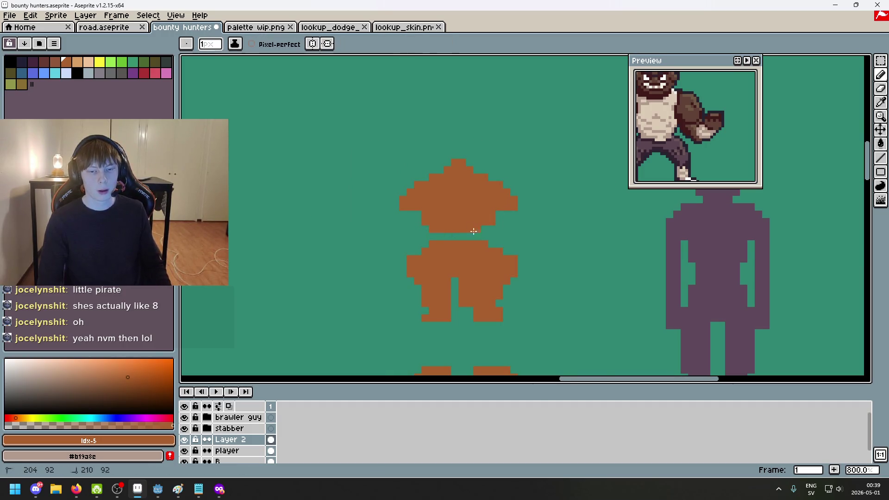
left_click_drag(425, 237, 506, 244)
key("e")
key("b")
left_click_drag(433, 235, 481, 234)
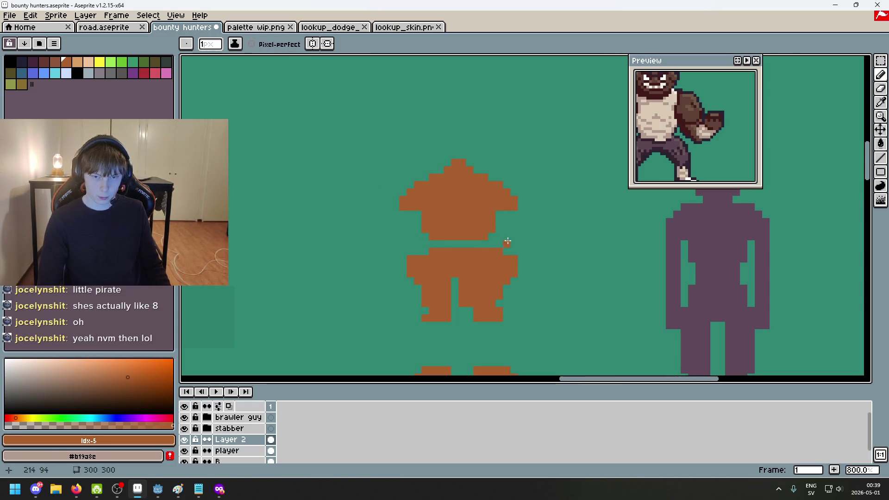
Paint orange over the top-left of the purple figure's head with the Pencil
scroll(508, 241, "down", 2)
key("m")
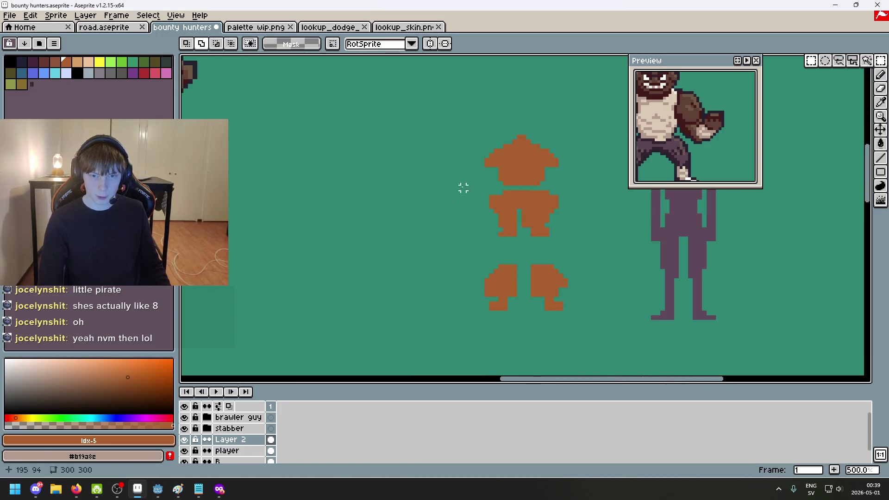
key("b")
scroll(463, 187, "up", 3)
scroll(496, 184, "down", 3)
scroll(492, 229, "up", 1)
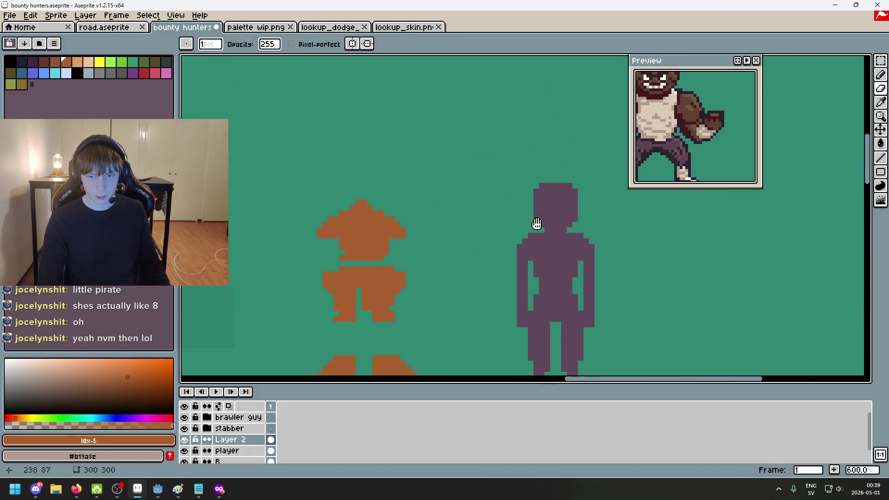
key("m")
scroll(586, 183, "up", 3)
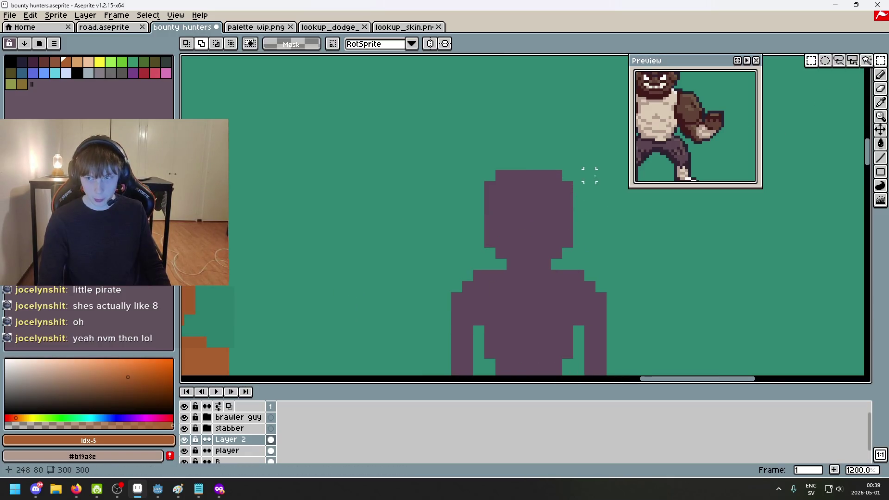
mouse_move(485, 170)
left_mouse_down()
mouse_move(591, 254)
mouse_move(562, 269)
left_mouse_up()
key("ctrl+d")
key("b")
mouse_move(500, 175)
left_mouse_down()
mouse_move(500, 244)
mouse_move(542, 254)
mouse_move(500, 243)
mouse_move(517, 184)
mouse_move(556, 176)
mouse_move(563, 190)
mouse_move(545, 237)
left_mouse_up()
Recolour the head orange, undoing a bucket fill that flooded the canvas
key("g")
left_click(565, 219)
key("ctrl+z")
key("b")
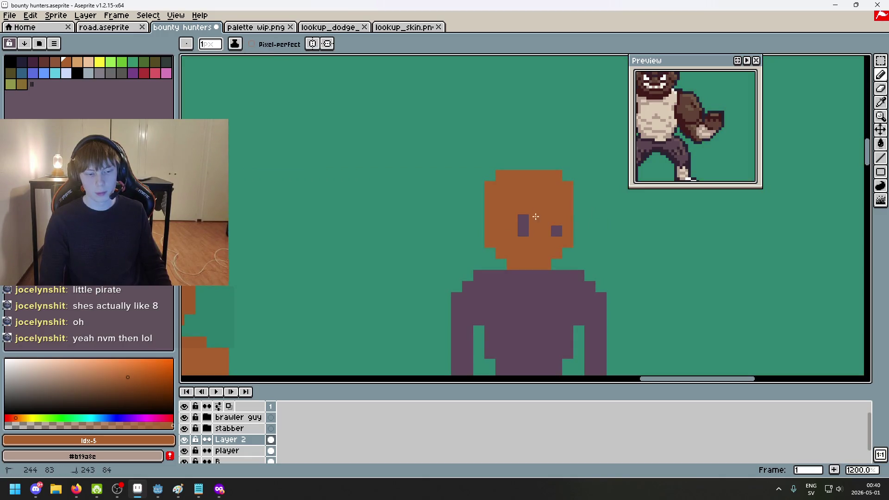
key("ctrl+z")
Marquee-select the left figure's head and move it upward
key("m")
left_click_drag(635, 308, 874, 233)
left_click_drag(324, 250, 412, 283)
left_click(508, 256, "shift")
left_click(563, 290, "shift")
key("ctrl+d")
mouse_move(522, 279)
left_mouse_down()
mouse_move(283, 185)
mouse_move(245, 106)
left_mouse_up()
key("Up")
key("Up")
key("Up")
Fine-tune the orange head's vertical position pixel by pixel and apply it
mouse_move(503, 241)
left_mouse_down()
mouse_move(448, 204)
mouse_move(307, 158)
left_mouse_up()
scroll(397, 268, "right", 5)
left_click_drag(667, 289, 454, 98)
scroll(648, 240, "left", 5)
mouse_move(648, 240)
left_mouse_down()
mouse_move(460, 284)
mouse_move(312, 288)
left_mouse_up()
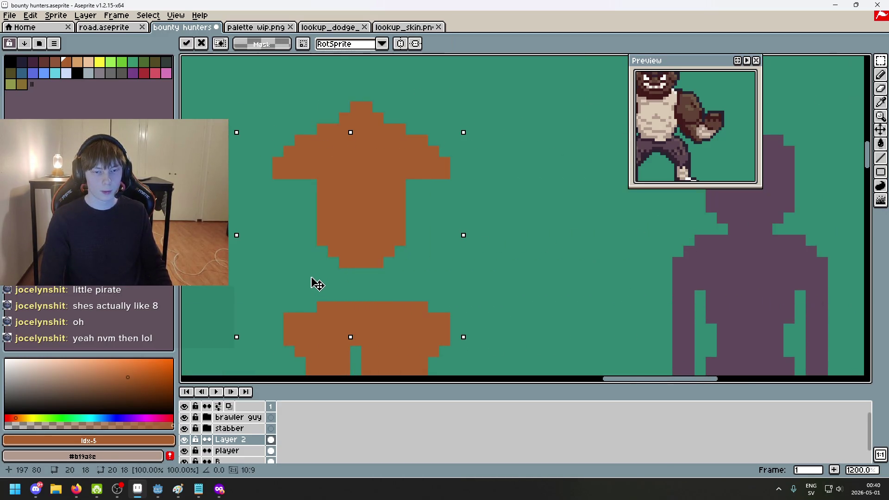
key("Up")
key("Up")
key("Up")
key("Down")
key("Down")
key("Down")
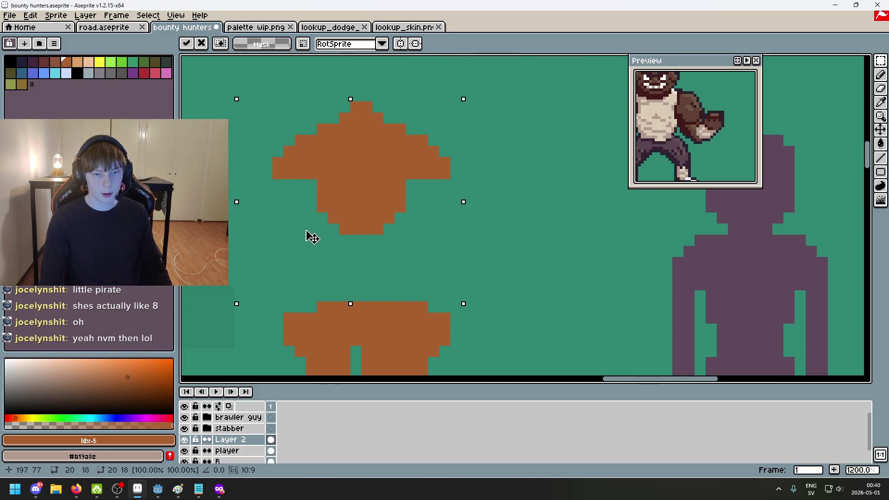
key("Down")
key("Up")
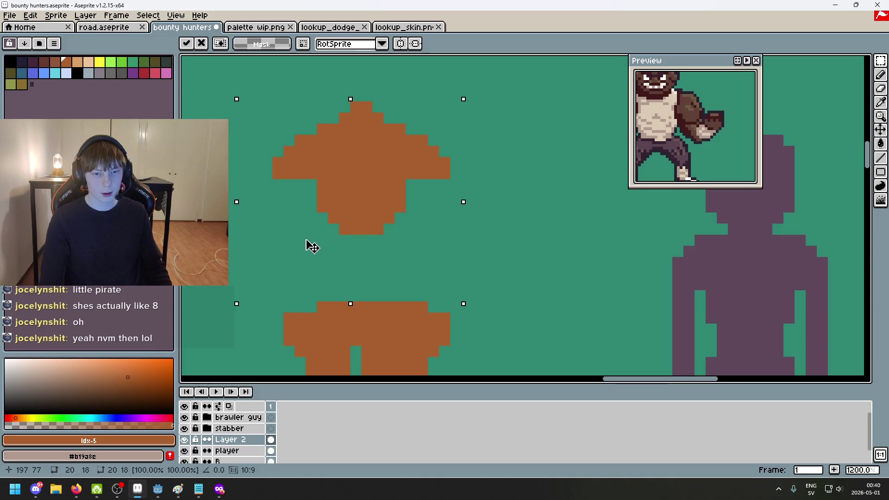
key("Return")
Select the orange hat-shaped head, nudge it down, and apply the position
scroll(509, 278, "down", 4)
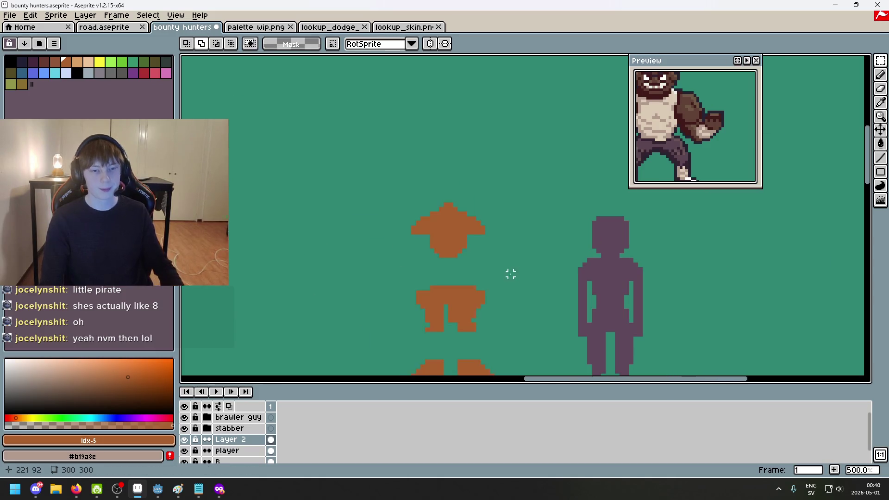
scroll(512, 324, "up", 2)
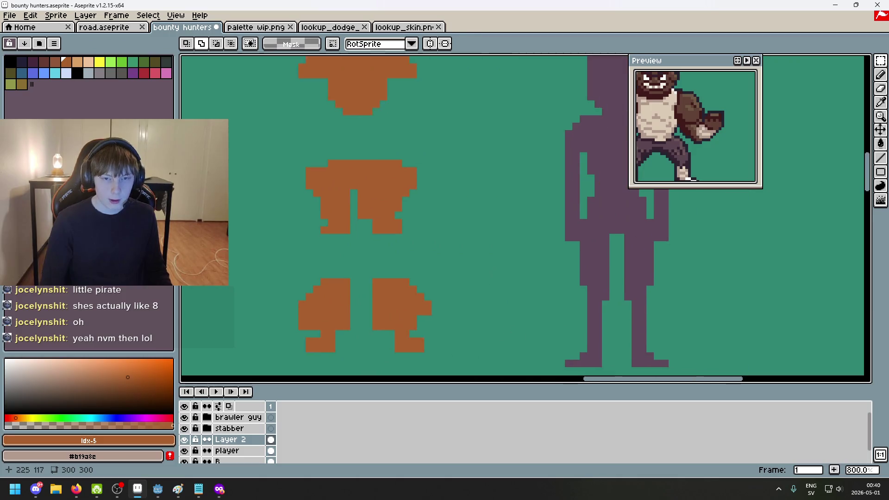
scroll(482, 351, "down", 3)
left_click_drag(482, 351, 616, 297)
scroll(532, 253, "right", 2)
mouse_move(412, 149)
left_mouse_down()
mouse_move(522, 194)
mouse_move(554, 225)
left_mouse_up()
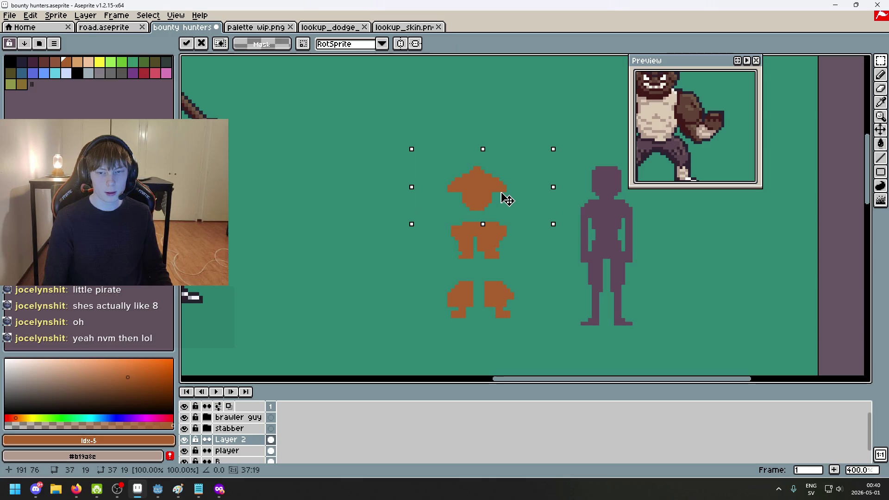
key("ctrl+z")
key("Down")
key("Down")
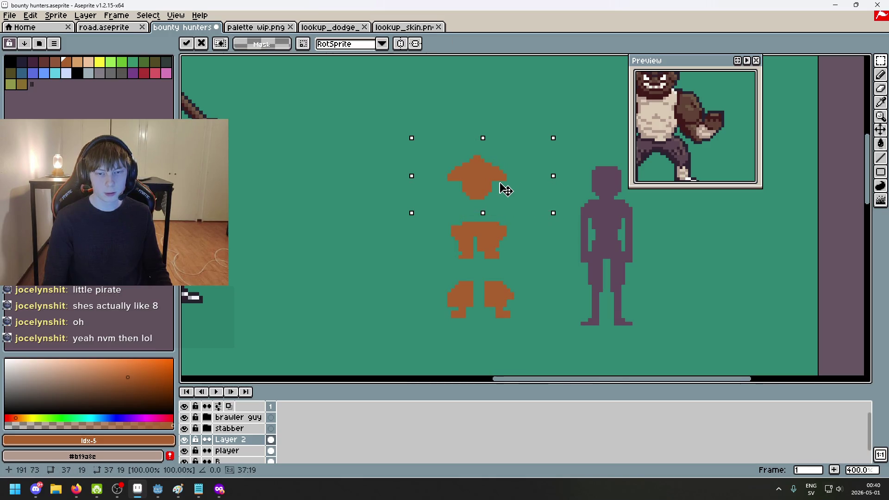
key("Return")
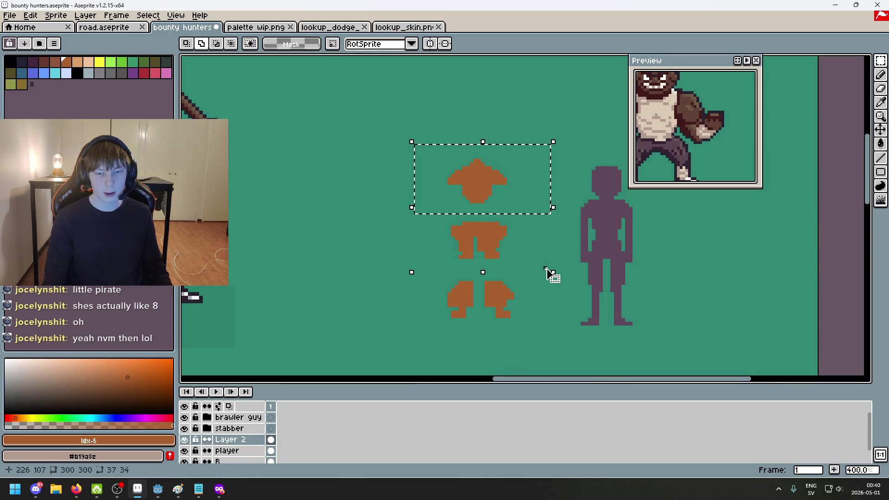
Move the orange legs up closer to the coat
scroll(547, 275, "up", 2)
mouse_move(545, 297)
left_mouse_down()
mouse_move(288, 143)
mouse_move(293, 155)
mouse_move(508, 258)
left_mouse_up()
mouse_move(466, 235)
left_mouse_down()
mouse_move(468, 198)
mouse_move(466, 207)
left_mouse_up()
left_click(554, 222)
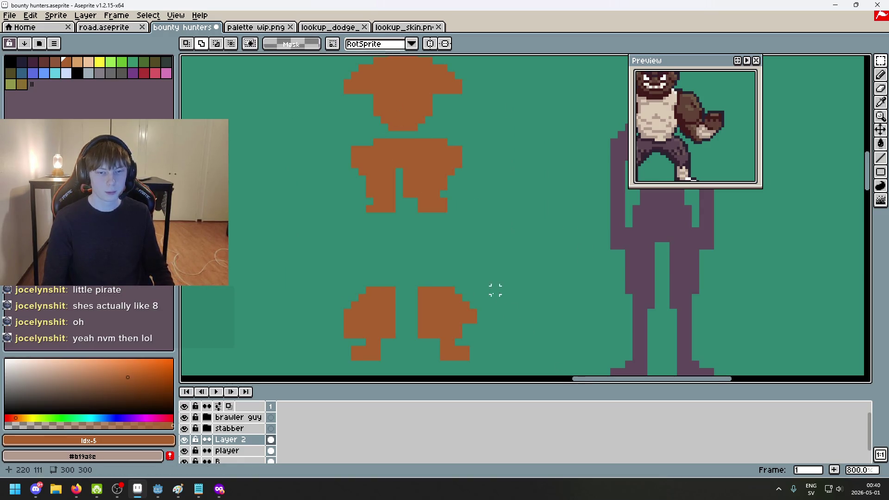
Centre the orange pieces in view beside the purple reference figure
left_click_drag(495, 289, 523, 322)
key("e")
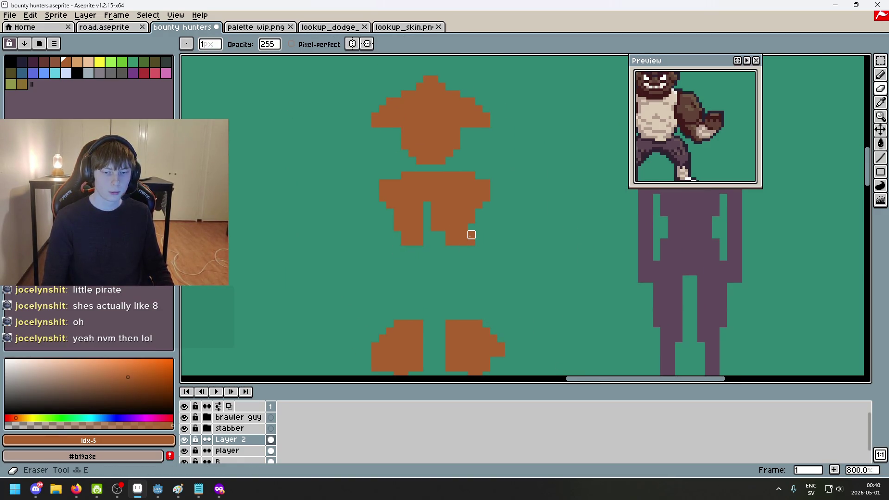
scroll(507, 270, "down", 4)
left_click_drag(506, 275, 454, 263)
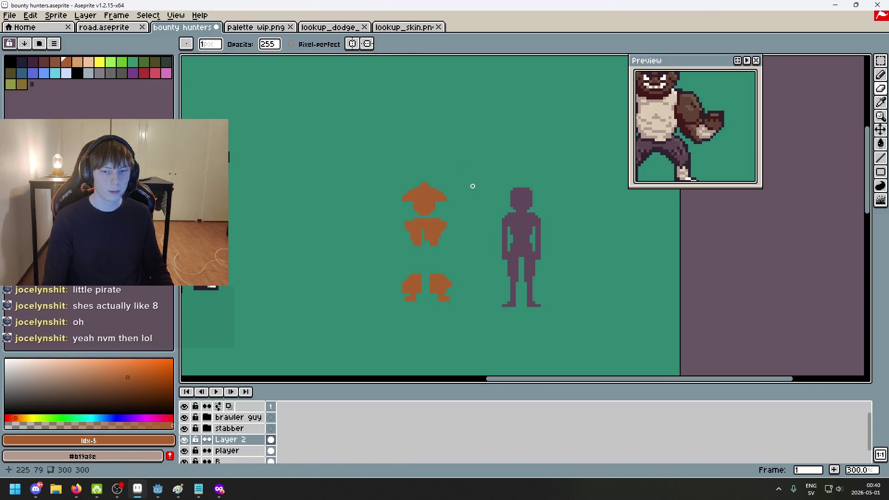
scroll(472, 184, "down", 2)
scroll(488, 201, "up", 1)
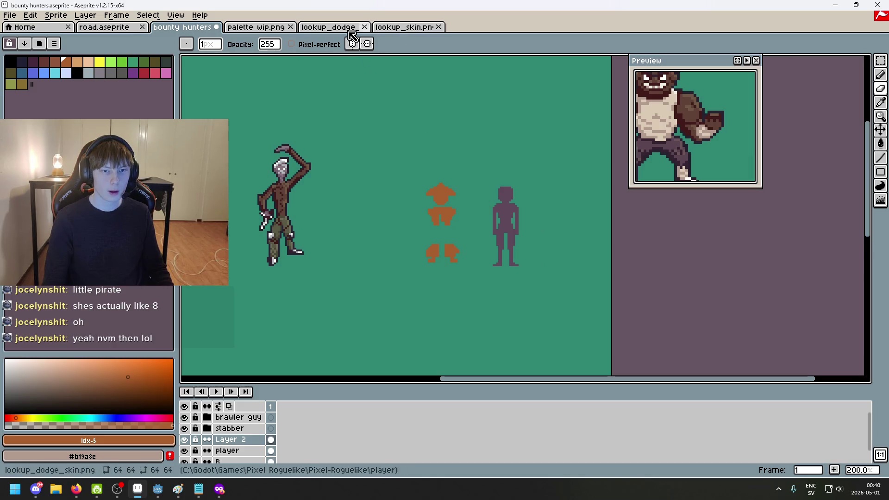
left_click(10, 16)
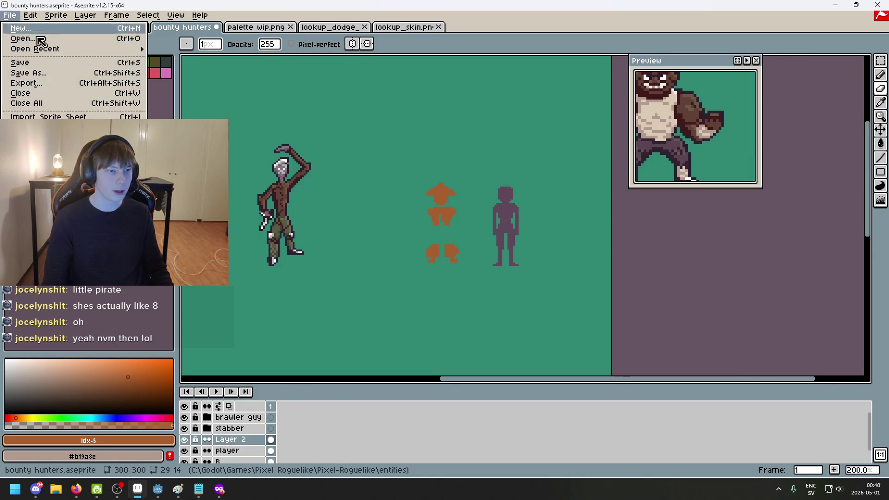
Browse the knife_goblin body and attacks folders in the Open dialog
left_click(46, 39)
double_click(311, 116)
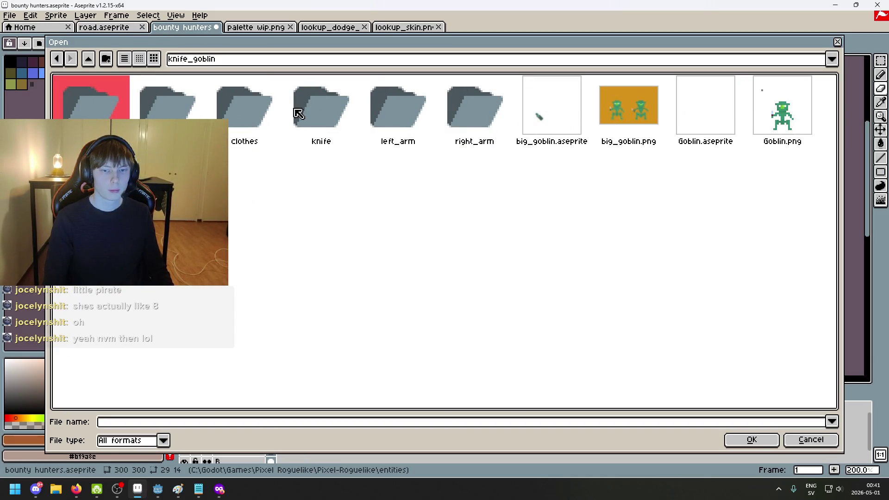
double_click(160, 111)
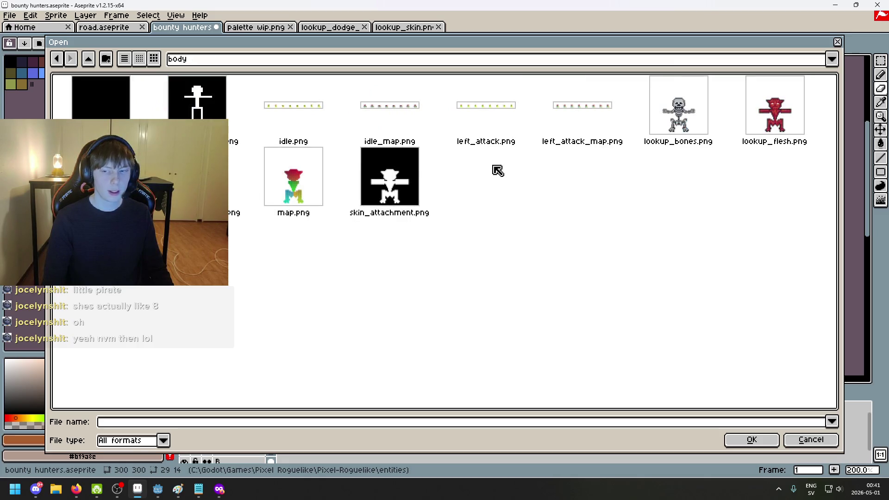
left_click(56, 58)
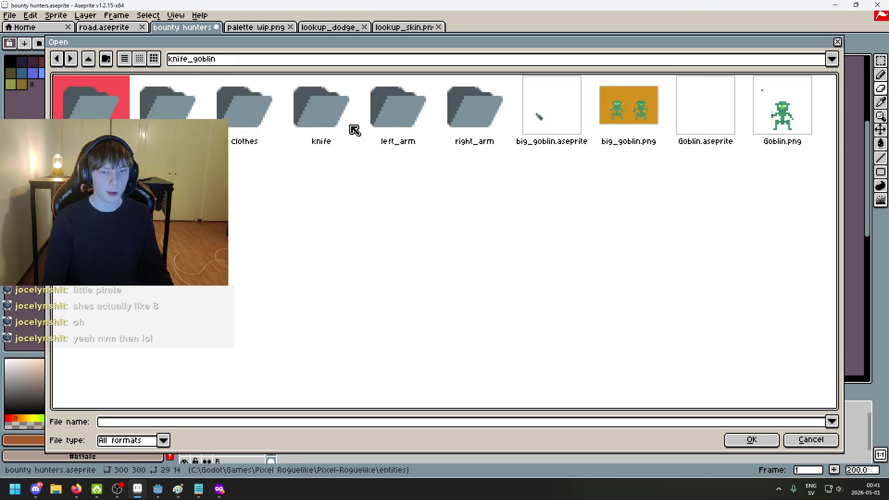
left_click_drag(323, 115, 233, 119)
key("Left")
key("Left")
key("Return")
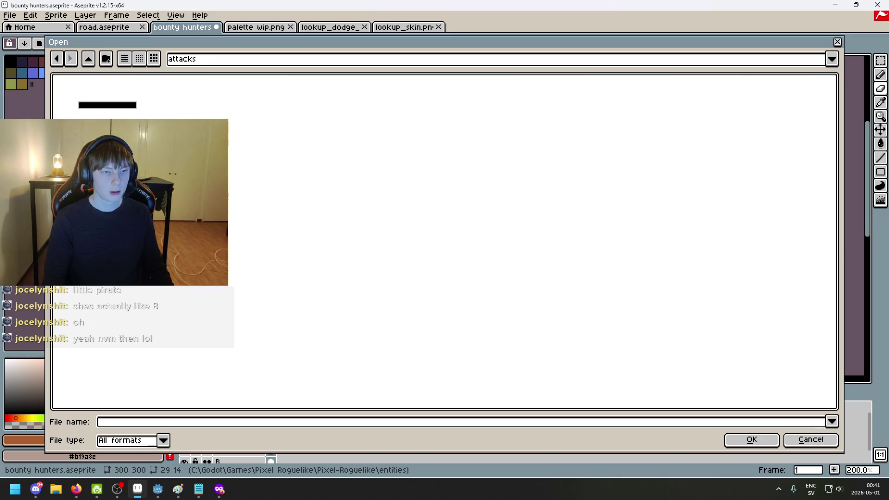
left_click(56, 58)
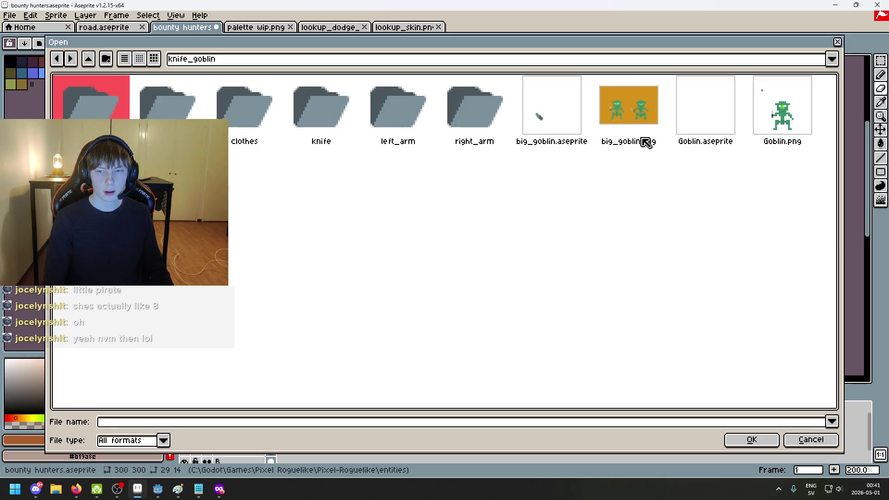
Jump to the entities folder, cancel the dialog, and switch to road.aseprite
left_click(449, 124)
left_click(220, 65)
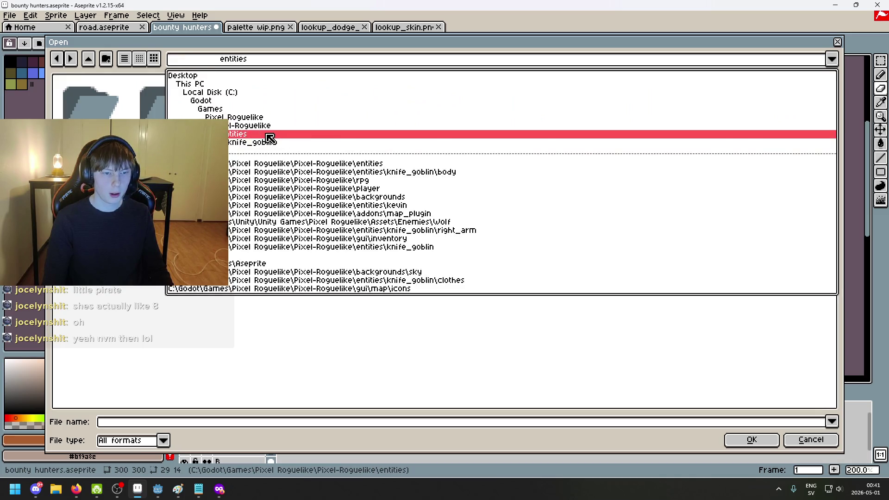
left_click(271, 134)
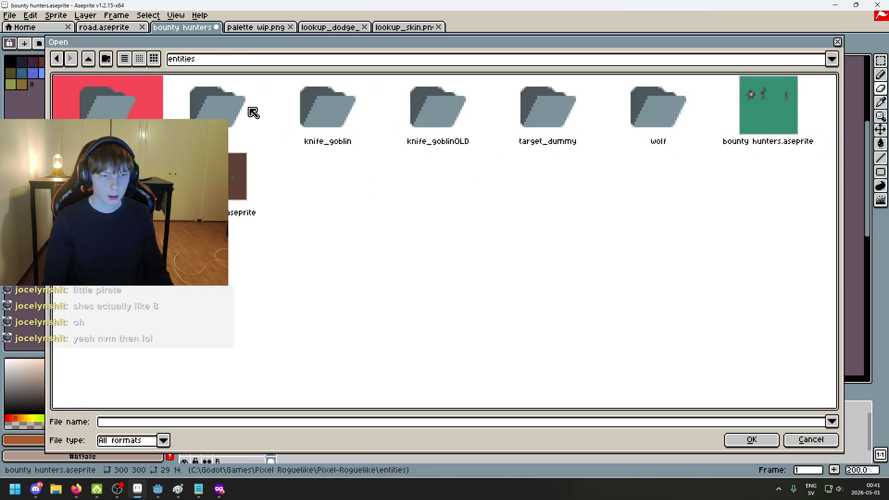
left_click(837, 42)
left_click(104, 27)
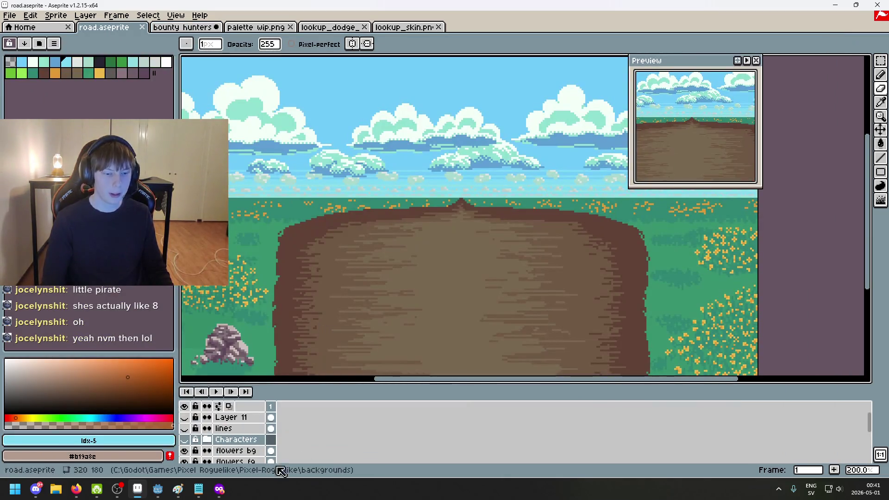
Show the Characters group in the road scene and make the second goblin layer active
left_click(184, 440)
scroll(496, 304, "up", 2)
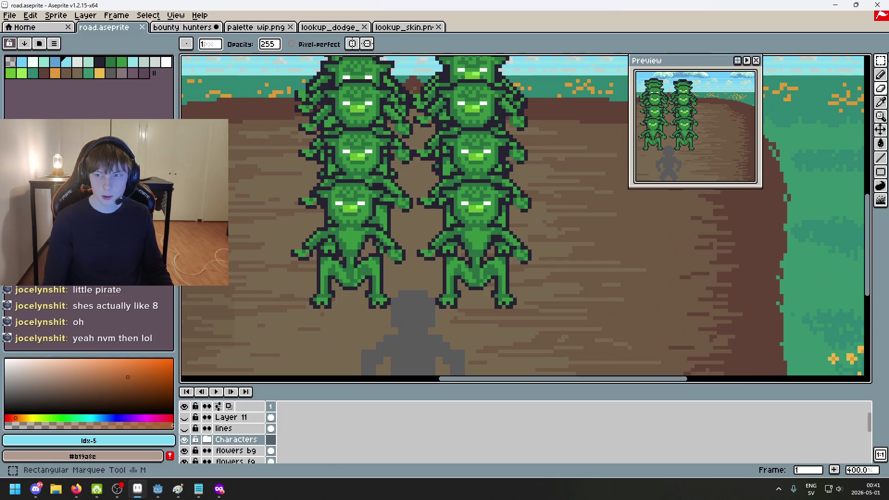
left_click(881, 63)
scroll(556, 145, "up", 2)
mouse_move(570, 352)
left_mouse_down()
mouse_move(547, 345)
mouse_move(420, 216)
left_mouse_up()
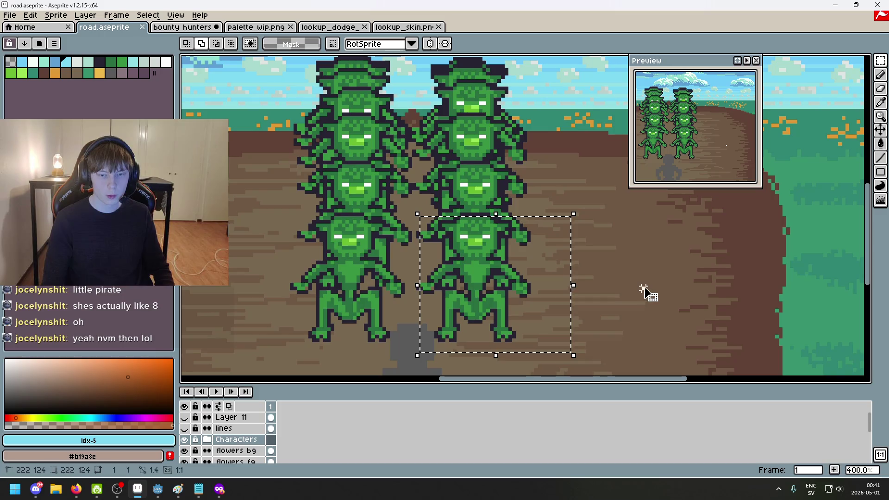
left_click(628, 329)
left_click(207, 439)
scroll(210, 432, "down", 1)
scroll(210, 432, "down", 2)
left_click(213, 428)
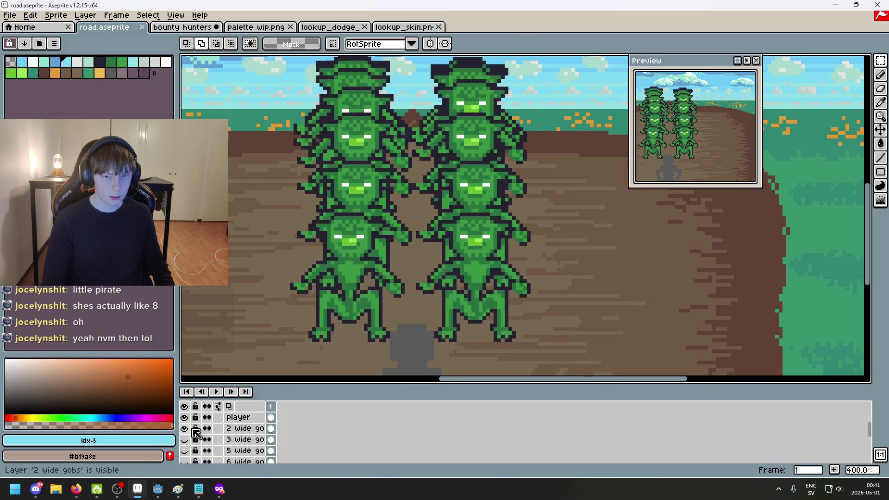
Select and copy the lower-right goblin, then collapse and hide the goblins in the road scene
left_click_drag(560, 353, 418, 211)
mouse_move(563, 282)
left_mouse_down()
mouse_move(623, 266)
mouse_move(627, 277)
left_mouse_up()
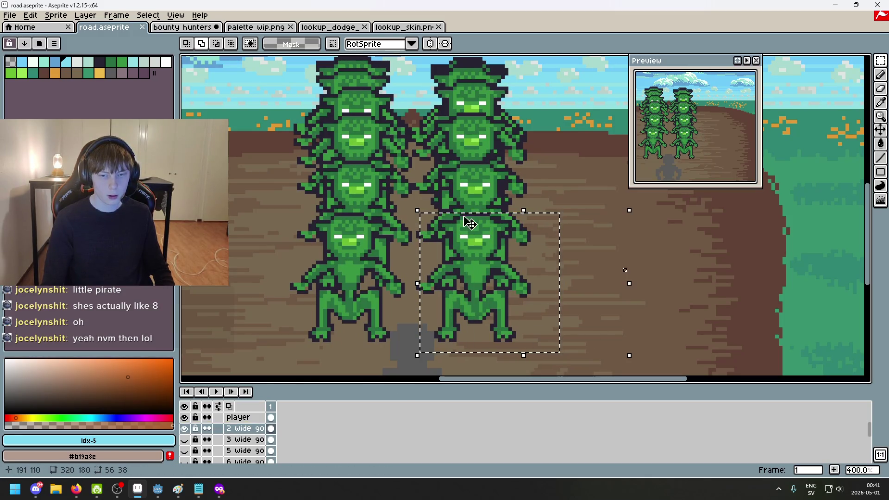
key("ctrl+d")
scroll(213, 433, "up", 3)
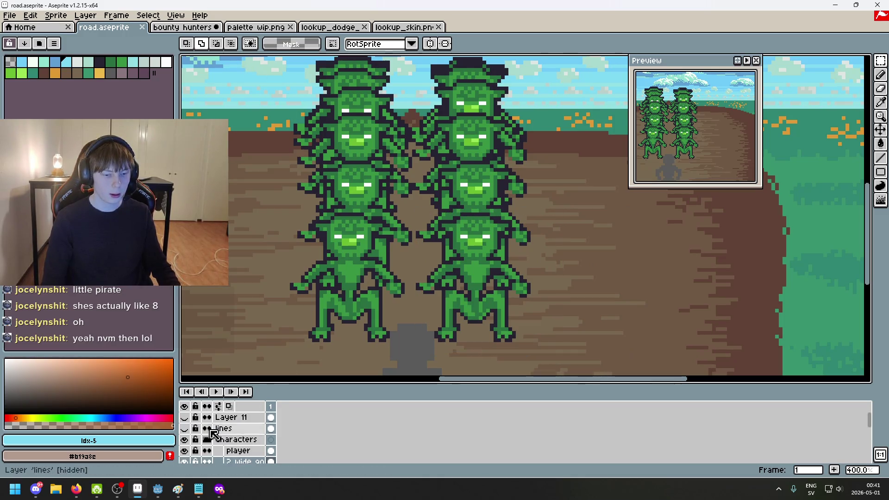
left_click(207, 439)
left_click(184, 439)
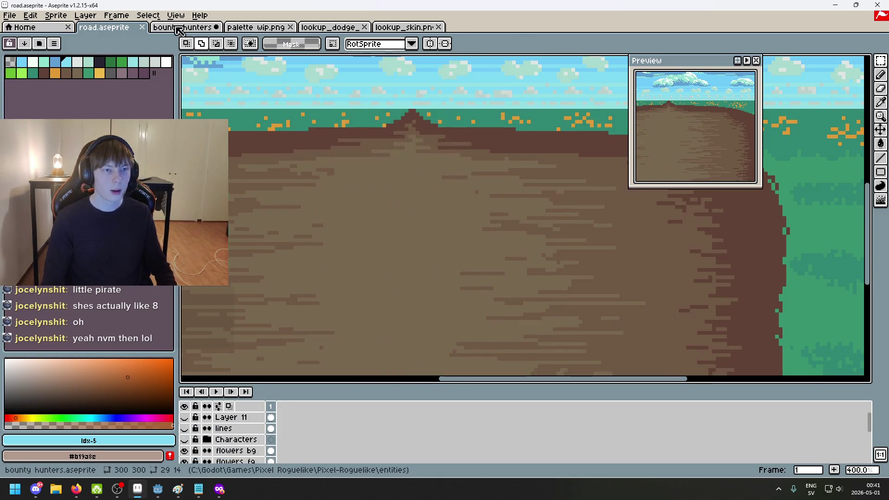
Paste the goblin into bounty hunters, place it beside the orange figure and select it
left_click(179, 28)
key("ctrl+v")
mouse_move(410, 282)
left_mouse_down()
mouse_move(403, 210)
mouse_move(405, 251)
left_mouse_up()
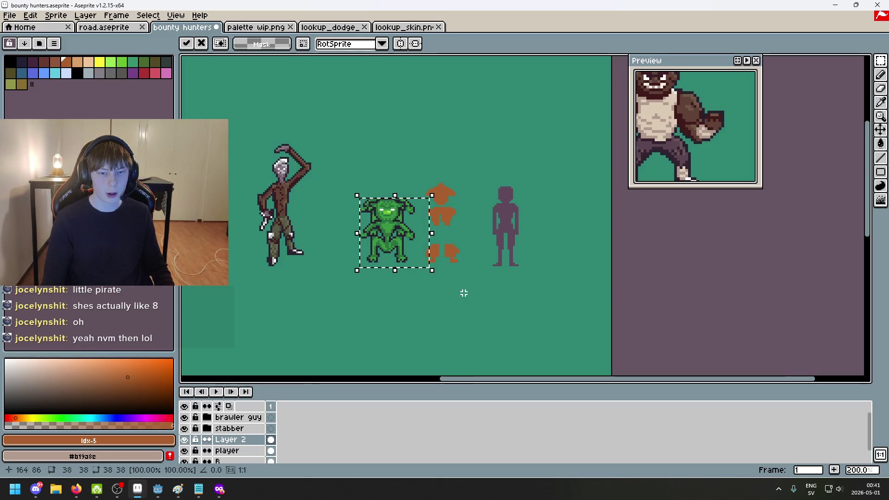
left_click_drag(410, 257, 395, 261)
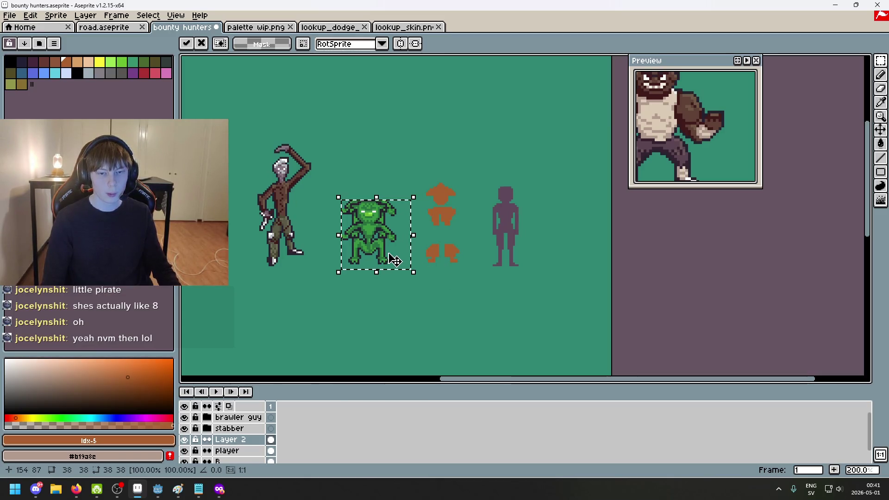
left_click(444, 232)
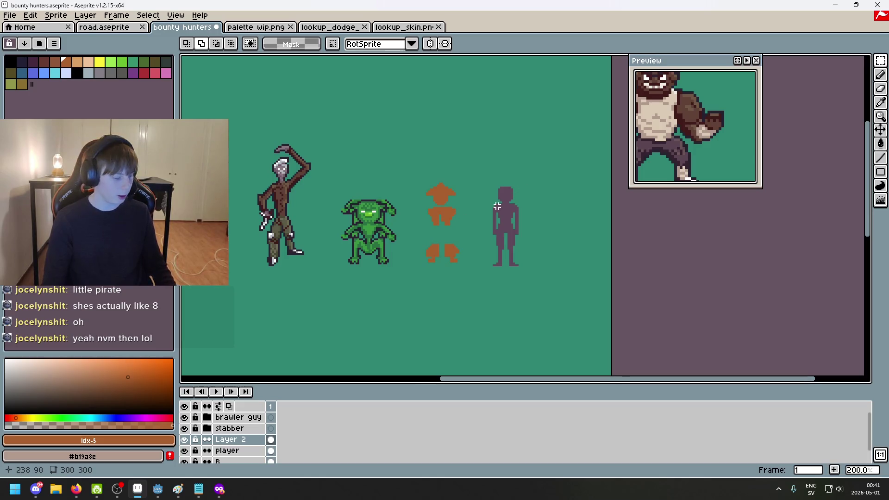
mouse_move(404, 286)
left_mouse_down()
mouse_move(348, 169)
mouse_move(333, 171)
left_mouse_up()
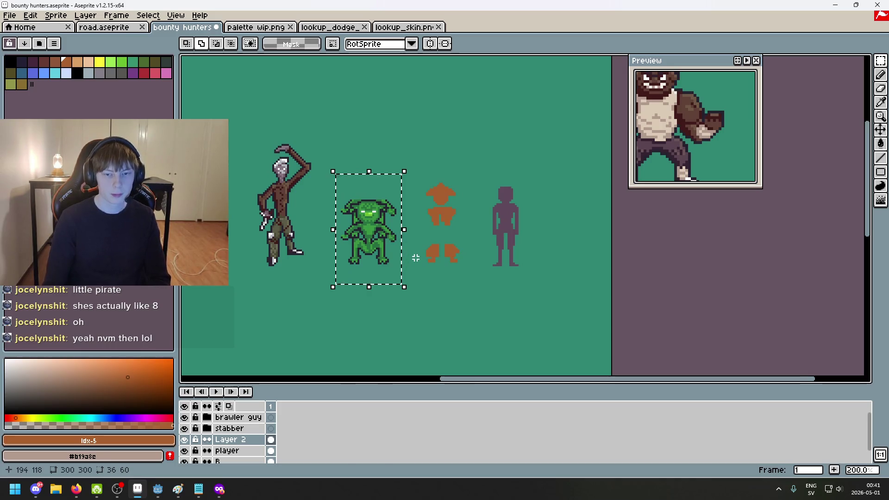
Delete the green goblin from the canvas
key("Delete")
scroll(418, 252, "up", 3)
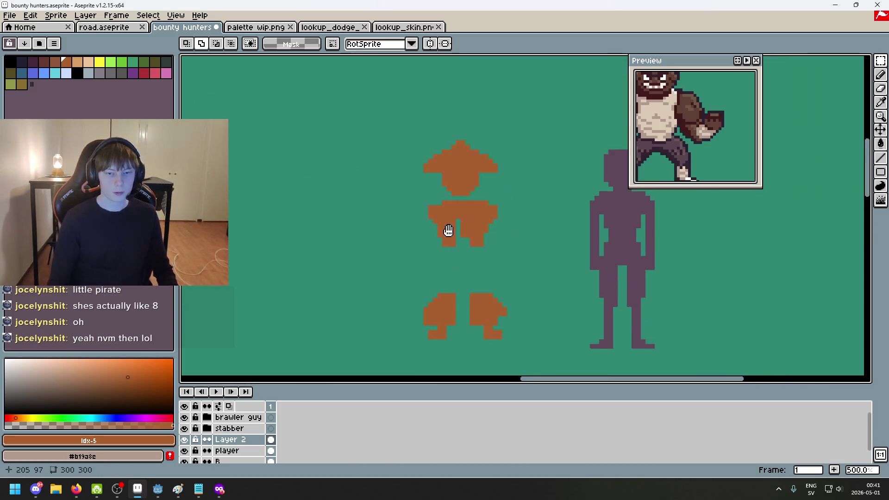
scroll(522, 243, "down", 2)
scroll(510, 246, "up", 3)
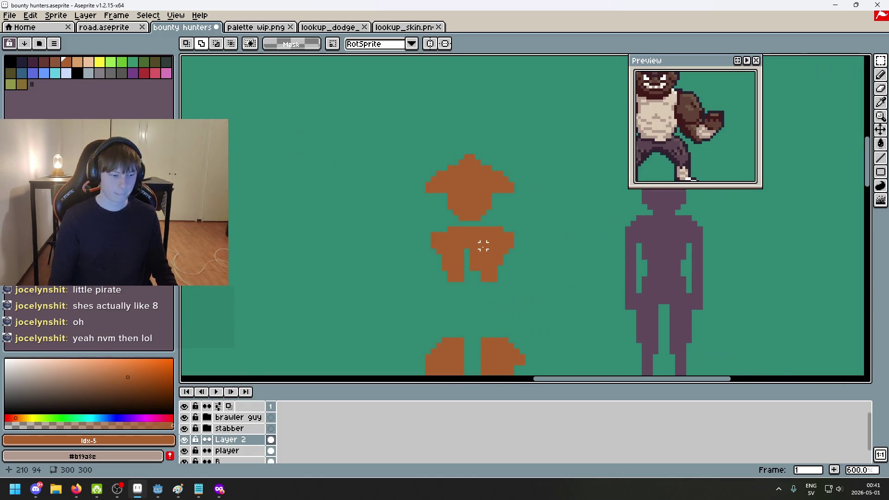
Pick the pirate's orange as the drawing colour and switch to the pencil
key("i")
left_click(484, 241)
key("b")
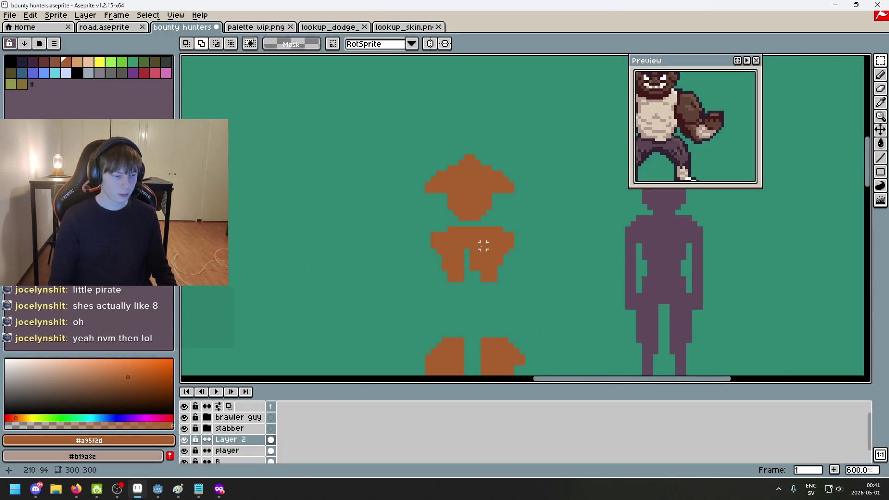
scroll(432, 233, "up", 1)
key("alt")
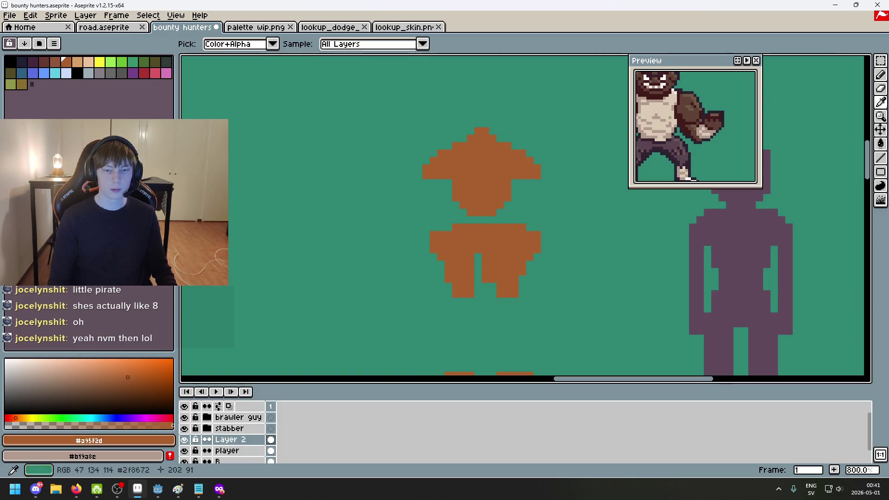
left_click_drag(514, 247, 437, 209)
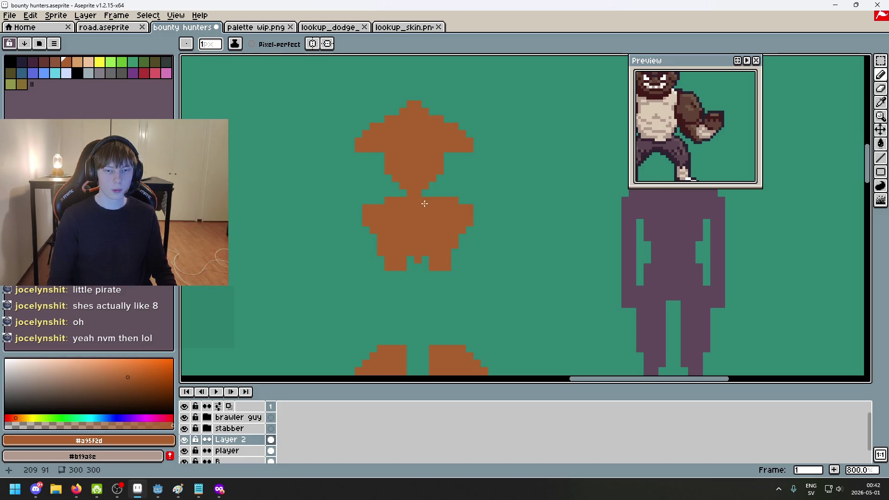
scroll(425, 204, "down", 3)
key("ctrl+z")
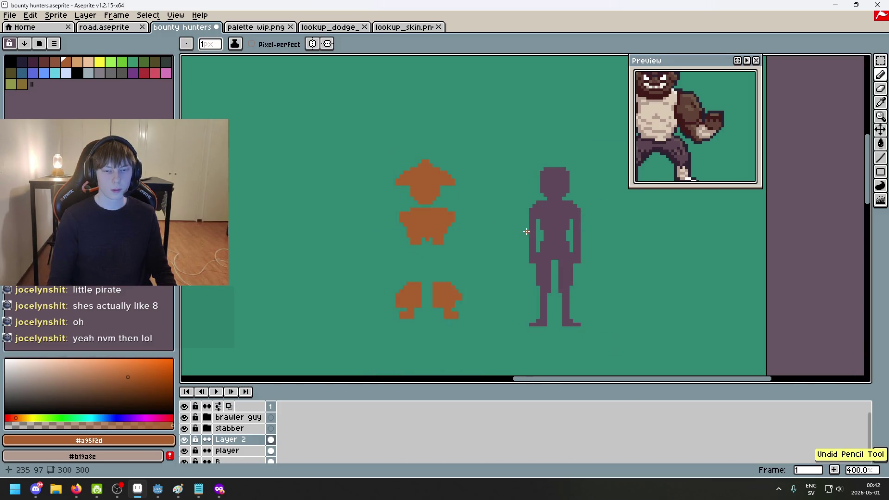
Select the orange torso and move it up a few pixels
left_click(880, 61)
left_click_drag(467, 254, 351, 200)
left_click_drag(487, 263, 334, 205)
left_click(434, 232)
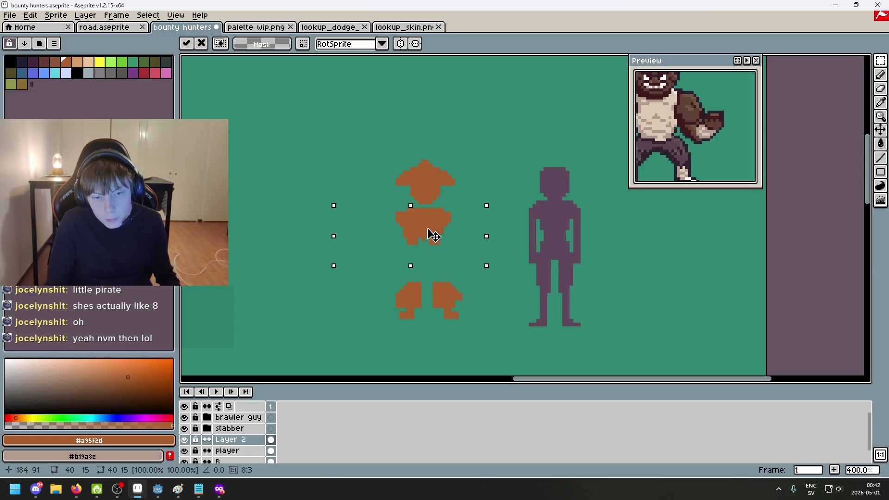
left_click_drag(434, 234, 433, 230)
key("Return")
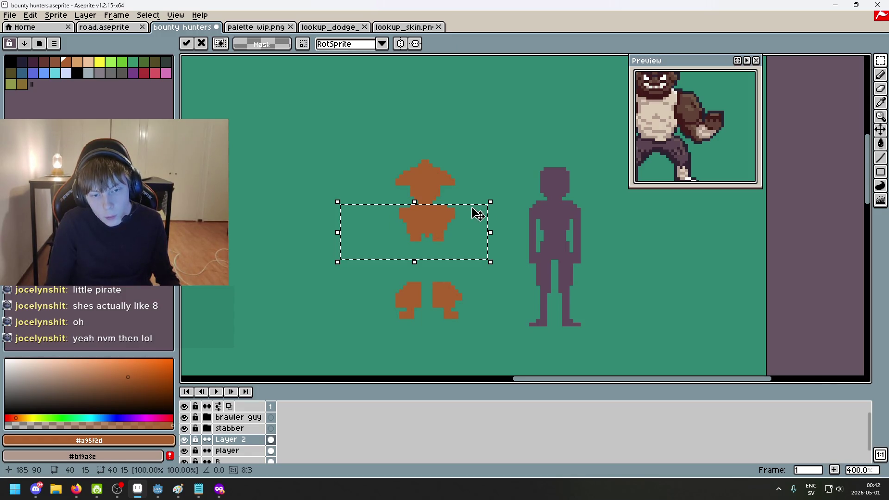
key("ctrl+d")
Try shifting the torso's left-side pixels, undo it, and return to the pencil
scroll(405, 202, "up", 1)
scroll(494, 252, "up", 3)
mouse_move(492, 306)
left_mouse_down()
mouse_move(437, 185)
mouse_move(415, 163)
left_mouse_up()
key("e")
key("ctrl+d")
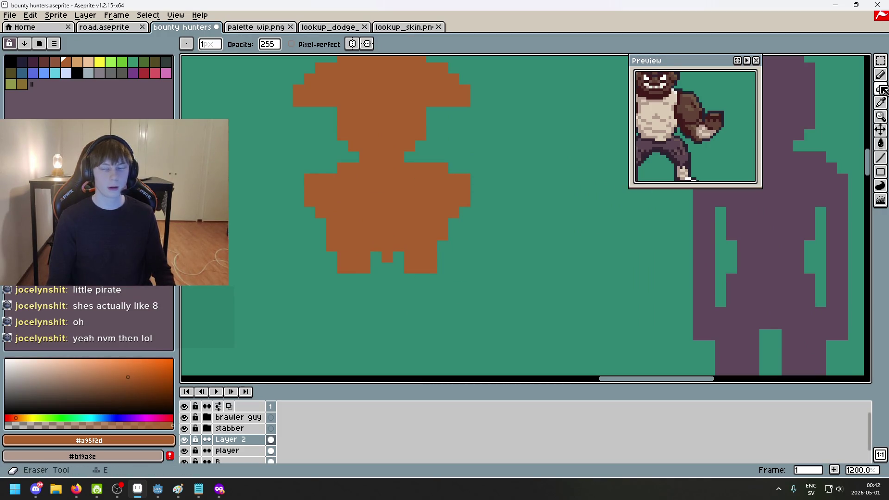
left_click(881, 61)
scroll(486, 202, "down", 1)
scroll(409, 169, "up", 2)
mouse_move(403, 174)
left_mouse_down()
mouse_move(506, 242)
mouse_move(552, 323)
left_mouse_up()
left_click_drag(520, 290, 510, 288)
key("ctrl+z")
key("b")
scroll(561, 293, "down", 3)
scroll(569, 250, "down", 3)
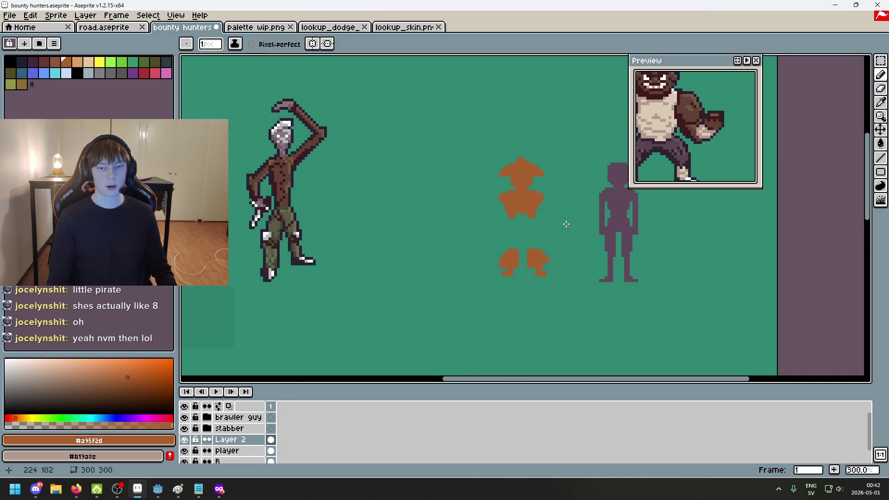
Bring the purple reference figure into view for comparison
scroll(518, 225, "up", 3)
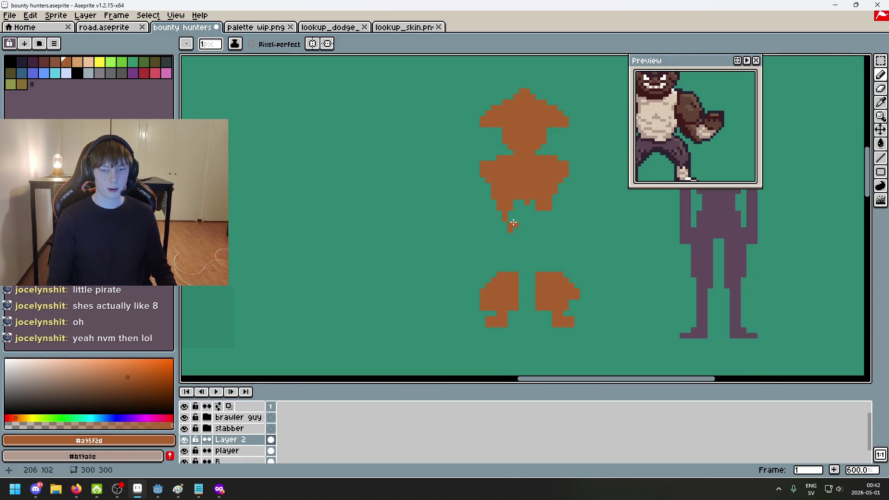
scroll(504, 246, "down", 3)
scroll(503, 246, "up", 3)
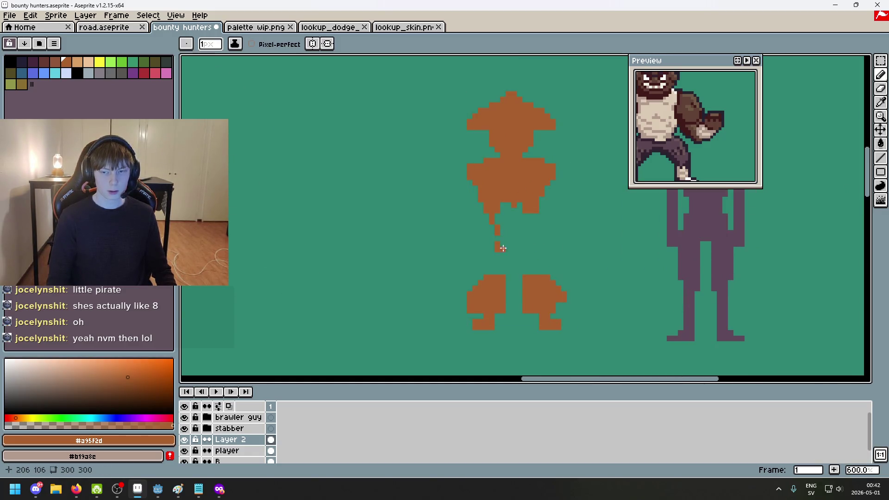
scroll(514, 254, "right", 3)
scroll(597, 245, "up", 3)
left_click_drag(622, 233, 531, 210)
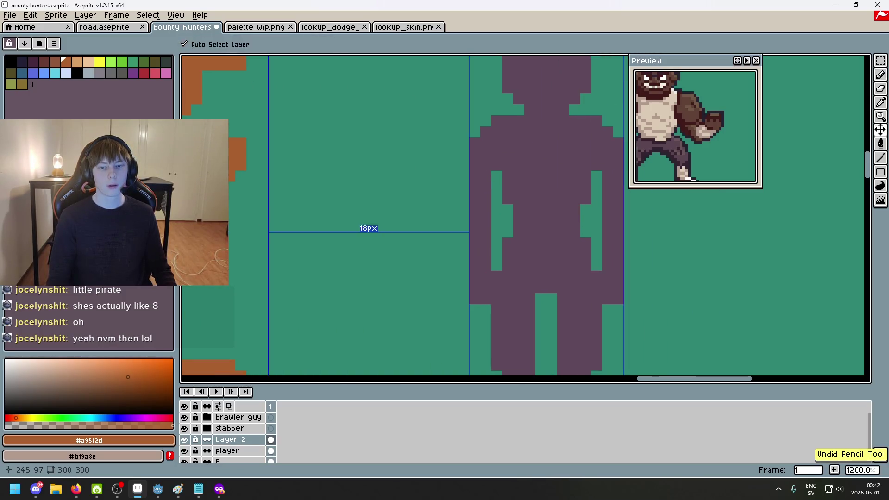
left_click_drag(433, 241, 462, 250)
scroll(463, 250, "left", 5)
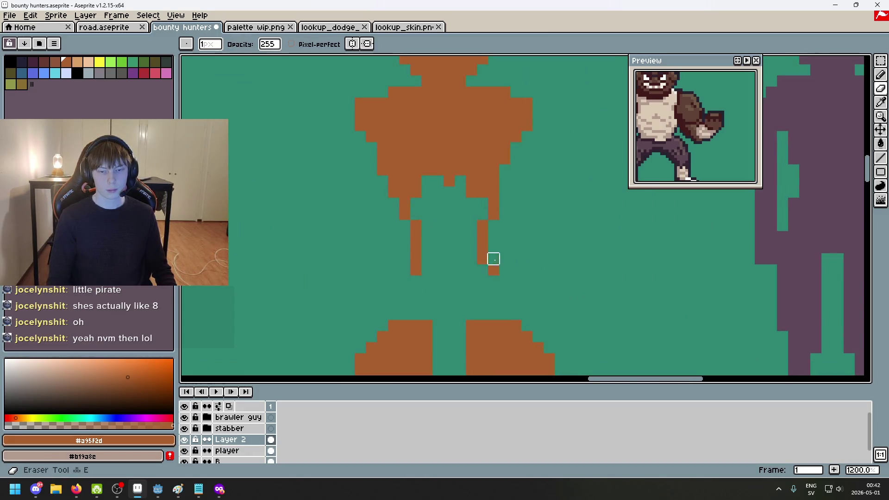
scroll(502, 278, "down", 4)
scroll(404, 262, "up", 4)
Draw a diagonal orange leg line and a pixel at the bottom of the right leg
left_click_drag(353, 290, 374, 269)
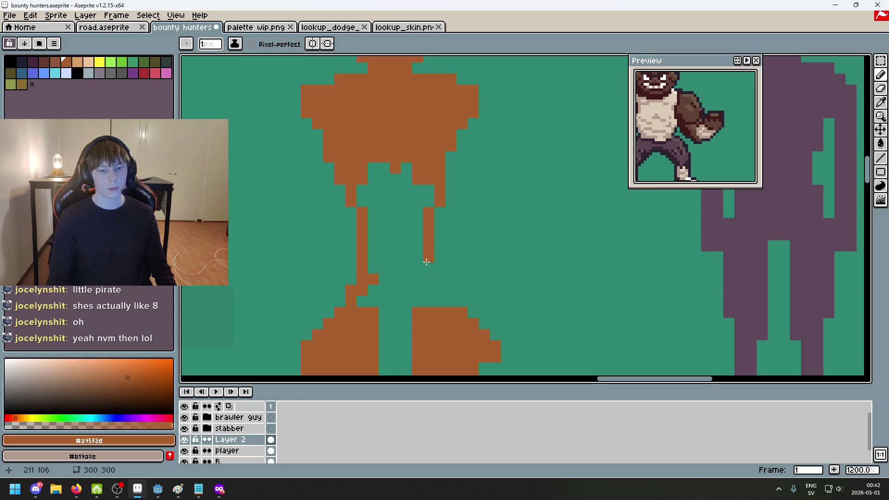
key("e")
key("b")
left_click(429, 279)
key("e")
key("b")
key("e")
key("b")
key("e")
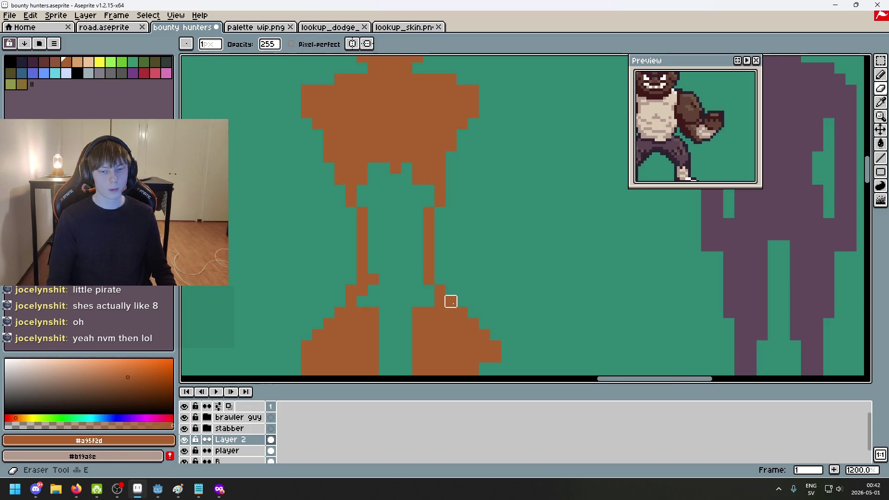
scroll(491, 283, "down", 4)
scroll(491, 283, "left", 2)
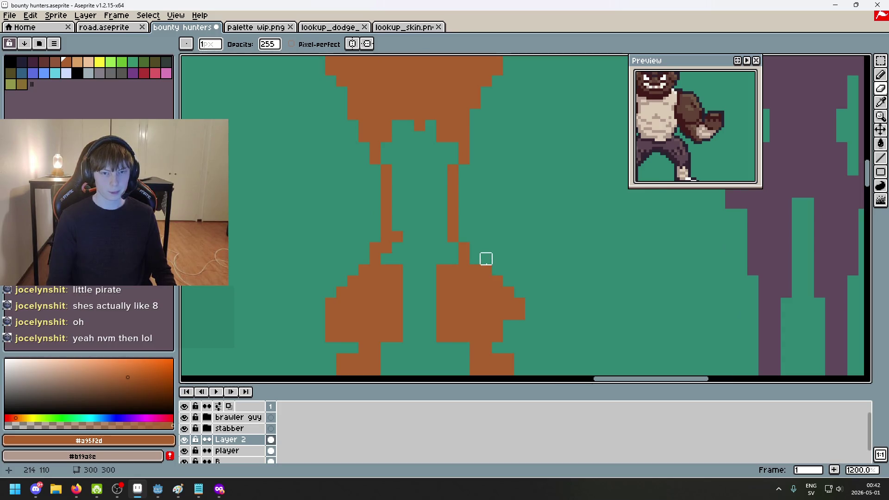
scroll(486, 258, "down", 2)
scroll(484, 260, "up", 2)
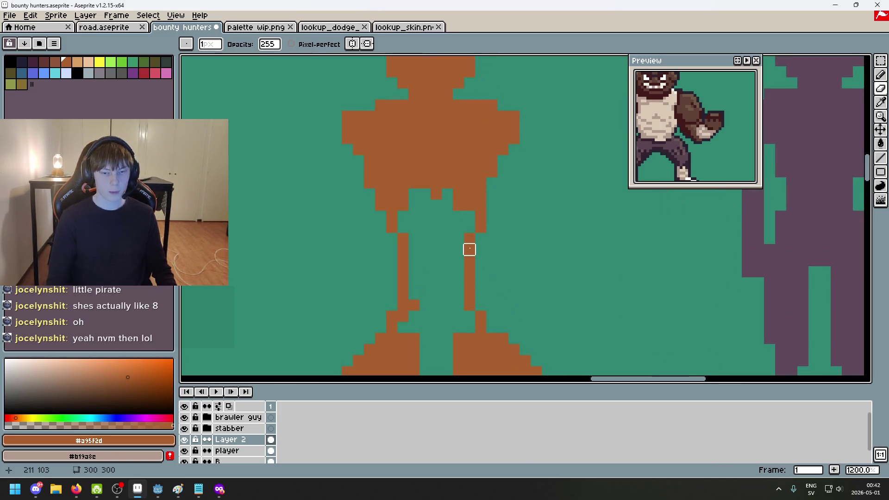
scroll(445, 247, "down", 4)
scroll(532, 198, "up", 2)
scroll(465, 212, "down", 1)
scroll(508, 216, "up", 3)
scroll(552, 228, "down", 3)
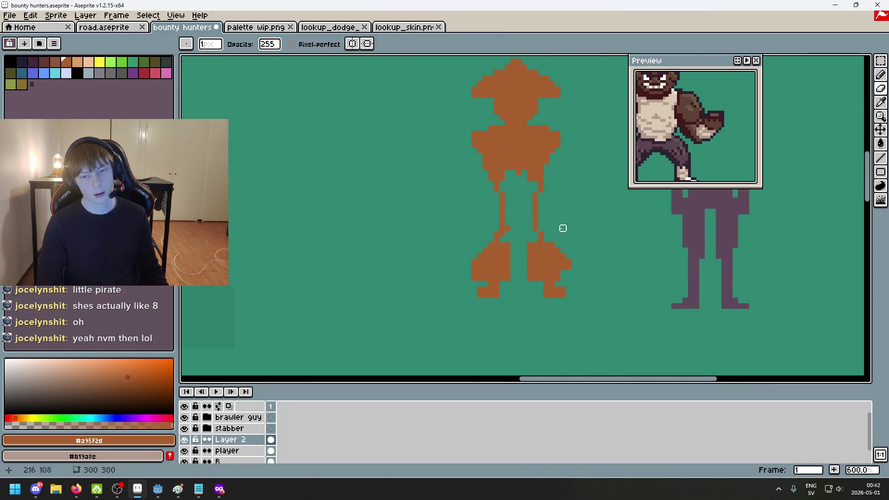
scroll(528, 215, "up", 1)
Erase the upper part of the left leg line
key("e")
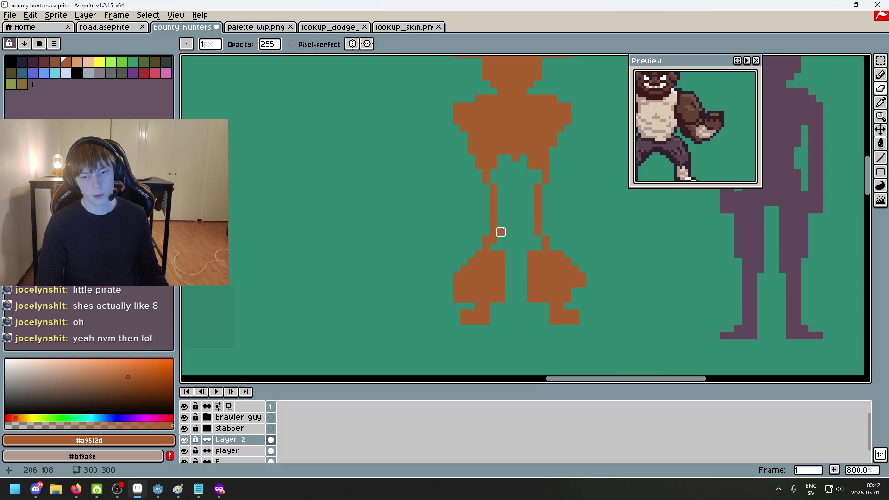
left_click_drag(500, 217, 494, 192)
key("b")
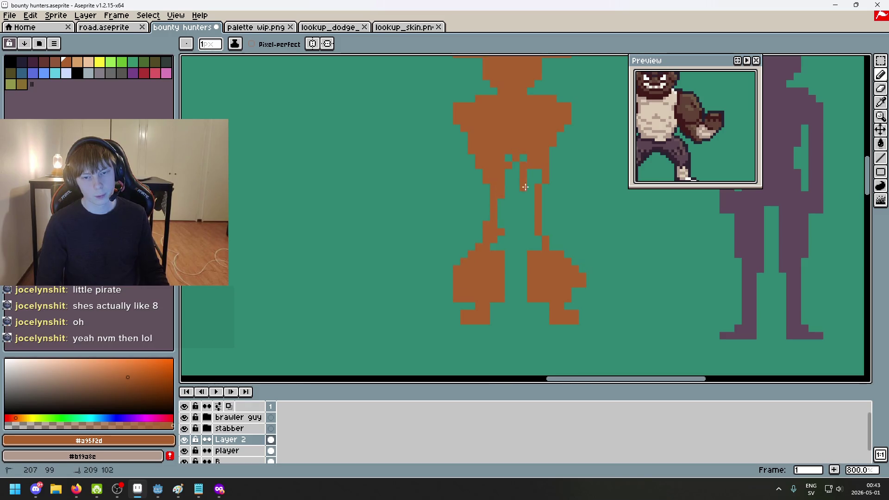
Fill the space between the legs with orange using the Paint Bucket set to Contiguous
key("g")
left_click(516, 254)
key("ctrl+z")
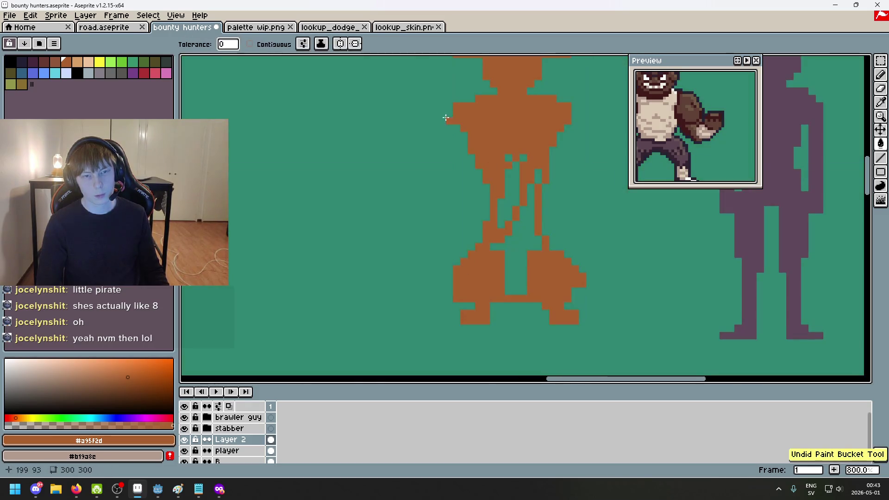
left_click(251, 44)
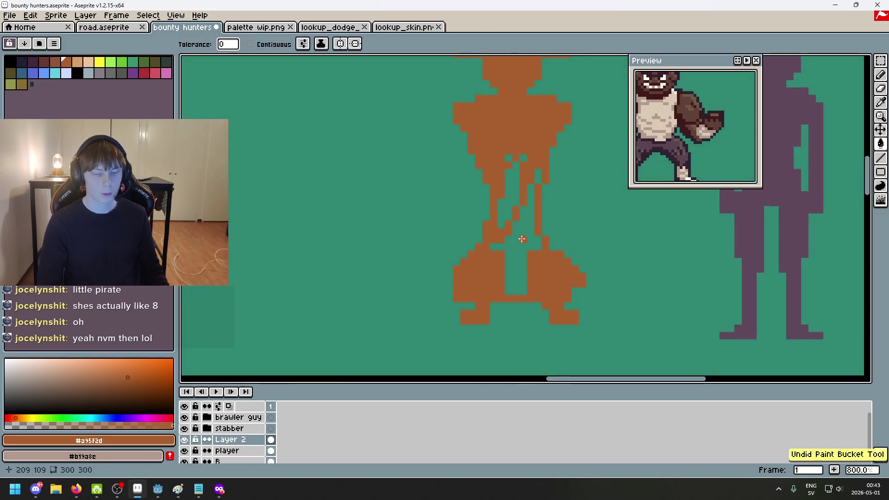
left_click(509, 178)
key("ctrl+z")
left_click(250, 44)
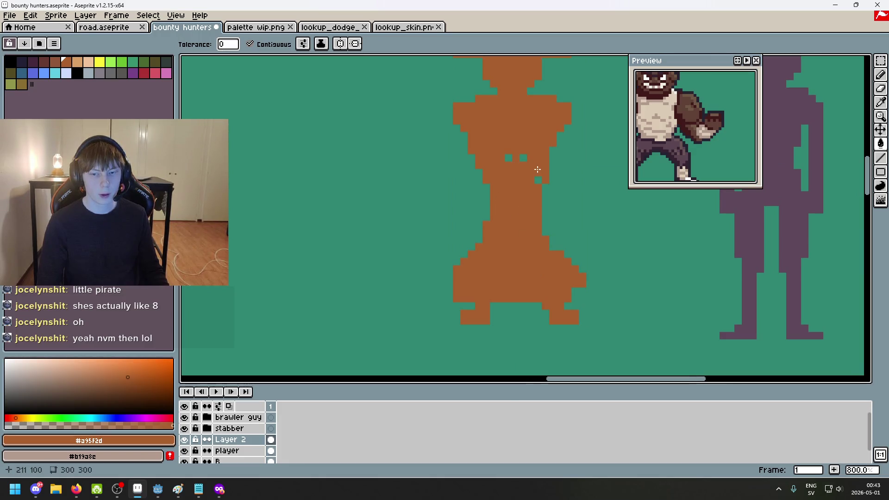
scroll(523, 159, "down", 2)
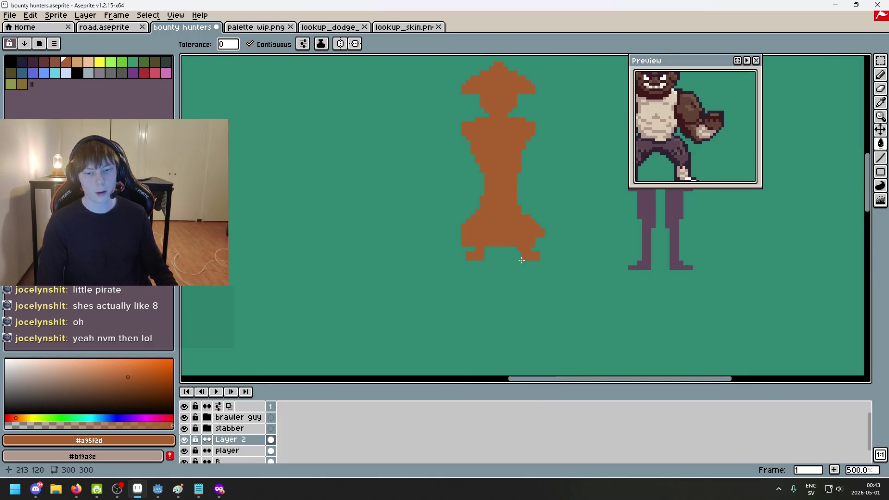
key("b")
scroll(510, 196, "up", 2)
scroll(510, 196, "down", 1)
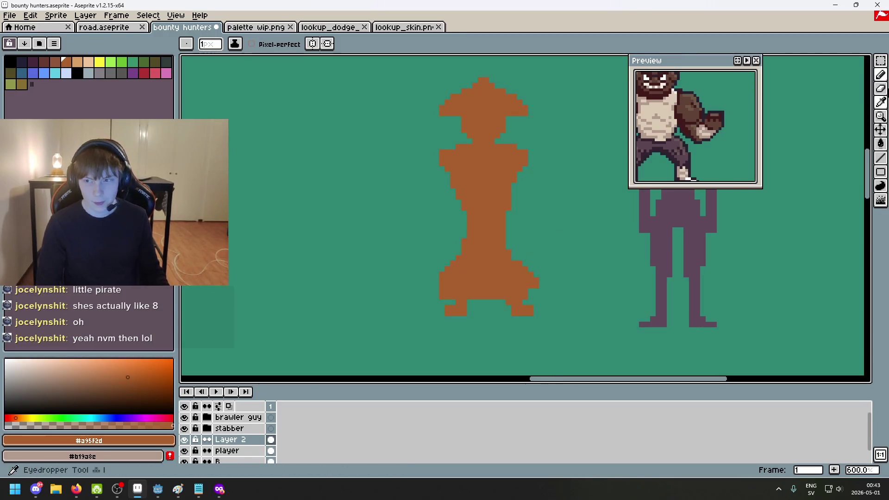
left_click(881, 61)
Select the pirate's lower body and move it upward
left_click_drag(397, 302, 608, 224)
left_click_drag(519, 280, 517, 250)
key("Return")
key("ctrl+d")
scroll(515, 303, "up", 1)
key("b")
Undo the diagonal pencil line drawn below the shape
key("ctrl+z")
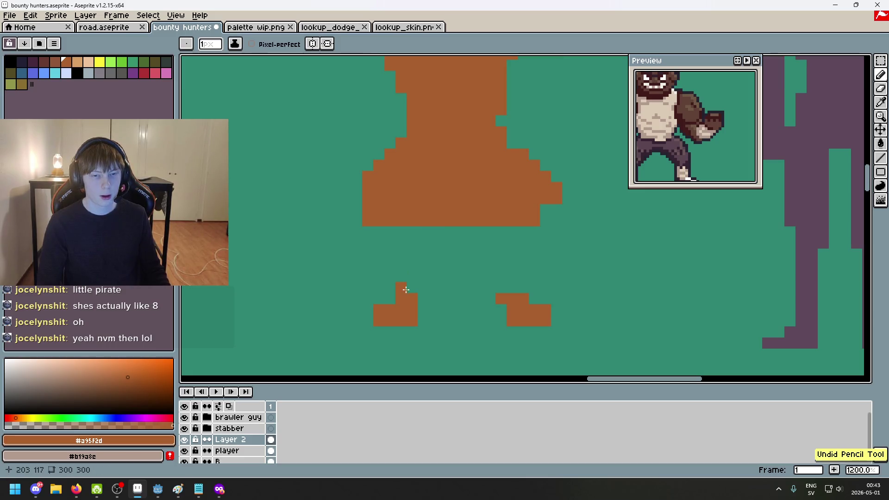
key("ctrl+z")
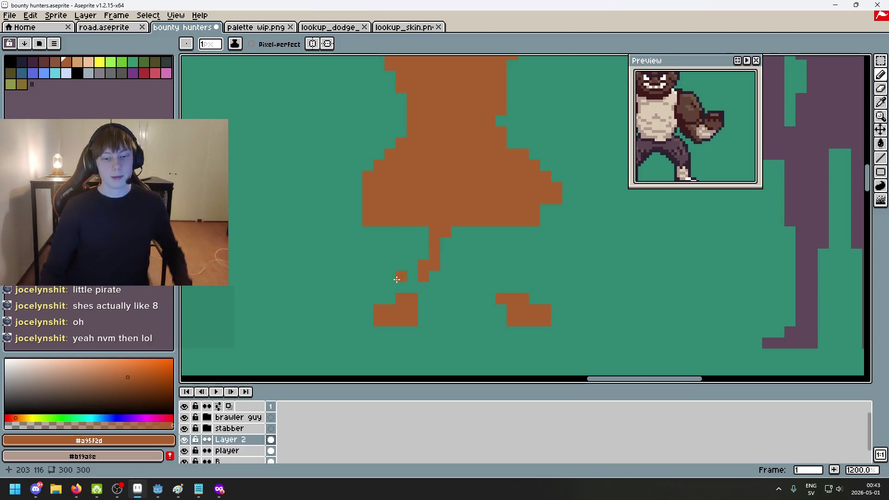
scroll(490, 256, "up", 3)
scroll(458, 241, "down", 2)
scroll(511, 199, "up", 1)
Draw a thin diagonal left leg, erasing its outer pixels, and zoom out to check
left_click_drag(488, 216, 443, 290)
left_click_drag(443, 201, 428, 260)
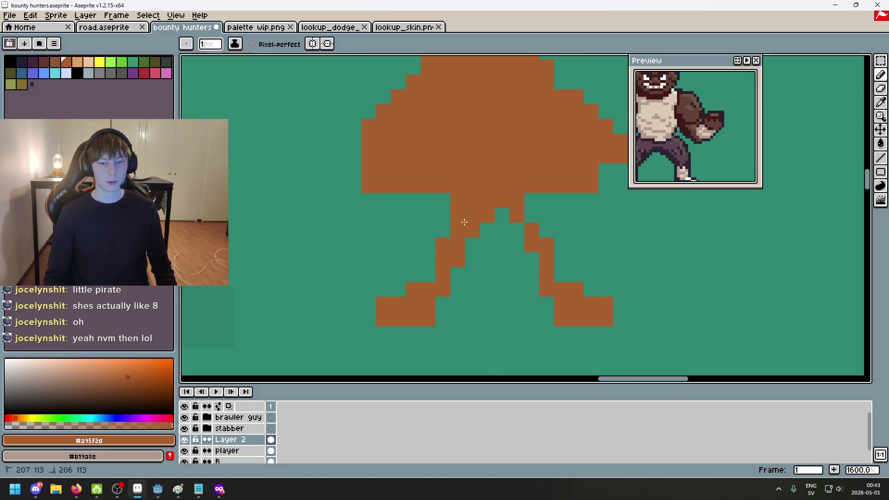
scroll(522, 214, "down", 3)
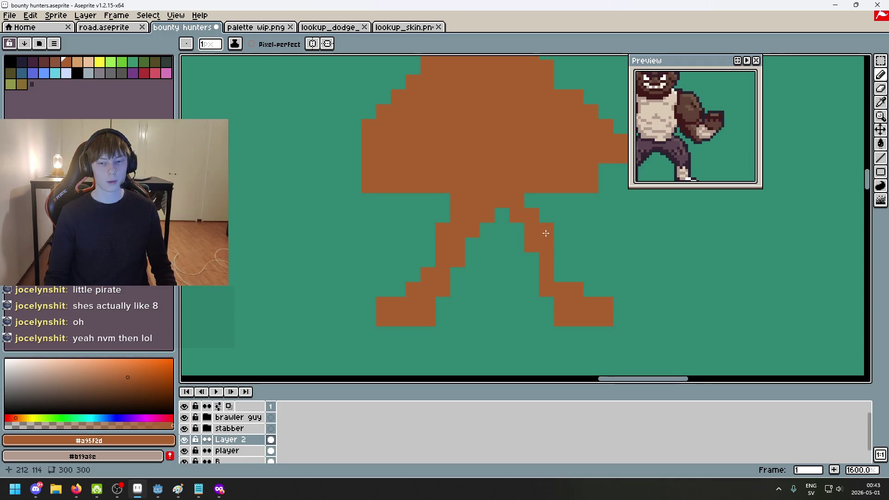
scroll(531, 237, "down", 2)
scroll(525, 236, "down", 2)
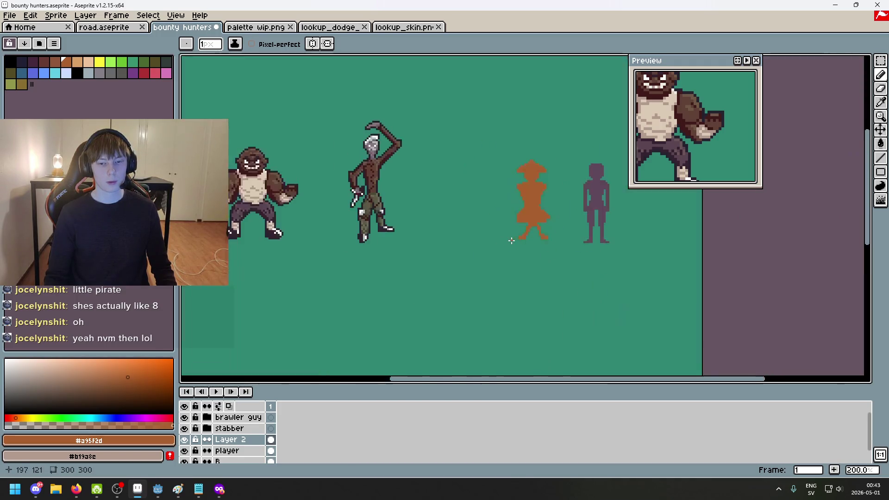
scroll(555, 299, "up", 7)
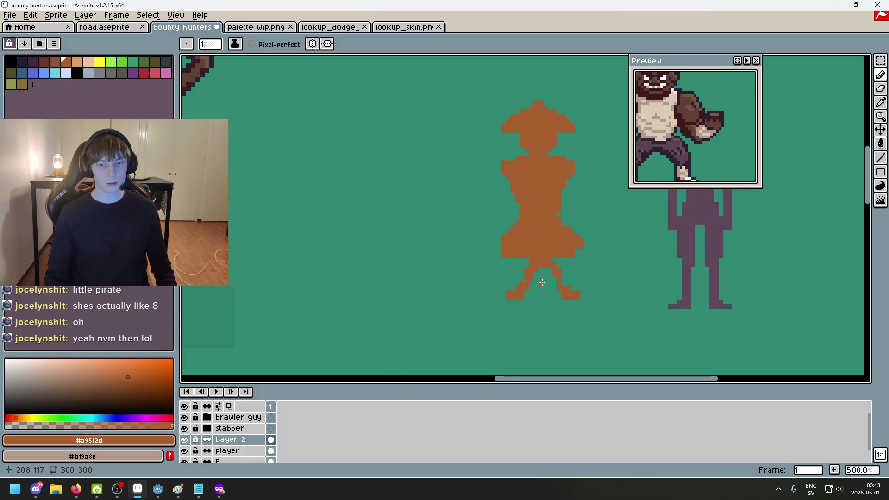
scroll(556, 259, "down", 3)
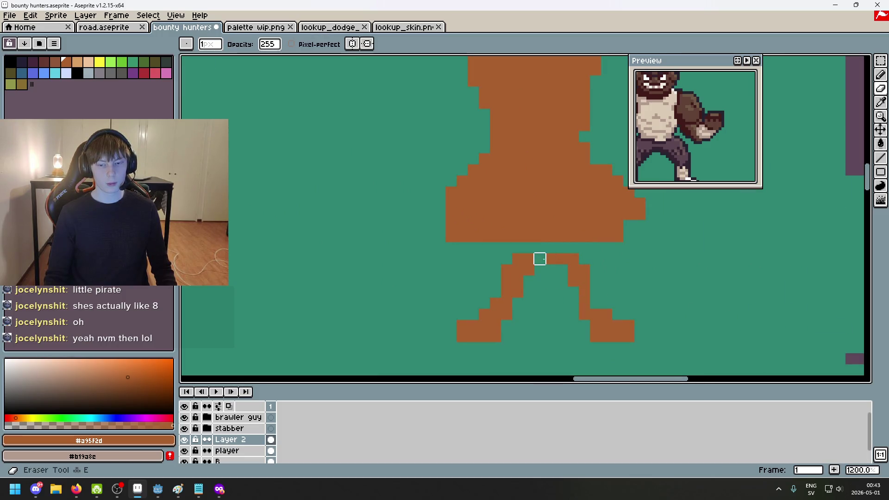
scroll(563, 284, "right", 3)
Marquee-select the legs and shift them outward, left leg two pixels, then commit
key("m")
scroll(463, 324, "up", 3)
left_click_drag(453, 287, 333, 200)
left_click_drag(389, 252, 367, 252)
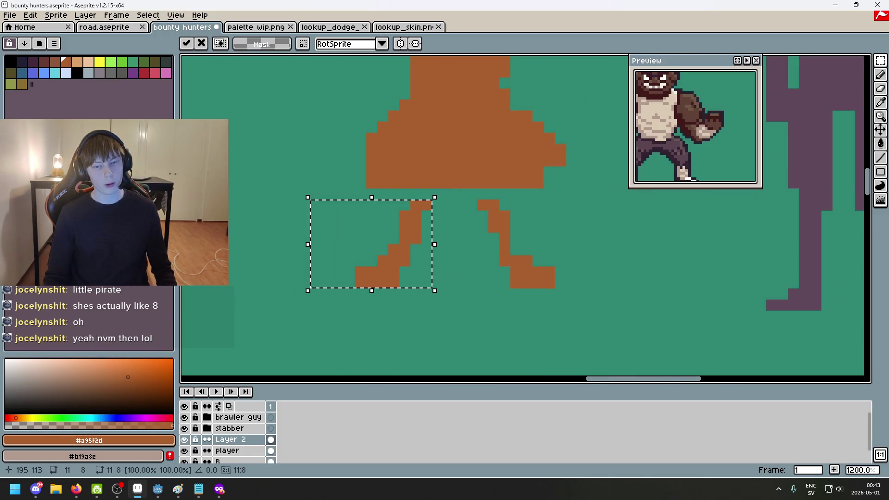
left_click_drag(621, 310, 467, 190)
left_click_drag(521, 233, 527, 230)
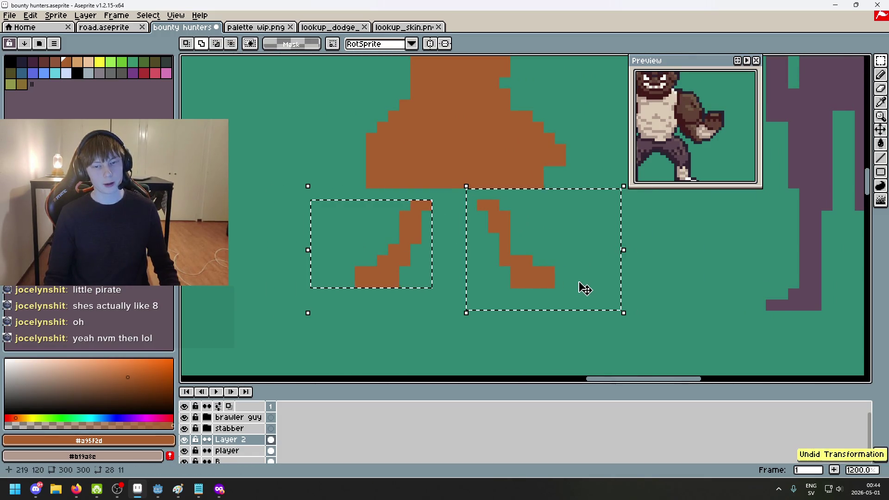
key("Return")
Add two pixels atop the left leg and try edits on the right leg's edges, undoing them
key("b")
mouse_move(438, 194)
left_mouse_down()
mouse_move(422, 194)
mouse_move(450, 209)
left_mouse_up()
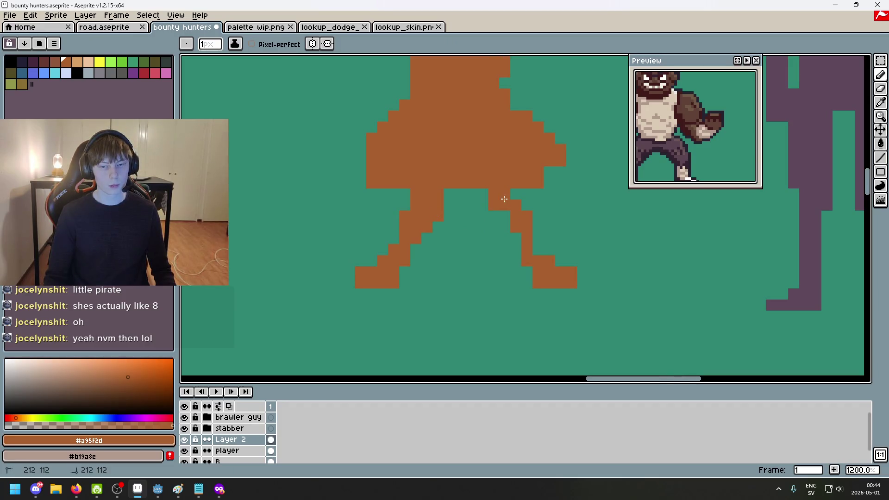
scroll(510, 196, "down", 2)
scroll(478, 272, "up", 2)
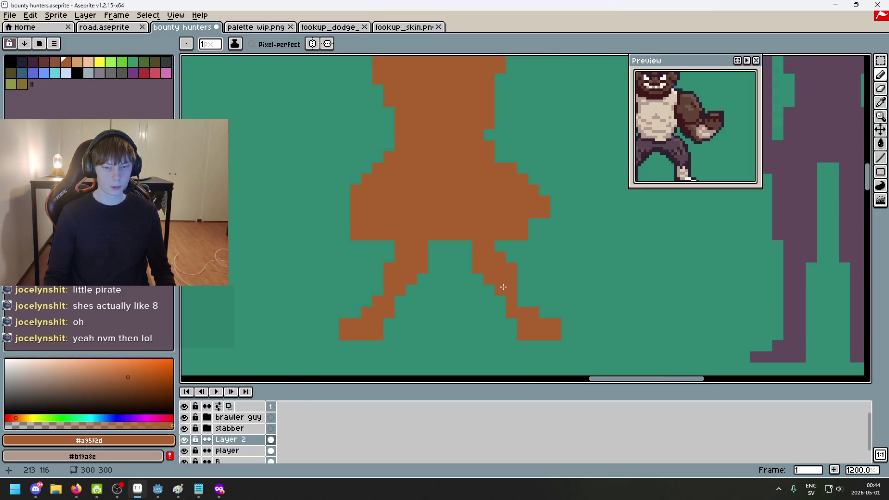
key("ctrl+z")
key("e")
left_click(500, 257)
key("b")
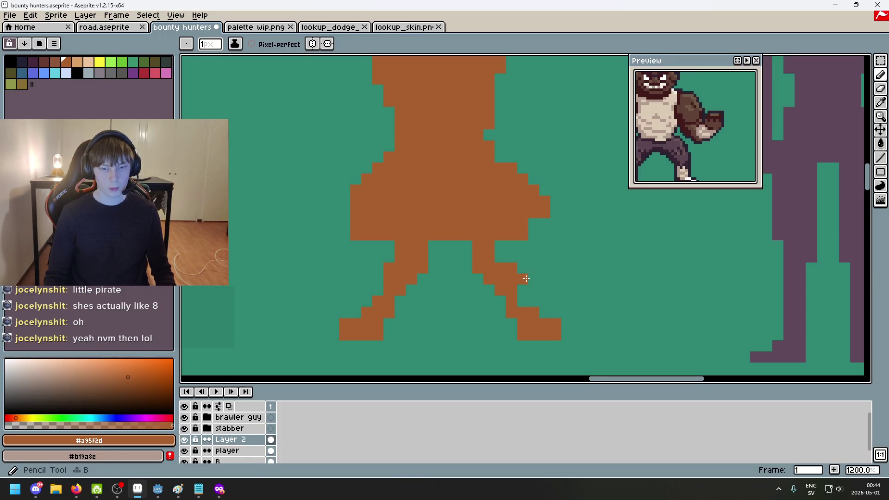
left_click(522, 291)
key("ctrl+z")
key("ctrl+z")
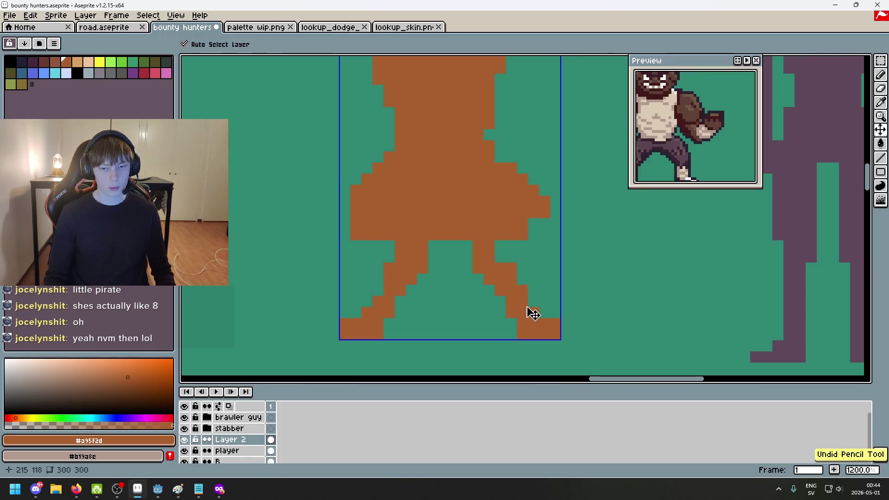
Erase the right foot's tip pixel, keeping the left foot's corner pixel
key("e")
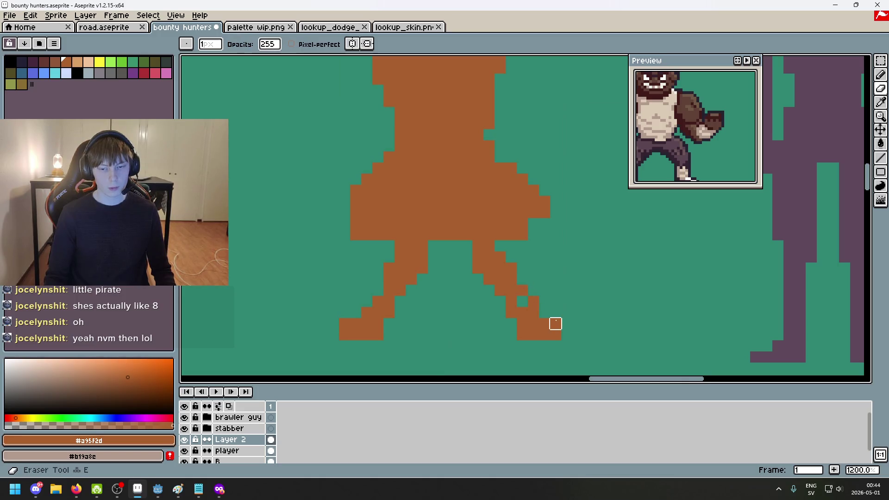
left_click_drag(599, 334, 599, 276)
key("b")
left_click(600, 276)
key("e")
left_click(601, 276)
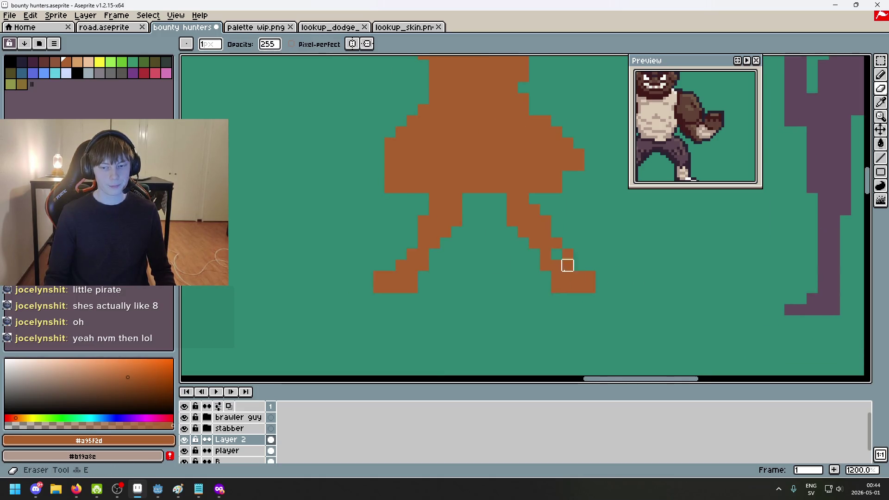
left_click(378, 276)
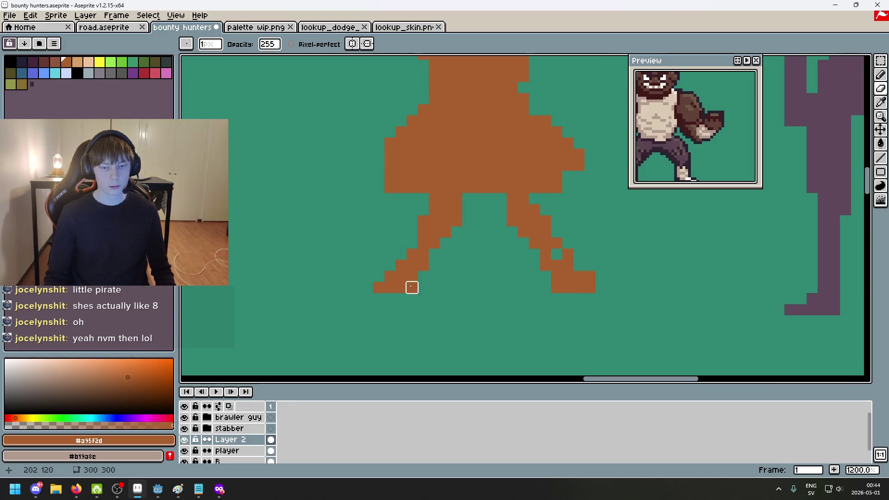
key("ctrl+z")
Add a pixel between the legs and remove the stray pixel below the left foot
scroll(462, 317, "up", 2)
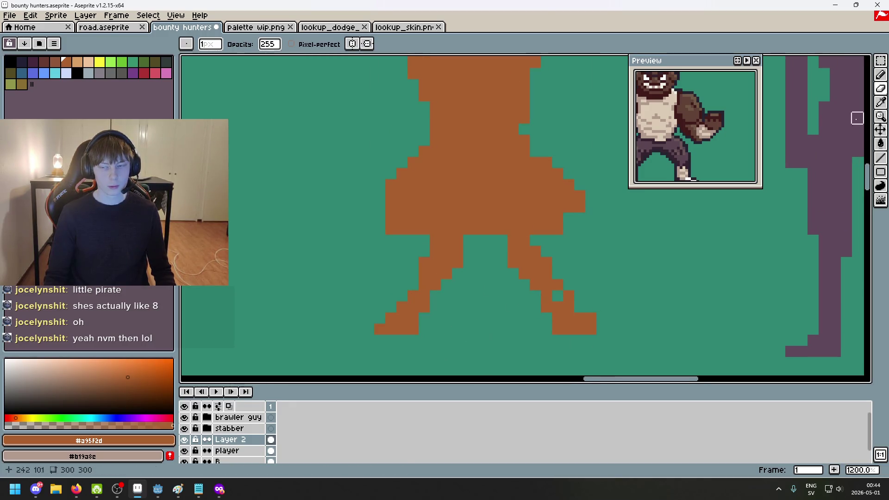
key("b")
left_click(335, 341)
left_click(468, 330)
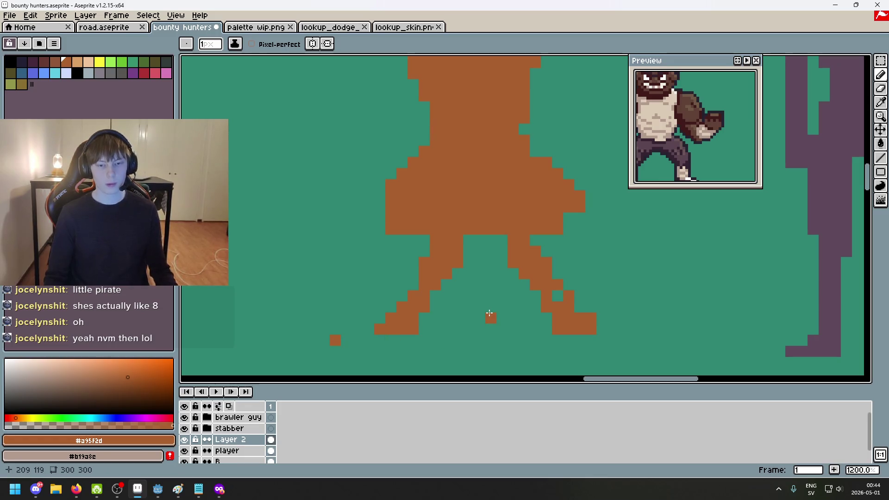
key("e")
left_click(335, 341)
scroll(343, 337, "down", 3)
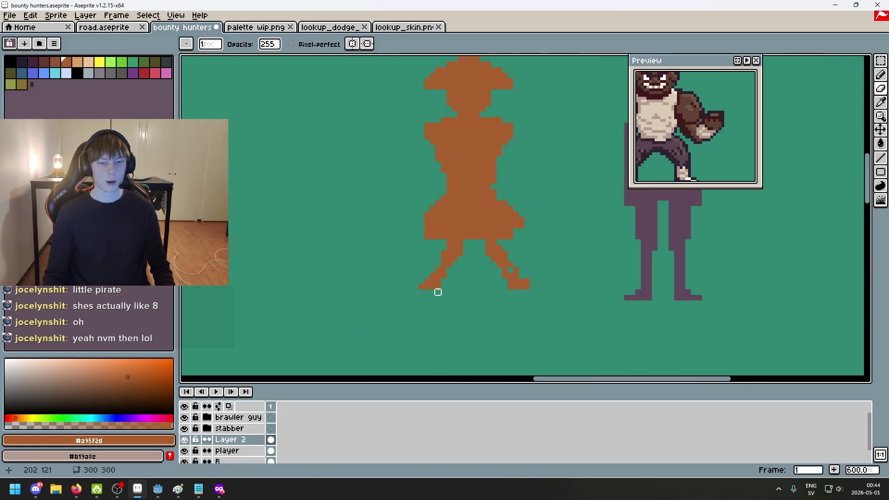
scroll(437, 292, "up", 4)
key("b")
key("e")
key("ctrl+z")
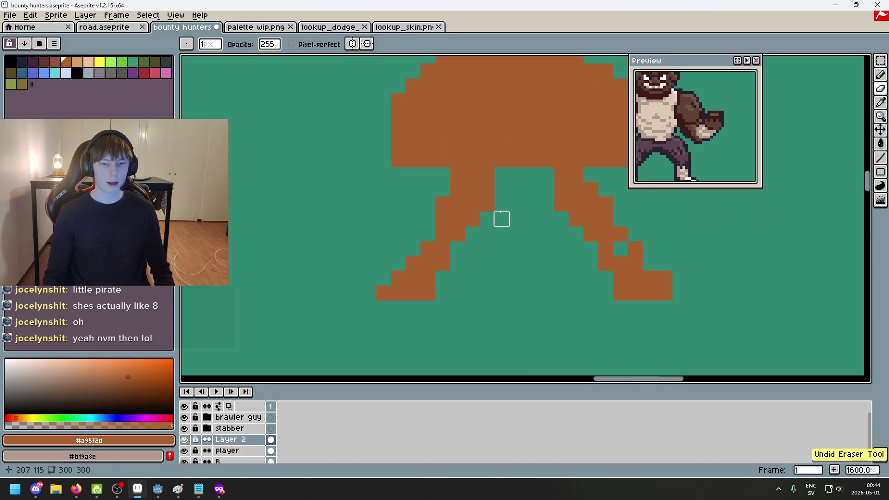
Erase most of the left leg and draw a thin diagonal leg down-left from the body
left_click_drag(383, 262, 412, 248)
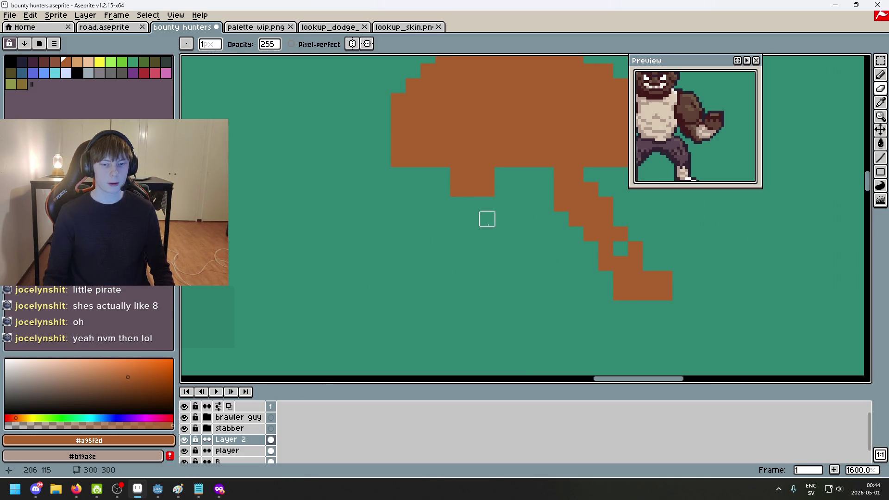
key("b")
left_click(457, 203)
left_click(321, 308, "shift")
key("ctrl+z")
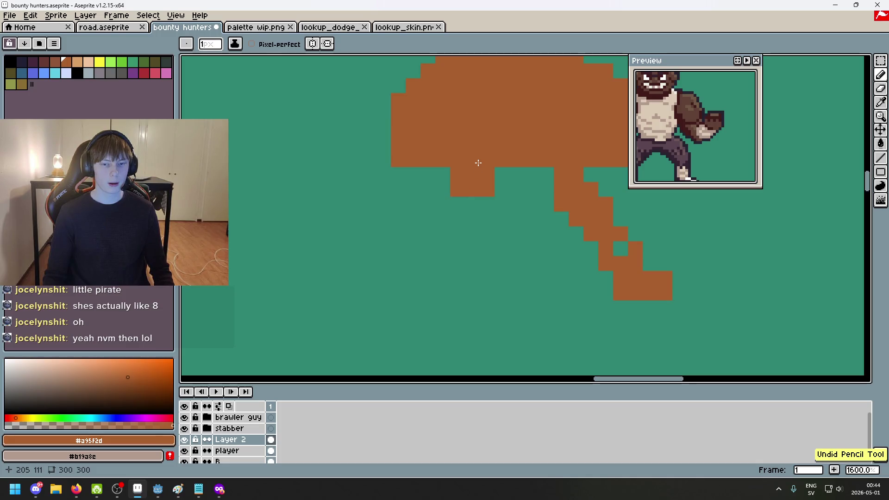
left_click(338, 302, "shift")
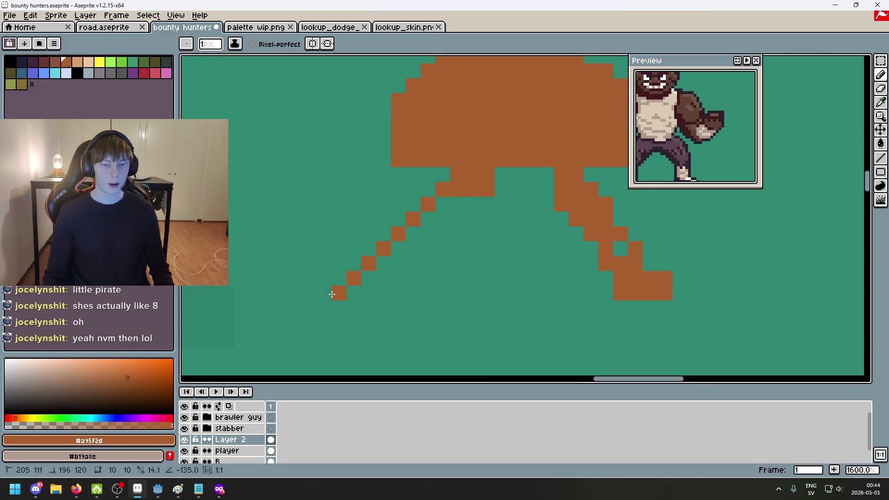
scroll(500, 260, "down", 2)
Erase most of the right leg and enable vertical Symmetry
key("e")
mouse_move(439, 254)
left_mouse_down()
mouse_move(439, 242)
mouse_move(527, 310)
left_mouse_up()
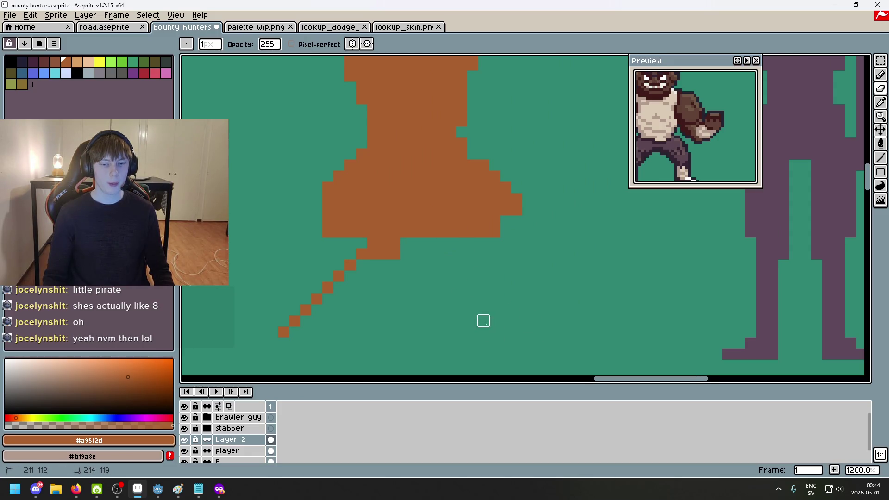
left_click(352, 44)
scroll(463, 181, "down", 4)
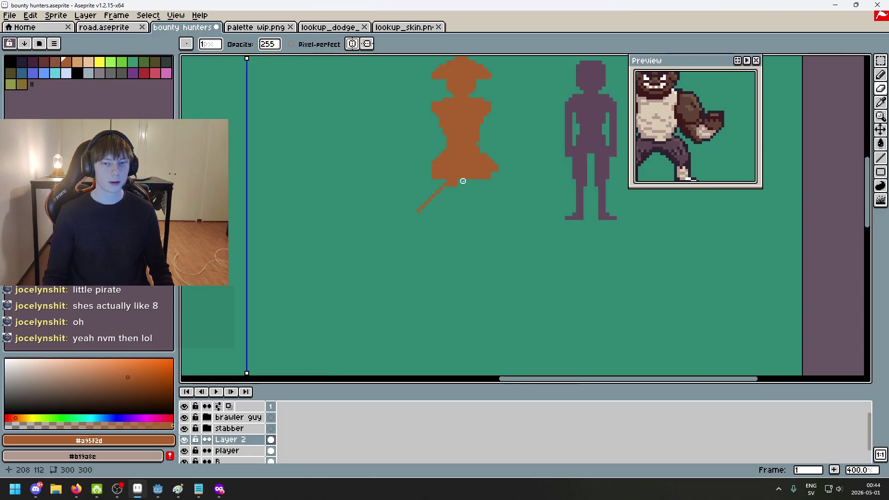
Move the vertical mirror axis onto the centre of the orange figure
scroll(462, 181, "down", 1)
mouse_move(248, 60)
left_mouse_down()
mouse_move(395, 95)
mouse_move(408, 123)
left_mouse_up()
scroll(394, 62, "up", 3)
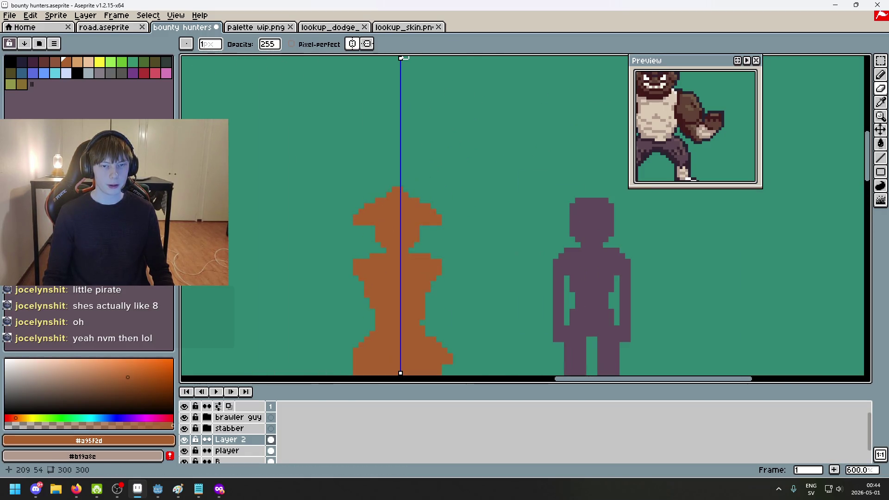
left_click_drag(401, 58, 396, 58)
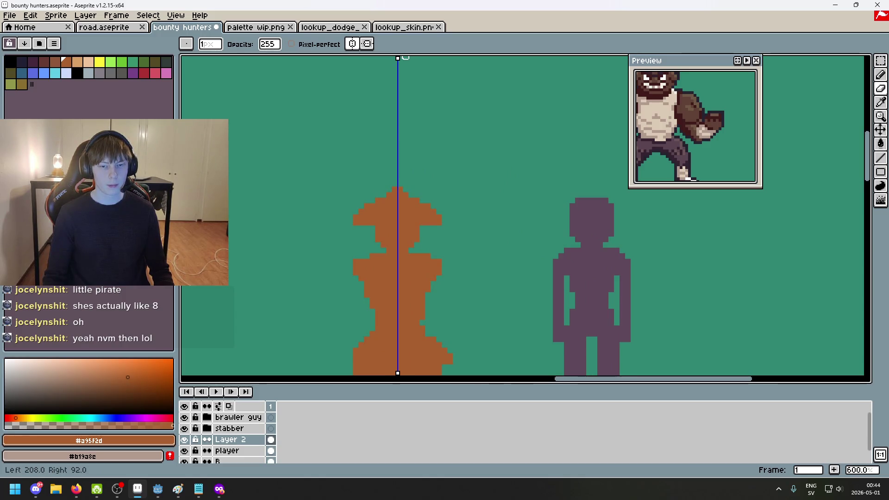
scroll(482, 238, "up", 3)
Draw mirrored hip and diagonal leg pixels on both sides, filling the left-leg gap
mouse_move(397, 195)
left_mouse_down()
mouse_move(378, 204)
mouse_move(405, 175)
left_mouse_up()
scroll(715, 145, "down", 2)
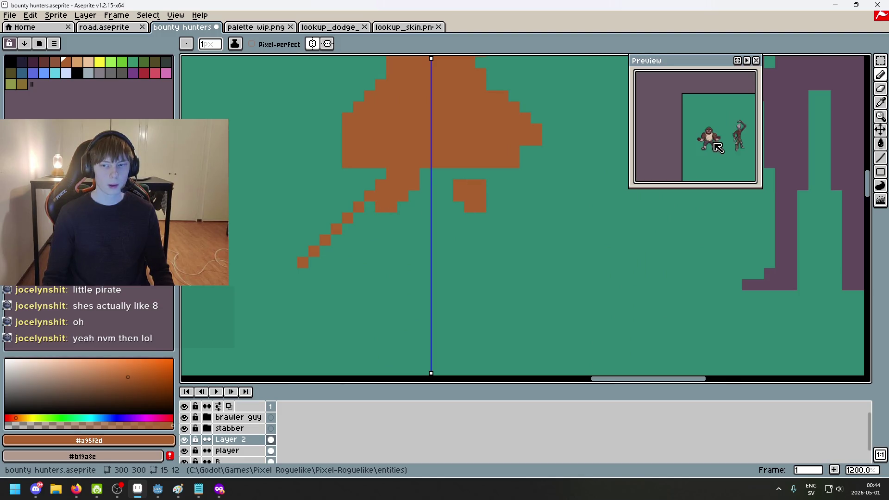
scroll(705, 139, "up", 2)
left_click_drag(704, 139, 728, 129)
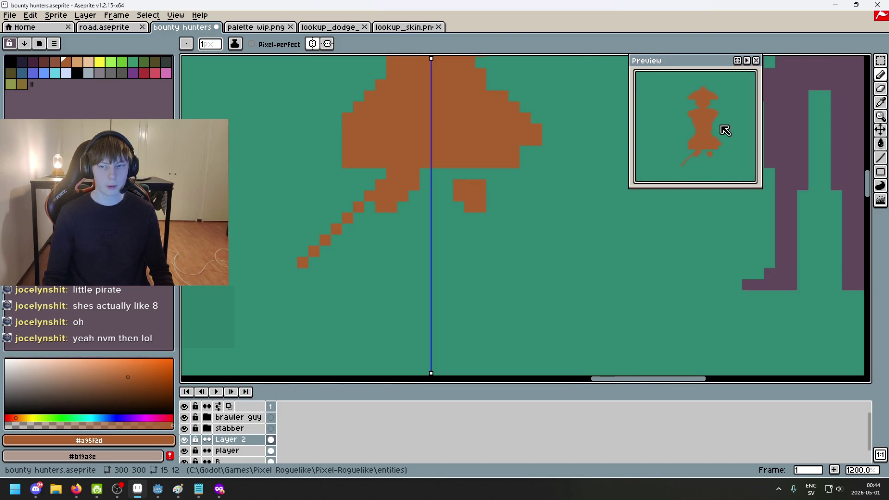
scroll(490, 248, "left", 2)
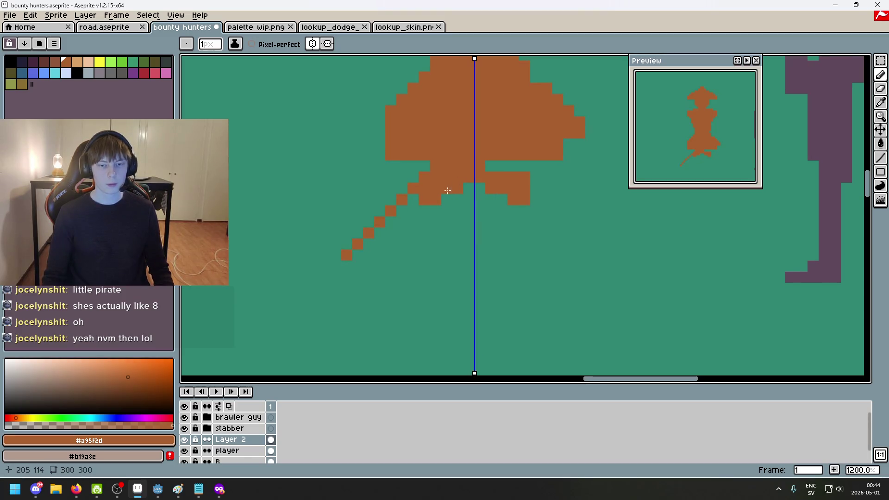
left_click_drag(415, 199, 396, 221)
left_click(359, 255)
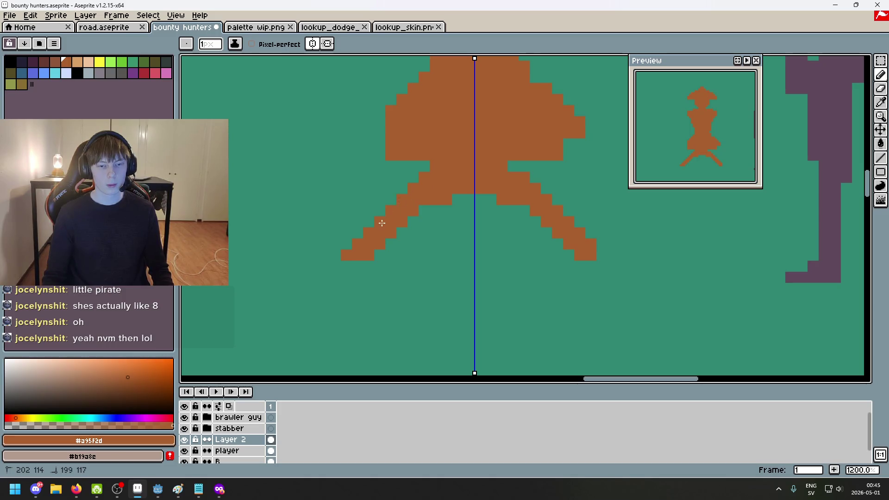
left_click(339, 257)
key("ctrl+z")
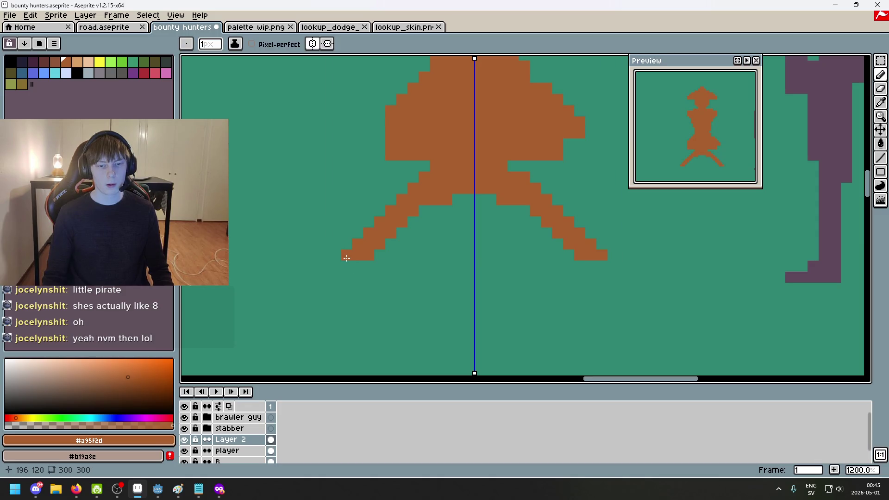
scroll(348, 266, "down", 4)
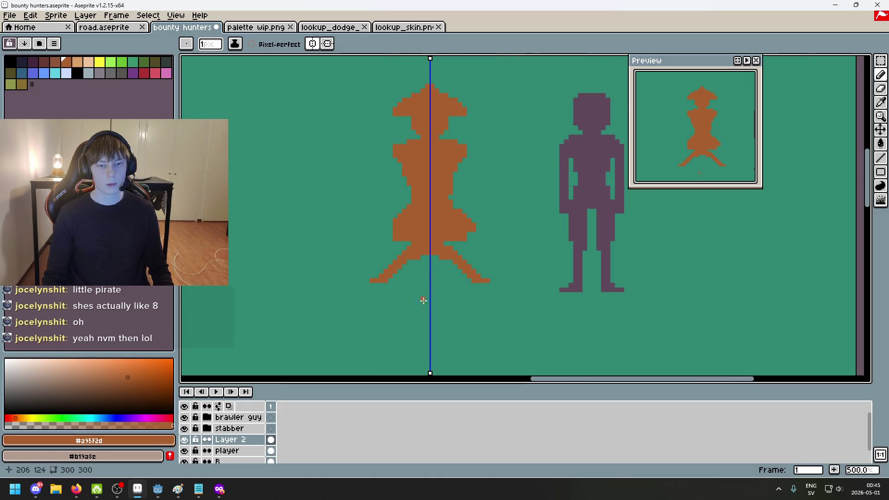
Marquee-select the orange pirate and move it higher on the canvas
key("m")
mouse_move(553, 347)
left_mouse_down()
mouse_move(339, 266)
mouse_move(303, 240)
left_mouse_up()
left_click(427, 292)
mouse_move(427, 290)
left_mouse_down()
mouse_move(429, 269)
mouse_move(444, 282)
mouse_move(442, 293)
left_mouse_up()
key("Return")
key("ctrl+d")
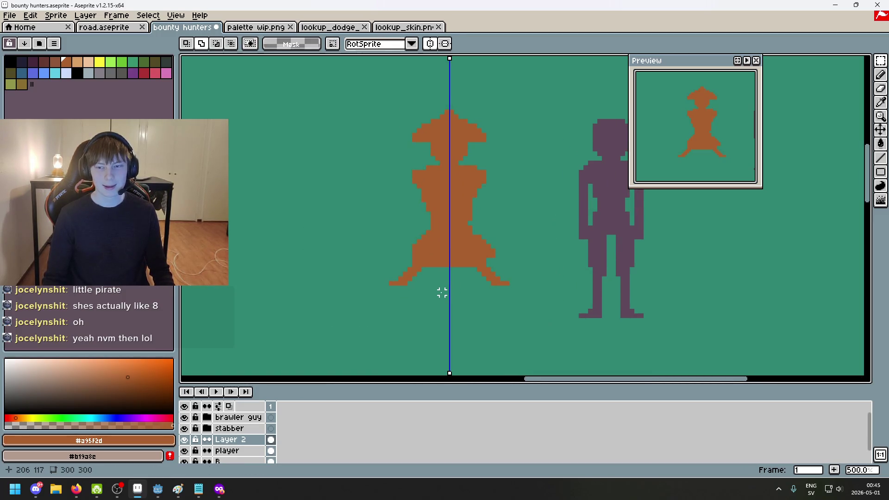
scroll(397, 258, "up", 4)
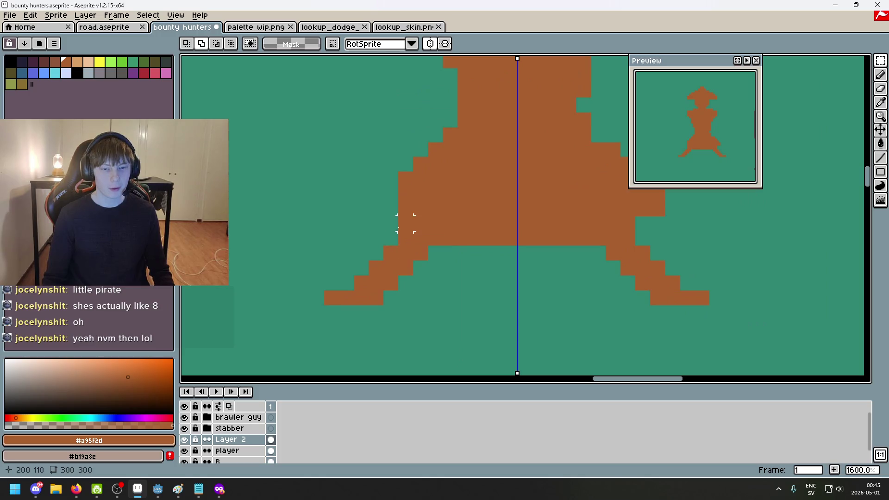
Undo the last erased pixels and pencil stroke on the foot
key("b")
scroll(396, 220, "down", 6)
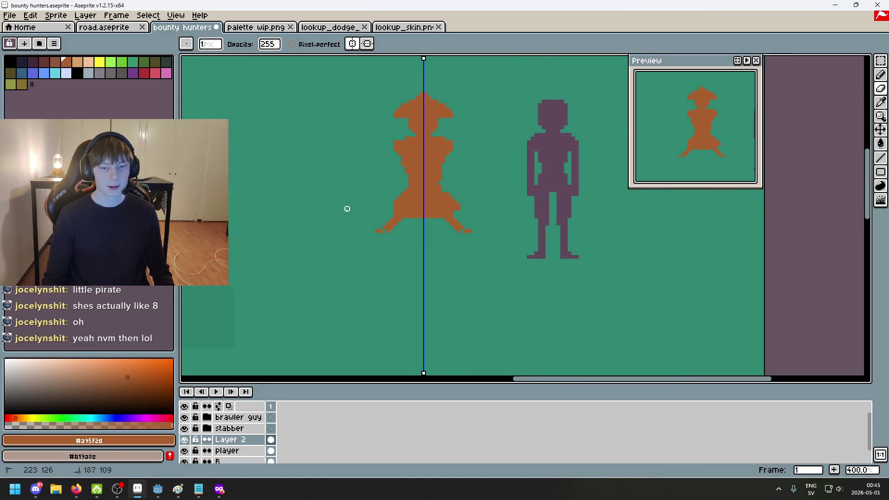
key("ctrl+z")
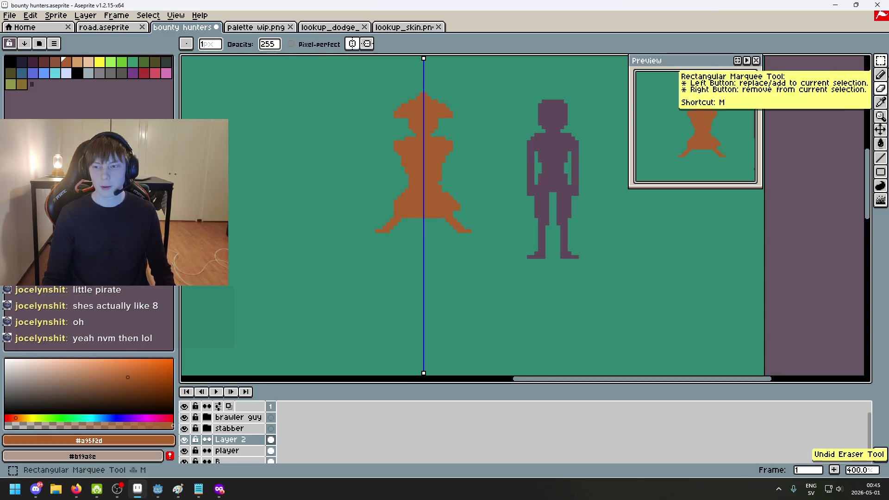
scroll(393, 239, "up", 6)
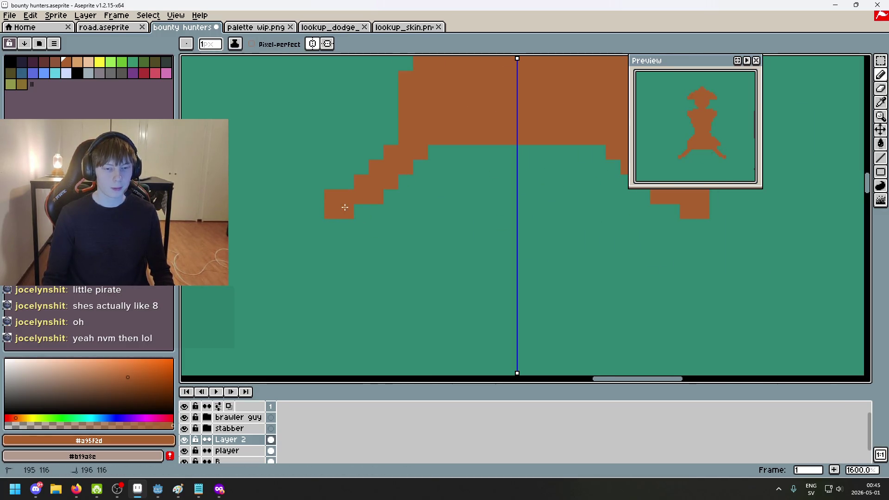
scroll(345, 207, "down", 3)
key("ctrl+z")
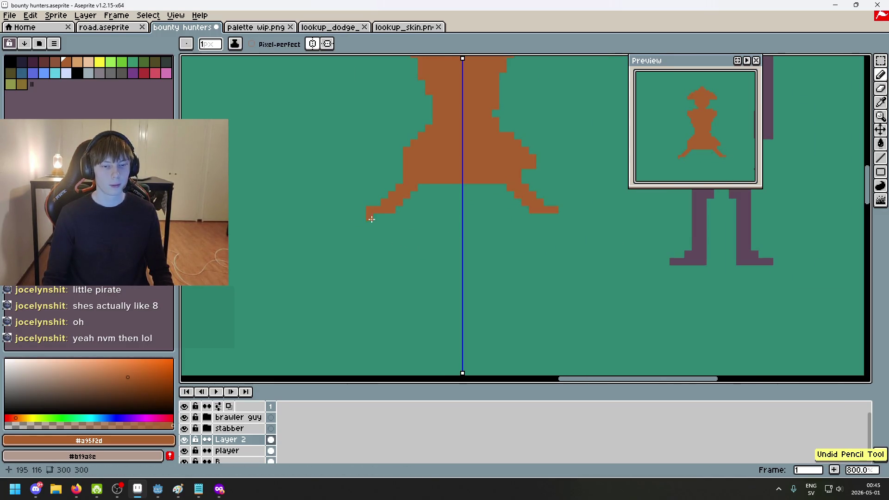
scroll(397, 219, "down", 3)
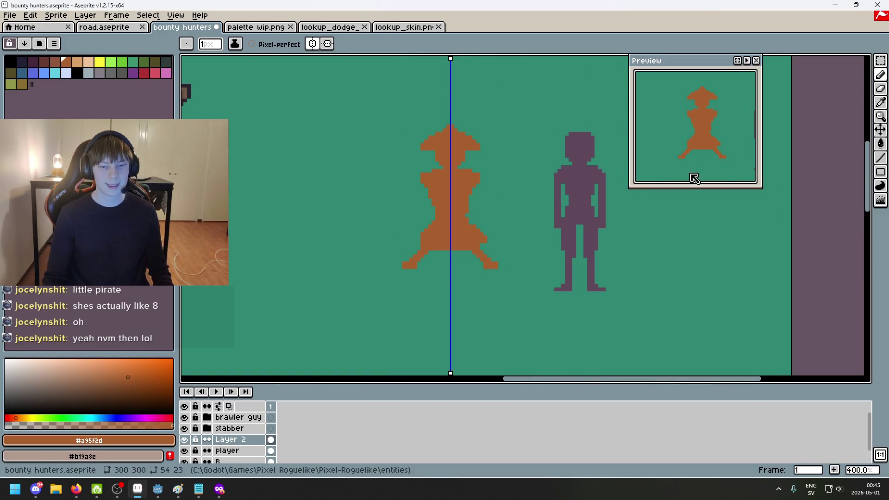
Delete the stray white frame and nudge the orange figure down two pixels
left_click(880, 60)
key("ctrl+v")
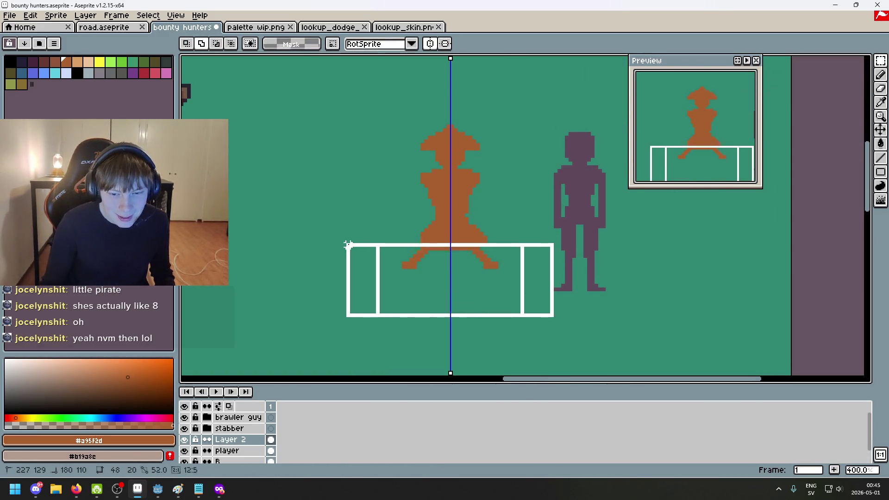
key("Delete")
key("Down")
key("Down")
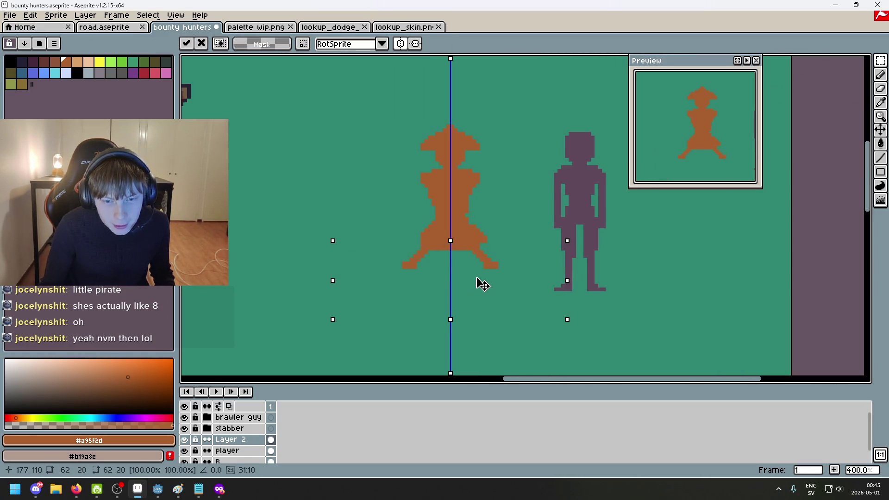
key("Return")
key("ctrl+d")
Pencil in the one-pixel gap in the figure's side
scroll(502, 244, "up", 3)
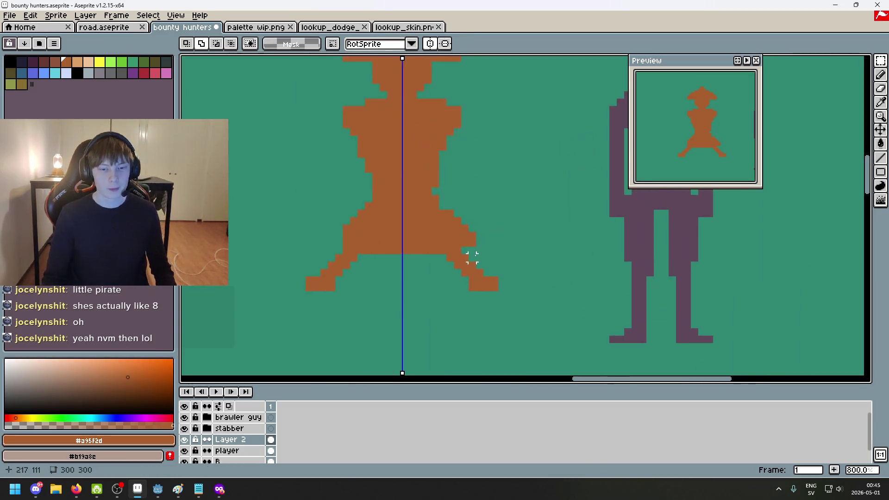
scroll(472, 258, "up", 2)
key("b")
left_click(460, 247)
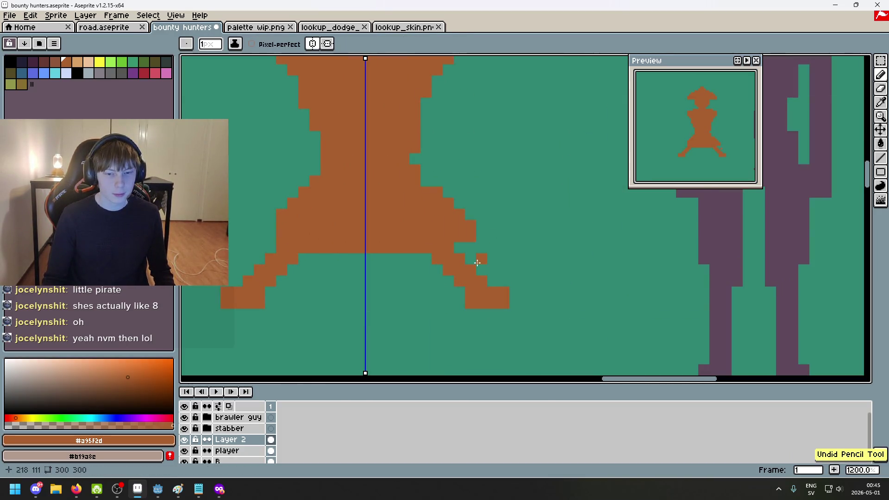
scroll(361, 324, "down", 2)
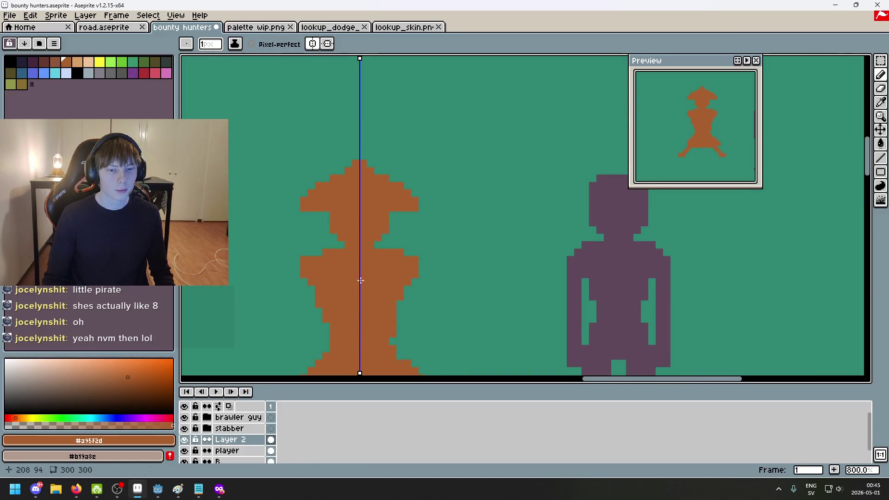
Undo the last erased pixels on the pirate's legs
left_click_drag(463, 168, 472, 75)
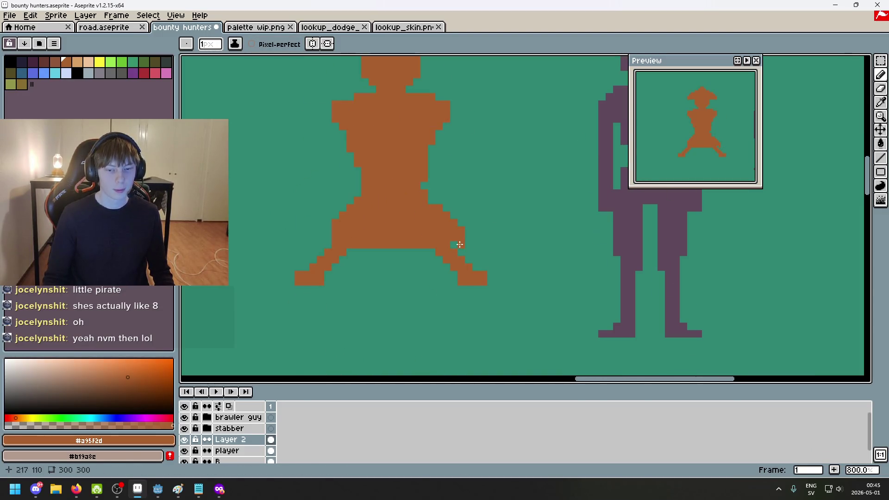
scroll(449, 234, "up", 4)
scroll(446, 214, "down", 5)
scroll(459, 218, "up", 5)
scroll(453, 213, "down", 2)
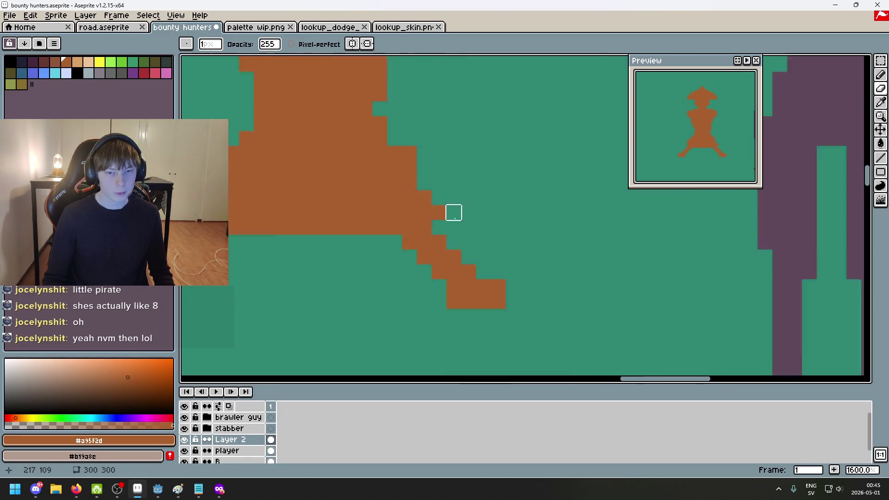
scroll(453, 212, "down", 1)
key("ctrl+z")
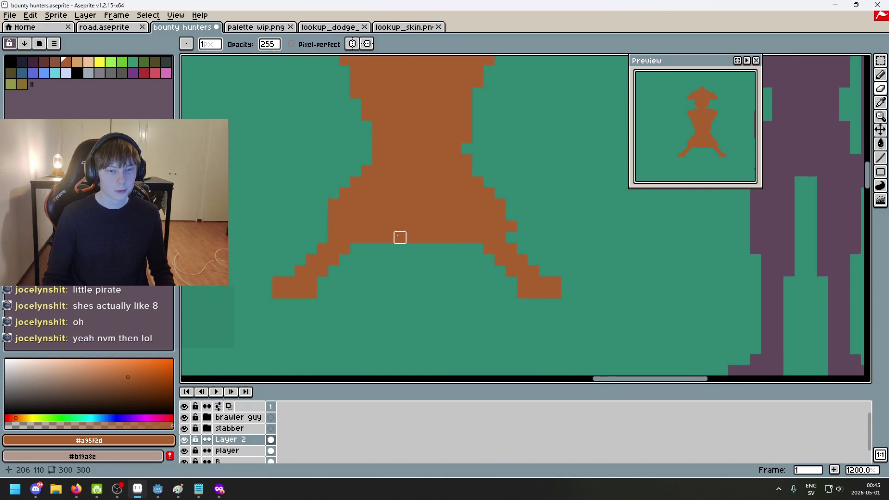
Undo the stray orange pixel below the legs and another pencil stroke
scroll(366, 211, "down", 4)
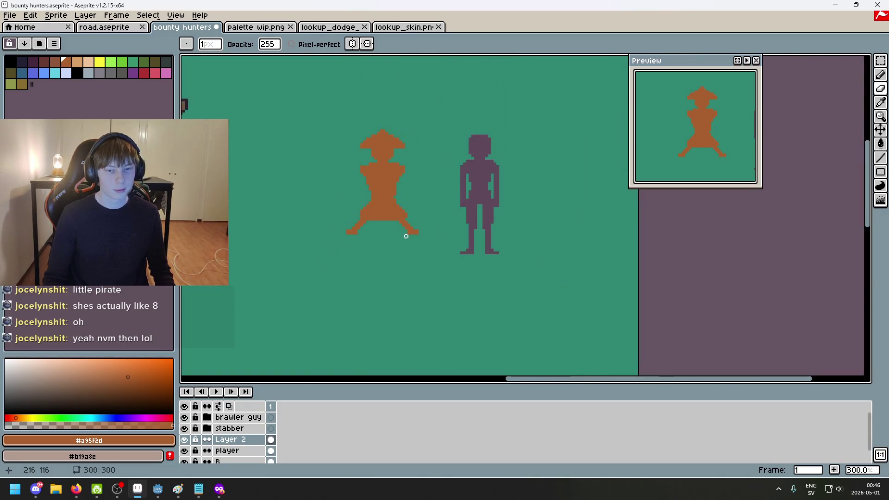
key("b")
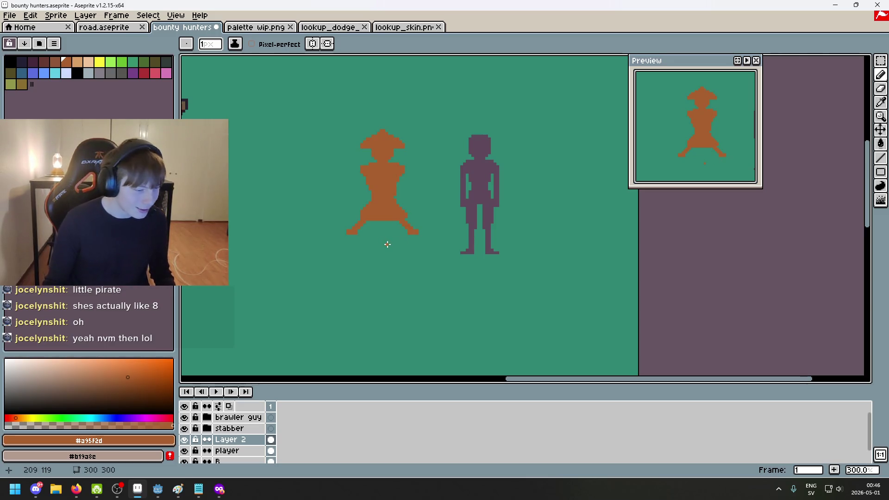
scroll(370, 243, "up", 6)
key("ctrl+z")
scroll(383, 245, "down", 4)
scroll(383, 250, "up", 4)
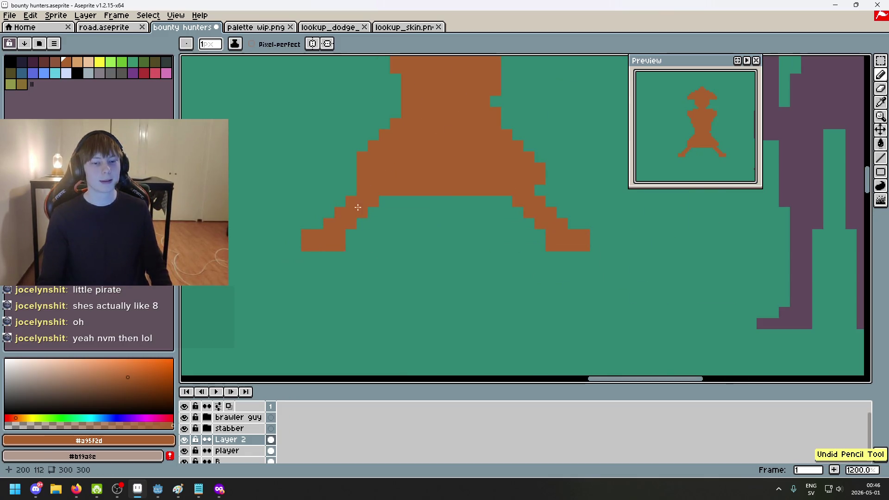
scroll(358, 207, "down", 3)
scroll(384, 215, "up", 1)
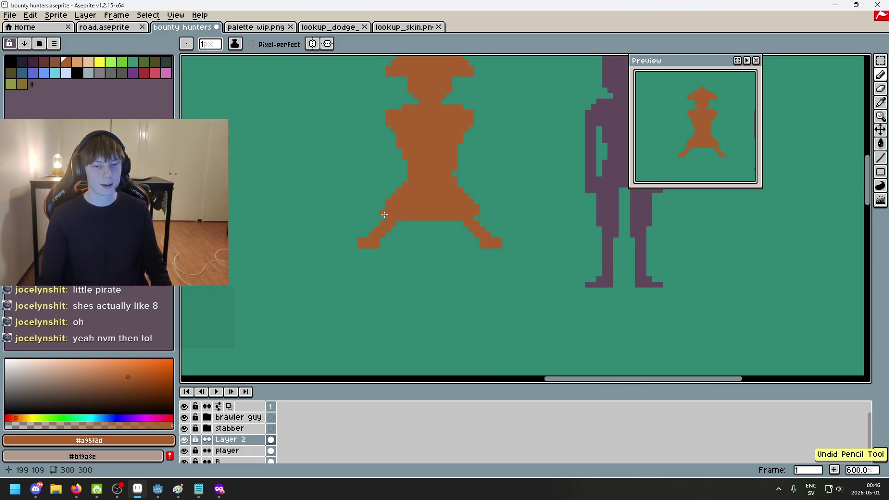
key("ctrl+z")
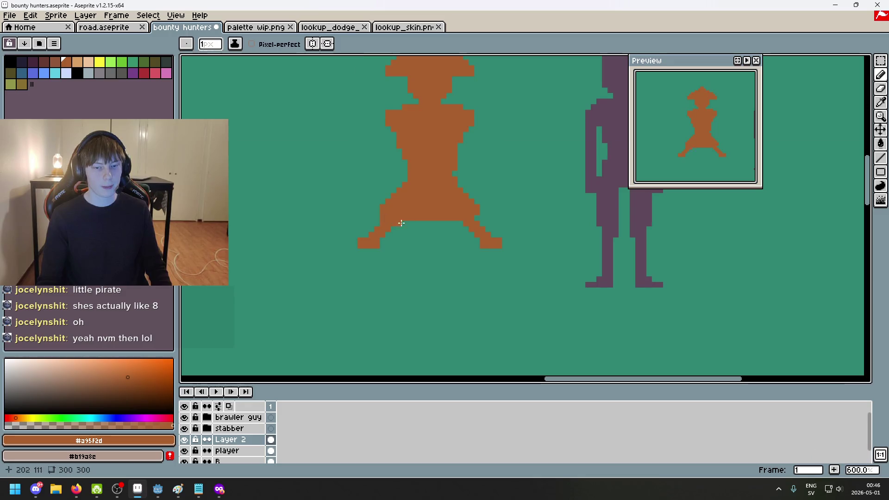
scroll(401, 223, "down", 4)
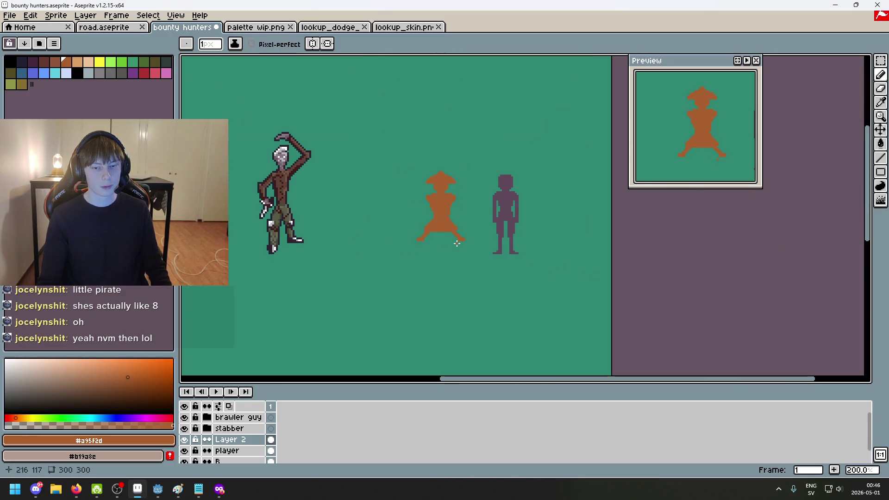
scroll(407, 233, "up", 5)
Erase the crotch pixel to leave a small flat gap between the legs
left_click_drag(482, 218, 489, 250)
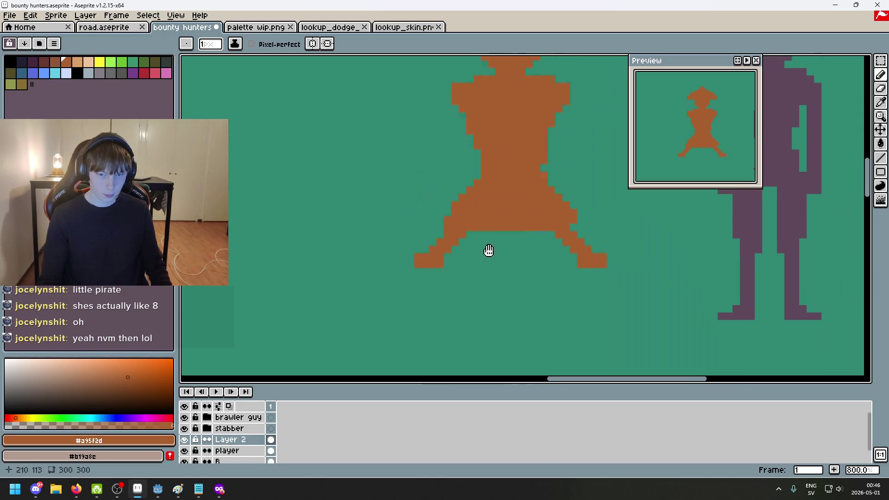
scroll(498, 234, "down", 5)
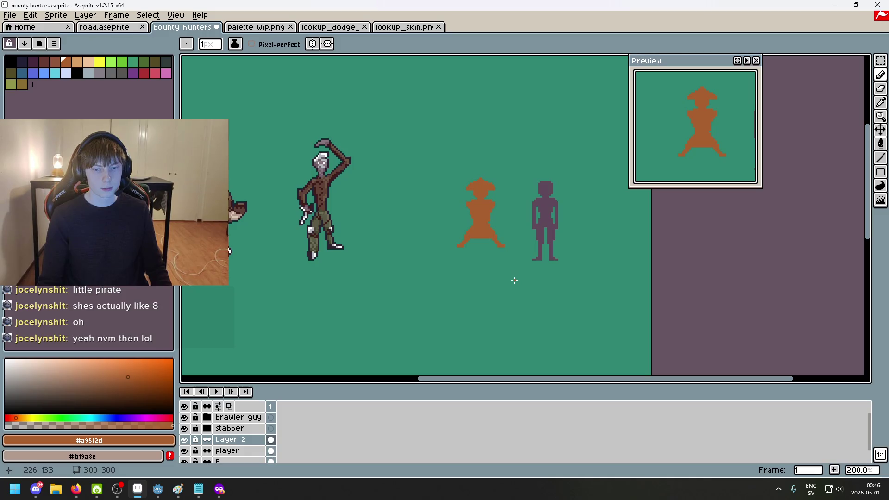
scroll(482, 241, "up", 5)
key("e")
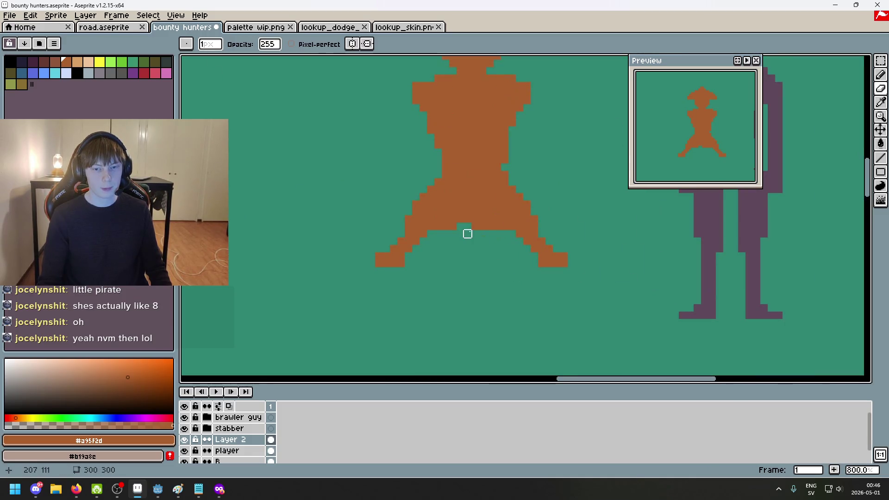
left_click(474, 218)
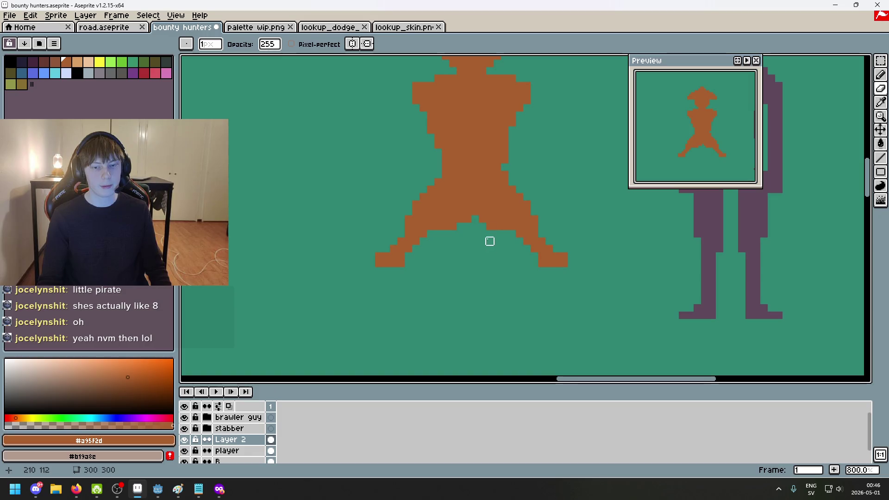
scroll(498, 249, "down", 5)
scroll(477, 220, "up", 4)
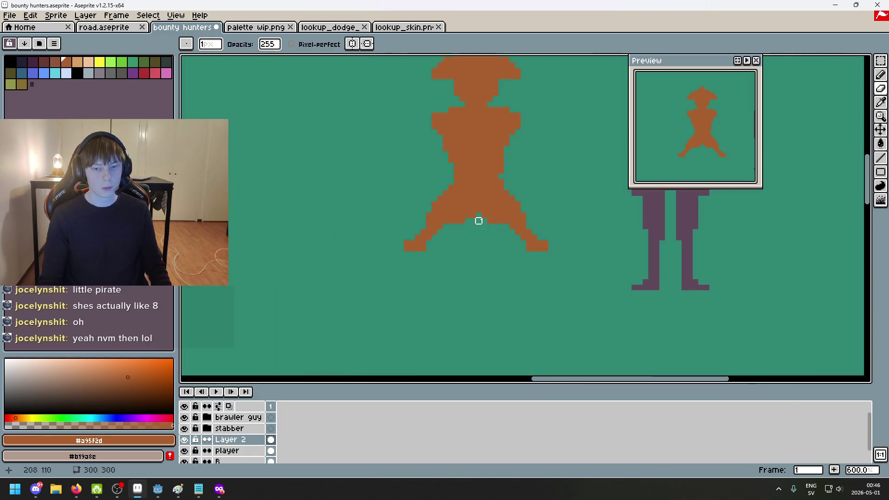
scroll(512, 271, "down", 2)
scroll(504, 259, "up", 2)
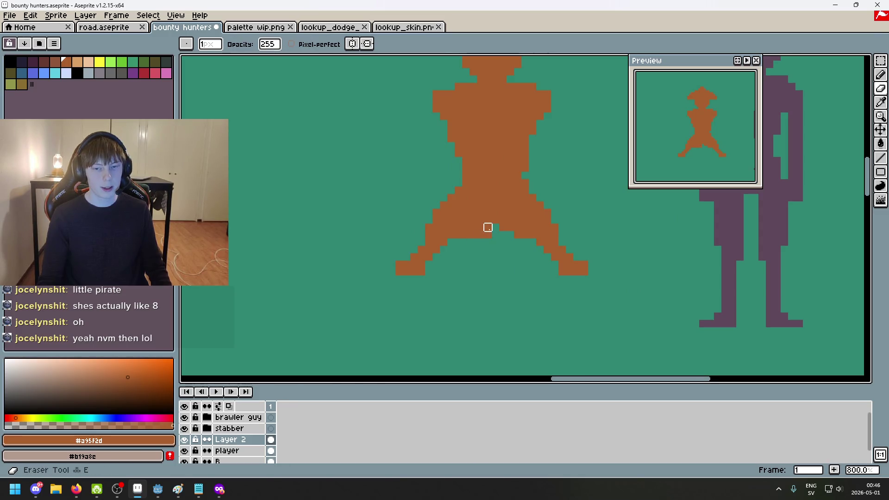
Touch up the pixels between the pirate's legs with eraser and pencil, undoing a stray pixel
key("e")
left_click(510, 235)
scroll(510, 227, "down", 2)
scroll(523, 266, "up", 3)
key("b")
scroll(520, 242, "down", 3)
key("ctrl+z")
scroll(522, 245, "up", 1)
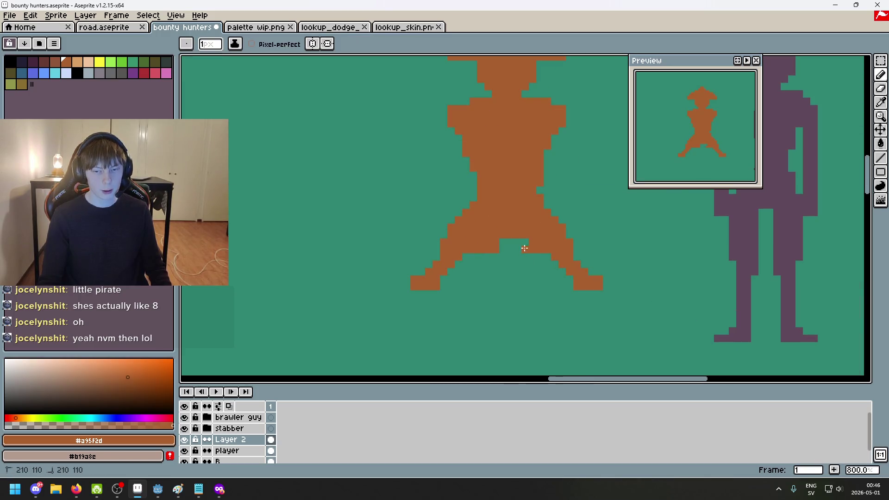
scroll(516, 287, "down", 2)
scroll(512, 277, "up", 5)
key("e")
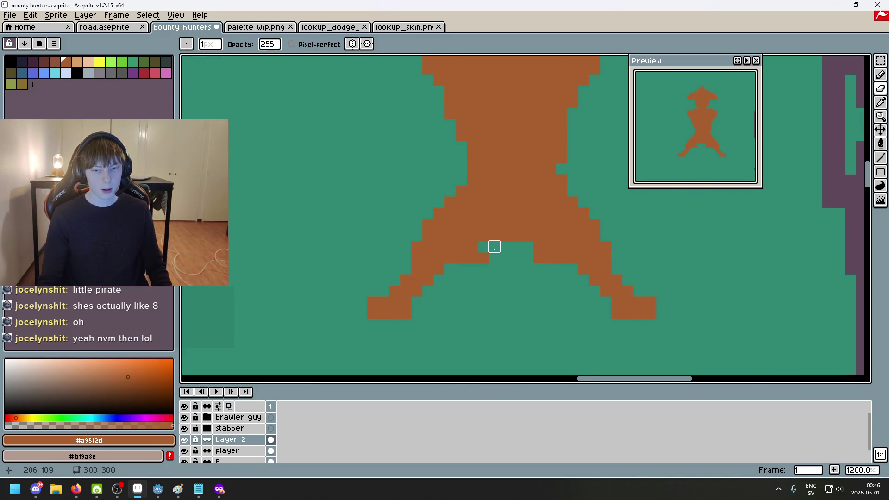
scroll(490, 274, "down", 5)
key("b")
scroll(481, 260, "up", 5)
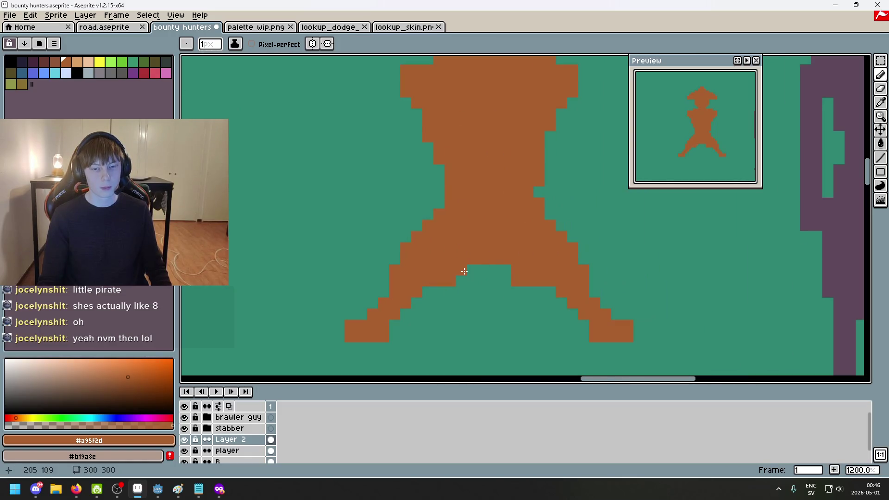
scroll(464, 270, "down", 4)
scroll(504, 299, "up", 2)
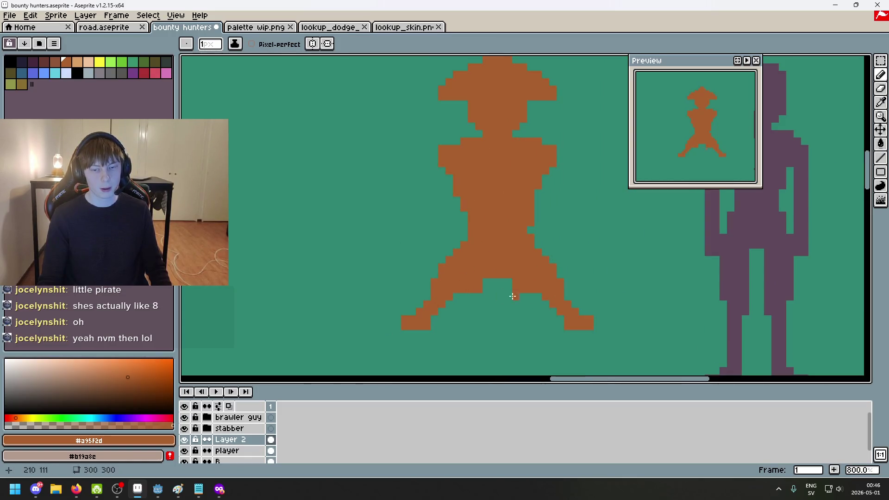
scroll(514, 298, "down", 3)
key("ctrl+z")
scroll(530, 307, "up", 5)
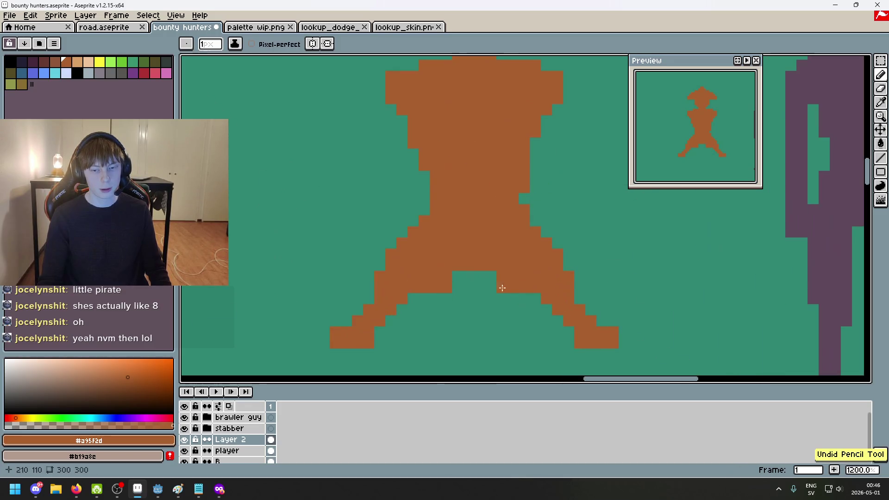
scroll(478, 263, "down", 5)
scroll(494, 289, "up", 4)
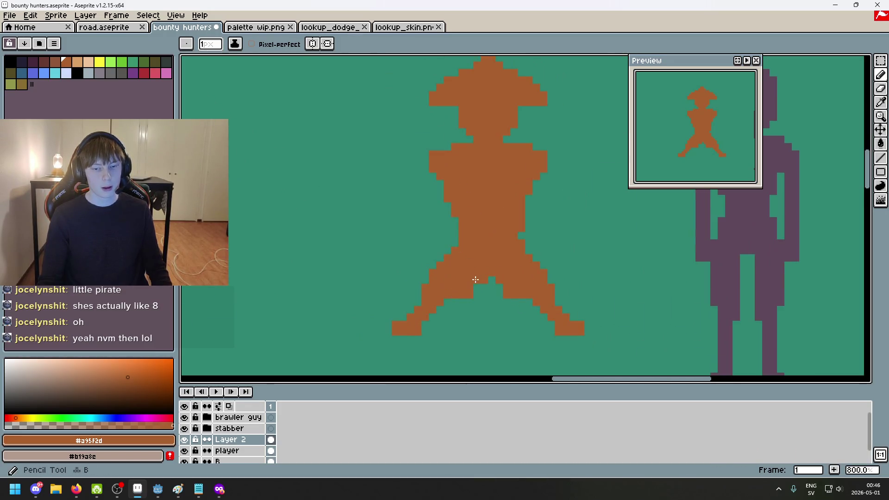
scroll(491, 273, "down", 3)
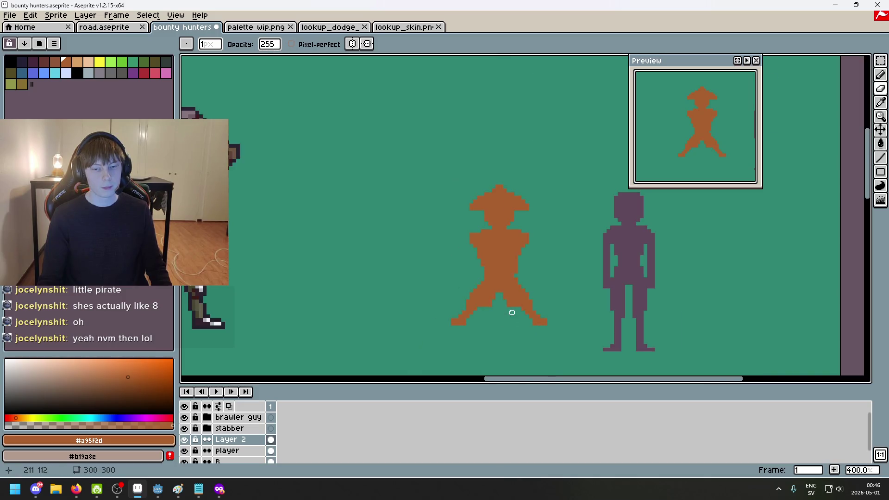
scroll(512, 312, "up", 5)
scroll(505, 283, "down", 4)
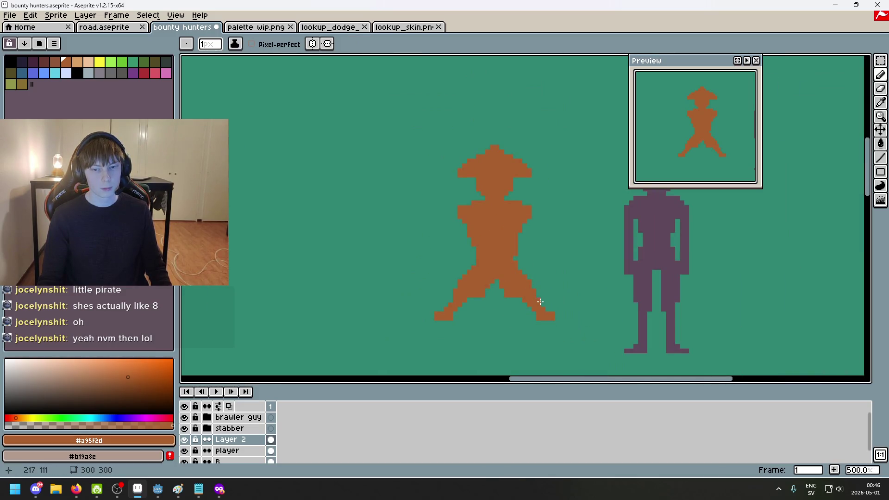
scroll(540, 302, "down", 2)
Select the right end of the hat brim and move it down 2 pixels
left_click_drag(540, 301, 529, 277)
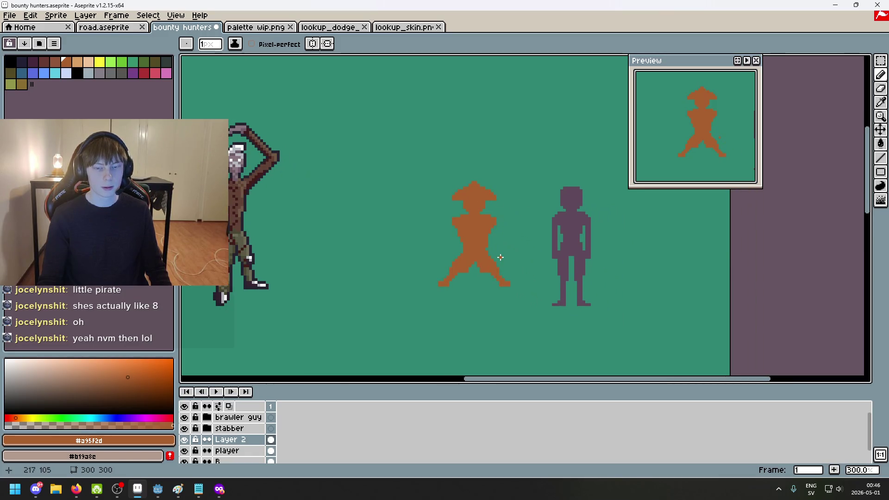
scroll(505, 207, "up", 3)
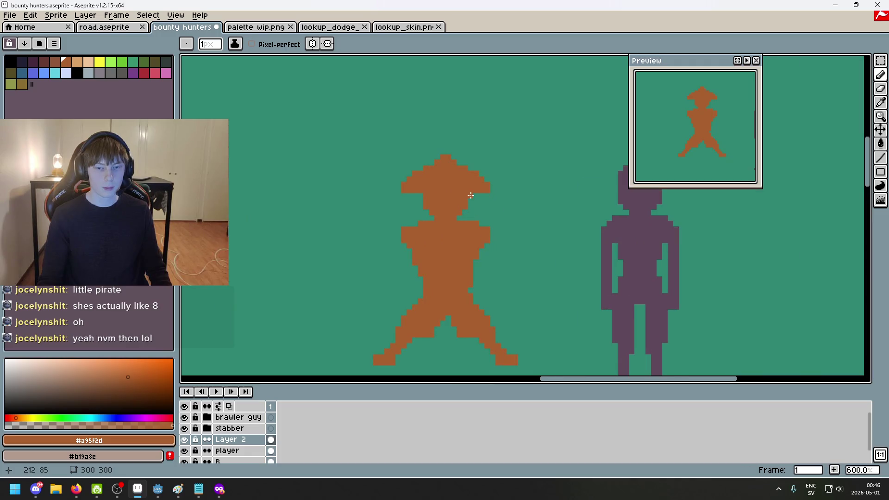
scroll(471, 196, "down", 4)
scroll(516, 244, "up", 6)
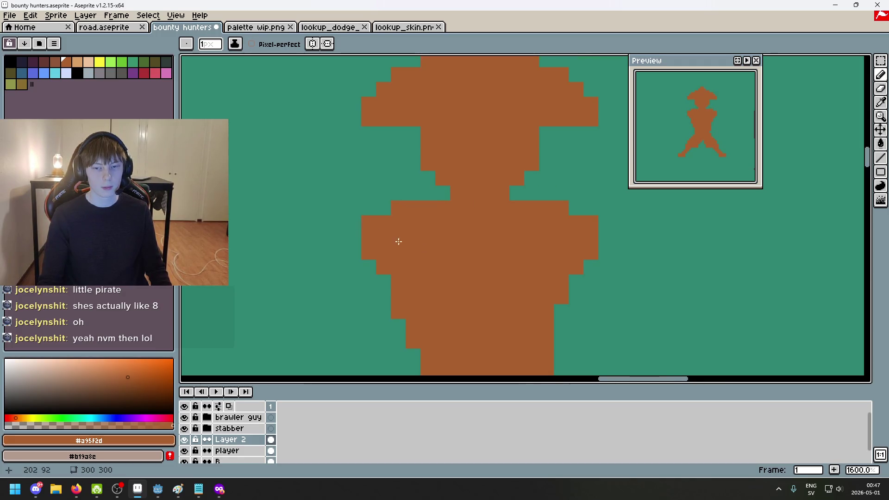
scroll(412, 228, "down", 3)
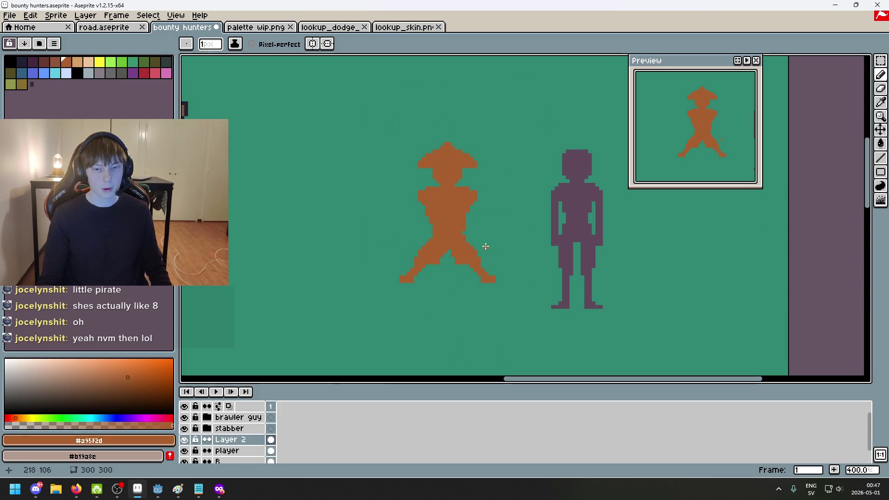
scroll(515, 258, "down", 3)
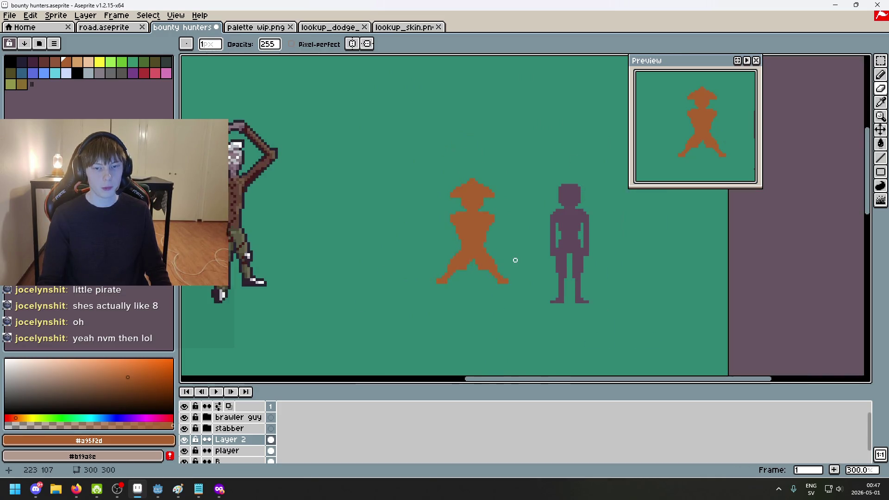
scroll(424, 226, "up", 4)
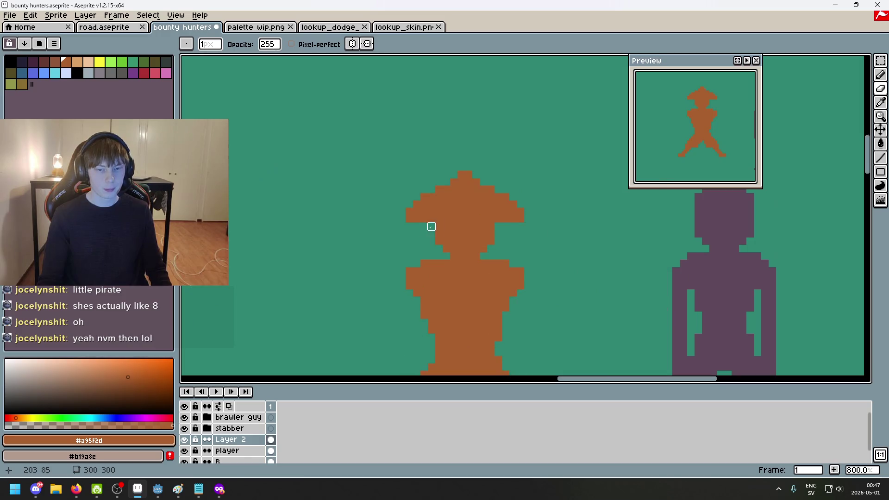
key("m")
scroll(496, 213, "up", 2)
left_click_drag(491, 176, 539, 224)
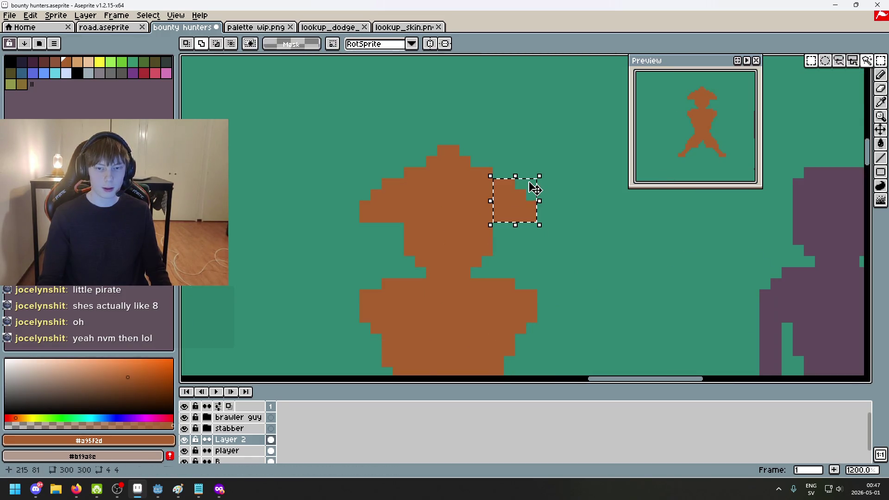
left_click_drag(520, 195, 520, 206)
key("Return")
scroll(602, 217, "down", 6)
Pan and zoom around the brawler and stabber sprites to compare them with the pirate
scroll(431, 240, "left", 5)
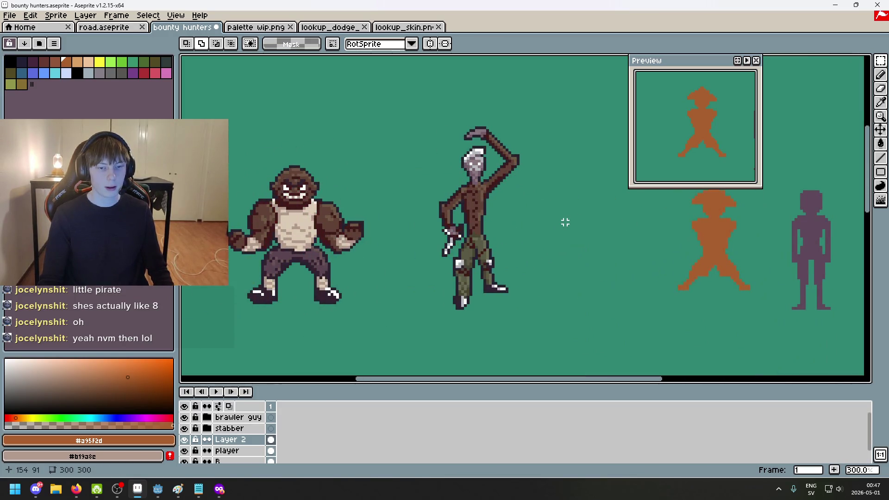
scroll(453, 264, "left", 3)
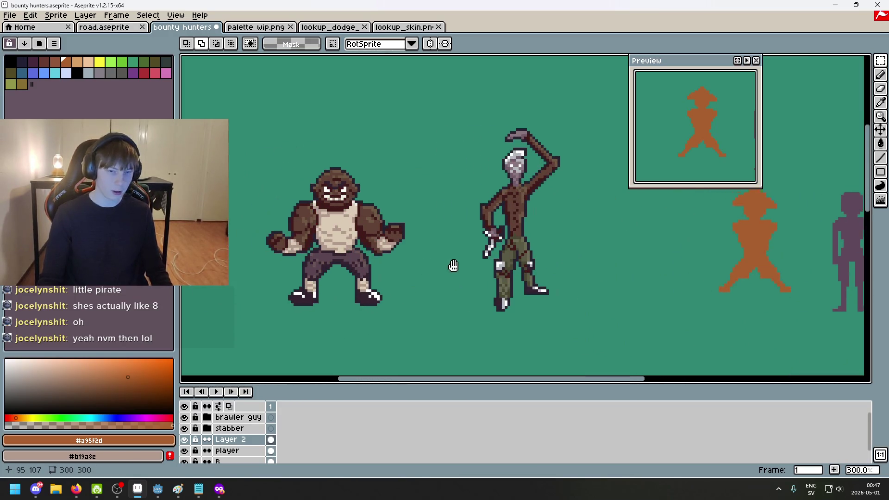
scroll(426, 221, "up", 2)
scroll(426, 221, "up", 1)
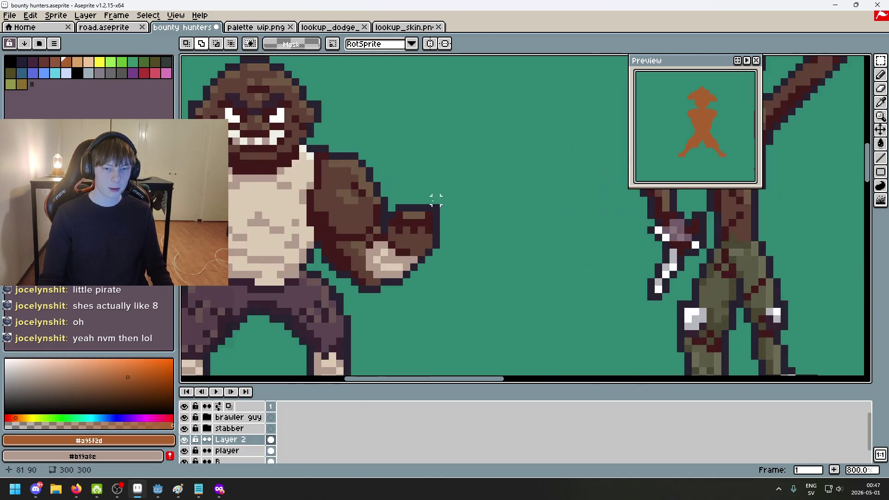
scroll(554, 212, "up", 1)
scroll(401, 245, "left", 2)
scroll(290, 237, "down", 2)
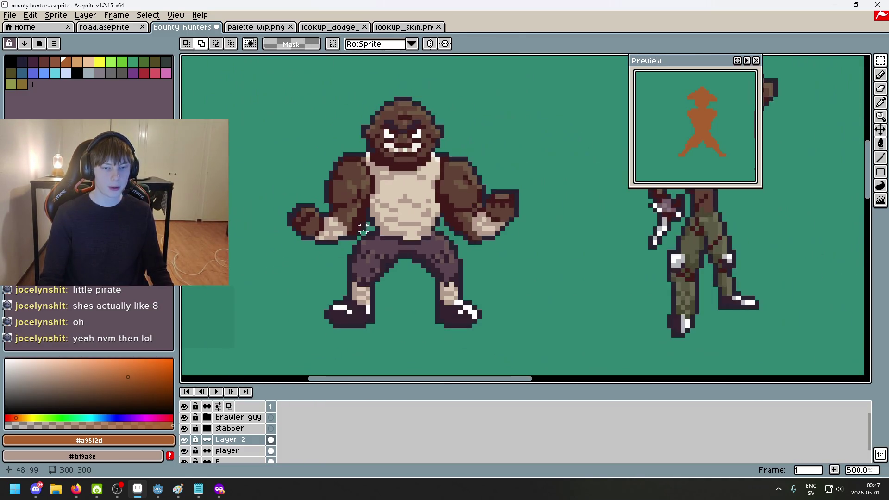
scroll(421, 241, "right", 5)
scroll(472, 250, "down", 1)
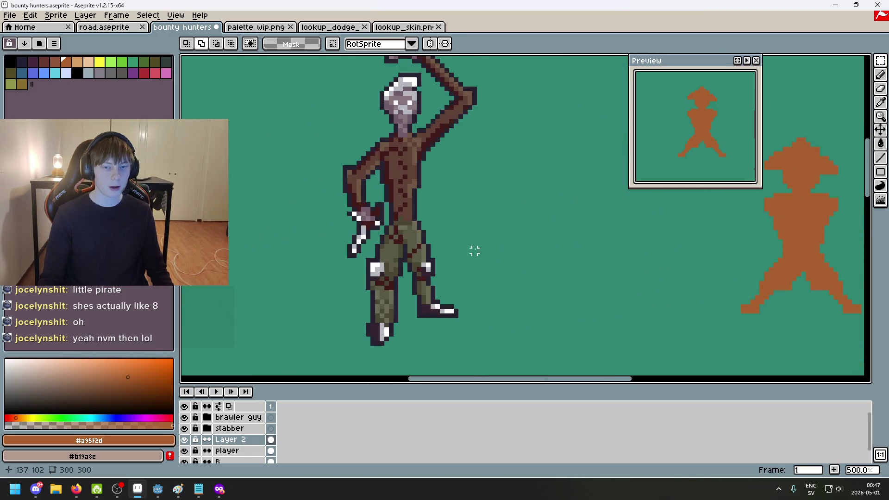
scroll(479, 247, "down", 2)
scroll(458, 223, "up", 1)
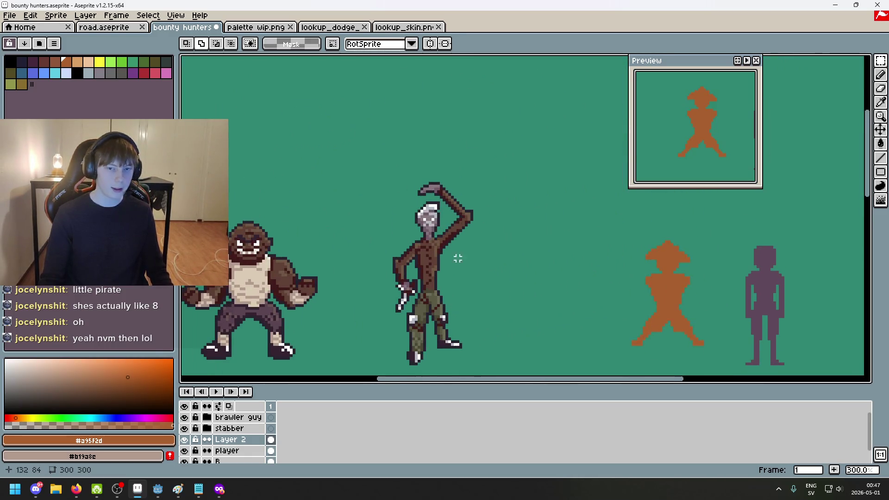
scroll(486, 259, "up", 1)
scroll(495, 231, "down", 1)
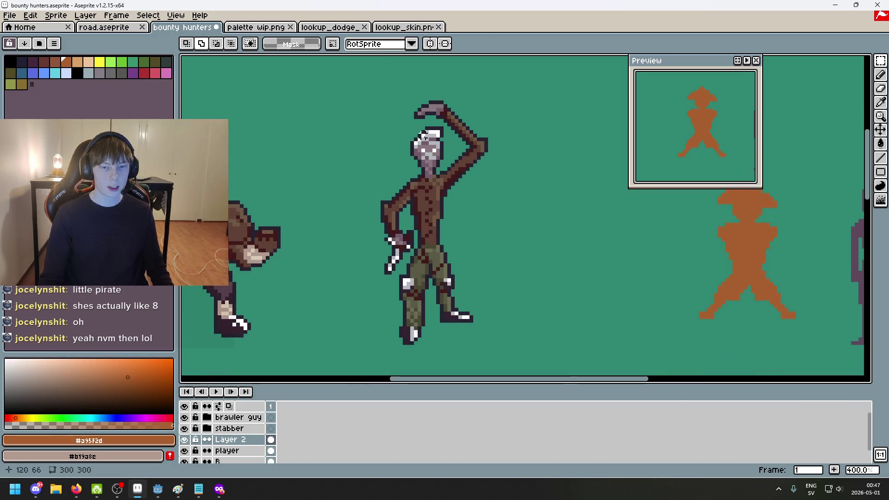
scroll(416, 139, "down", 1)
scroll(540, 219, "right", 2)
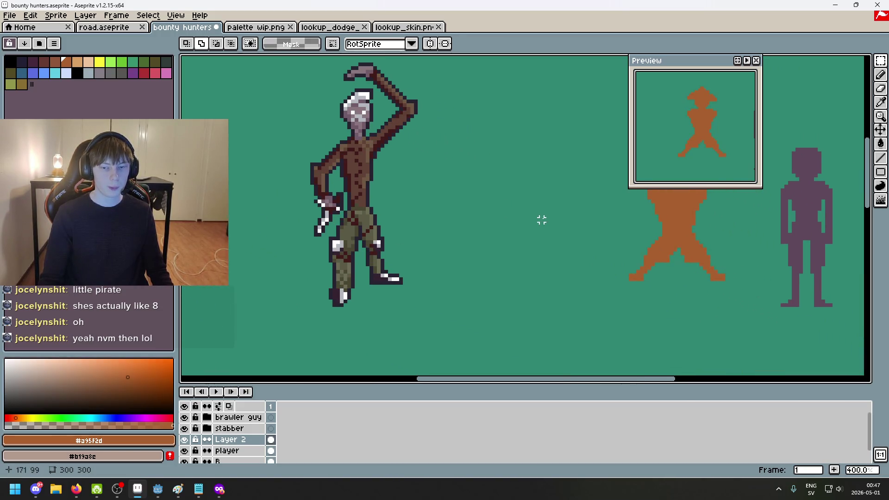
scroll(482, 200, "left", 2)
scroll(496, 195, "right", 5)
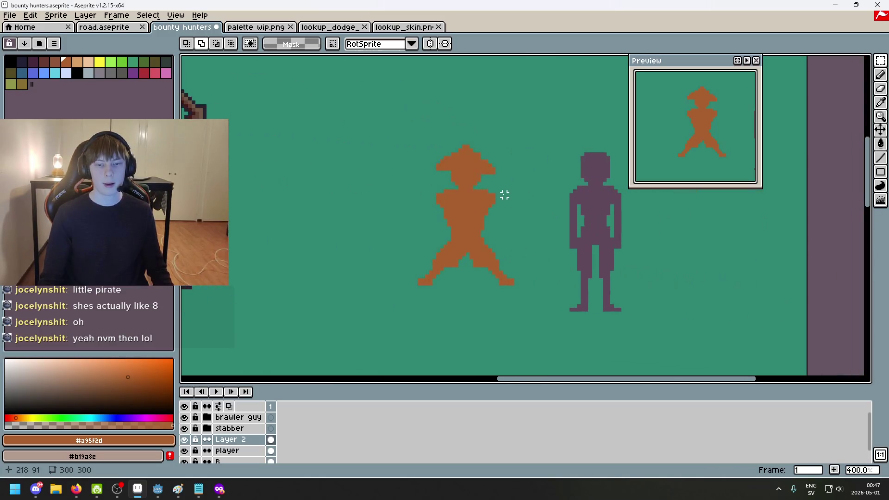
scroll(494, 244, "up", 2)
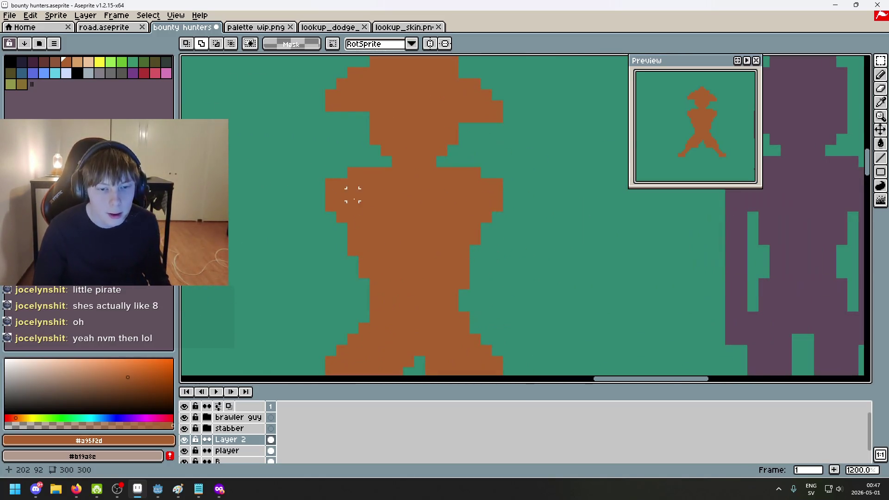
Undo the last eraser stroke on the pirate and switch to the Bounty Hunters notes
key("b")
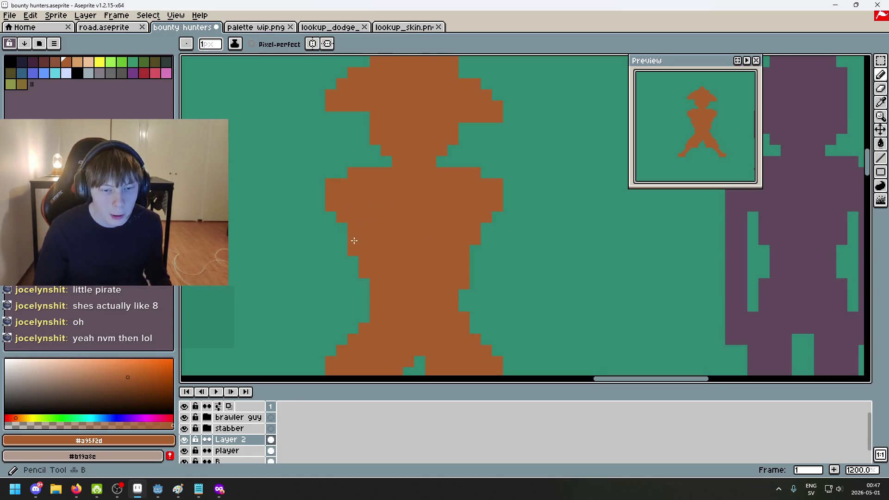
scroll(448, 257, "down", 4)
scroll(466, 262, "up", 1)
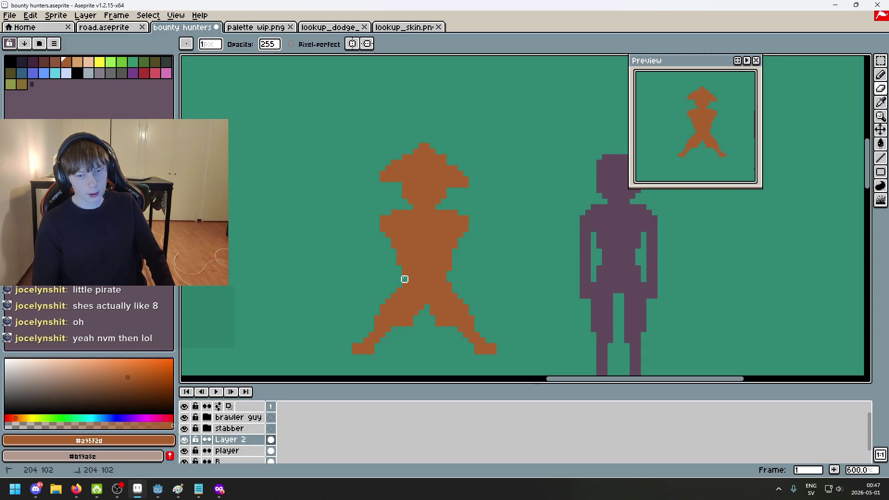
key("ctrl+z")
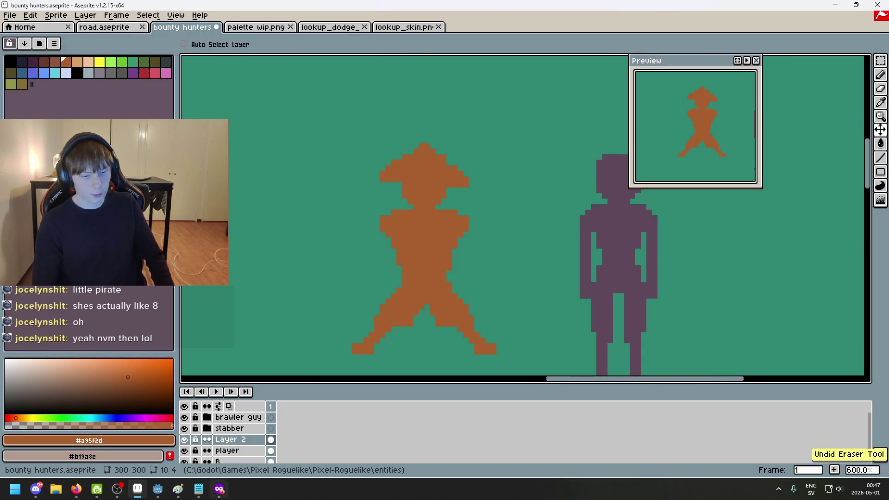
key("alt+Tab")
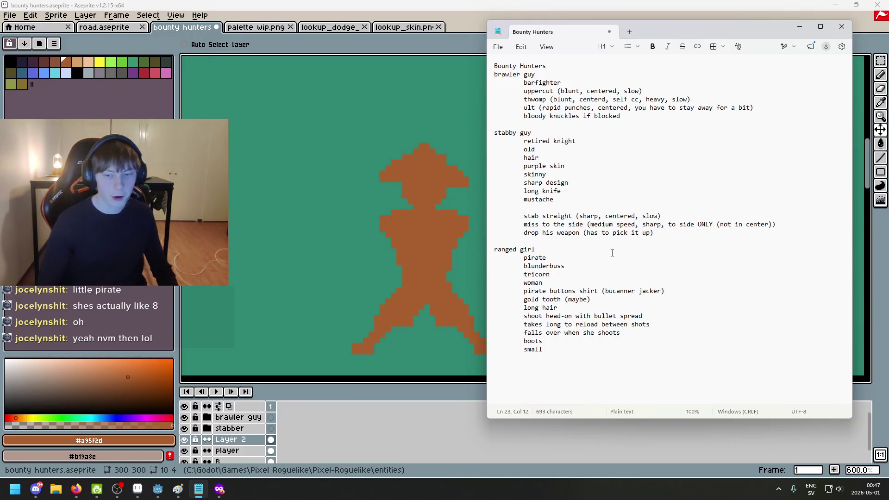
Add the tags 'symetrical' under ranged girl and 'asymetrical' under stabby guy
key("Return")
key("Tab")
type("ymm")
left_click(563, 133)
key("Tab")
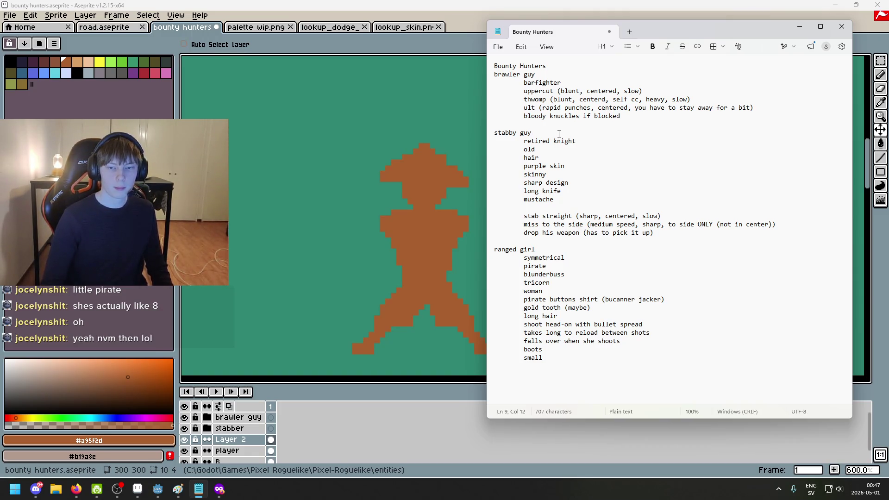
key("Return")
type("asymetrical")
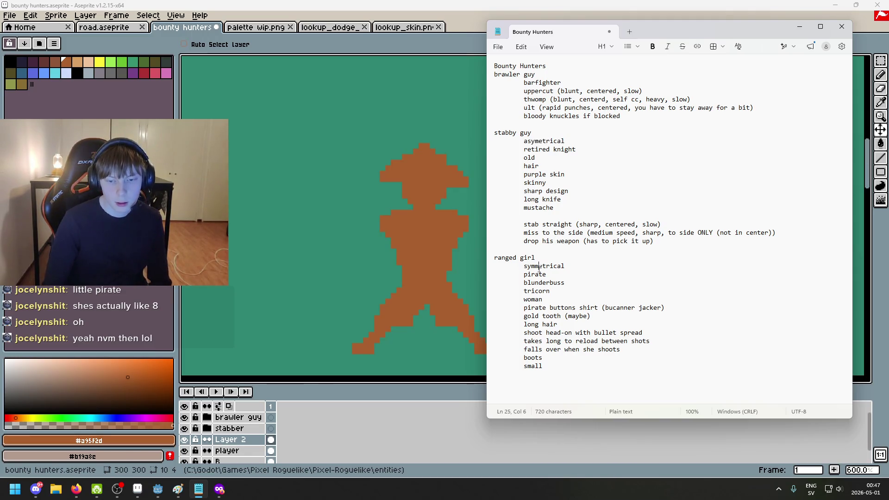
Close the Bounty Hunters notes window to return to Aseprite
left_click(605, 265)
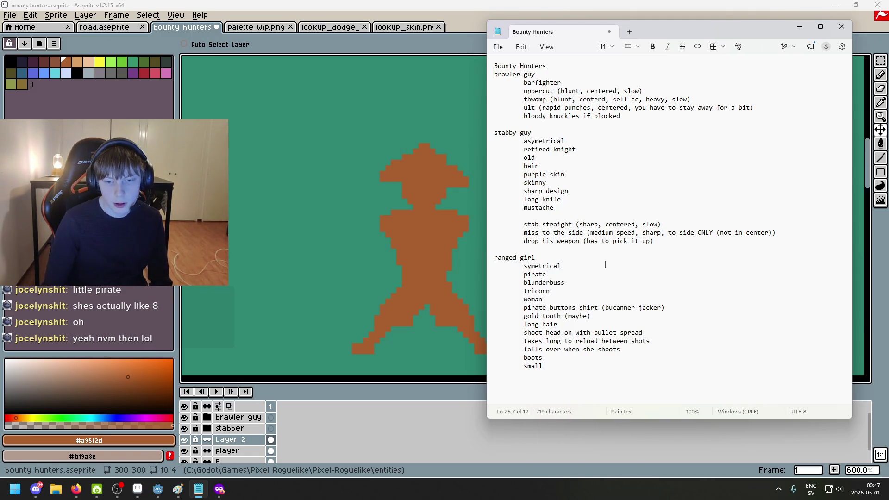
left_click(578, 75)
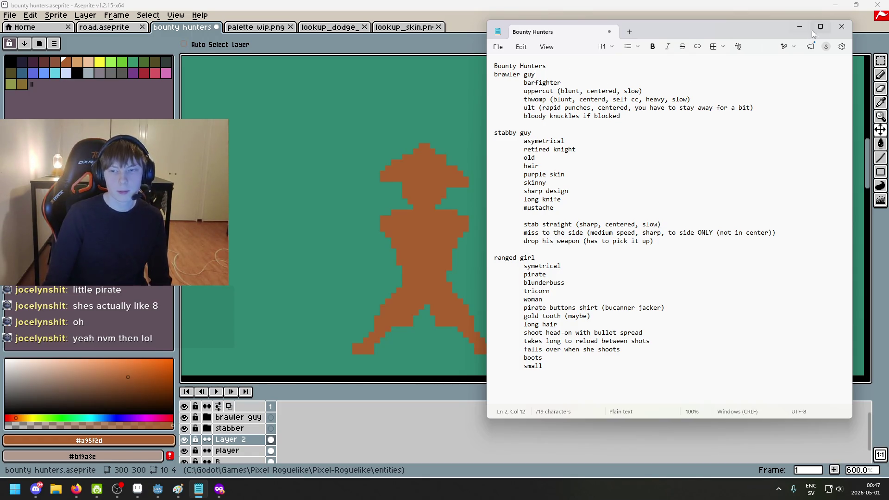
left_click(841, 27)
Marquee-select the left brim of the orange hat, shift it down, and deselect
scroll(477, 243, "down", 3)
scroll(474, 241, "up", 2)
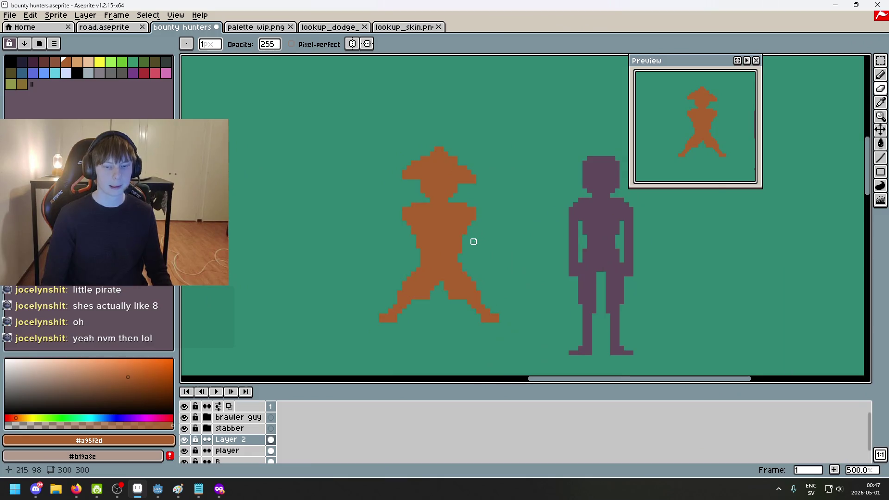
scroll(473, 241, "up", 2)
key("b")
scroll(469, 218, "down", 4)
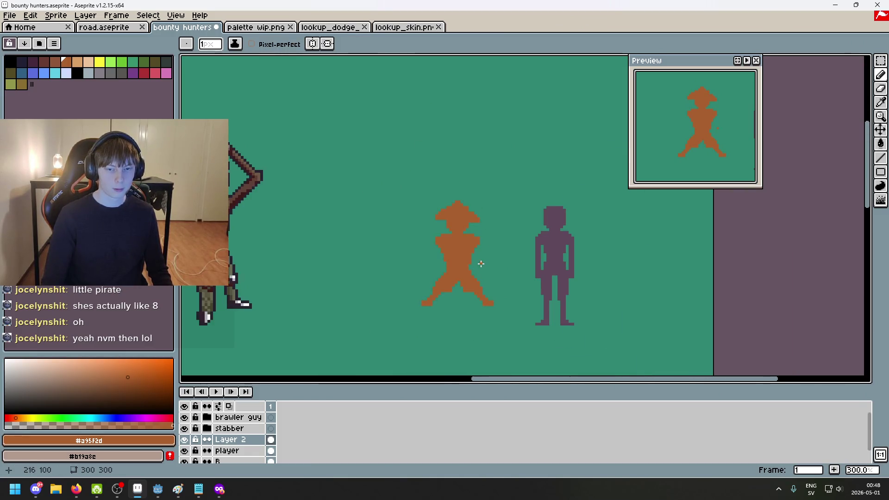
scroll(476, 258, "up", 2)
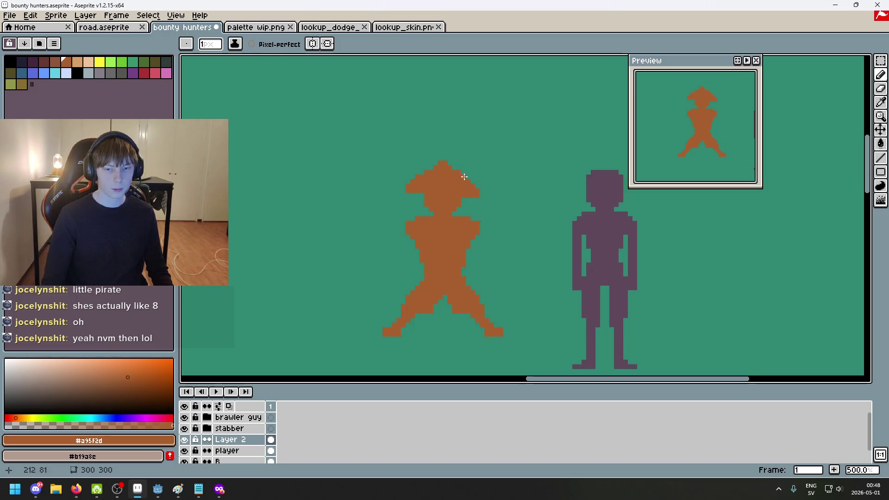
scroll(466, 180, "up", 2)
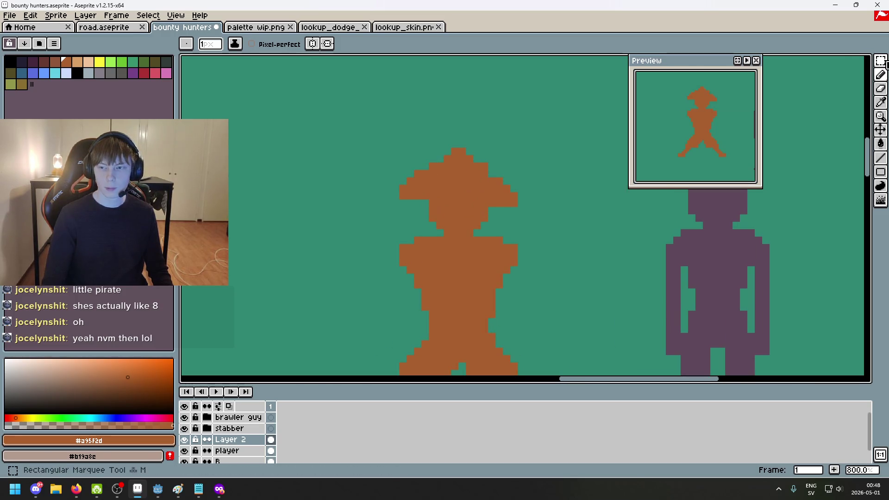
left_click(880, 60)
mouse_move(376, 169)
left_mouse_down()
mouse_move(440, 203)
mouse_move(430, 216)
mouse_move(419, 206)
left_mouse_up()
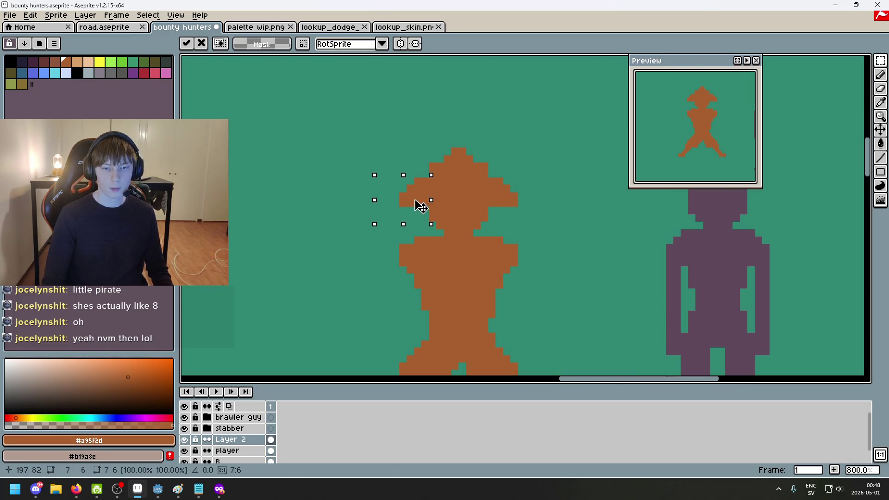
key("ctrl+d")
scroll(513, 233, "down", 3)
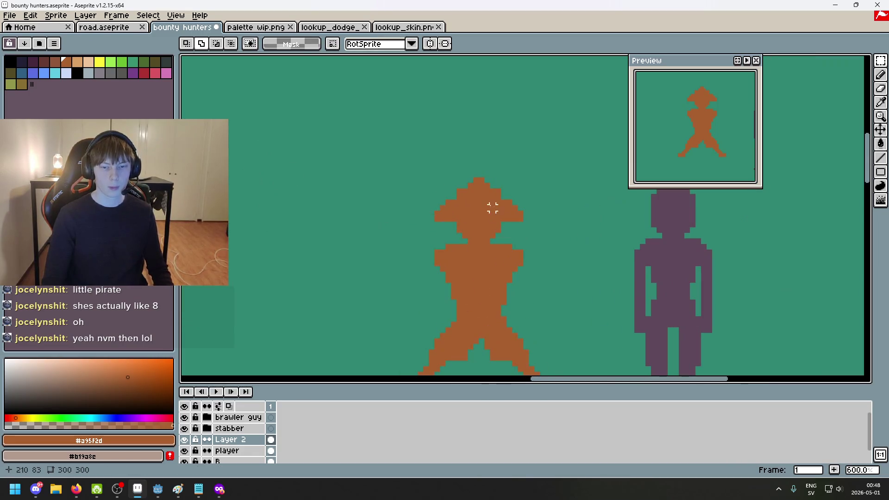
Draw a pencil stroke on the pirate figure
key("b")
left_click_drag(530, 223, 511, 140)
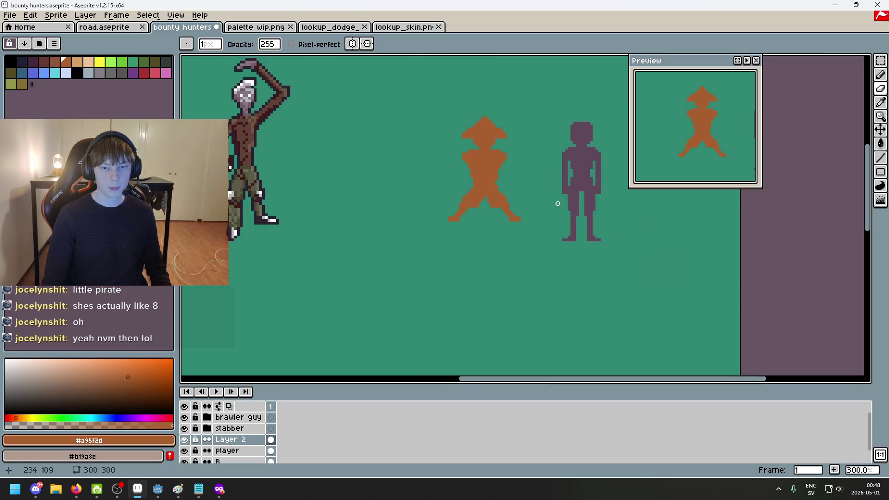
scroll(504, 118, "up", 6)
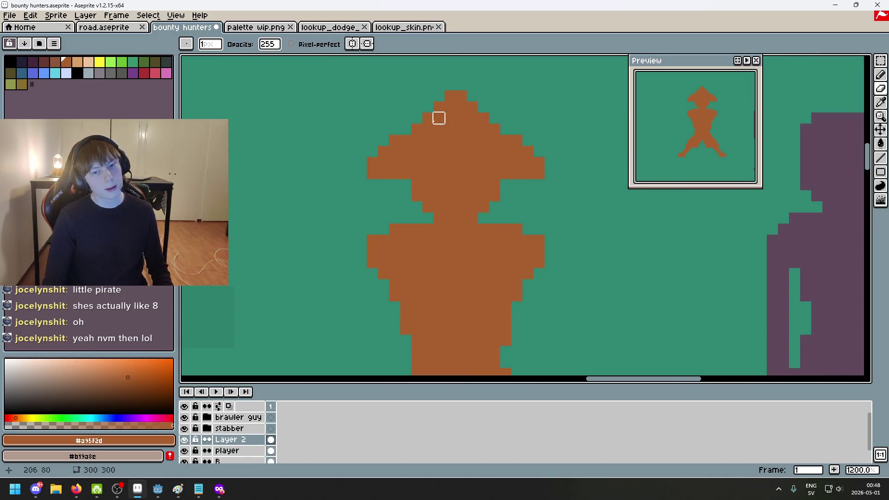
scroll(562, 214, "down", 7)
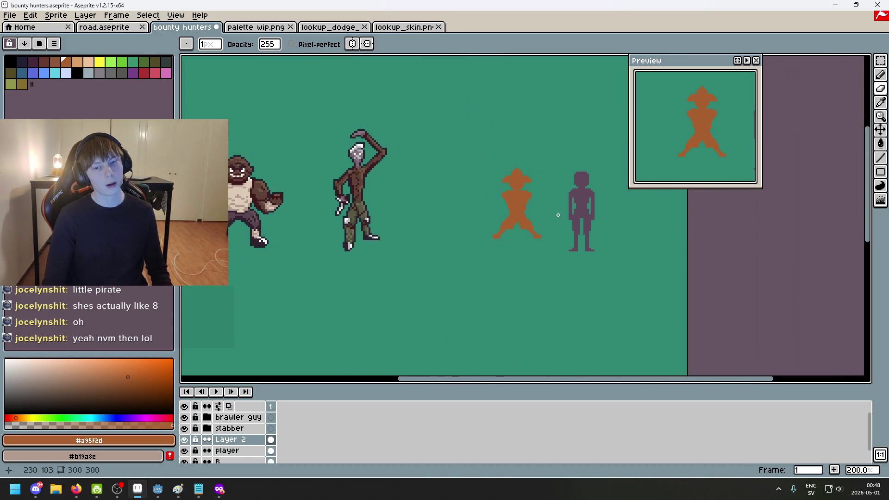
Undo the last eraser edit and the brim move back to the Rectangular Marquee step
key("ctrl+z")
key("ctrl+z")
key("ctrl+z")
key("ctrl+z")
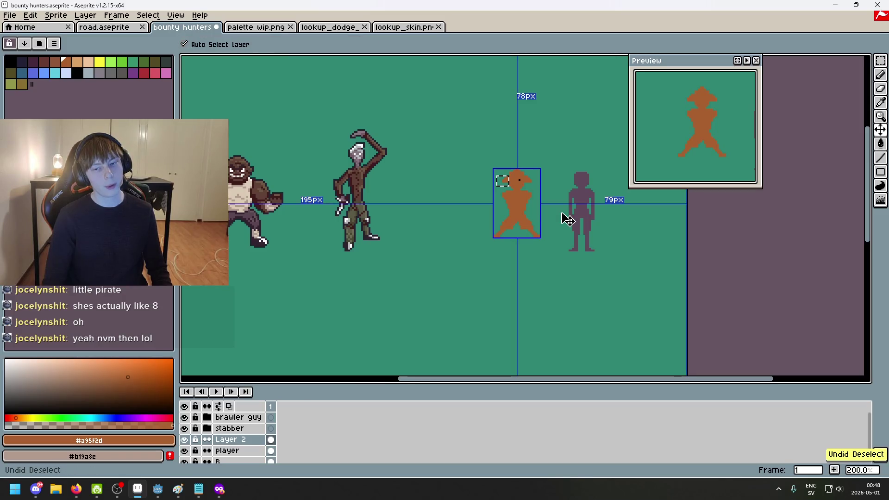
key("ctrl+z")
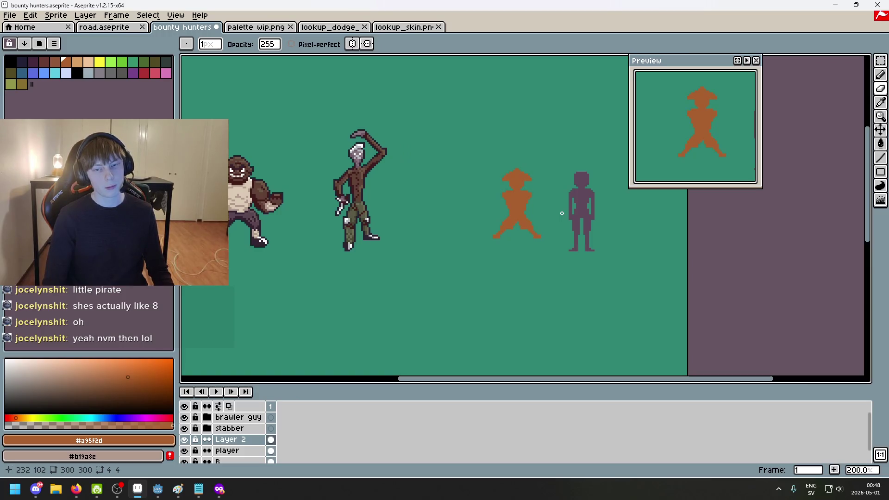
scroll(562, 214, "up", 1)
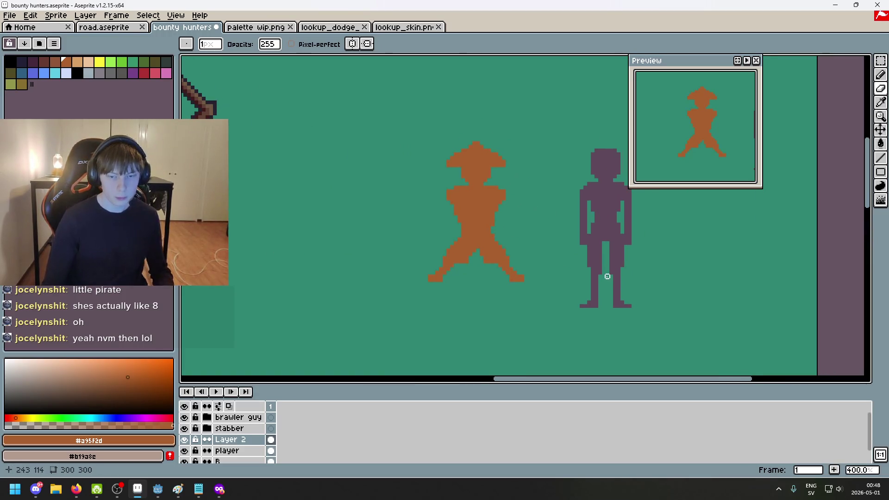
scroll(470, 227, "up", 2)
scroll(444, 221, "up", 1)
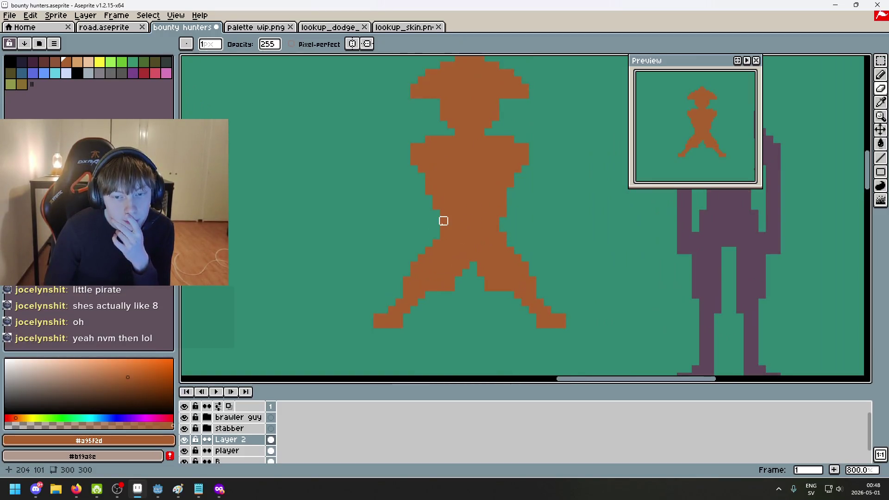
Revert the recent eraser edits on the pirate, including a trial erase on its body
key("ctrl+z")
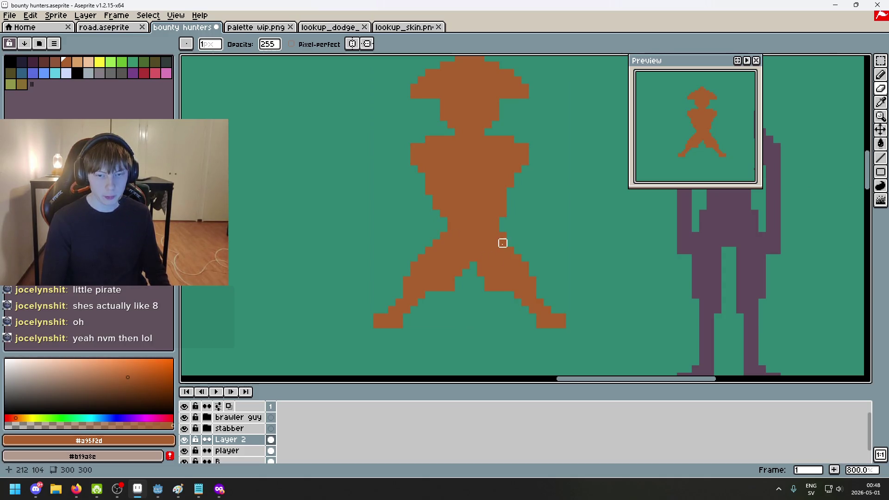
left_click(494, 224)
key("ctrl+z")
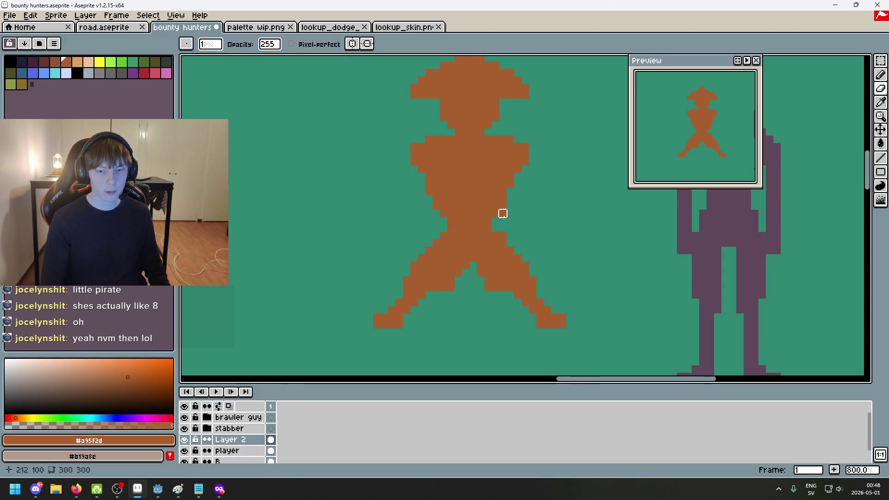
key("ctrl+z")
scroll(517, 228, "down", 2)
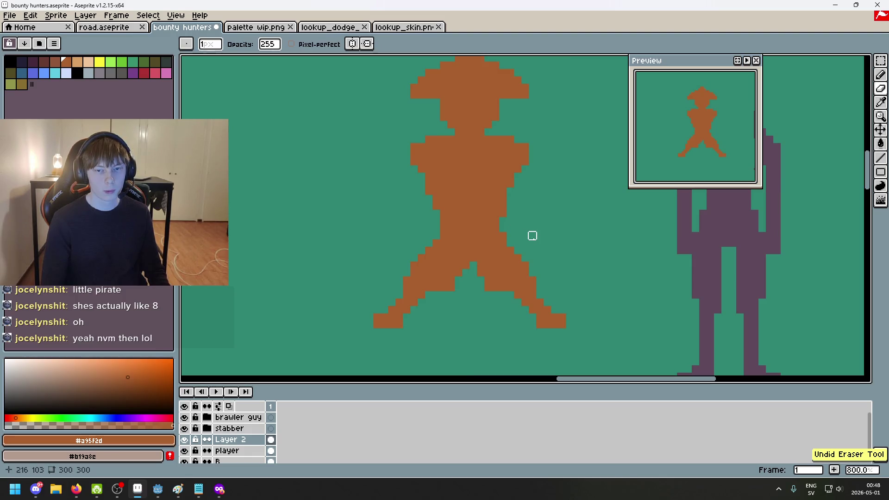
scroll(484, 204, "up", 4)
Add a pencil pixel beside the pirate's waist
key("b")
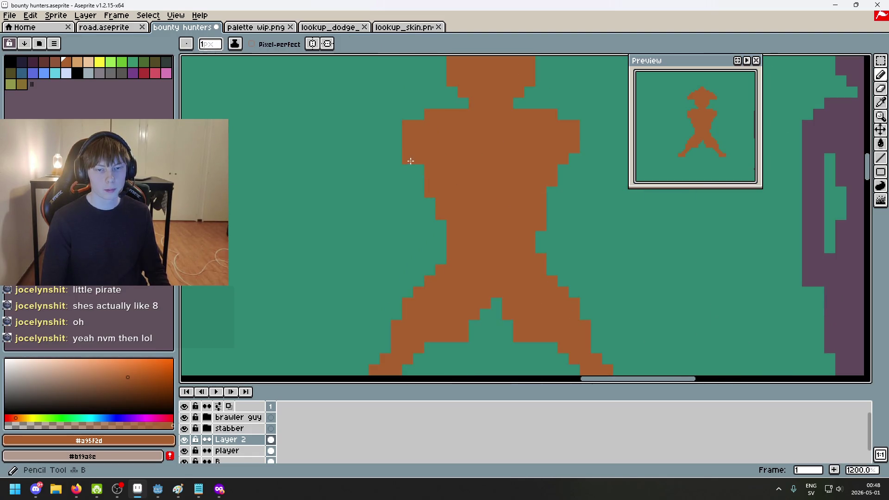
scroll(596, 218, "down", 5)
left_click(596, 218)
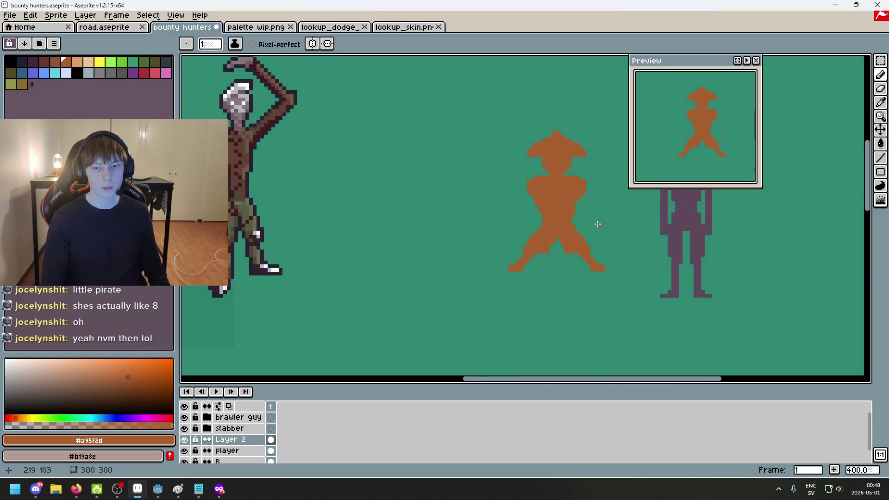
scroll(597, 223, "down", 3)
scroll(548, 212, "up", 1)
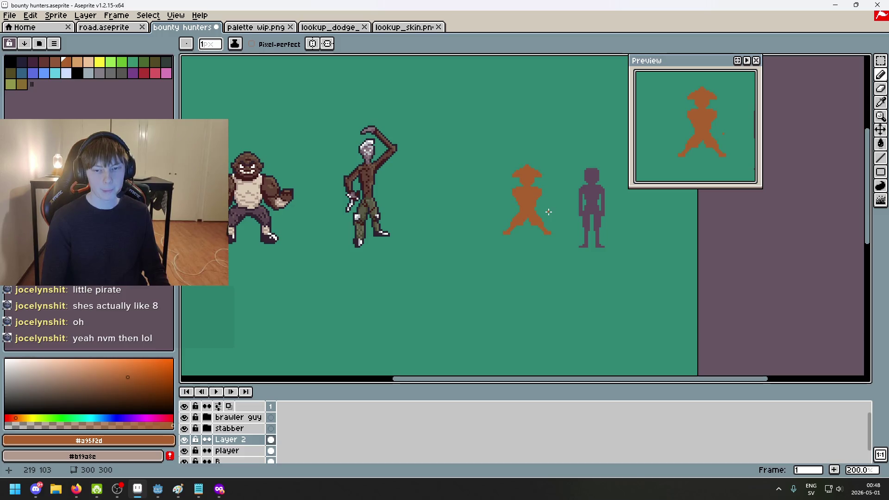
scroll(548, 212, "up", 3)
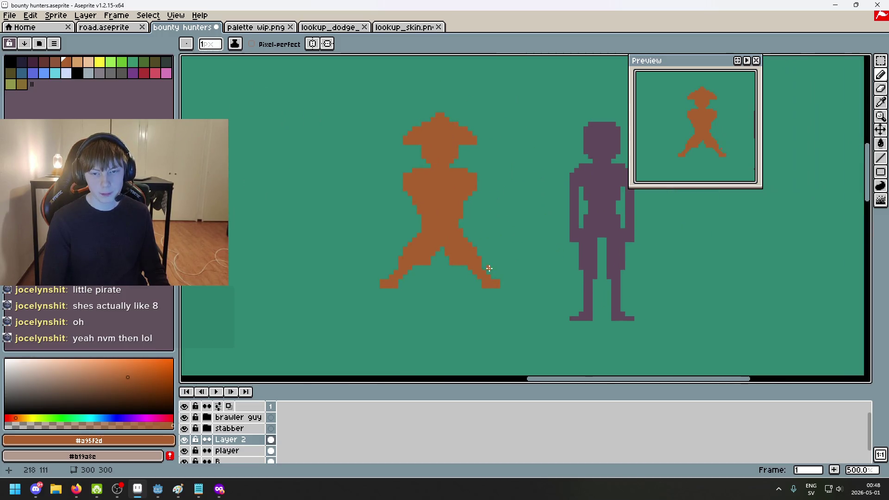
scroll(479, 218, "up", 1)
scroll(461, 210, "up", 3)
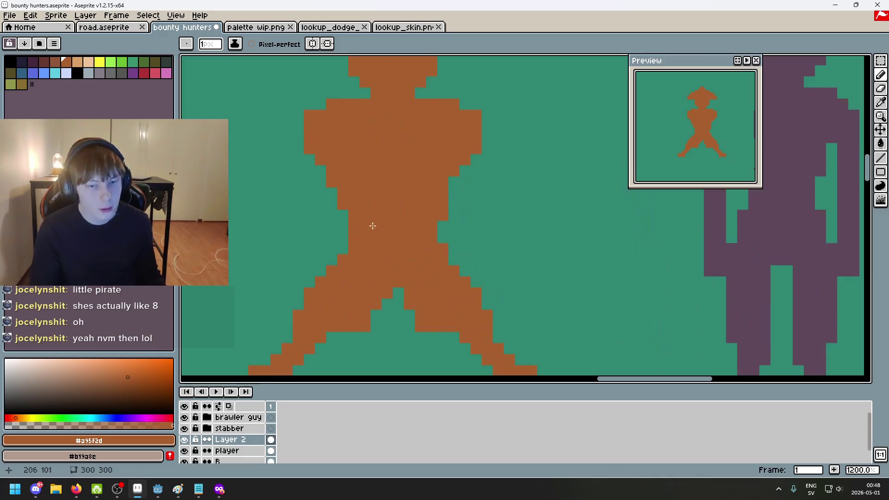
scroll(455, 246, "down", 5)
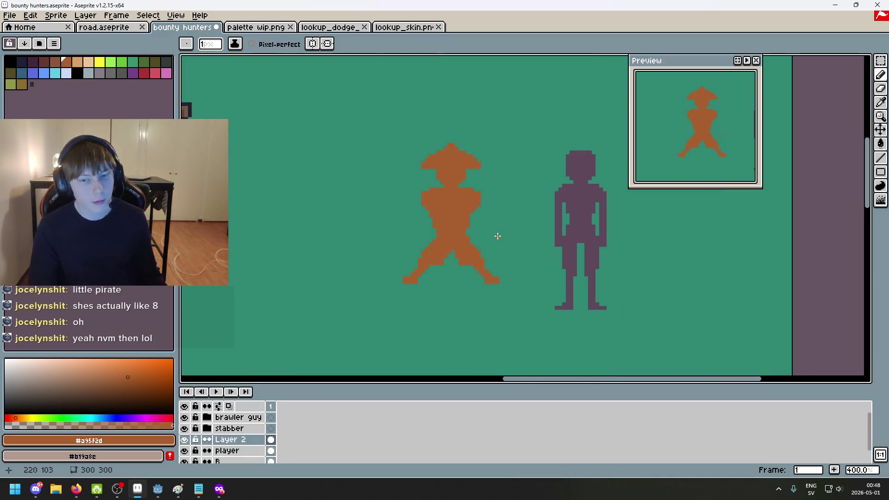